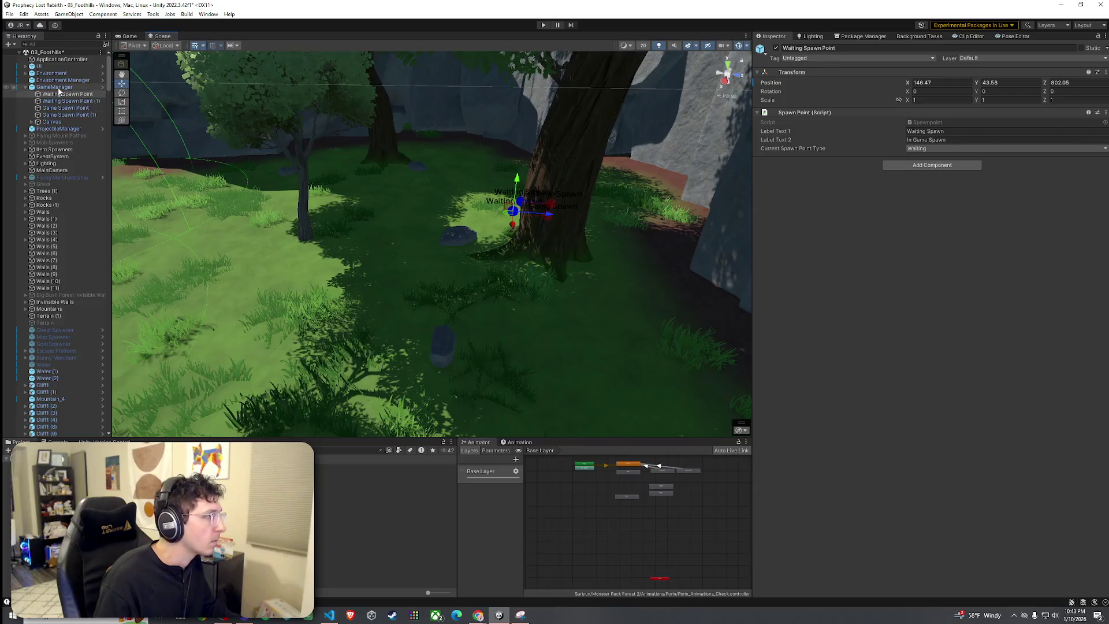
# Create an empty child object under GameManager named 'spawn group'.
pyautogui.rightClick(57, 87)
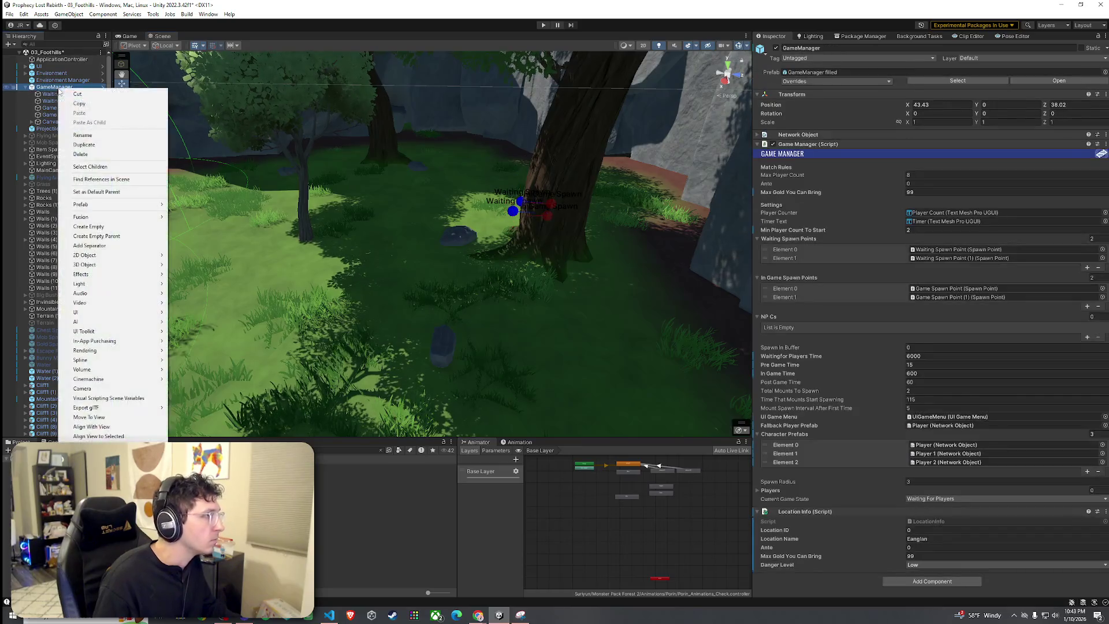
pyautogui.click(110, 226)
pyautogui.write('spawn group')
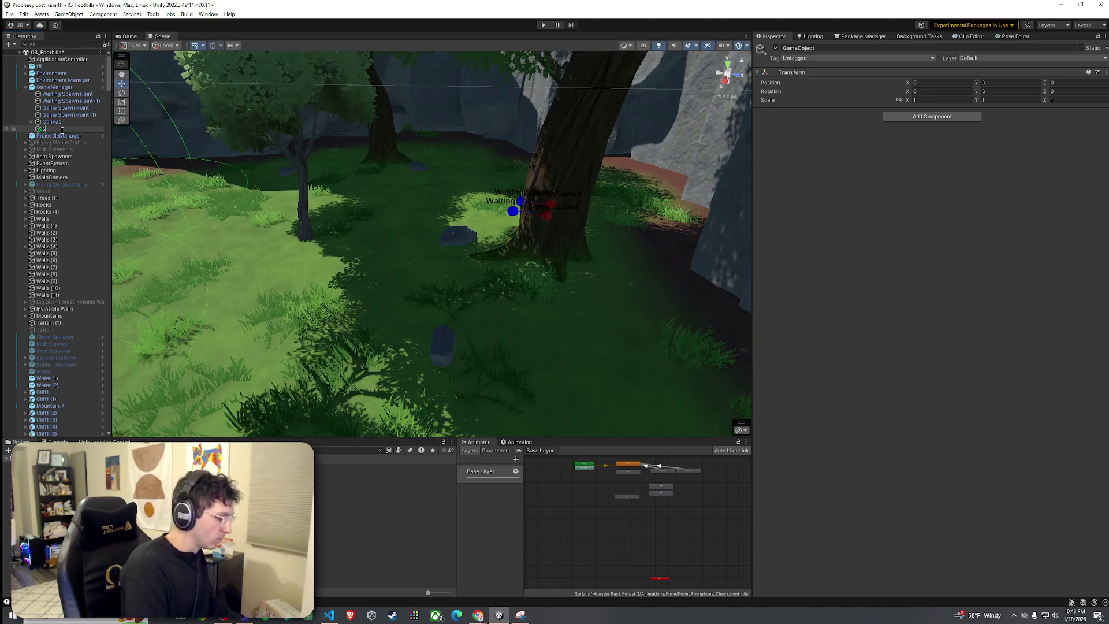
pyautogui.press('Return')
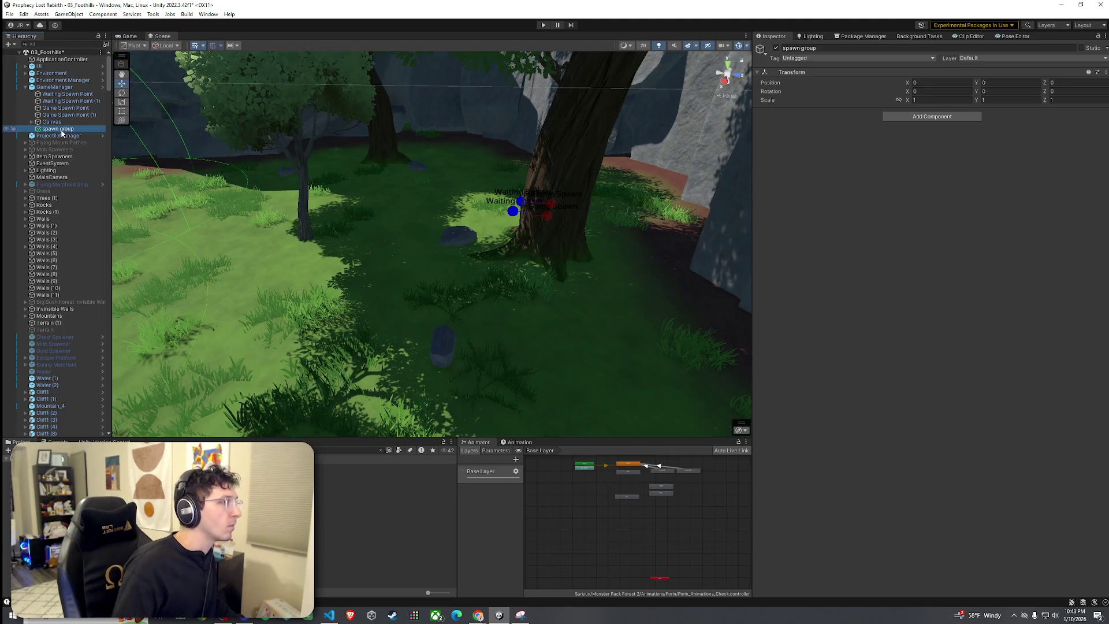
# Move the four spawn points into spawn group and open the GameManager filled prefab.
pyautogui.click(64, 94)
pyautogui.keyDown('shift'); pyautogui.click(69, 115); pyautogui.keyUp('shift')
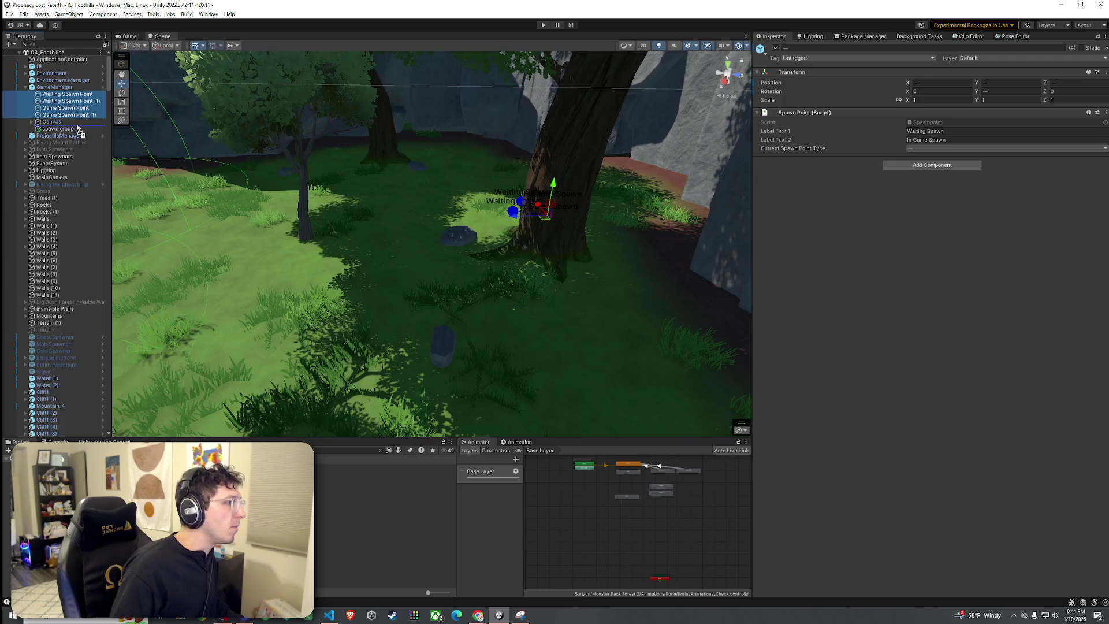
pyautogui.moveTo(78, 128); pyautogui.dragTo(78, 132)
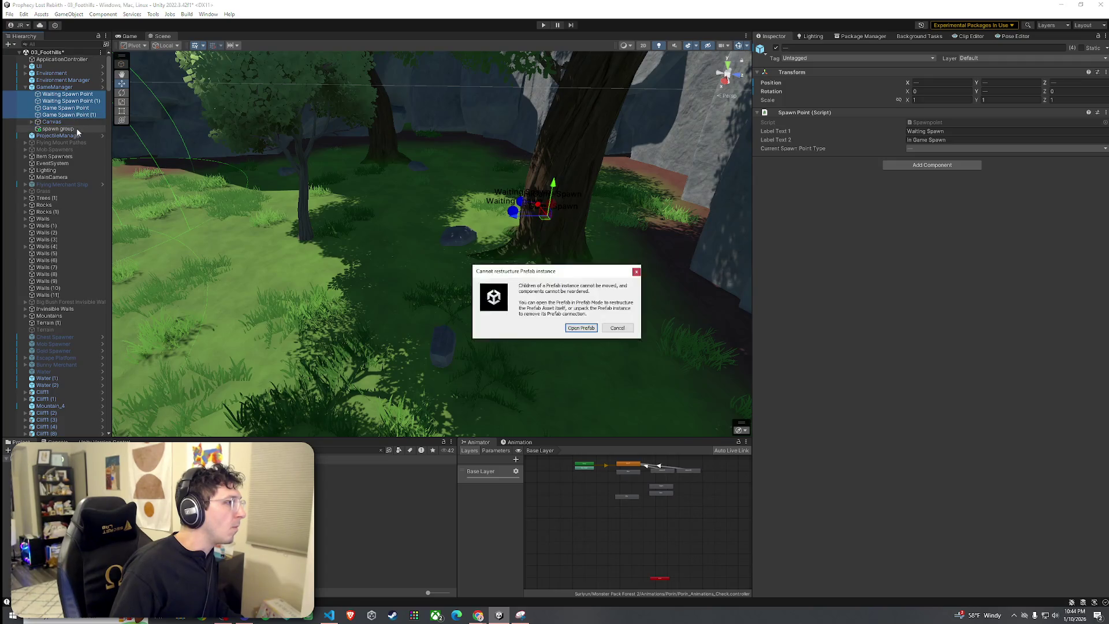
pyautogui.click(580, 327)
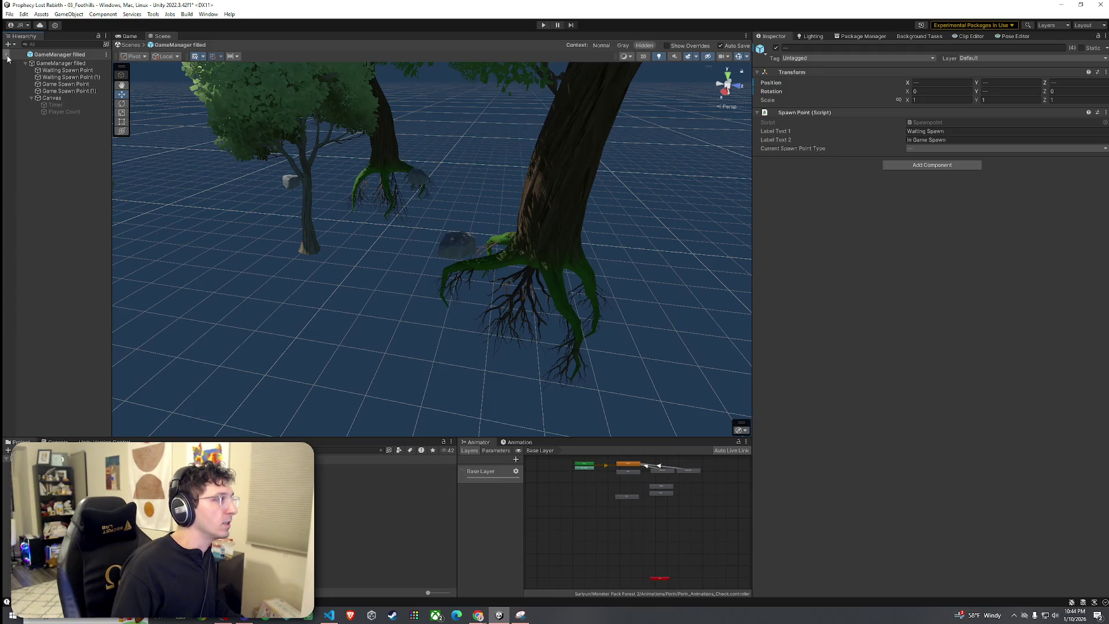
# Exit Prefab Mode with the Hierarchy back arrow to return to 03_Foothills.
pyautogui.click(6, 55)
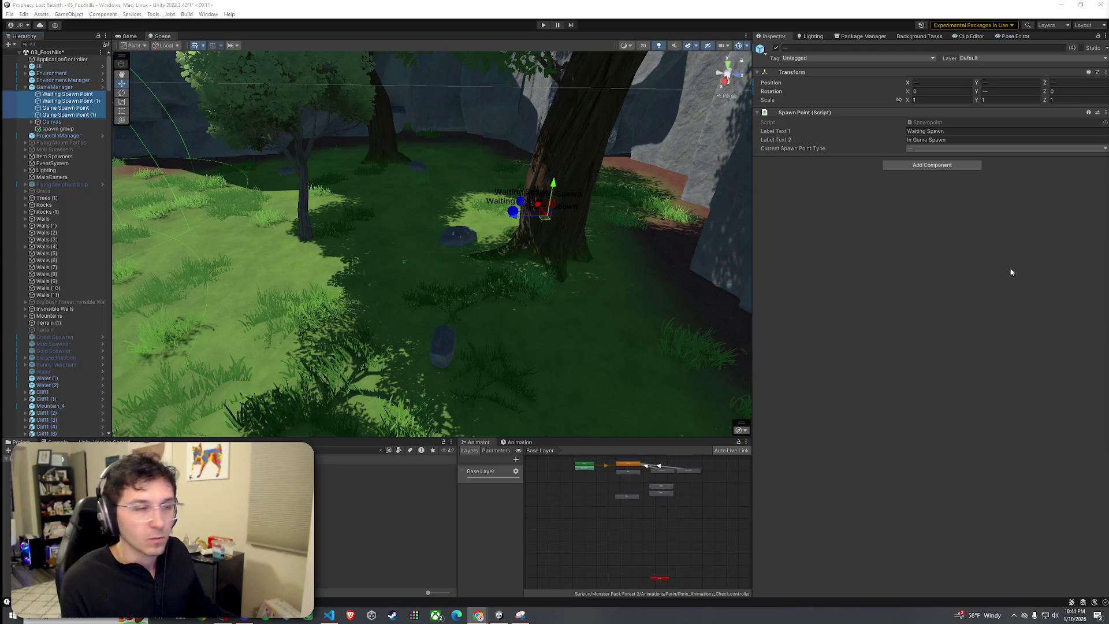
# Delete the spawn group object from the scene.
pyautogui.moveTo(256, 207)
pyautogui.mouseDown()
pyautogui.moveTo(258, 184)
pyautogui.moveTo(326, 178)
pyautogui.mouseUp()
pyautogui.moveTo(88, 145); pyautogui.dragTo(205, 198)
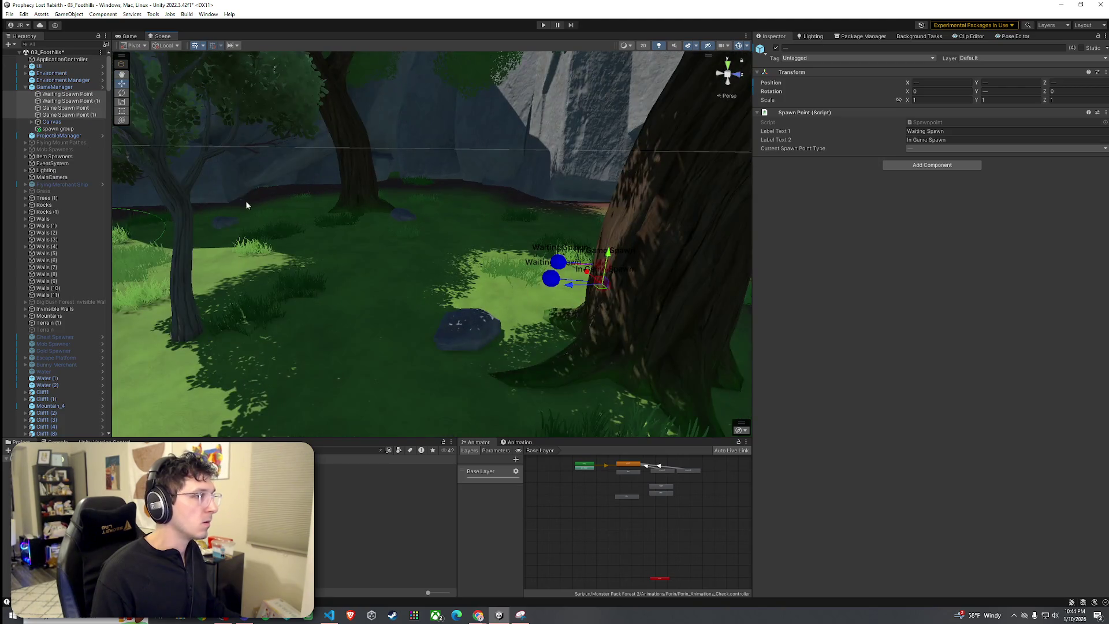
pyautogui.click(58, 128)
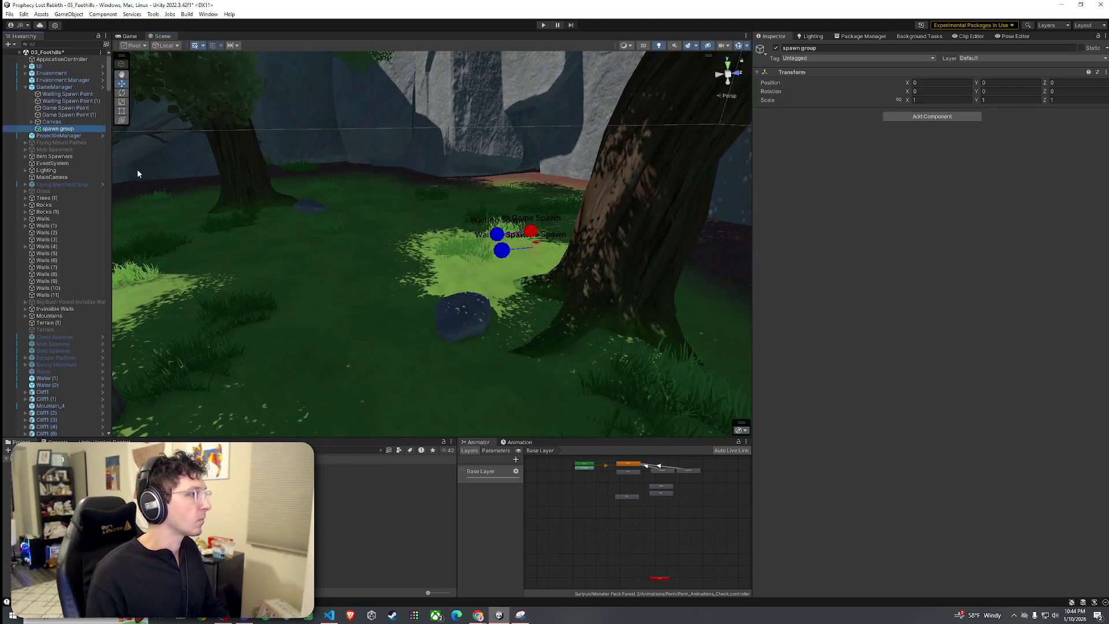
pyautogui.press('Delete')
# Raise Game Spawn Point (1) to Y 43.447 and frame it in the view.
pyautogui.moveTo(359, 248)
pyautogui.mouseDown()
pyautogui.moveTo(290, 267)
pyautogui.moveTo(387, 266)
pyautogui.moveTo(132, 273)
pyautogui.mouseUp()
pyautogui.click(68, 115)
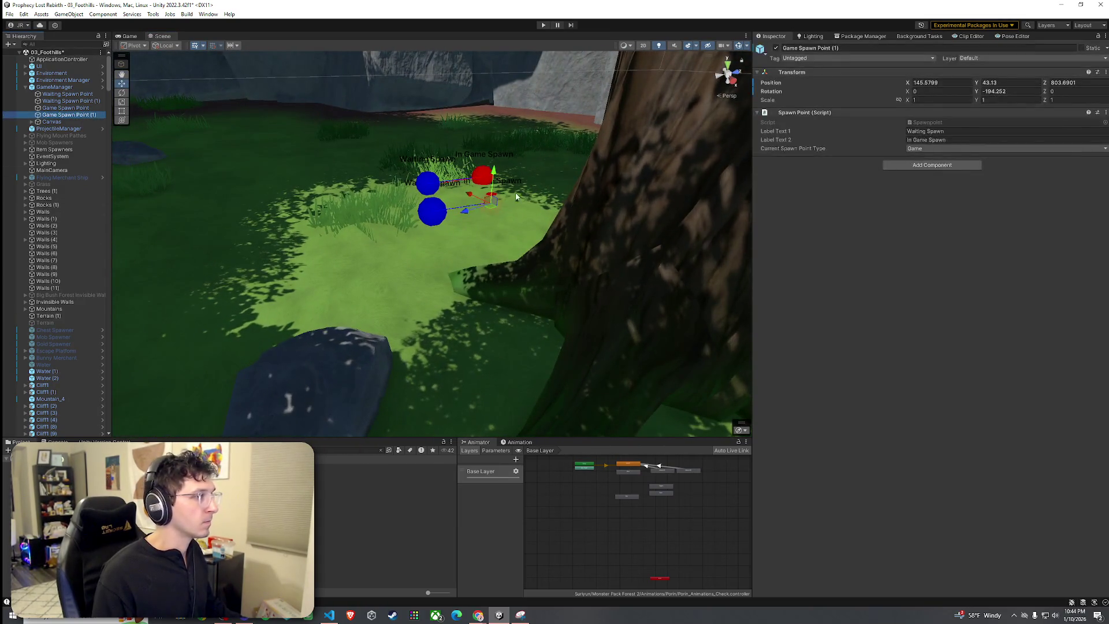
pyautogui.moveTo(494, 177); pyautogui.dragTo(494, 172)
pyautogui.moveTo(491, 231); pyautogui.dragTo(225, 149)
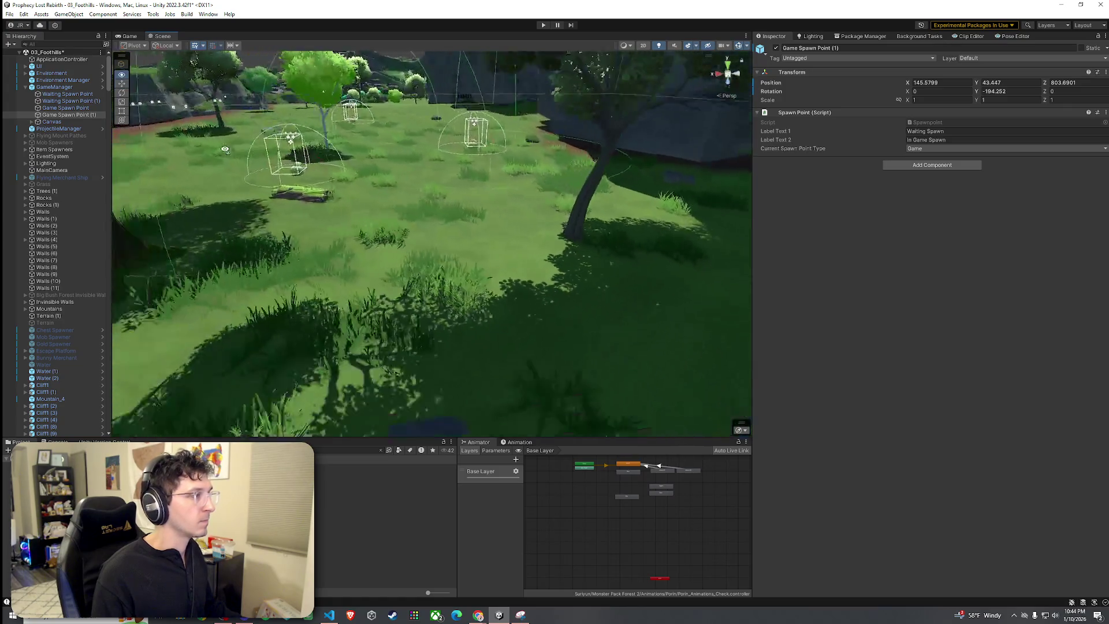
pyautogui.press('f')
# Collapse GameManager's children and save the scene via File > Save.
pyautogui.click(26, 86)
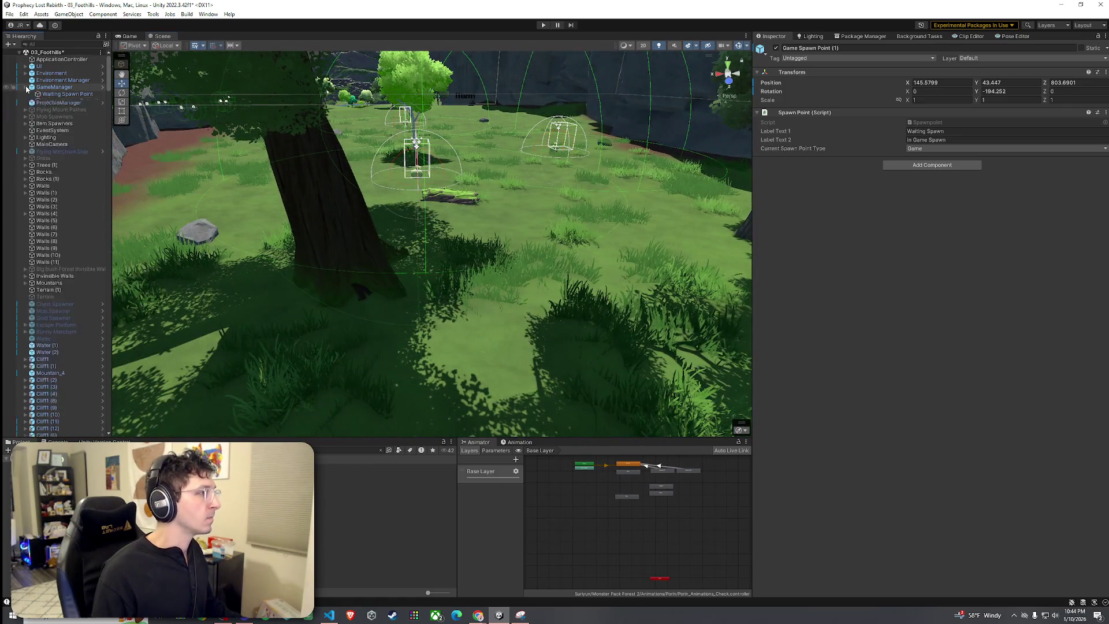
pyautogui.click(9, 14)
pyautogui.click(23, 56)
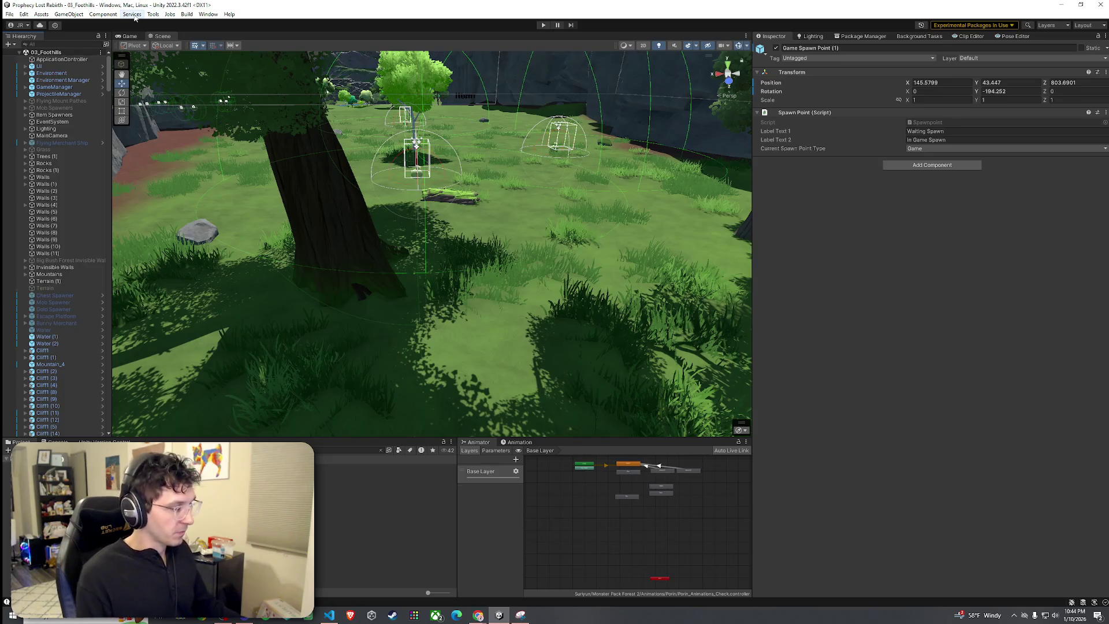
pyautogui.click(64, 86)
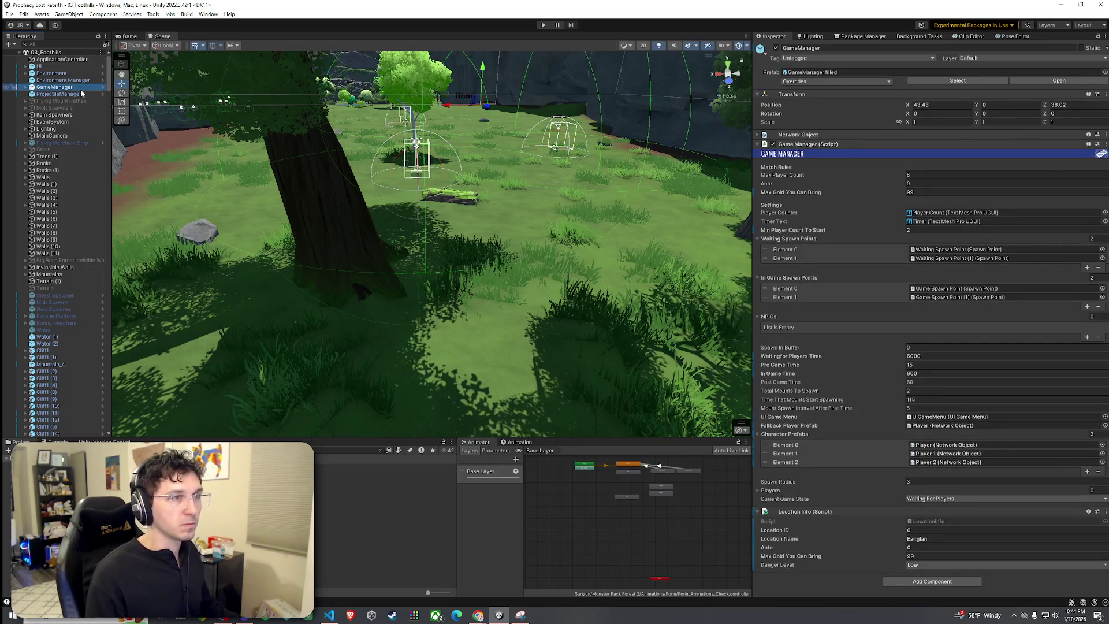
# Set GameManager's Min Player Count To Start to 1.
pyautogui.click(935, 230)
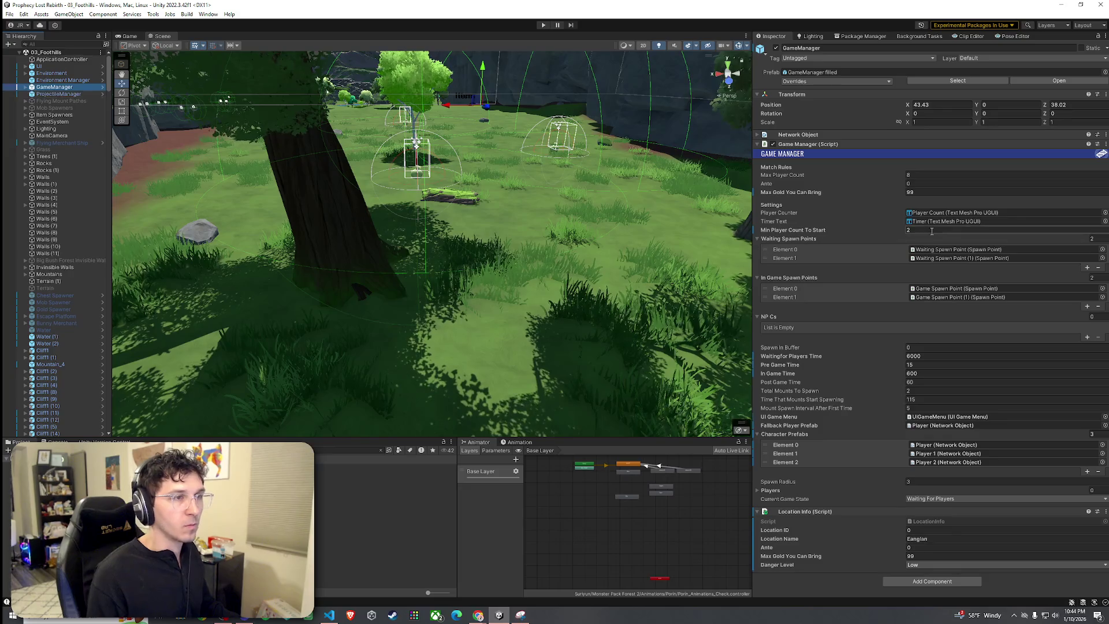
pyautogui.write('1')
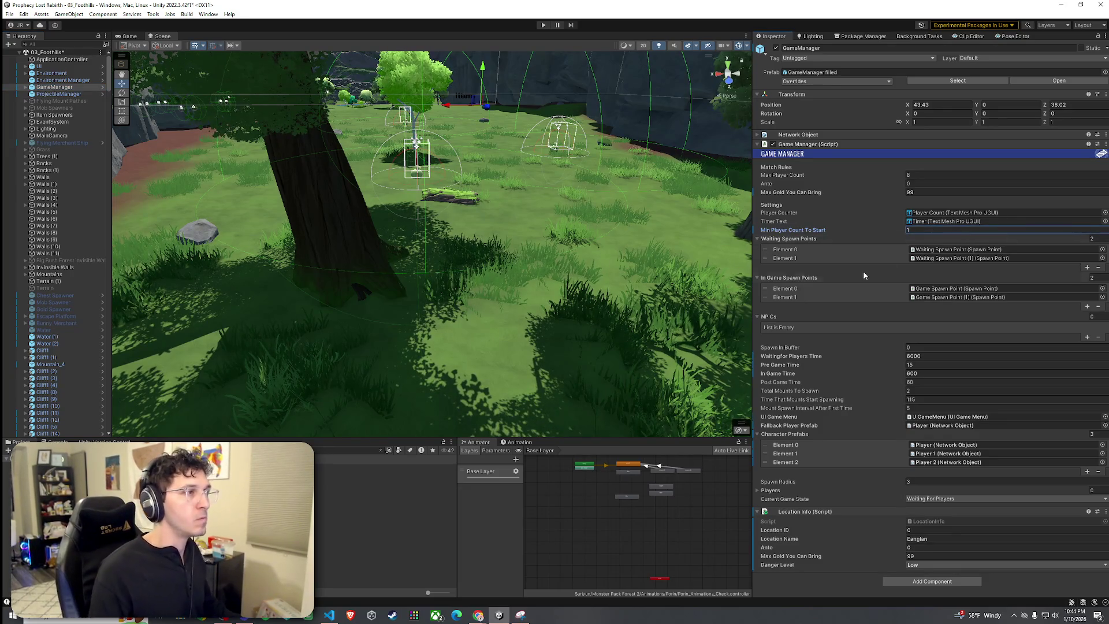
pyautogui.moveTo(520, 248); pyautogui.dragTo(537, 245)
pyautogui.scroll(-3, 79, 341)
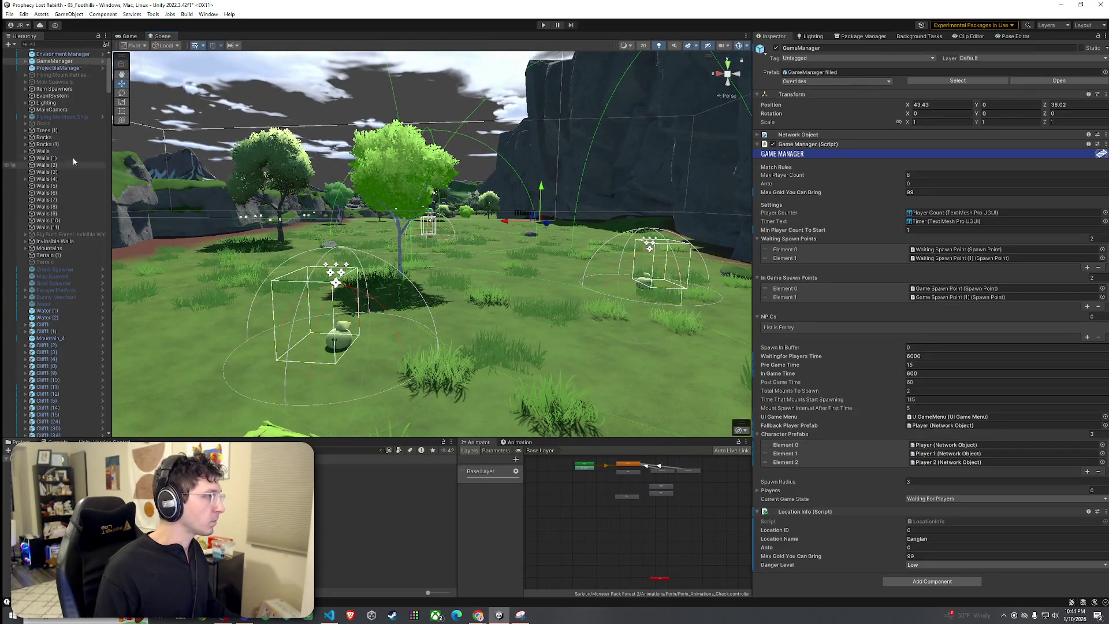
# Find and delete the three Slime objects, then clear the Hierarchy search.
pyautogui.click(61, 45)
pyautogui.write('bi')
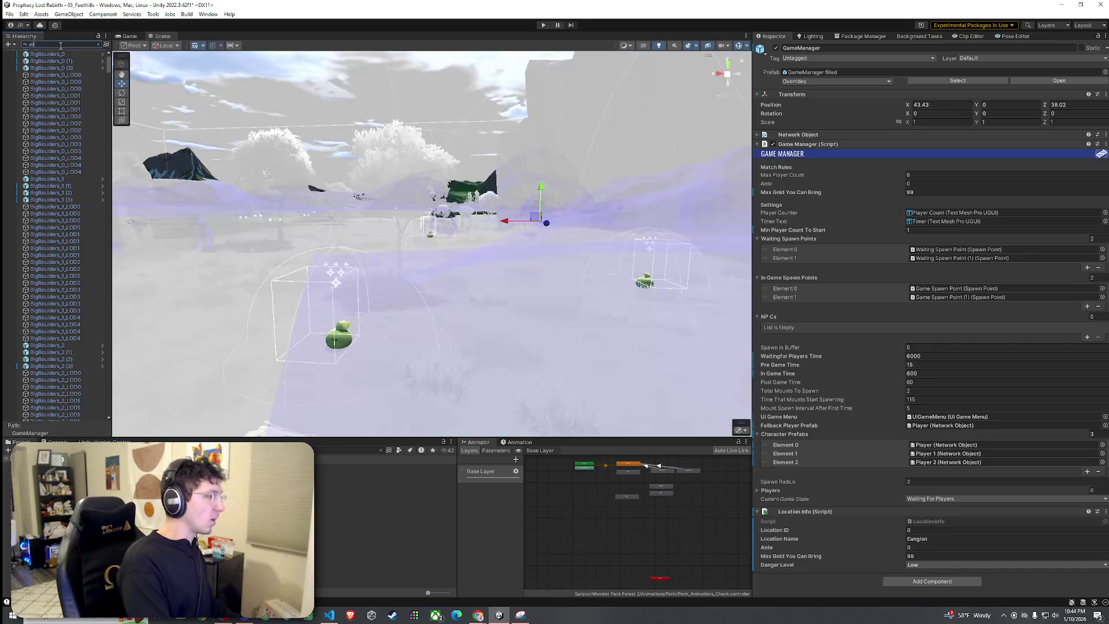
pyautogui.write('me')
pyautogui.click(40, 73)
pyautogui.keyDown('shift'); pyautogui.click(37, 59); pyautogui.keyUp('shift')
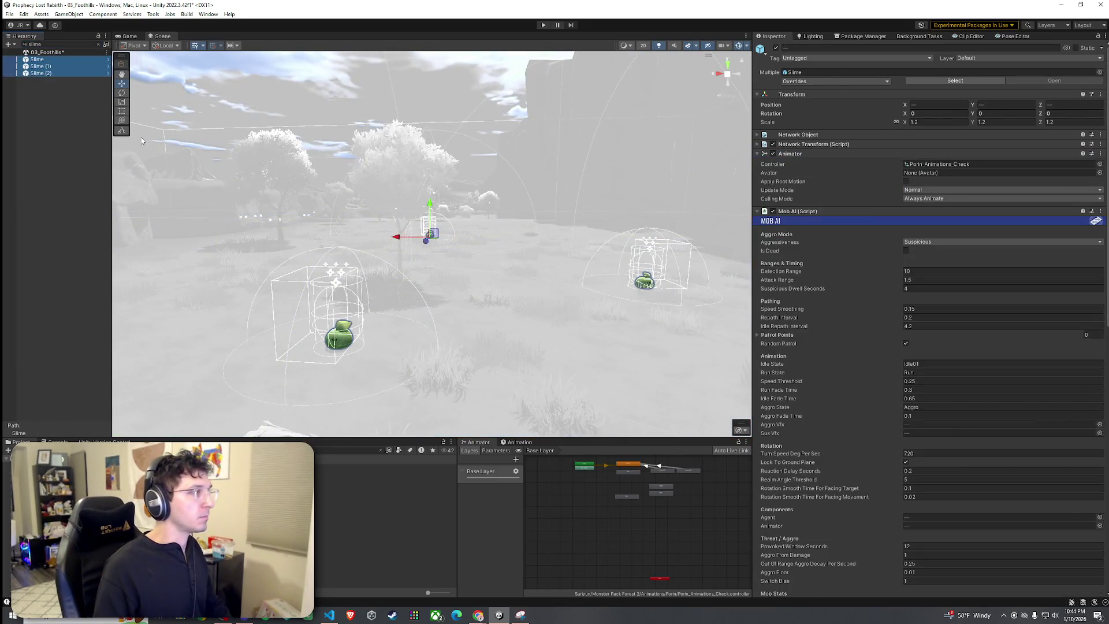
pyautogui.press('Delete')
pyautogui.click(99, 44)
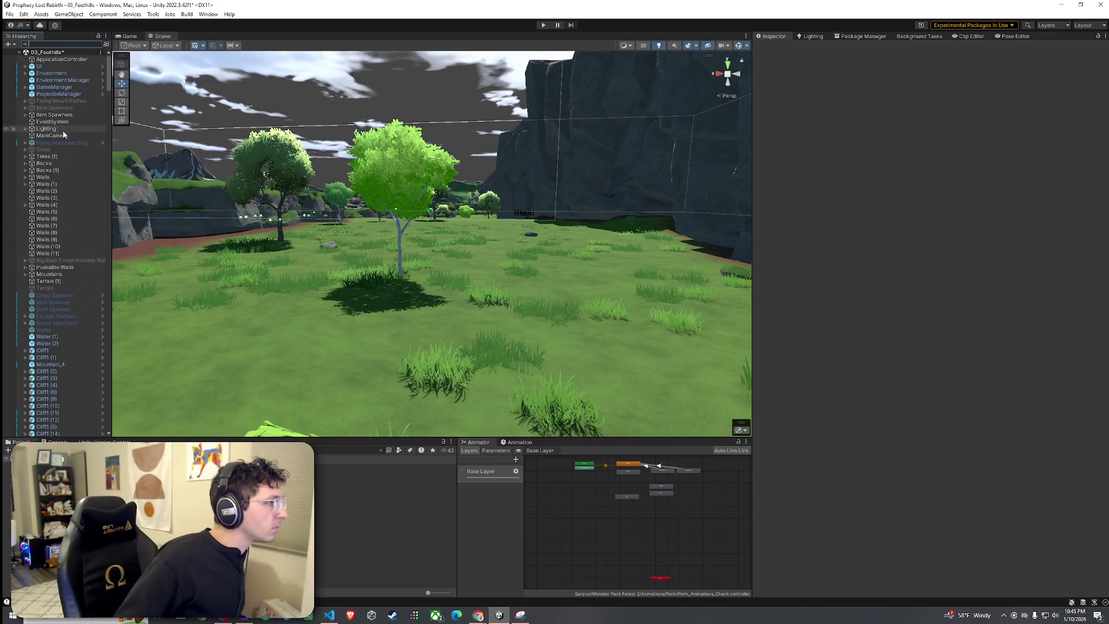
# Select the Mob Spawner and bring it into view near the cliff terrain.
pyautogui.click(65, 302)
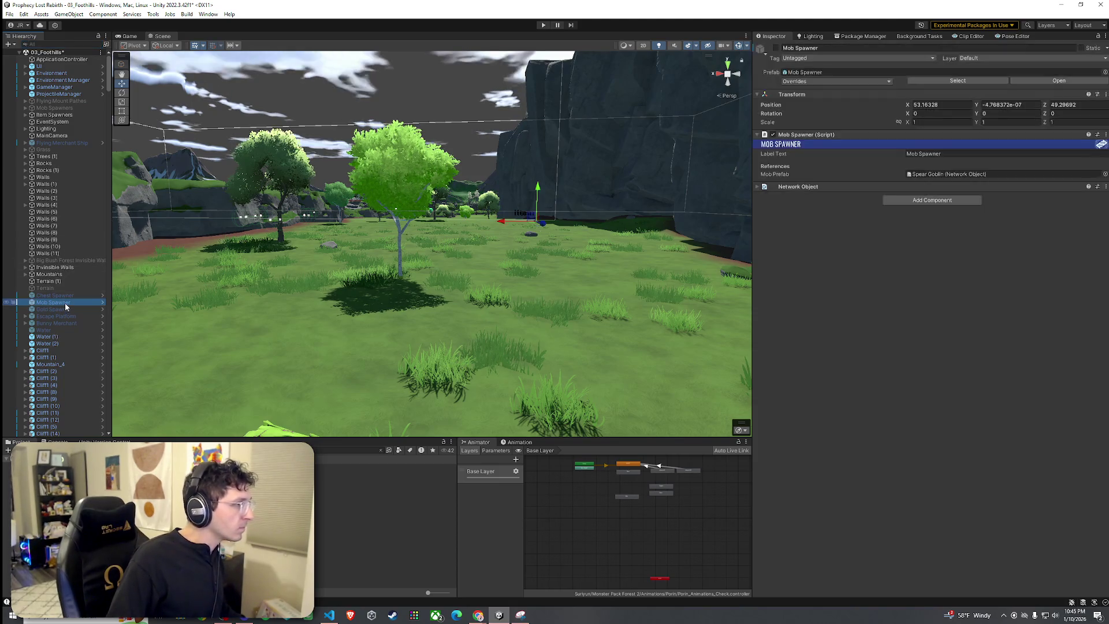
pyautogui.doubleClick(70, 302)
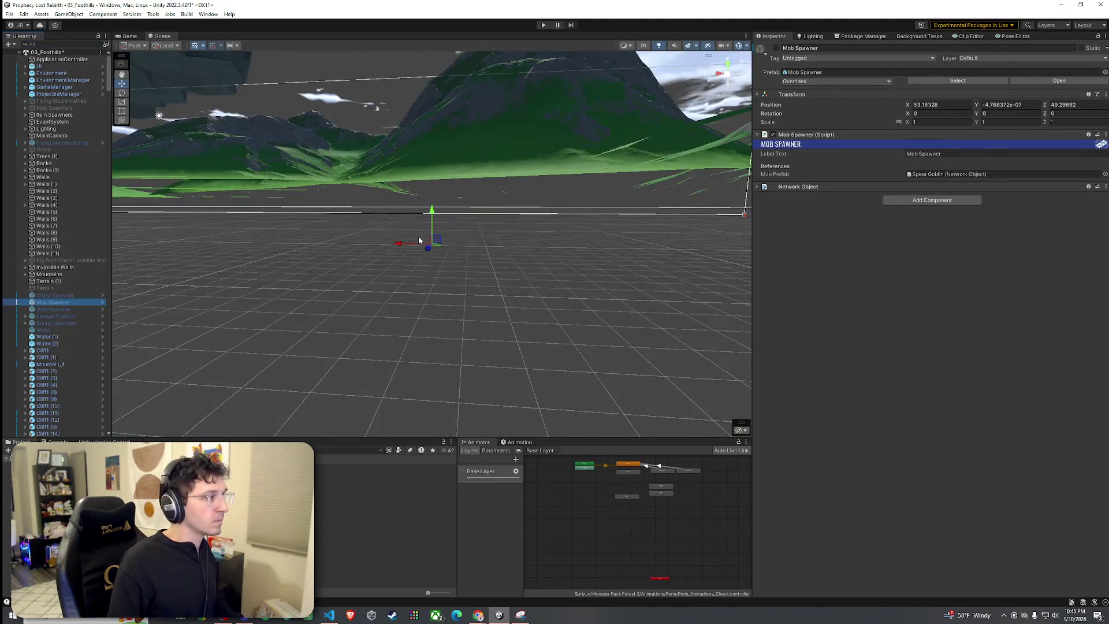
pyautogui.moveTo(418, 243)
pyautogui.mouseDown()
pyautogui.moveTo(441, 292)
pyautogui.moveTo(385, 138)
pyautogui.moveTo(413, 286)
pyautogui.moveTo(448, 355)
pyautogui.moveTo(442, 333)
pyautogui.moveTo(291, 310)
pyautogui.moveTo(582, 299)
pyautogui.mouseUp()
pyautogui.press('f')
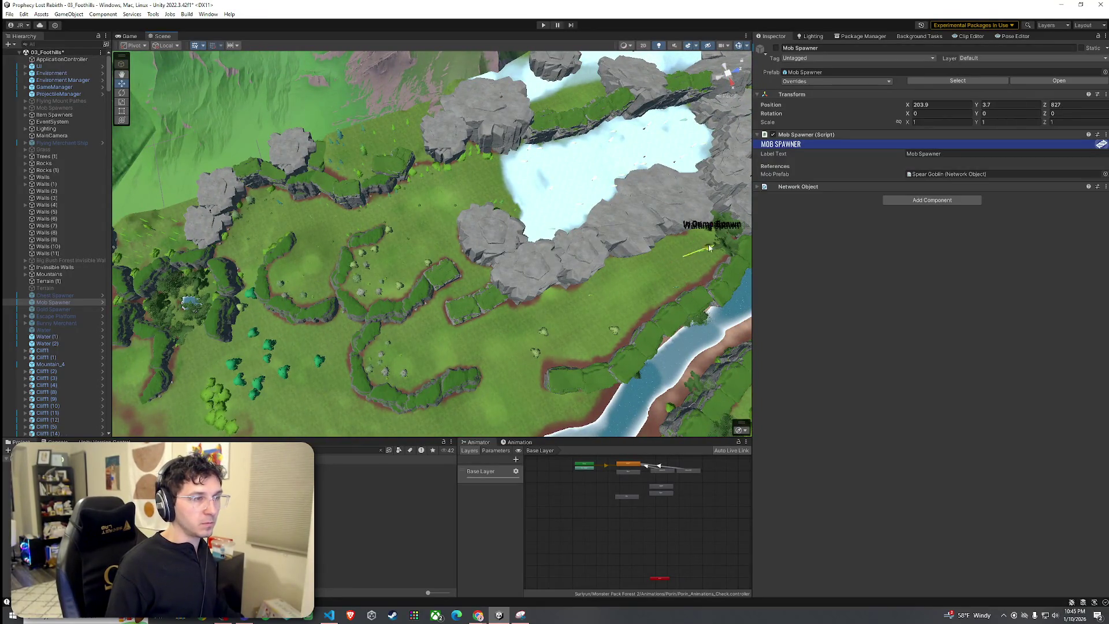
pyautogui.click(67, 303)
pyautogui.press('f')
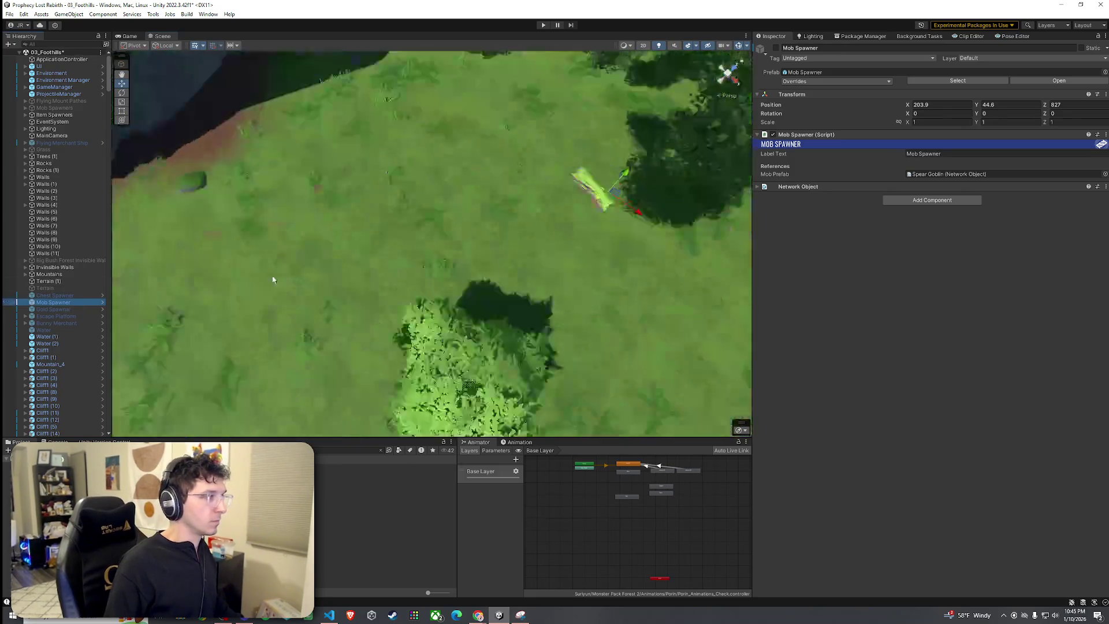
# Position the Mob Spawner in the clearing by the tree and assign Slime as its Mob Prefab.
pyautogui.moveTo(273, 279); pyautogui.dragTo(102, 153)
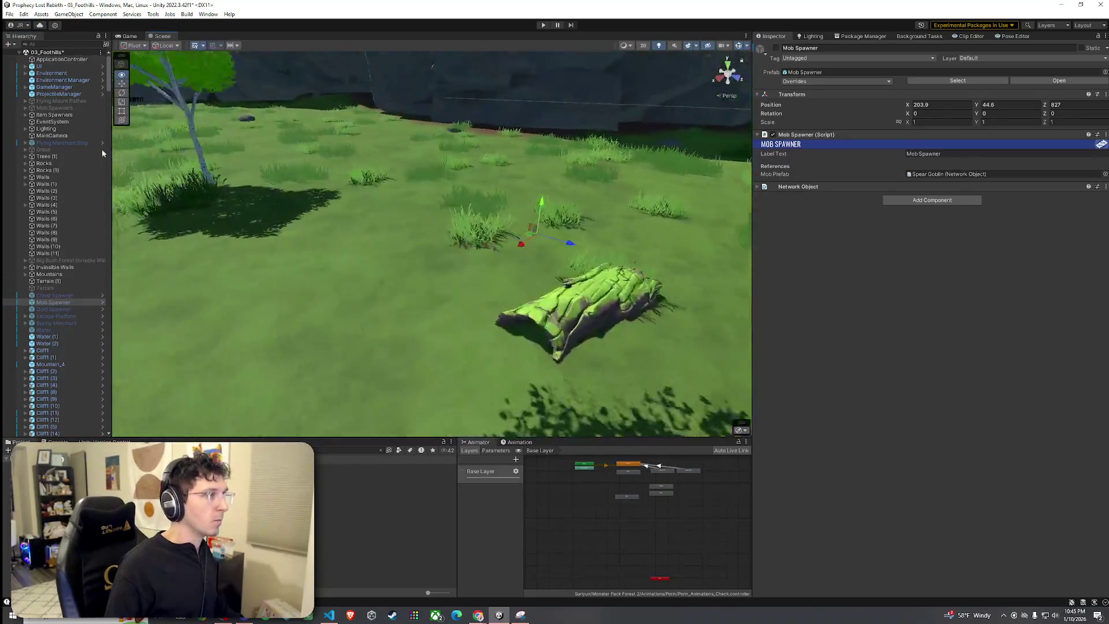
pyautogui.moveTo(359, 220)
pyautogui.mouseDown()
pyautogui.moveTo(297, 215)
pyautogui.moveTo(358, 214)
pyautogui.moveTo(478, 248)
pyautogui.moveTo(400, 376)
pyautogui.moveTo(485, 300)
pyautogui.moveTo(463, 303)
pyautogui.mouseUp()
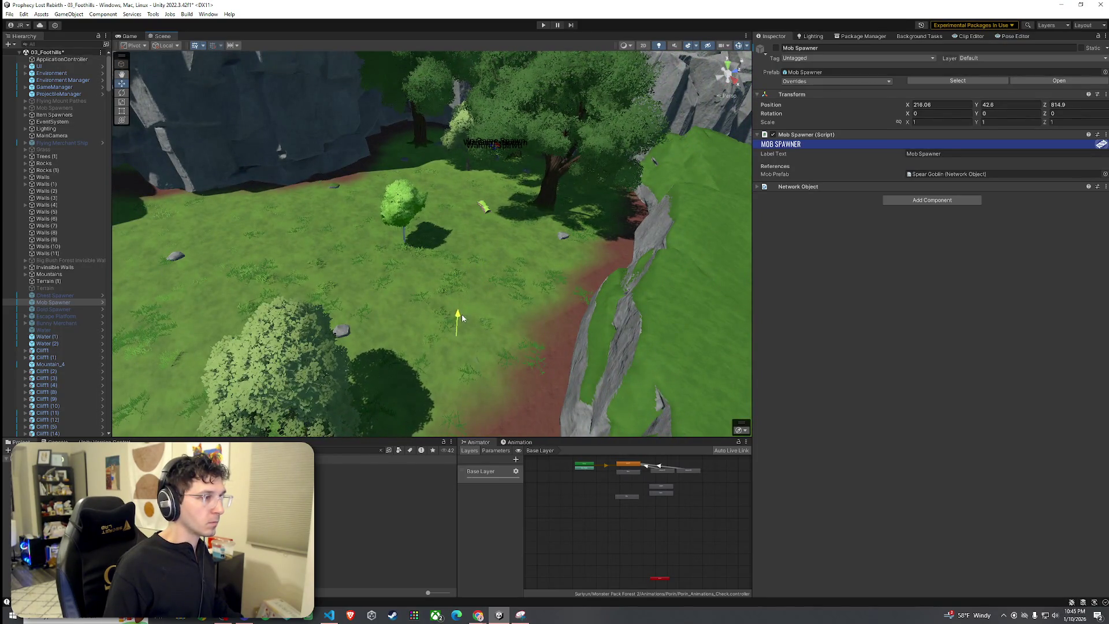
pyautogui.scroll(-5, 465, 329)
pyautogui.press('f')
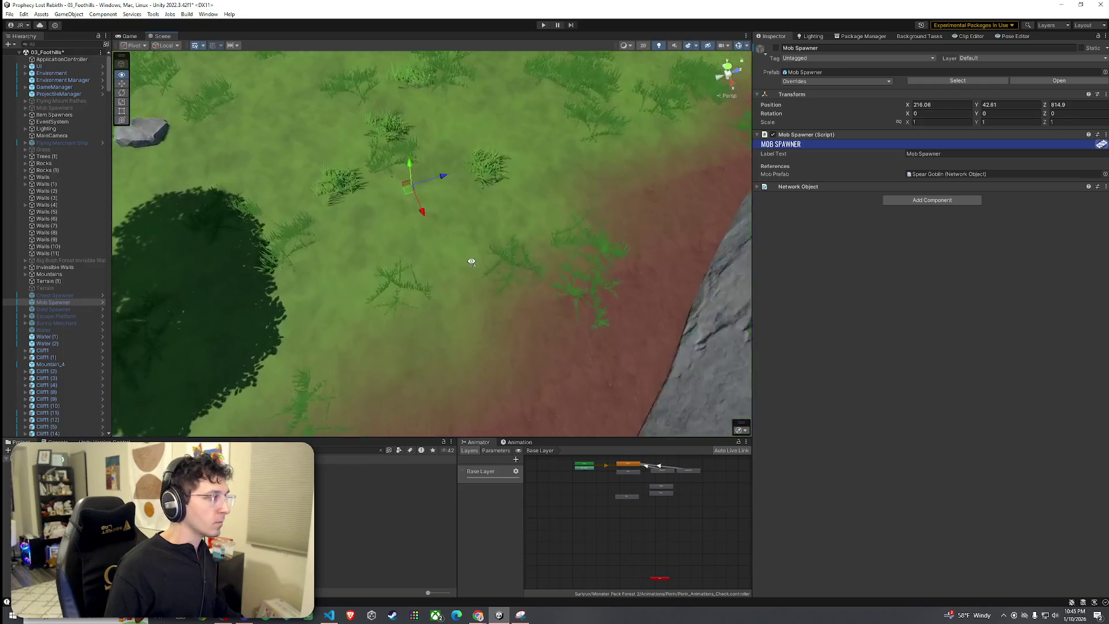
pyautogui.moveTo(428, 266)
pyautogui.mouseDown()
pyautogui.moveTo(463, 260)
pyautogui.moveTo(411, 260)
pyautogui.moveTo(409, 199)
pyautogui.moveTo(414, 224)
pyautogui.mouseUp()
pyautogui.scroll(-5, 413, 224)
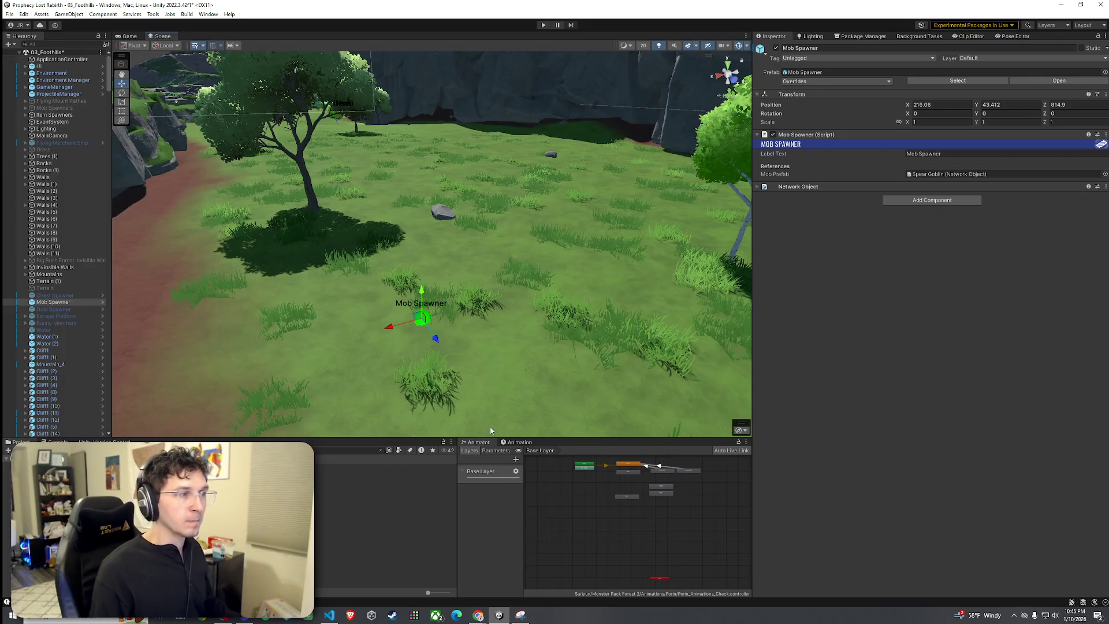
pyautogui.moveTo(173, 491)
pyautogui.mouseDown()
pyautogui.moveTo(324, 366)
pyautogui.moveTo(917, 202)
pyautogui.moveTo(934, 176)
pyautogui.mouseUp()
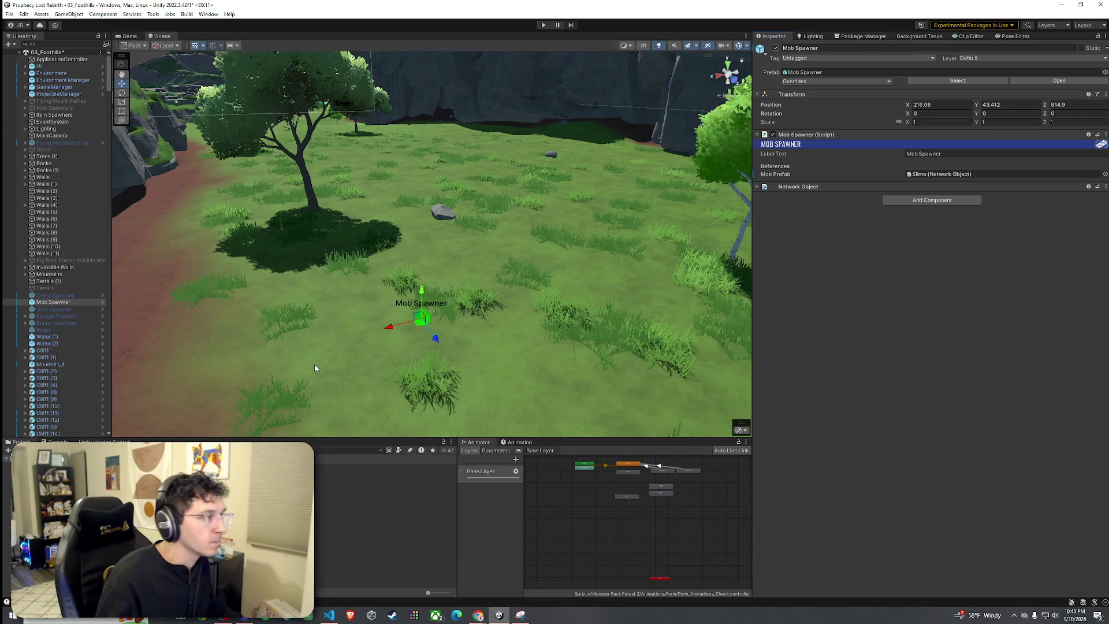
# Create a new empty object and move it out to the scene root.
pyautogui.click(71, 295)
pyautogui.click(70, 302)
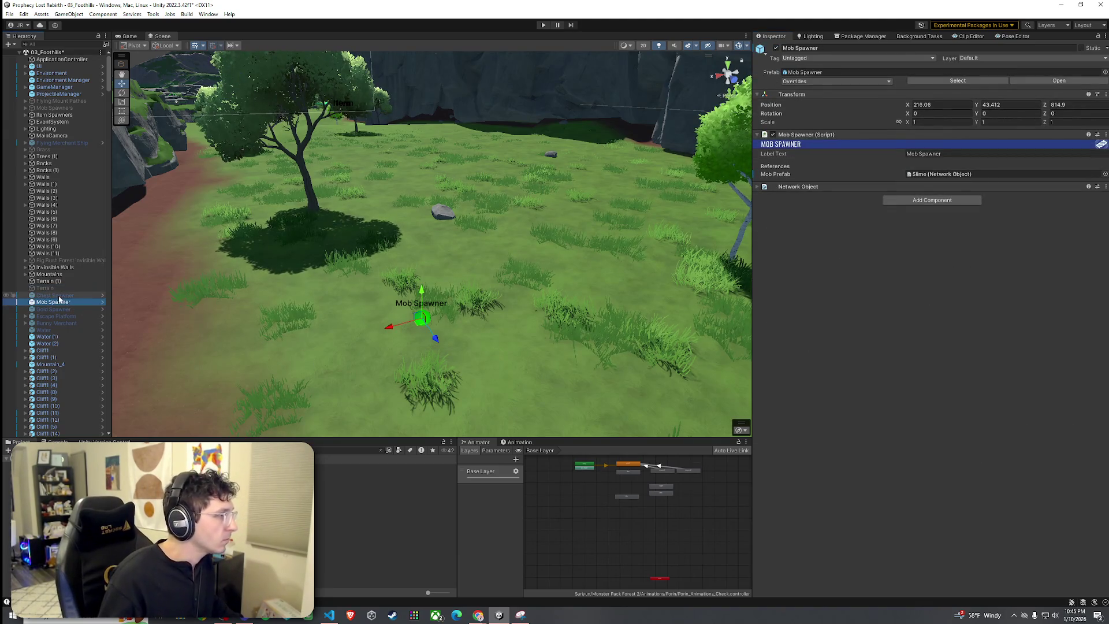
pyautogui.rightClick(56, 289)
pyautogui.click(45, 296)
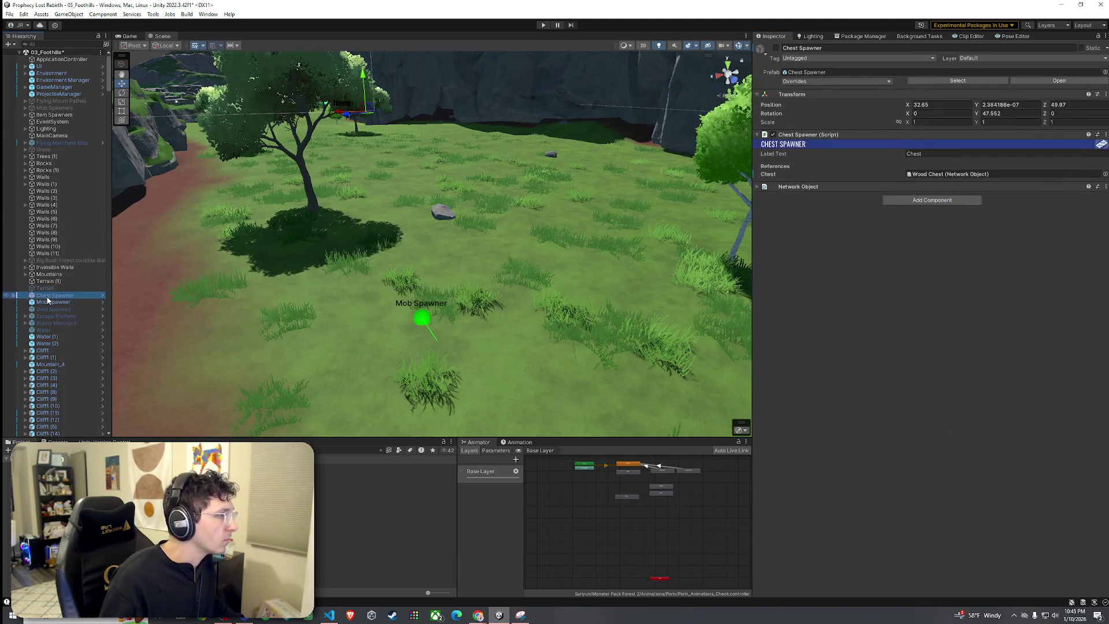
pyautogui.rightClick(46, 296)
pyautogui.click(87, 359)
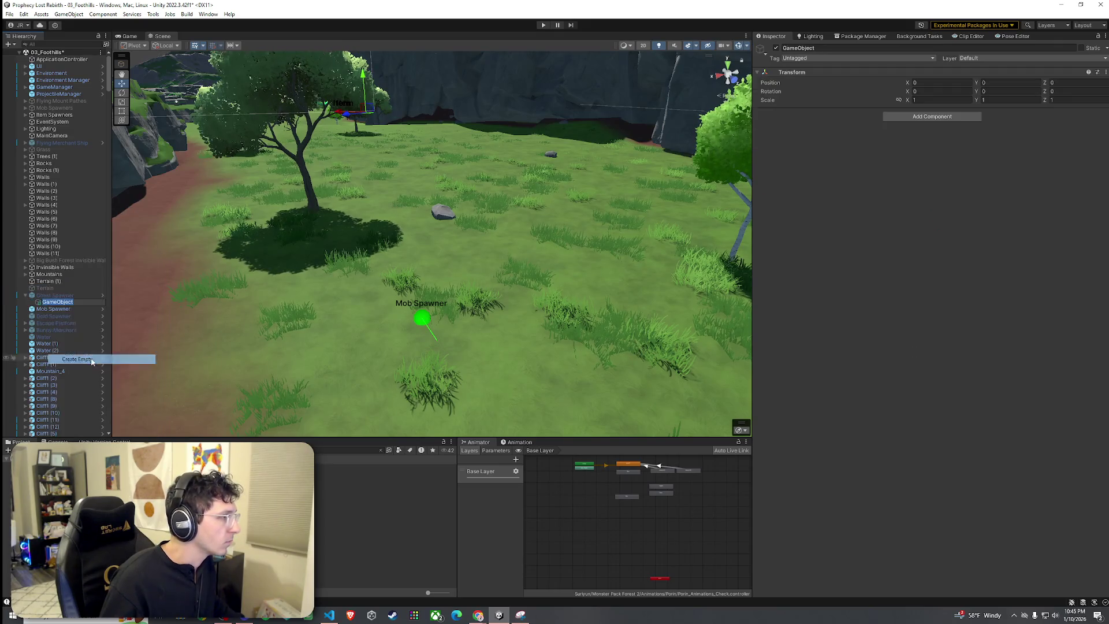
pyautogui.click(51, 310)
pyautogui.moveTo(56, 303); pyautogui.dragTo(55, 294)
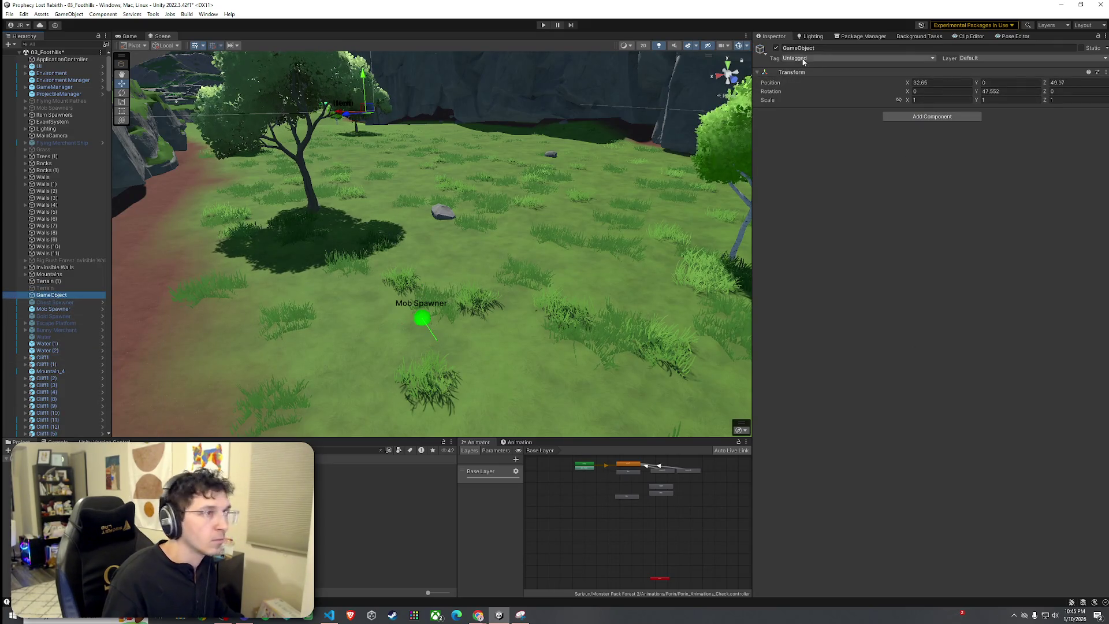
# Rename the new empty object to 'Spawner Group Slimes'.
pyautogui.click(83, 301)
pyautogui.click(71, 295)
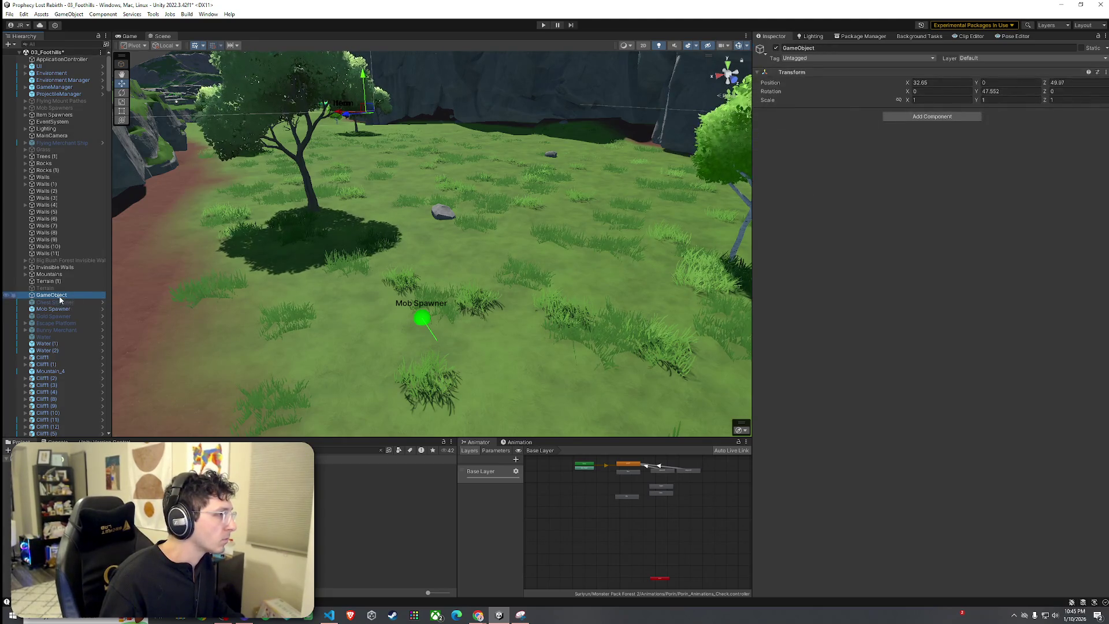
pyautogui.press('F2')
pyautogui.write('Spawner Gr')
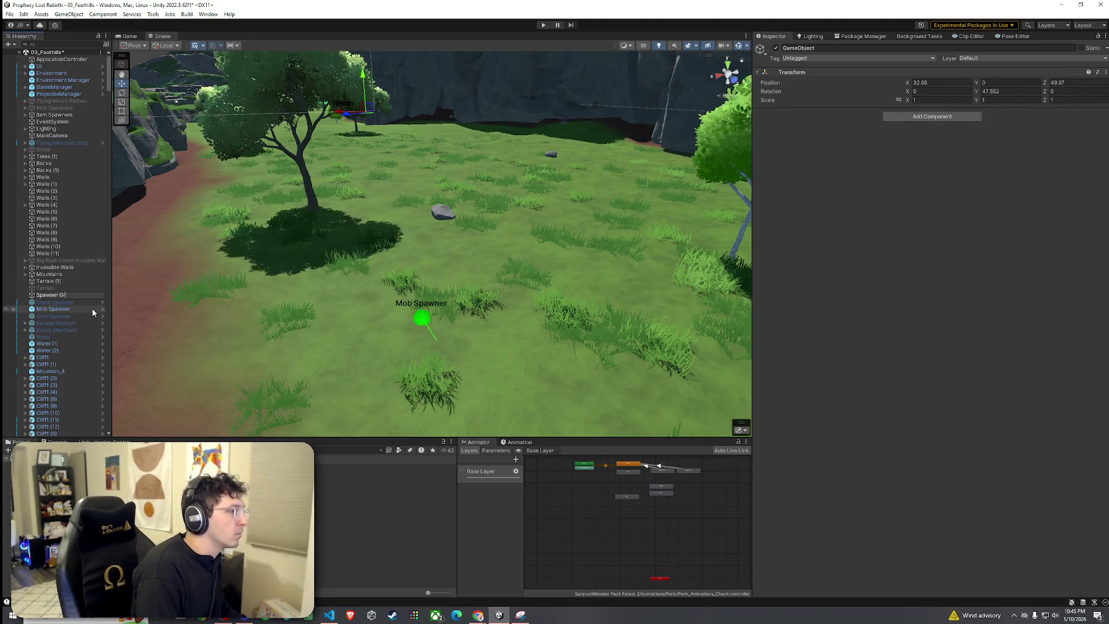
pyautogui.write('oup Slimes')
pyautogui.press('Return')
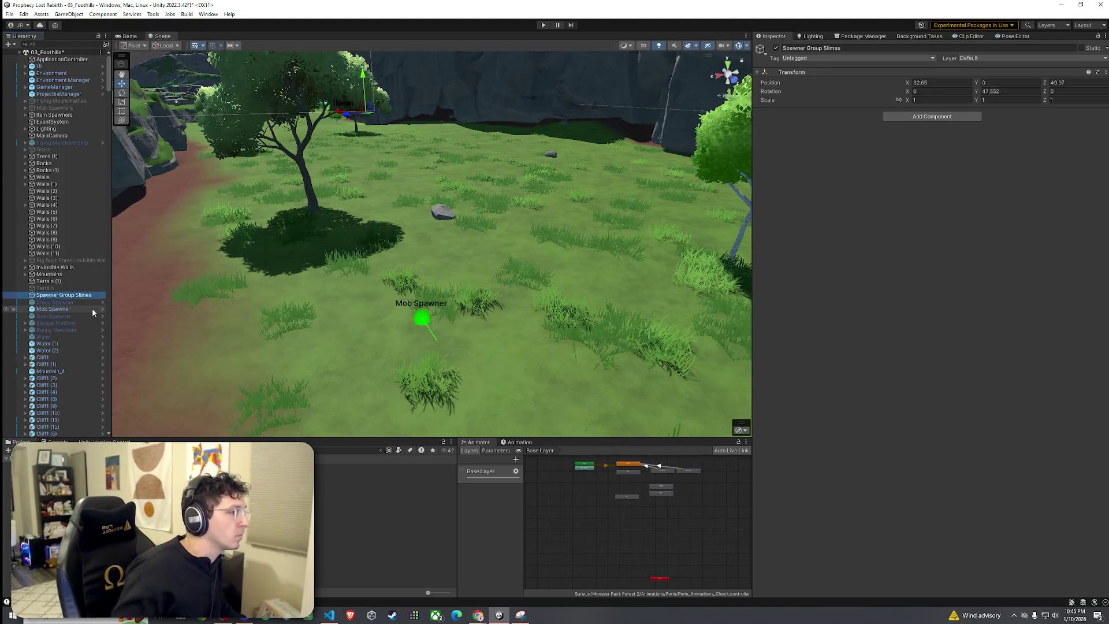
# Parent Mob Spawner under Spawner Group Slimes and place two duplicates further up the slope.
pyautogui.moveTo(65, 310); pyautogui.dragTo(64, 296)
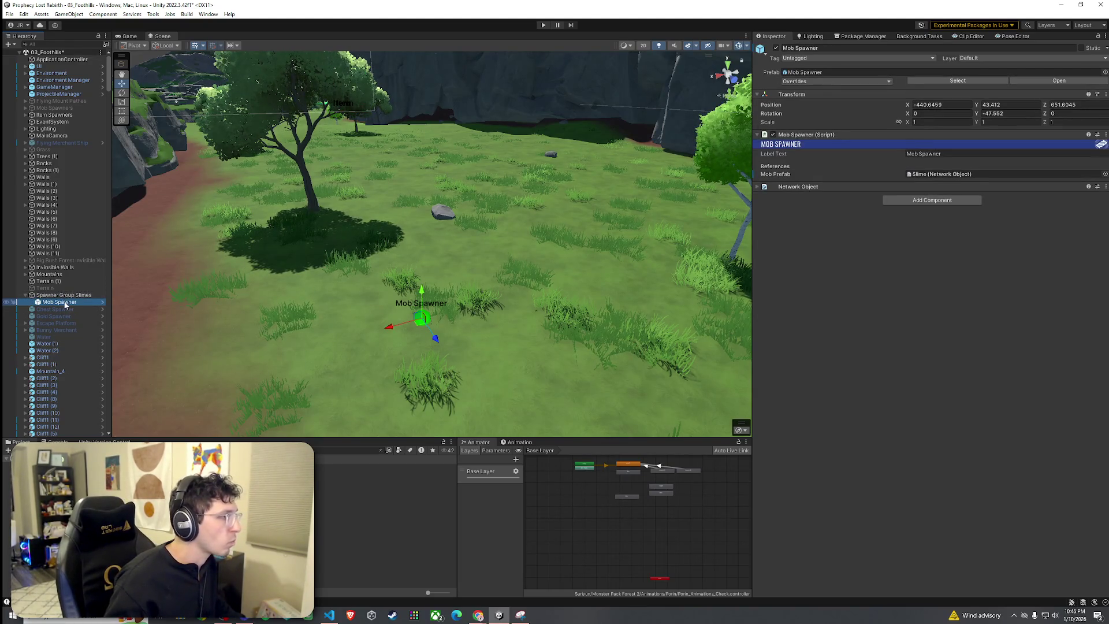
pyautogui.hotkey('ctrl', 'd')
pyautogui.hotkey('ctrl', 'd')
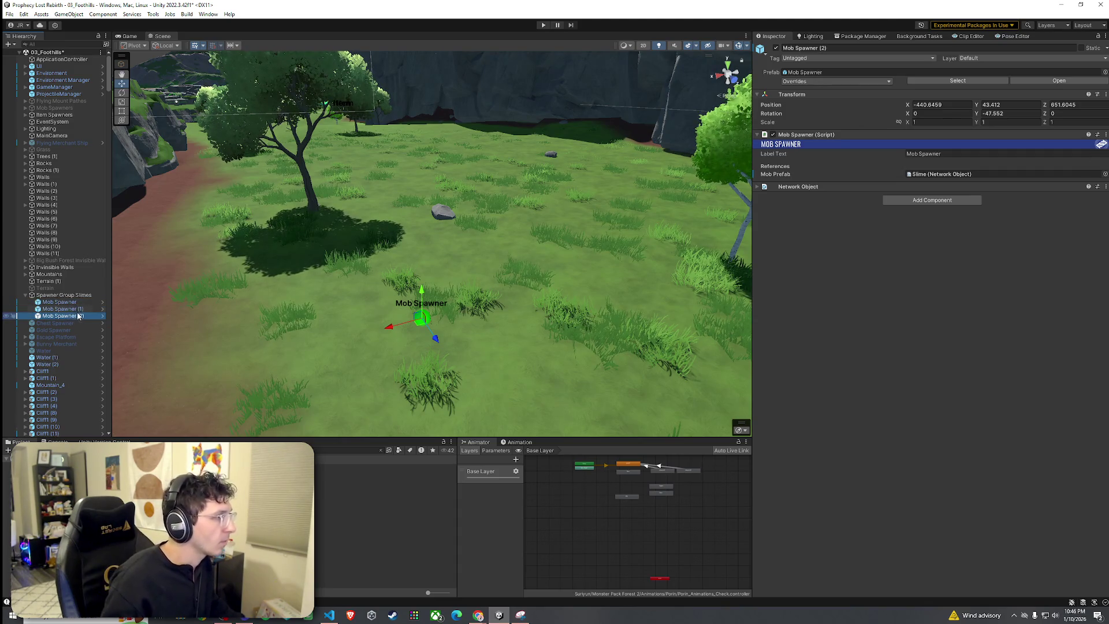
pyautogui.click(60, 309)
pyautogui.moveTo(422, 318)
pyautogui.mouseDown()
pyautogui.moveTo(467, 144)
pyautogui.moveTo(473, 163)
pyautogui.mouseUp()
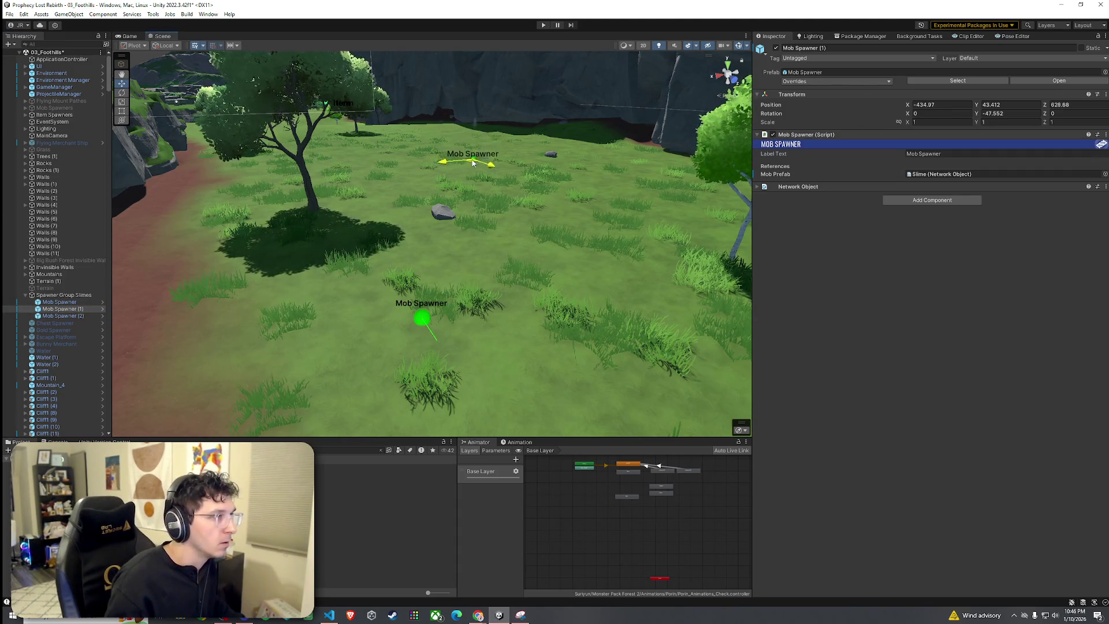
pyautogui.click(81, 316)
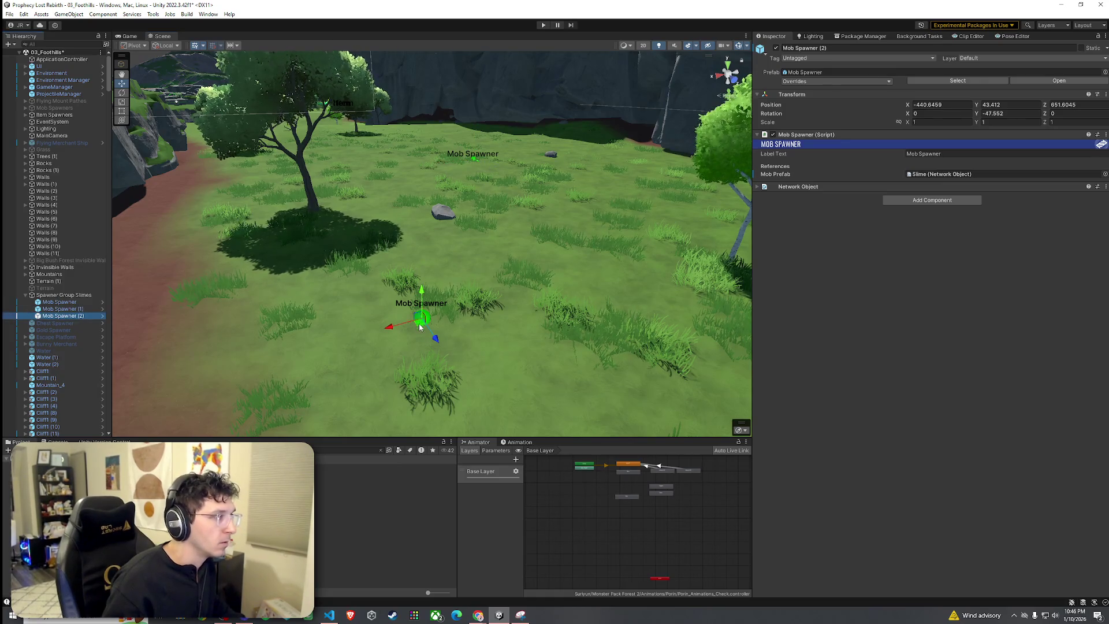
pyautogui.moveTo(420, 328)
pyautogui.mouseDown()
pyautogui.moveTo(312, 170)
pyautogui.moveTo(320, 151)
pyautogui.mouseUp()
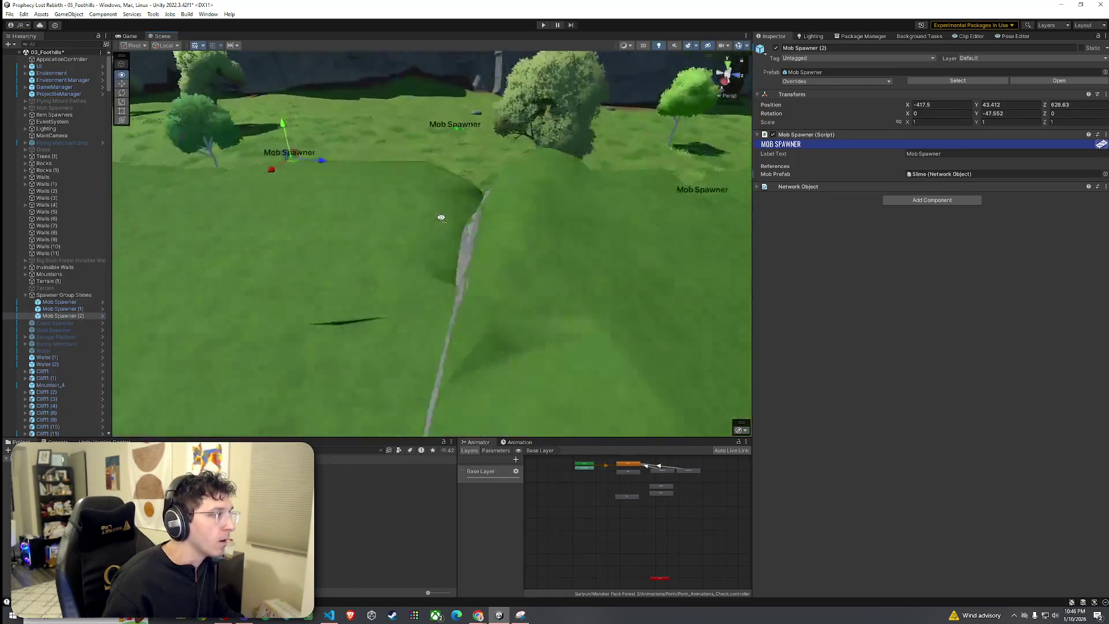
# Duplicate the three spawners and spread the copies across the field for six total.
pyautogui.scroll(-10, 453, 233)
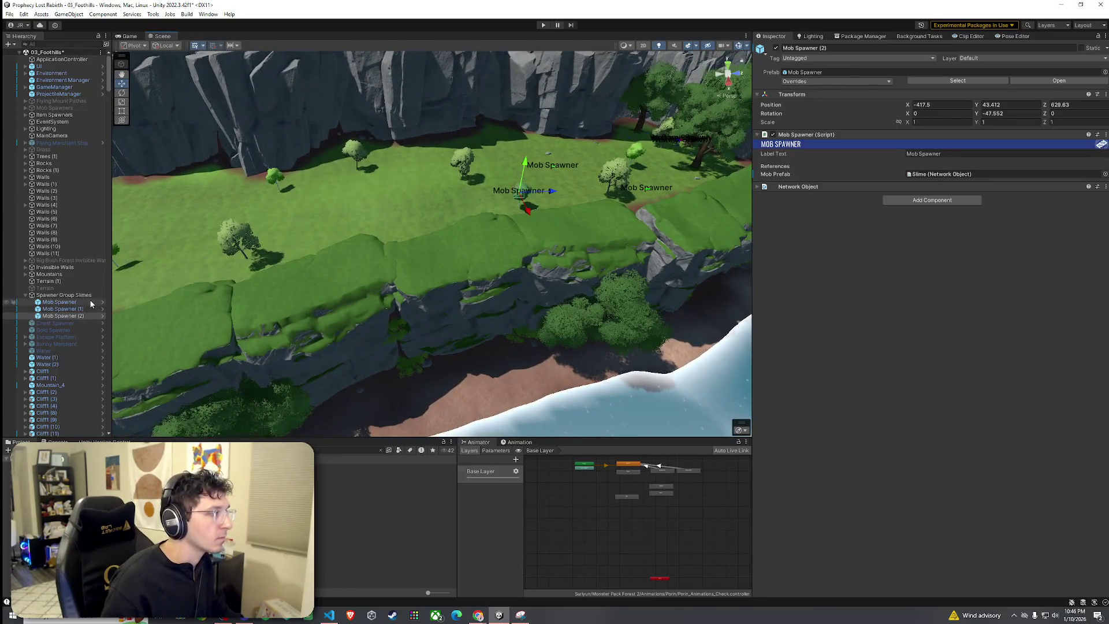
pyautogui.keyDown('shift'); pyautogui.click(90, 301); pyautogui.keyUp('shift')
pyautogui.hotkey('ctrl', 'd')
pyautogui.moveTo(647, 196)
pyautogui.mouseDown()
pyautogui.moveTo(416, 219)
pyautogui.moveTo(337, 203)
pyautogui.mouseUp()
pyautogui.scroll(8, 327, 211)
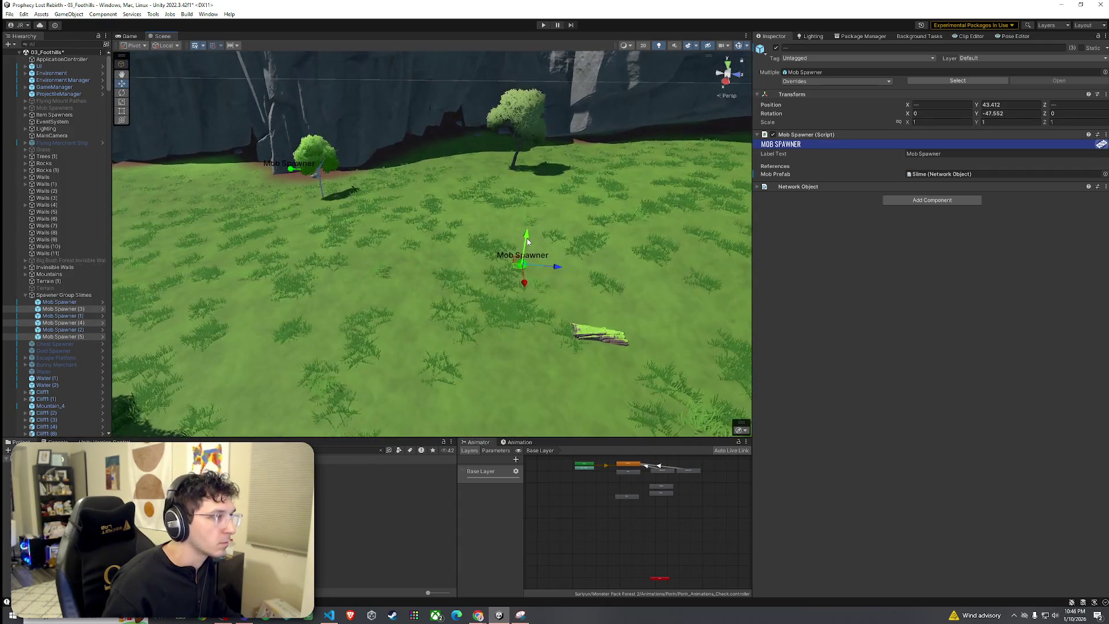
pyautogui.moveTo(527, 239)
pyautogui.mouseDown()
pyautogui.moveTo(526, 288)
pyautogui.moveTo(443, 252)
pyautogui.moveTo(482, 278)
pyautogui.moveTo(390, 255)
pyautogui.moveTo(437, 279)
pyautogui.mouseUp()
pyautogui.click(480, 271)
pyautogui.click(435, 287)
pyautogui.scroll(-5, 437, 279)
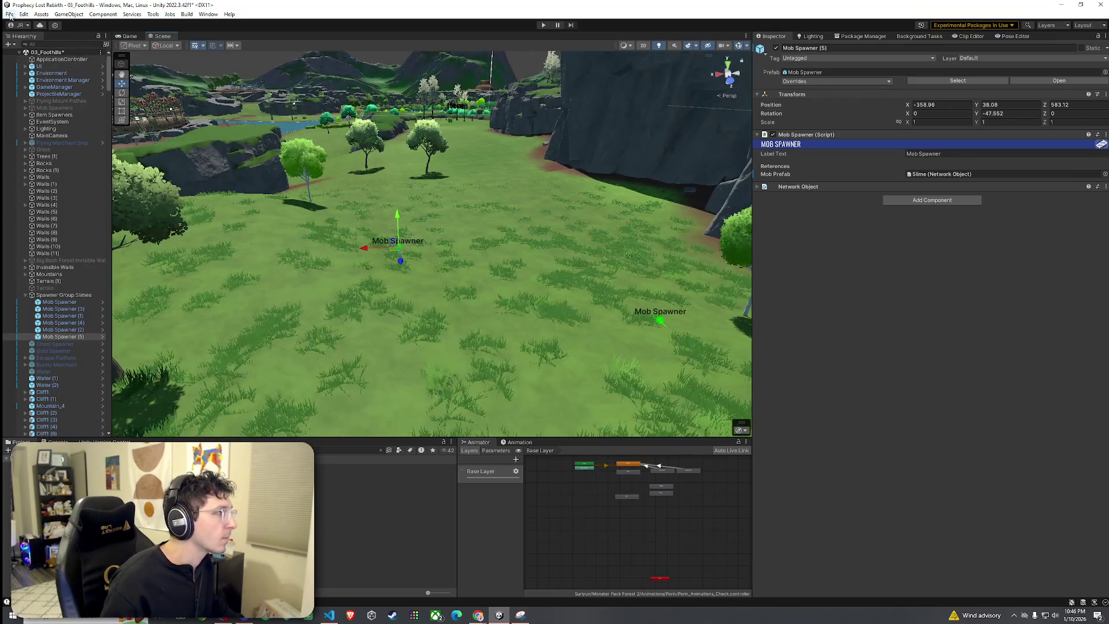
pyautogui.click(10, 14)
pyautogui.click(97, 6)
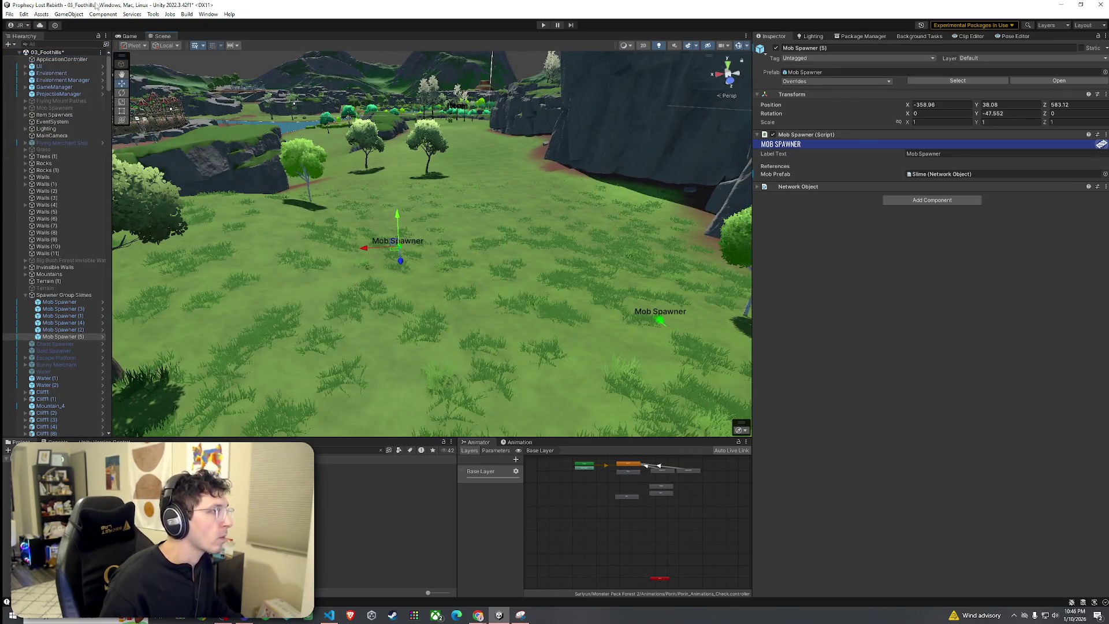
# Switch to the Game view, set GameManager's Pre Game Time to 0.01, and enter Play mode.
pyautogui.click(129, 35)
pyautogui.click(10, 14)
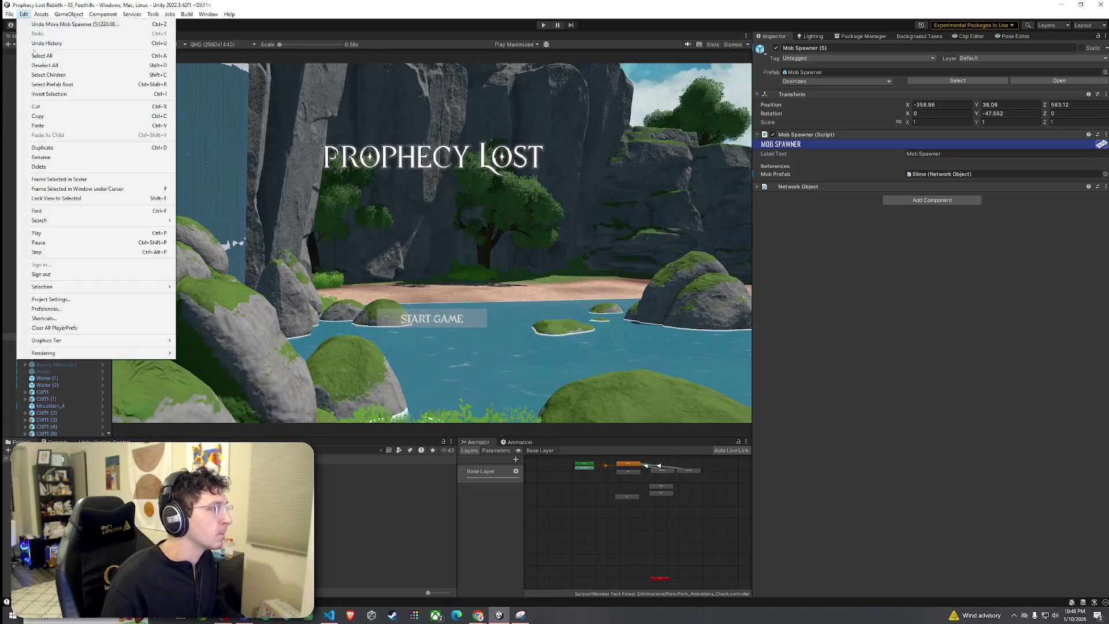
pyautogui.click(9, 14)
pyautogui.click(57, 88)
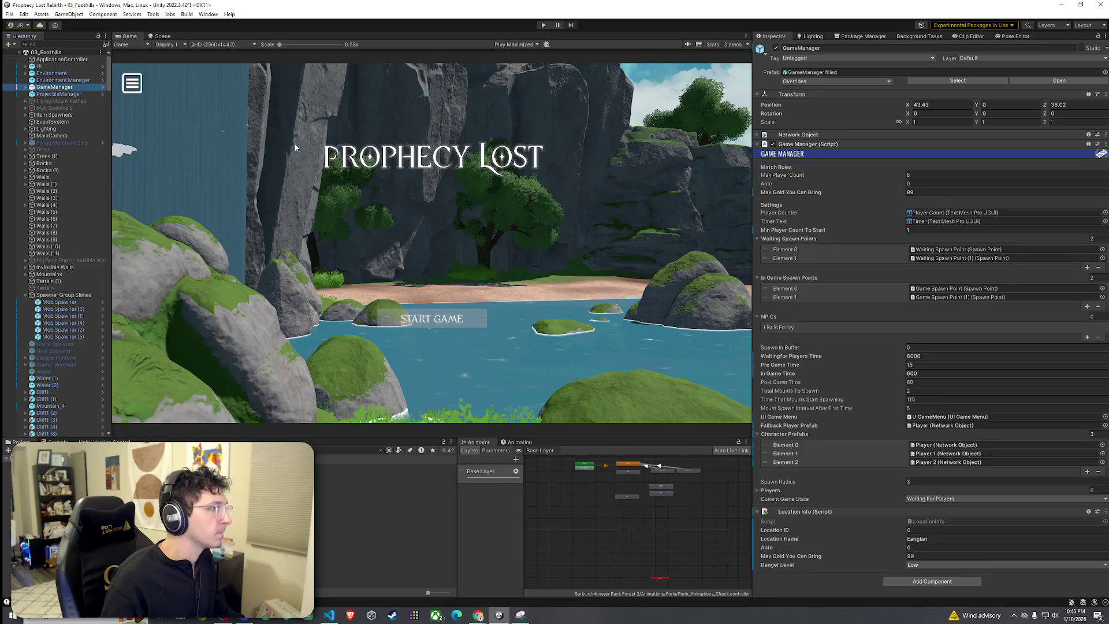
pyautogui.click(930, 366)
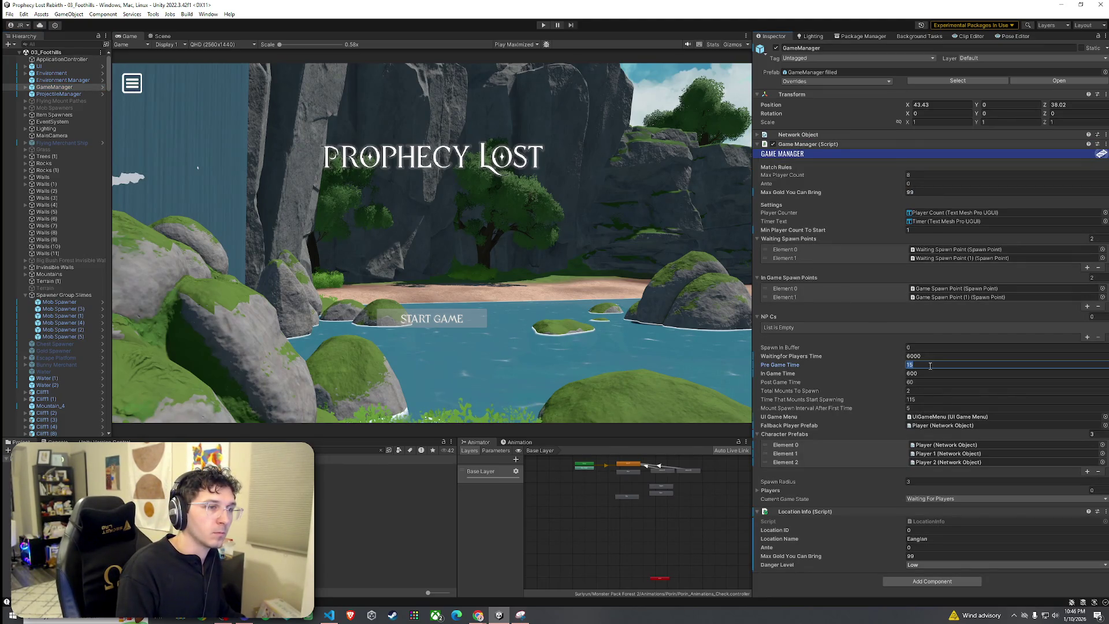
pyautogui.write('0.01')
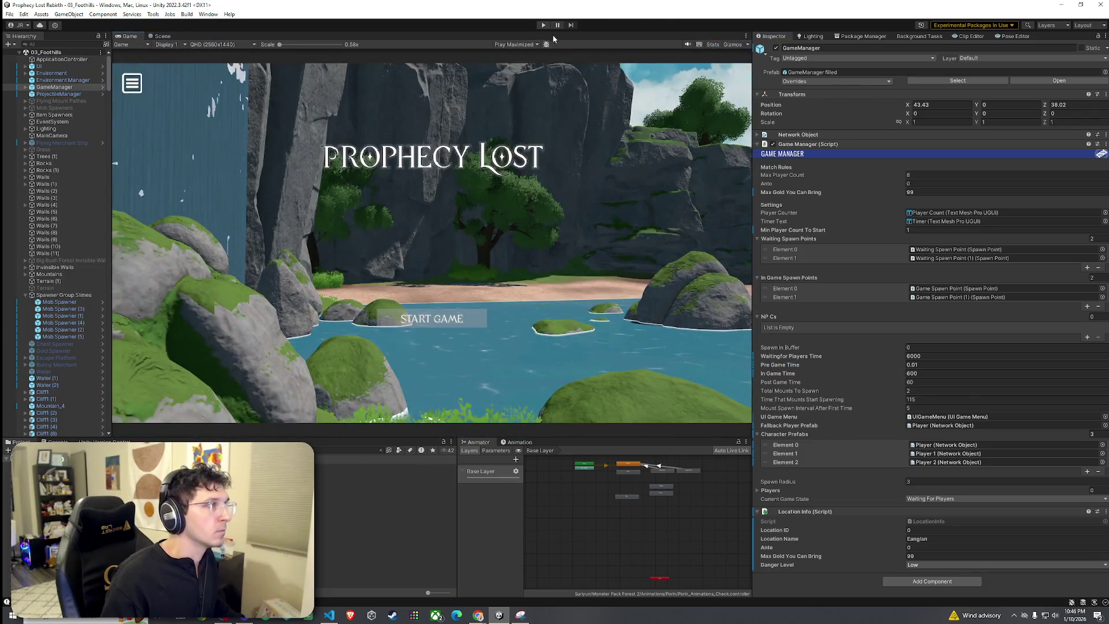
pyautogui.click(543, 25)
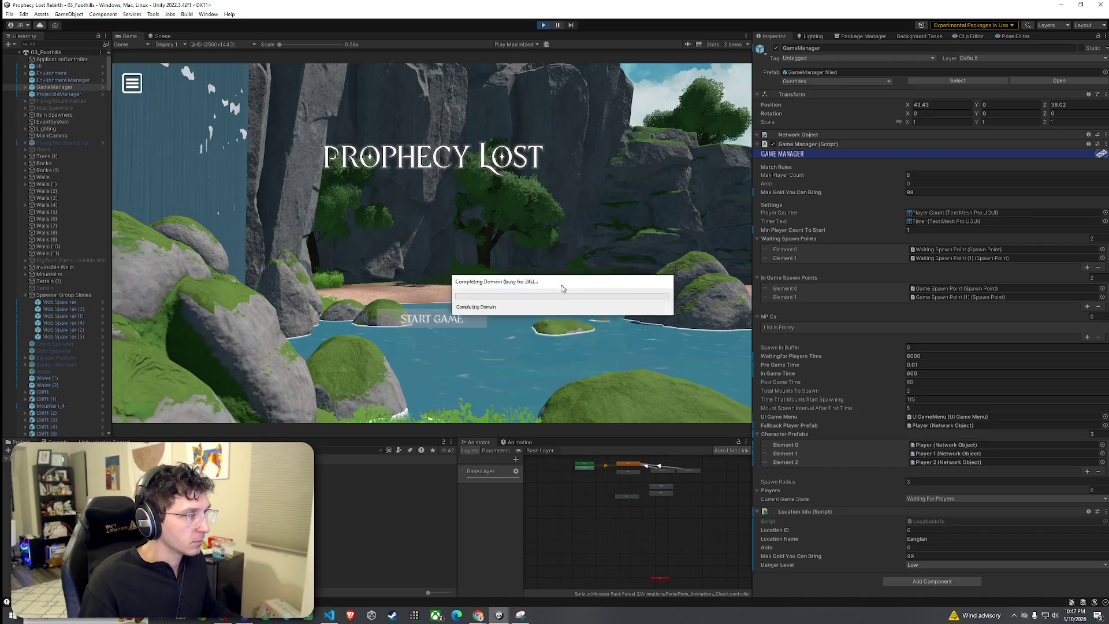
# Start a game, run the character across the field to a slime, then exit Play mode.
pyautogui.moveTo(558, 293); pyautogui.dragTo(525, 272)
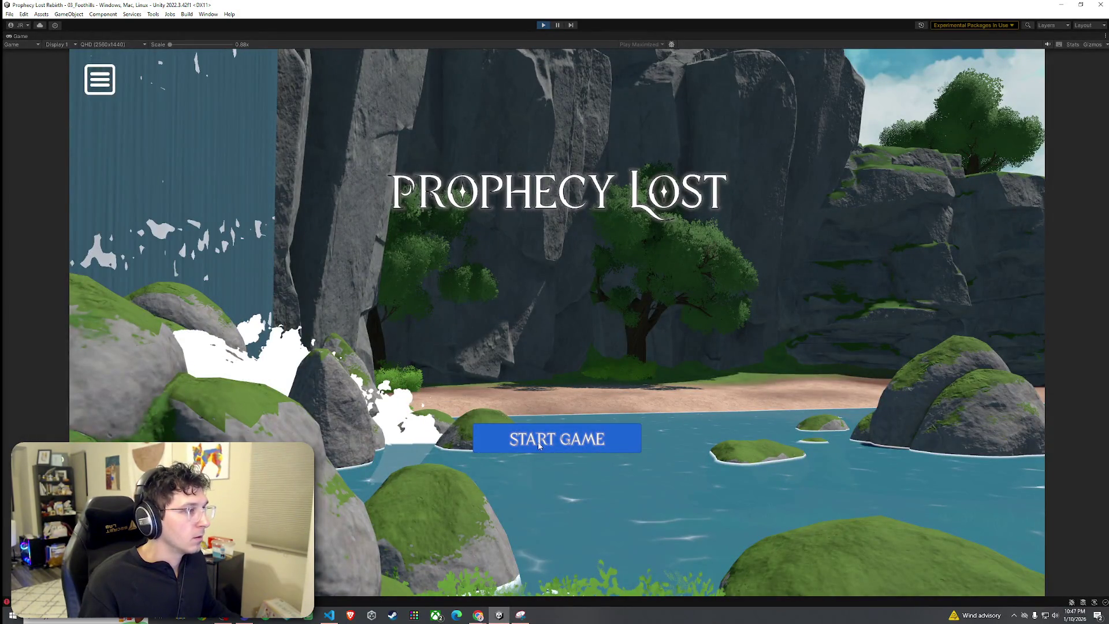
pyautogui.click(595, 442)
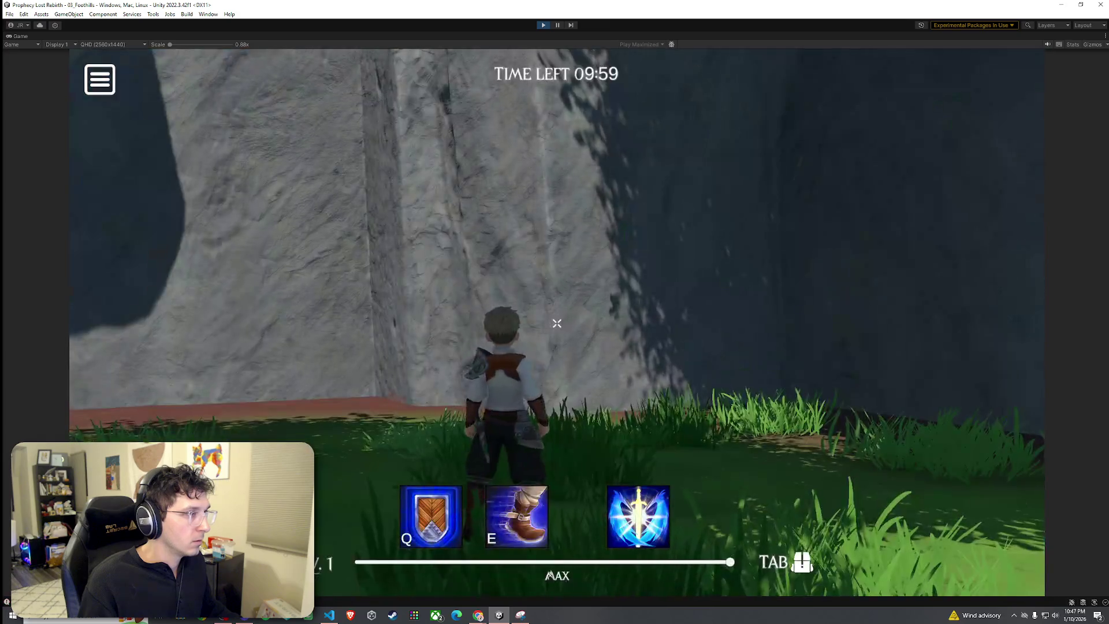
pyautogui.press('w')
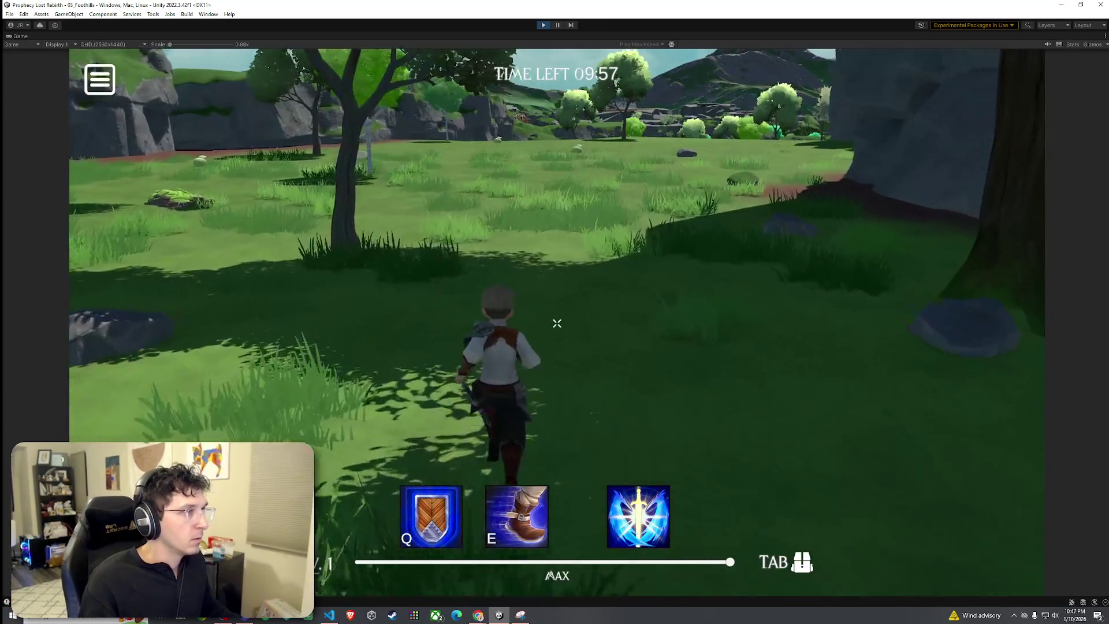
pyautogui.press('w')
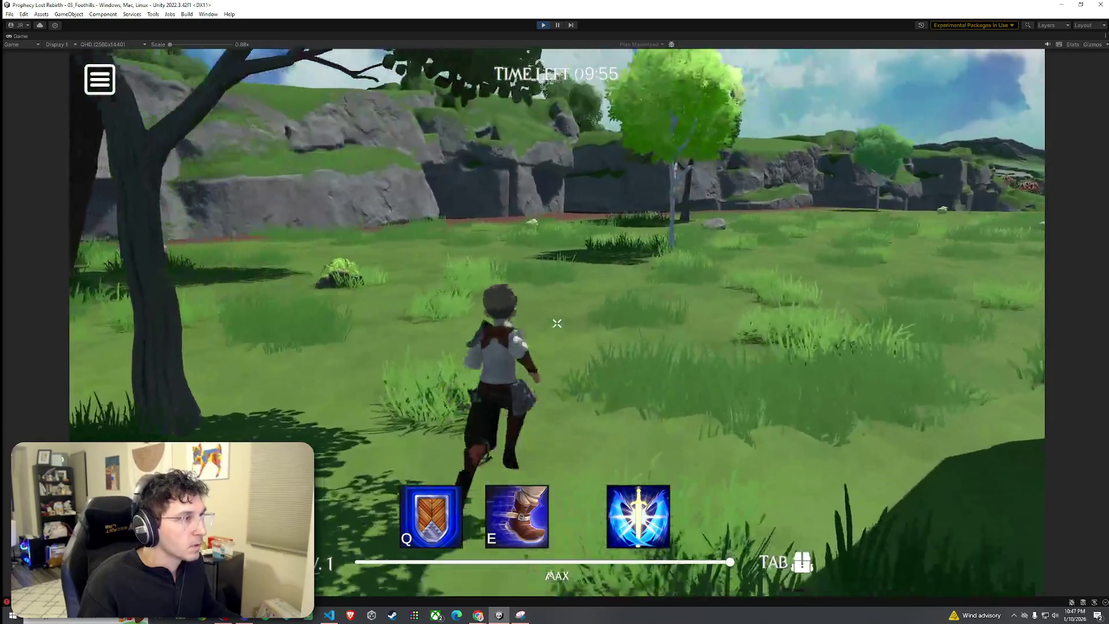
pyautogui.press('w')
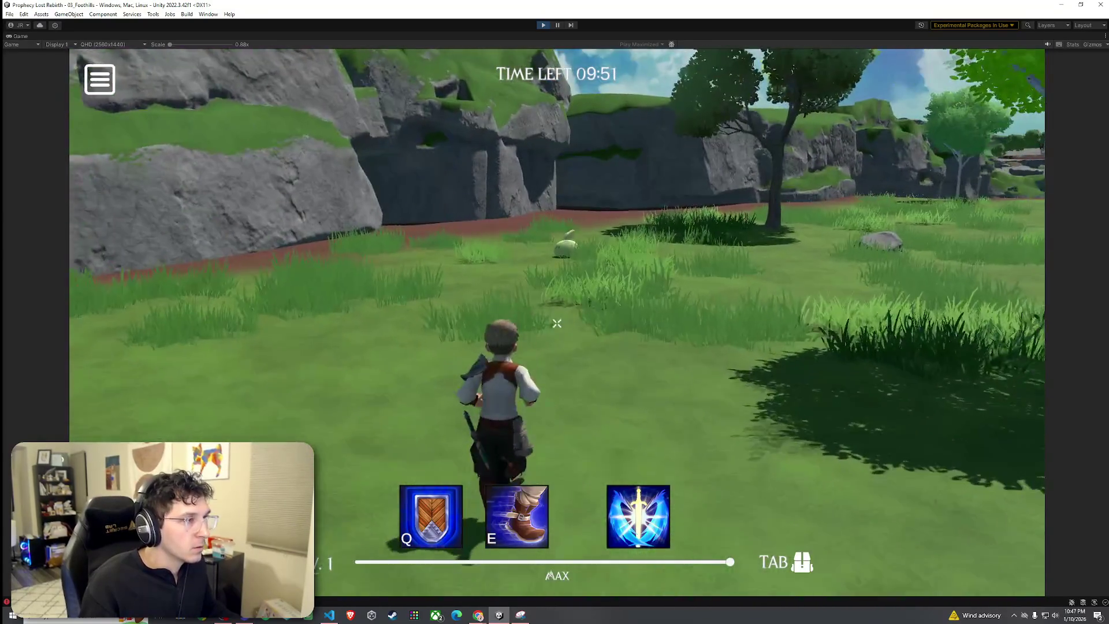
pyautogui.press('w')
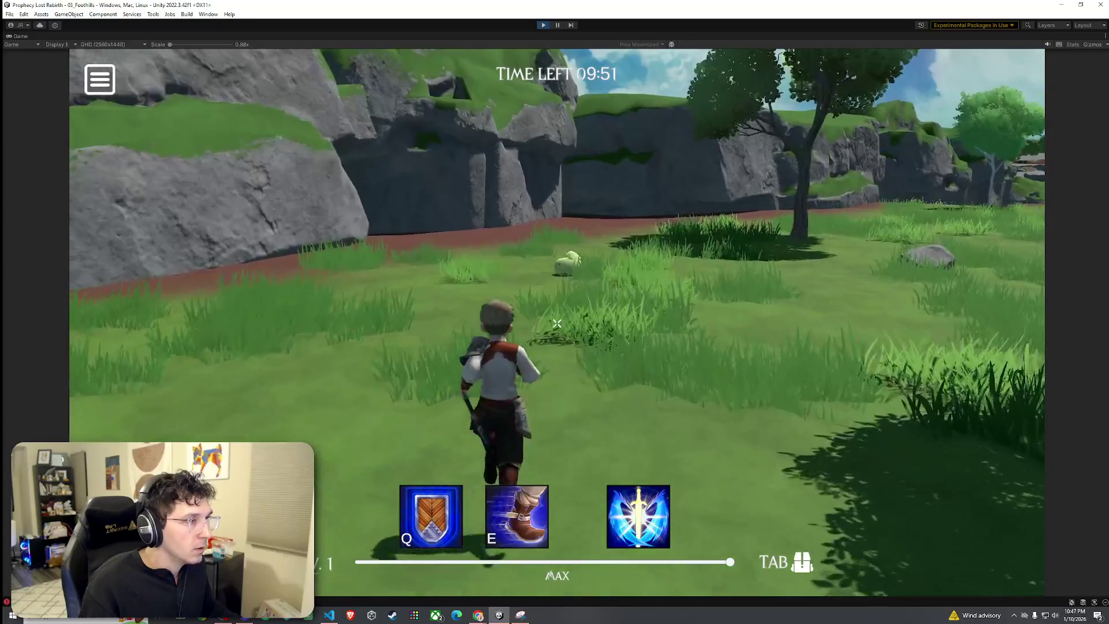
pyautogui.press('w')
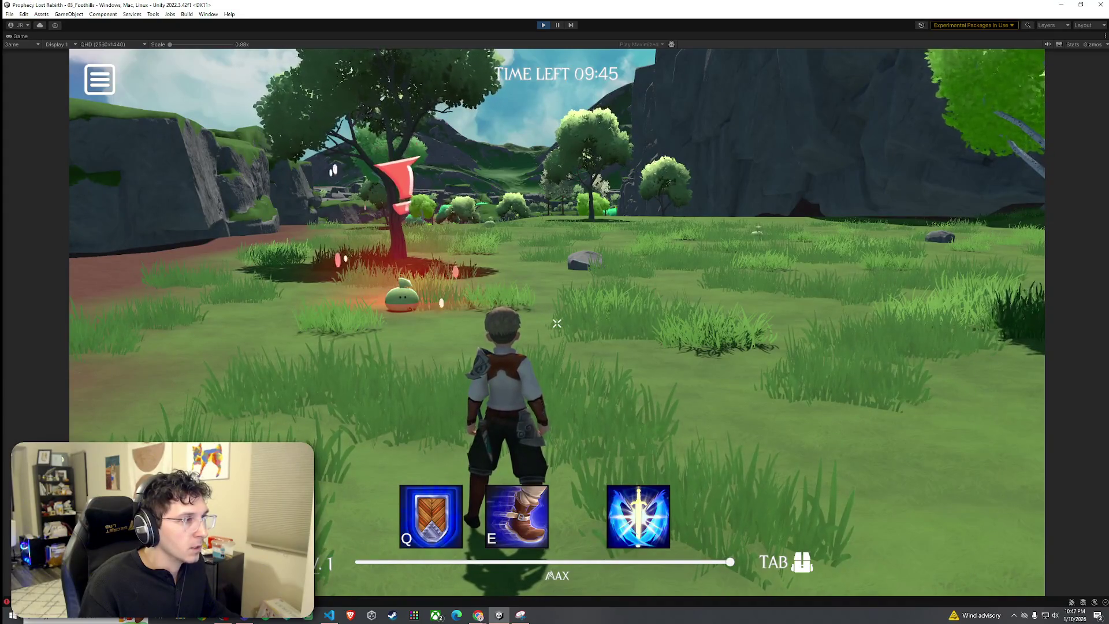
pyautogui.press('w')
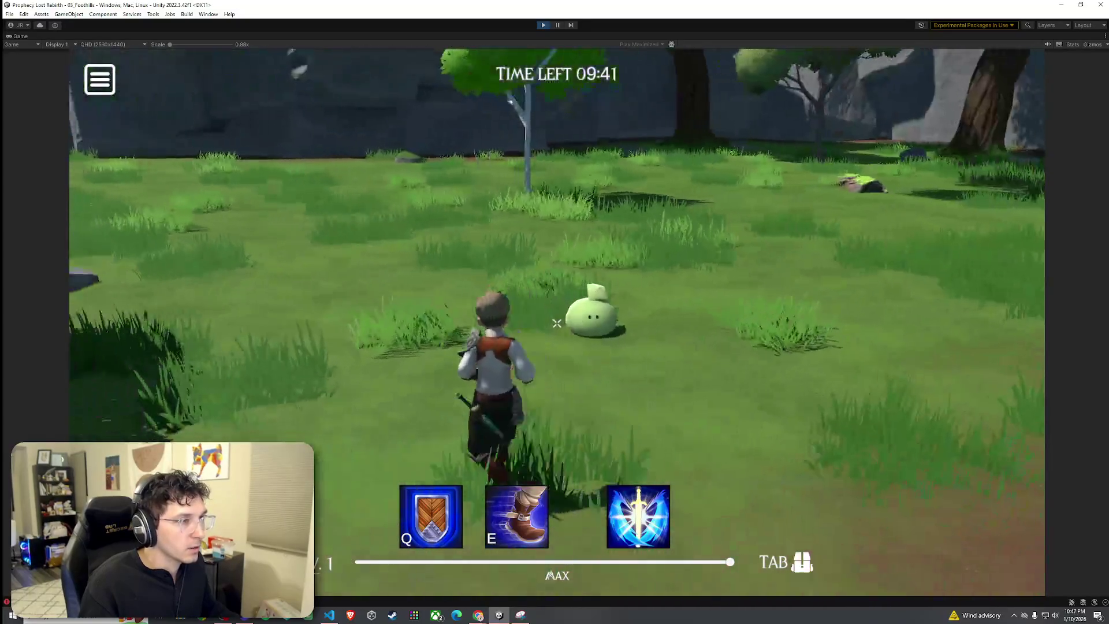
pyautogui.press('Escape')
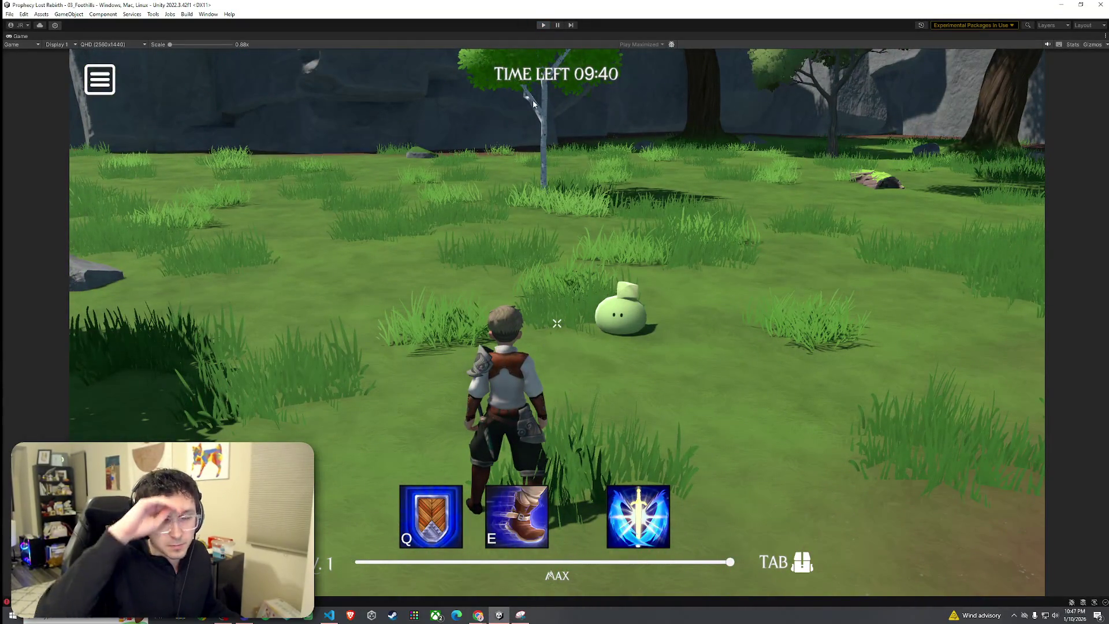
pyautogui.hotkey('ctrl', 'p')
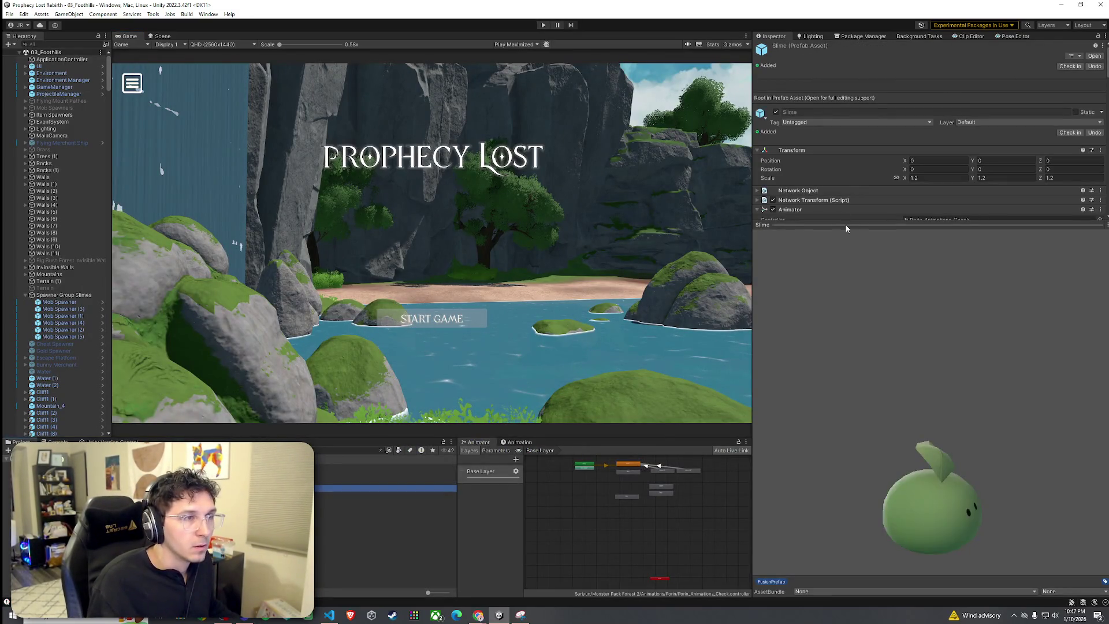
# Expand and review the Slime prefab's Animator and Mob AI settings.
pyautogui.click(852, 225)
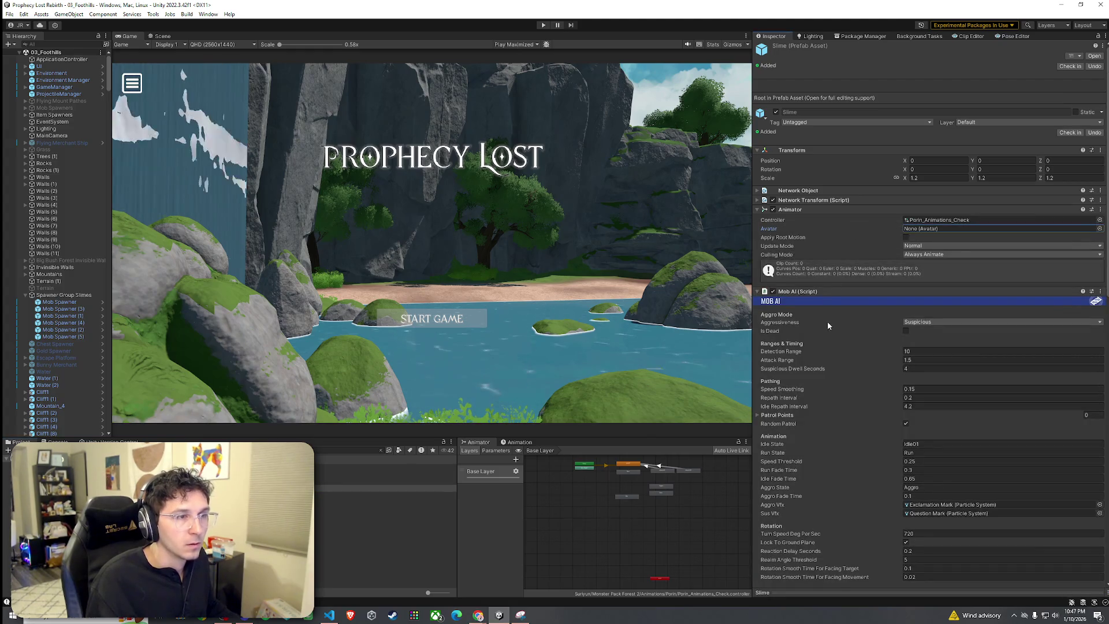
pyautogui.scroll(-3, 826, 330)
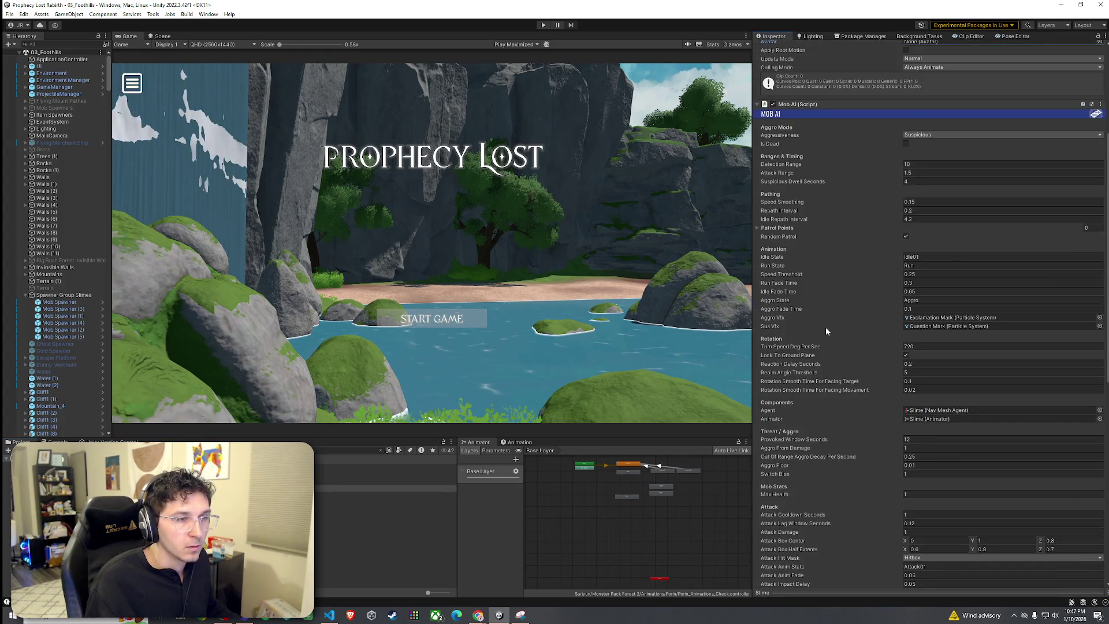
pyautogui.scroll(-7, 826, 329)
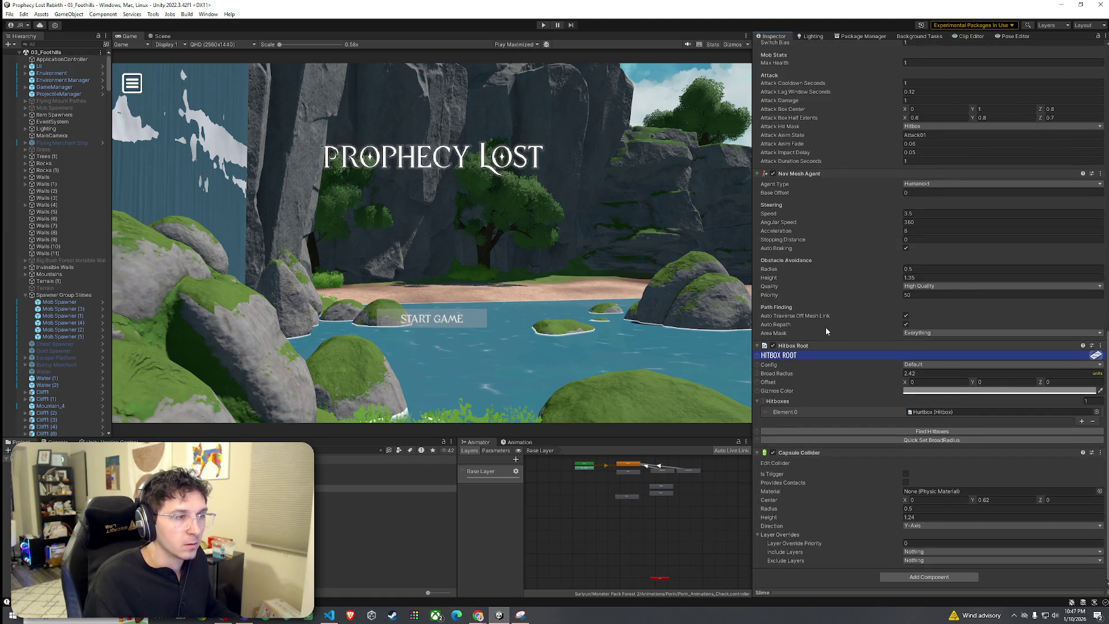
pyautogui.scroll(2, 826, 325)
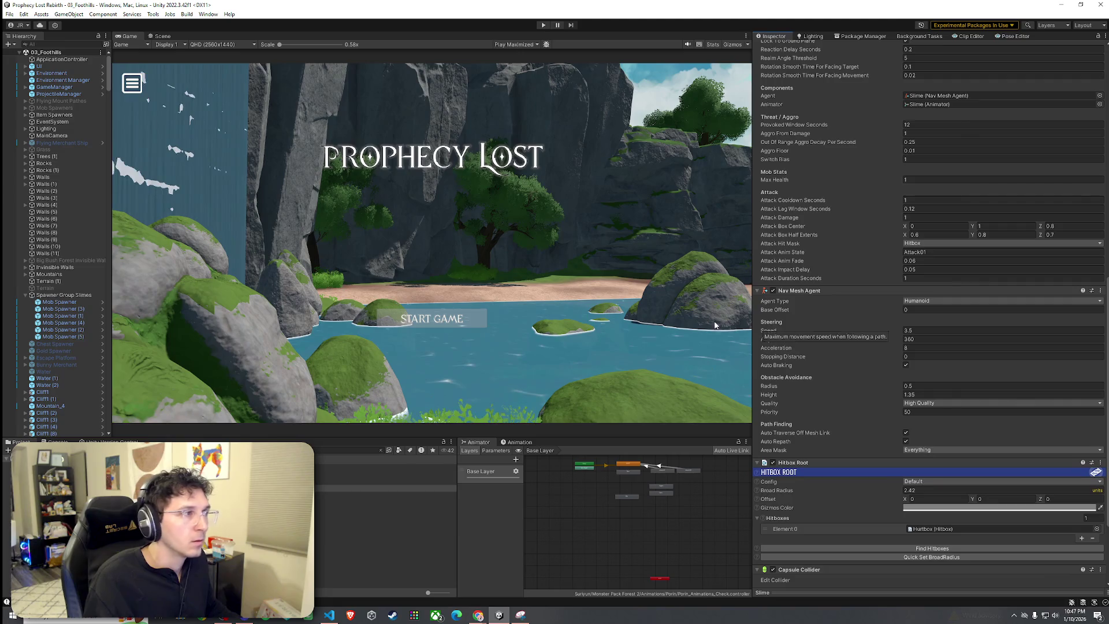
# Return to the Scene view and inspect the terrain's NavMeshSurface, keeping agent type Humanoid.
pyautogui.click(160, 37)
pyautogui.click(496, 236)
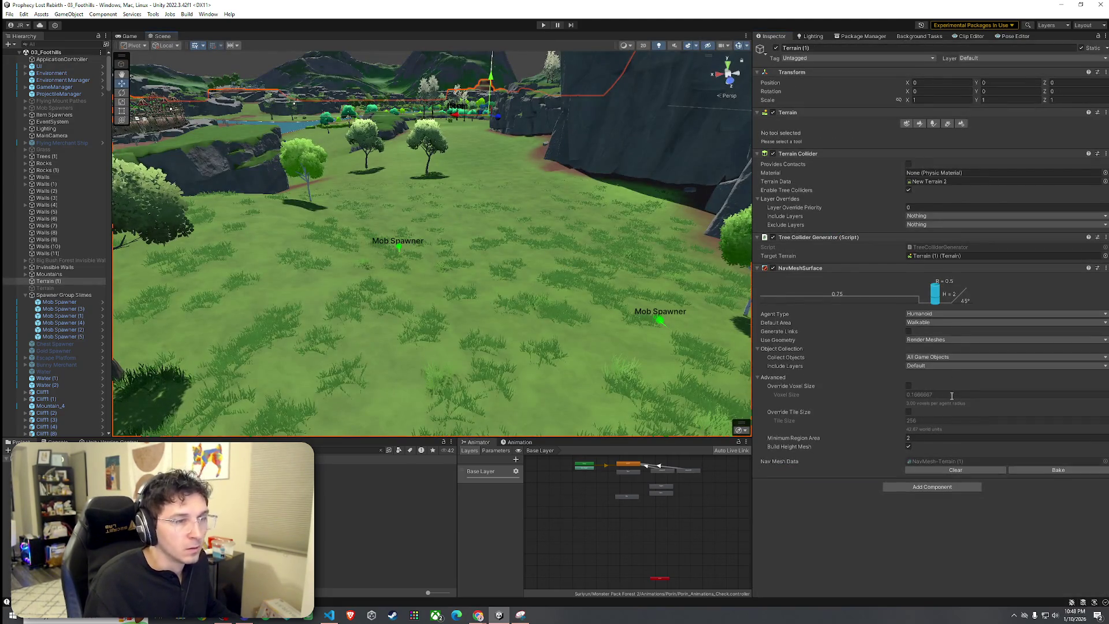
pyautogui.click(929, 316)
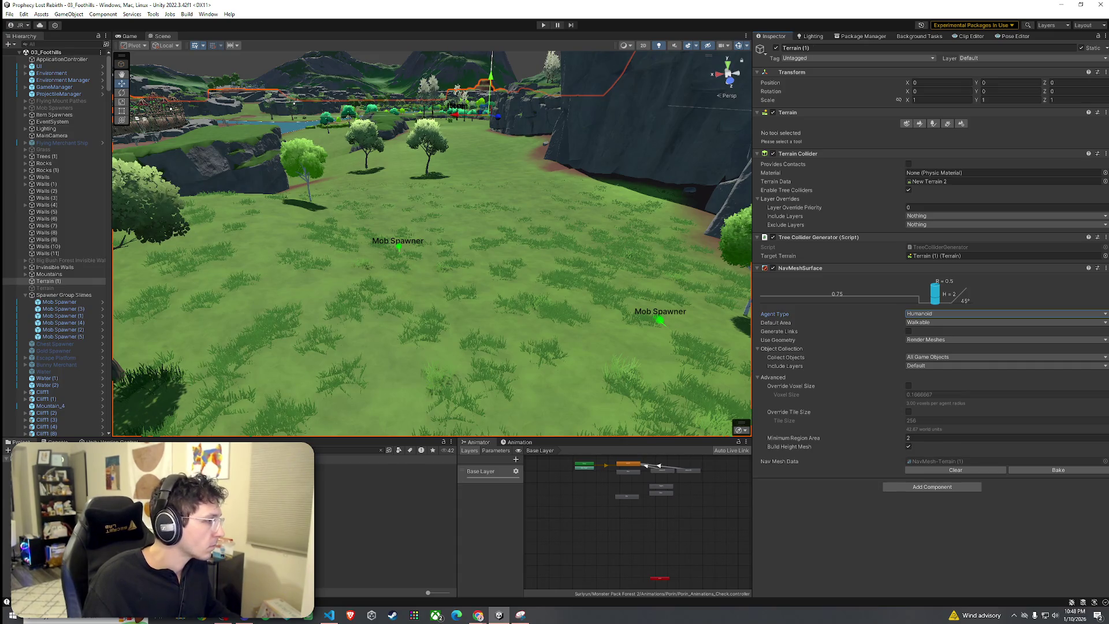
# Read the Console message details and select a Mob Spawner to check its Slime prefab.
pyautogui.click(57, 442)
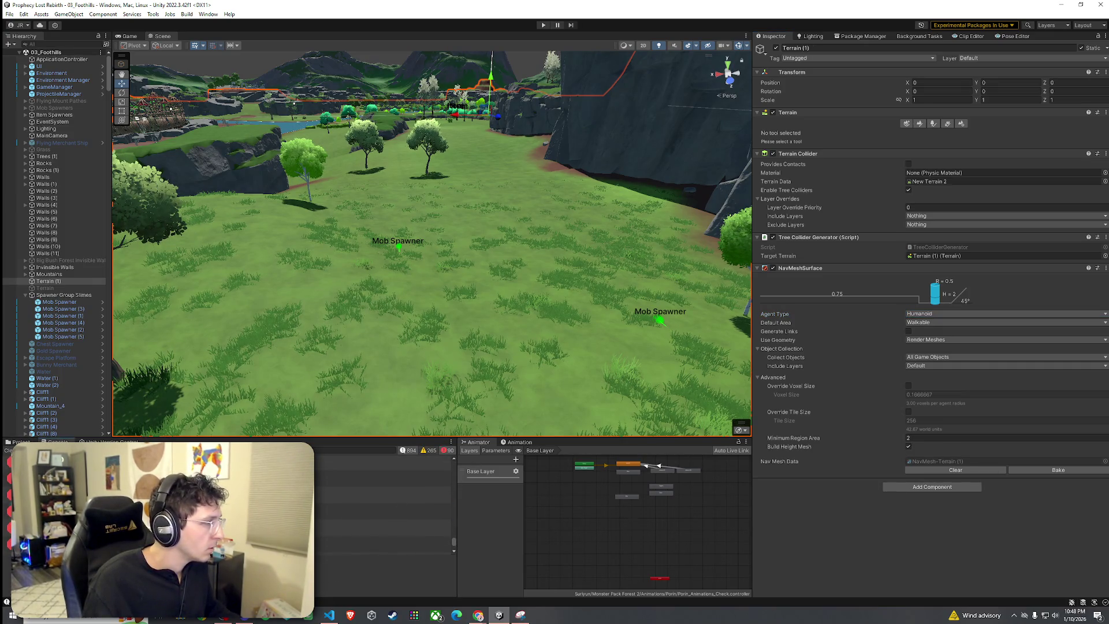
pyautogui.click(398, 516)
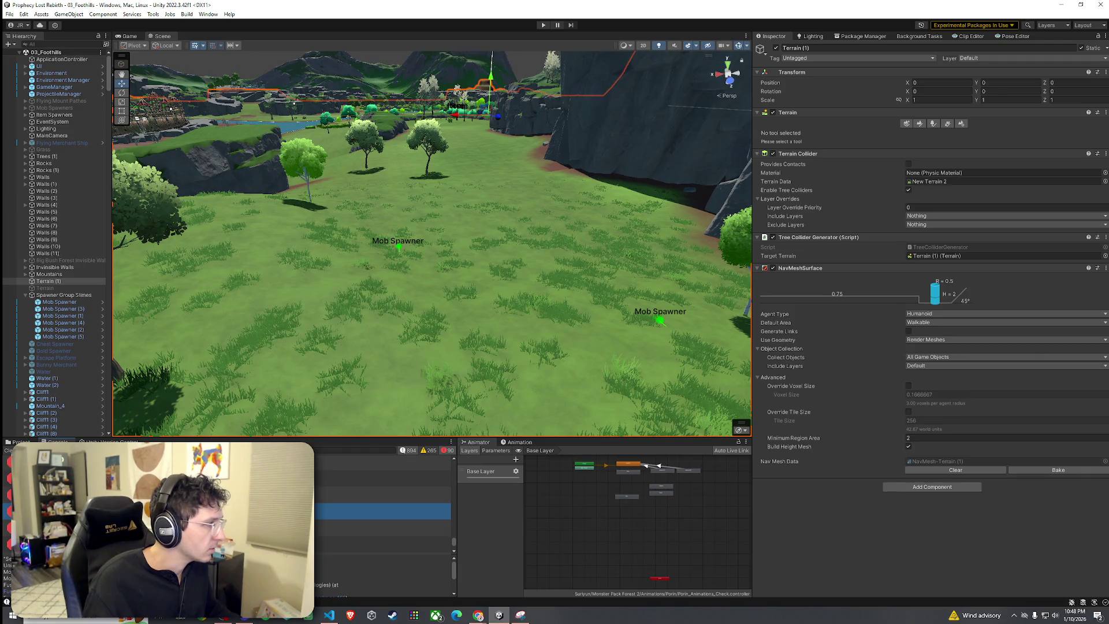
pyautogui.scroll(-5, 69, 390)
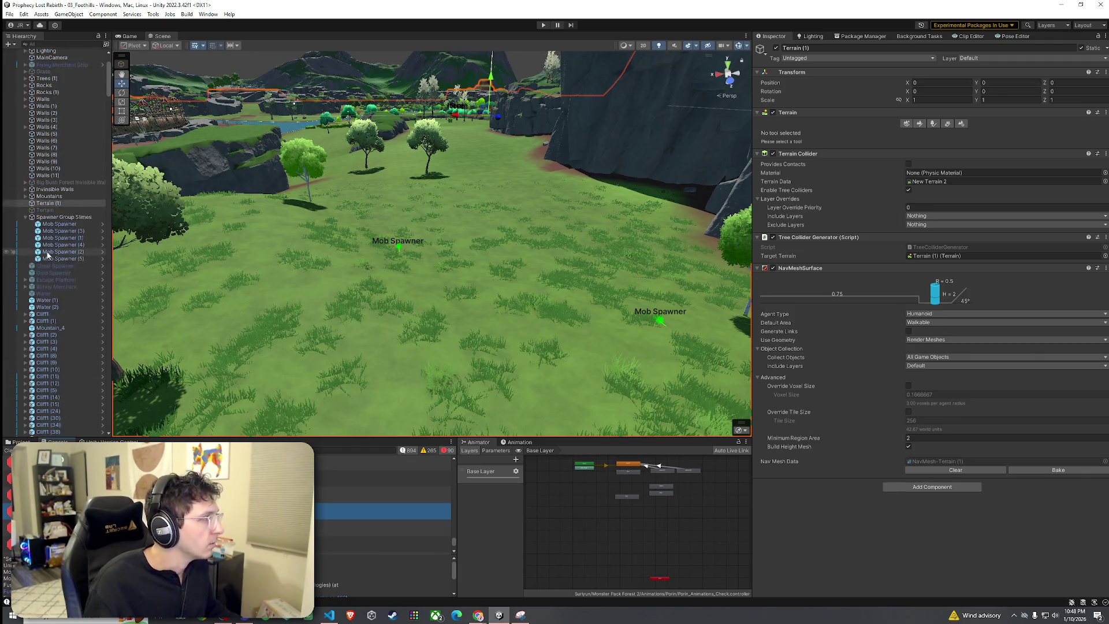
pyautogui.scroll(5, 48, 255)
pyautogui.click(57, 302)
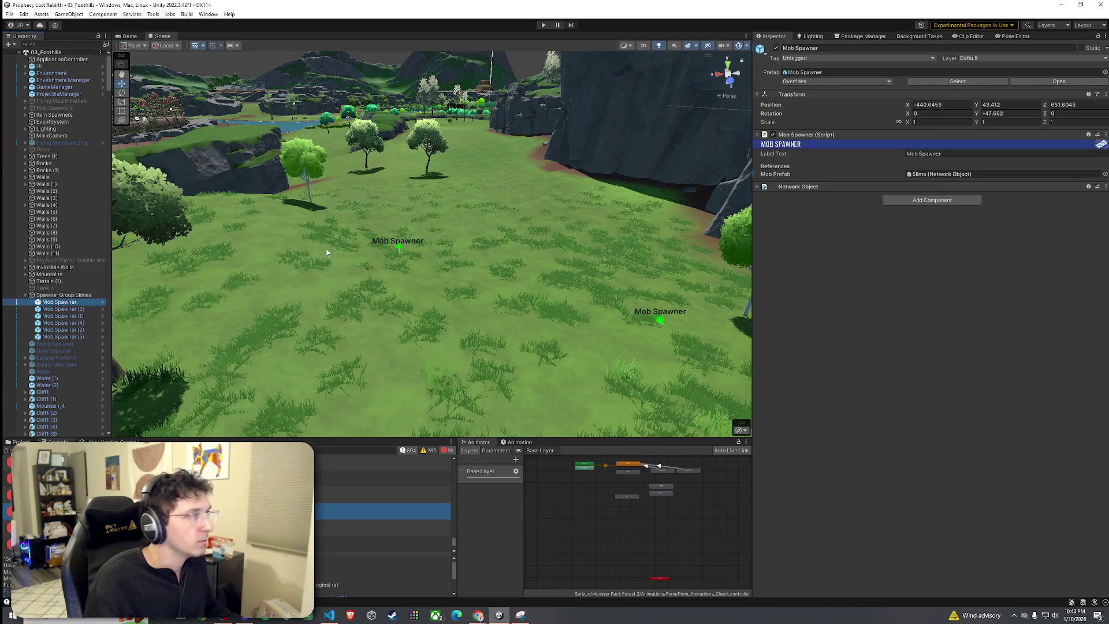
# Follow the spawner's Mob Prefab reference to the Slime prefab asset and select it.
pyautogui.click(933, 177)
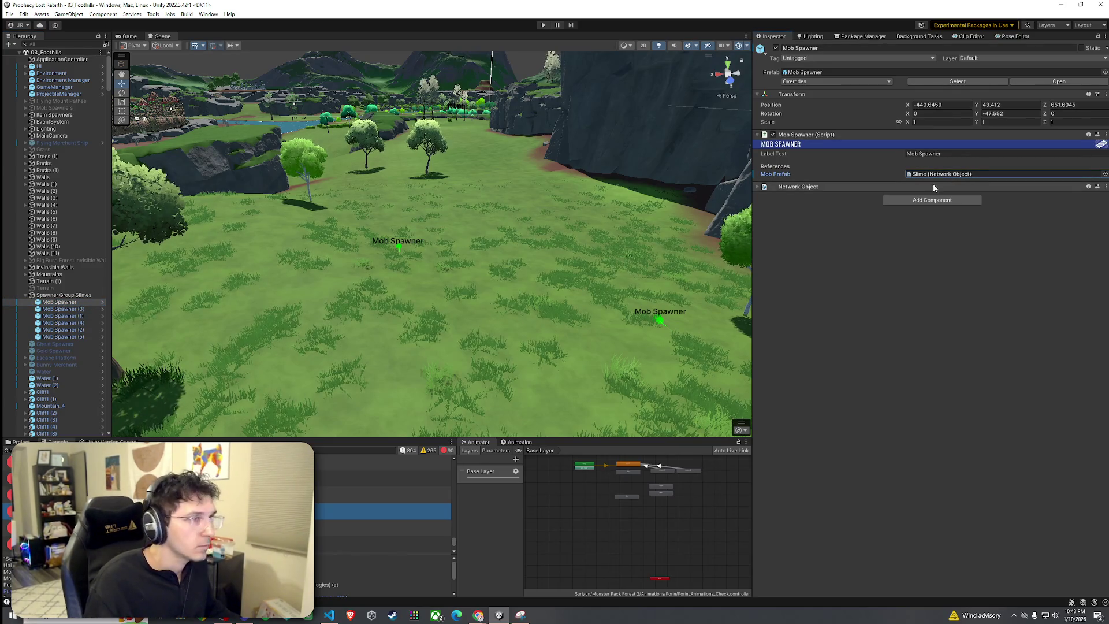
pyautogui.click(21, 442)
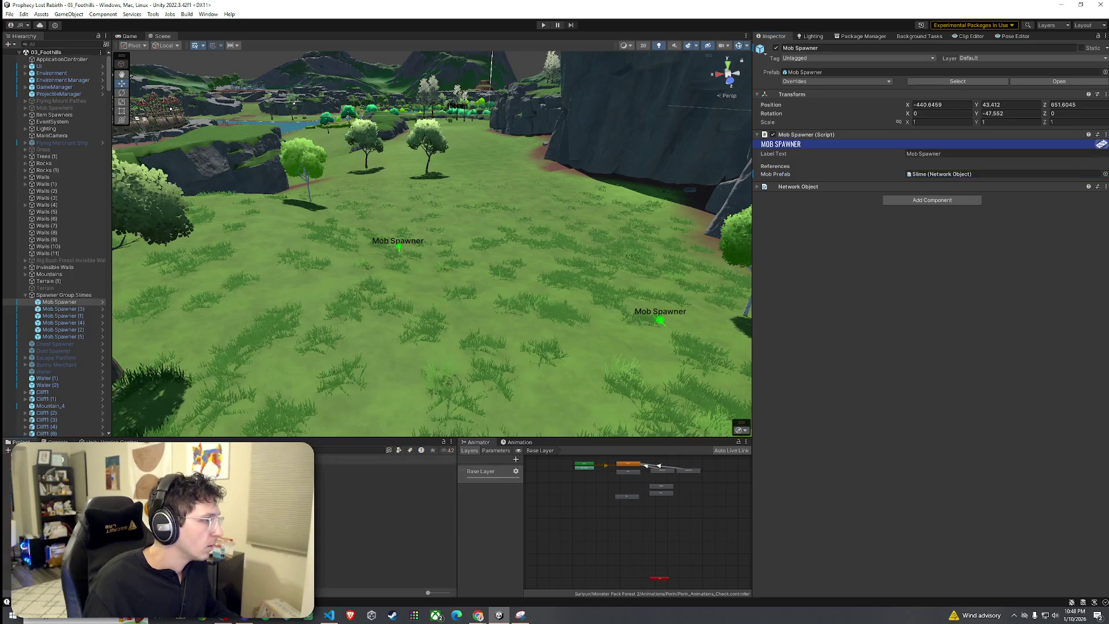
pyautogui.click(381, 467)
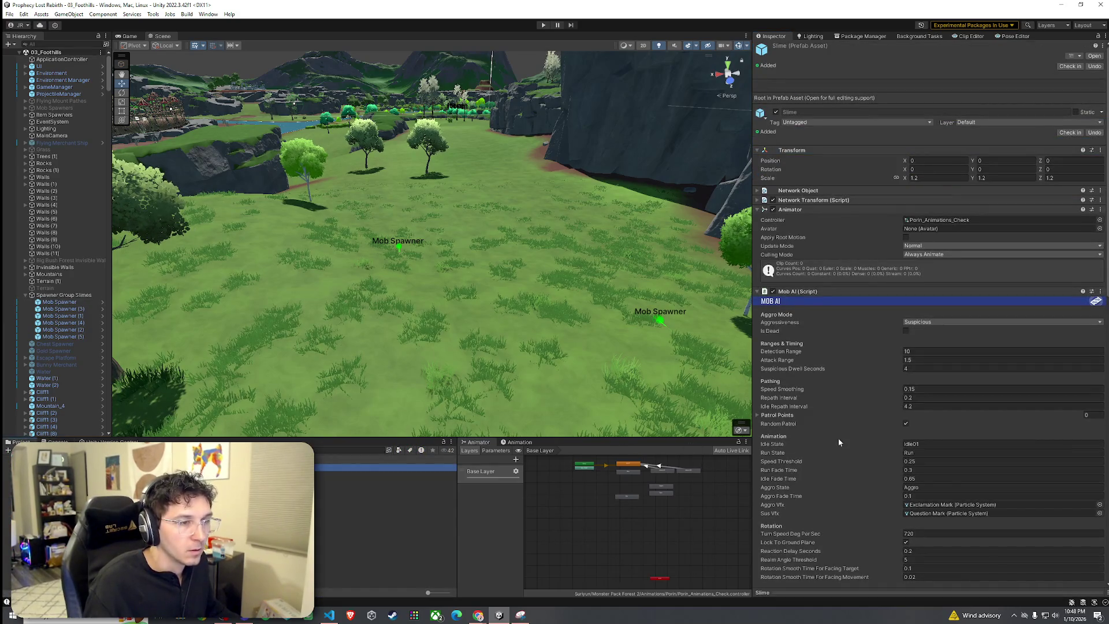
# Check the Slime's Nav Mesh Agent Area Mask, leaving it at Everything.
pyautogui.scroll(-5, 839, 441)
pyautogui.scroll(-9, 803, 449)
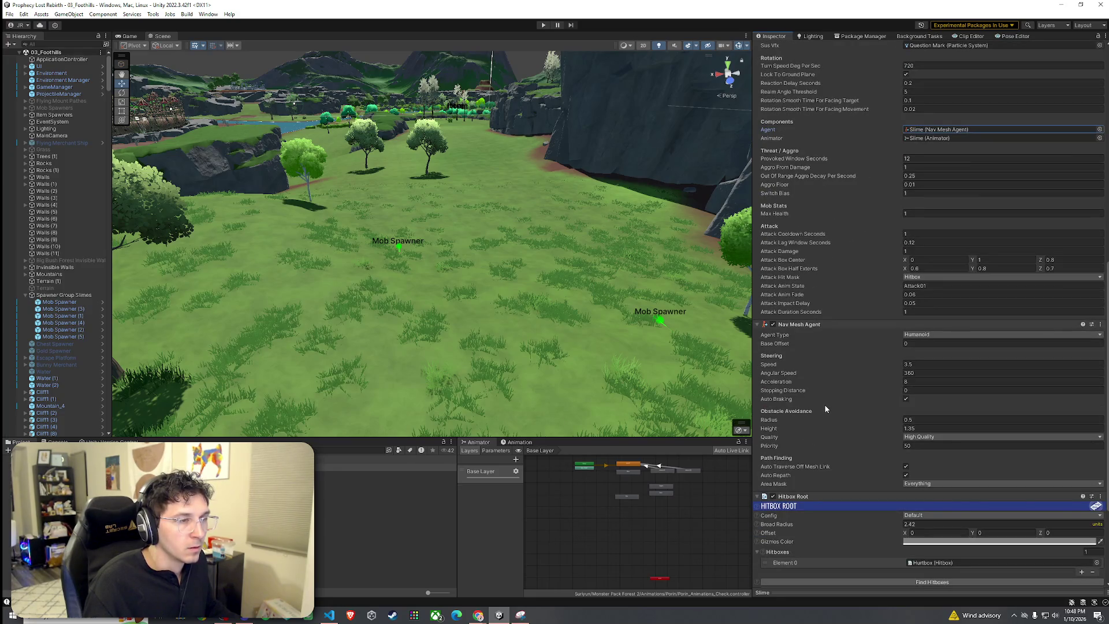
pyautogui.click(922, 483)
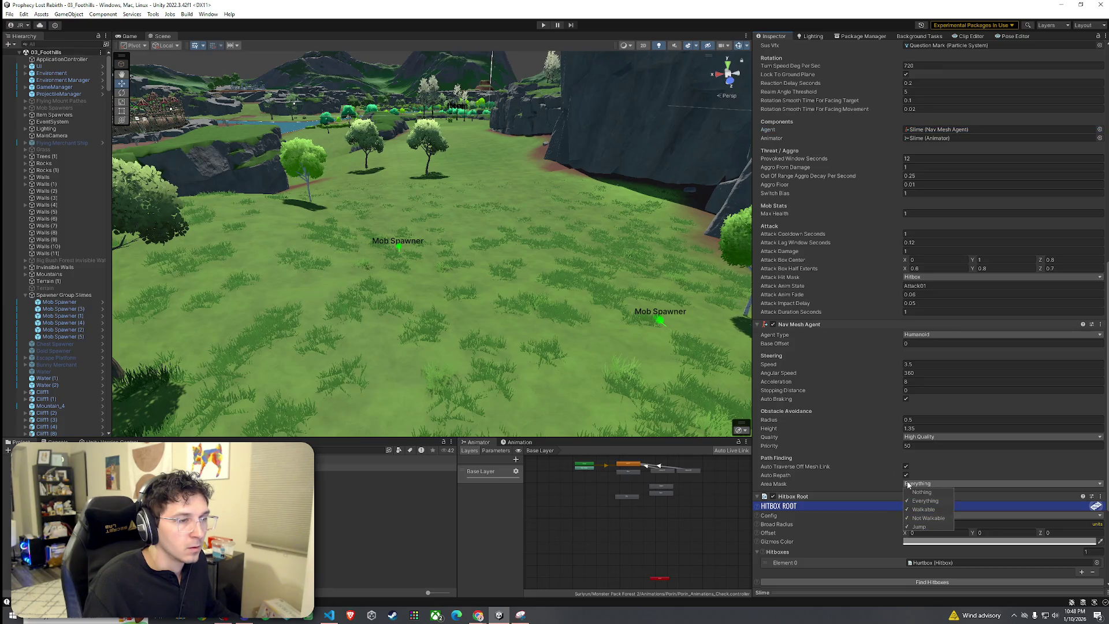
pyautogui.click(908, 484)
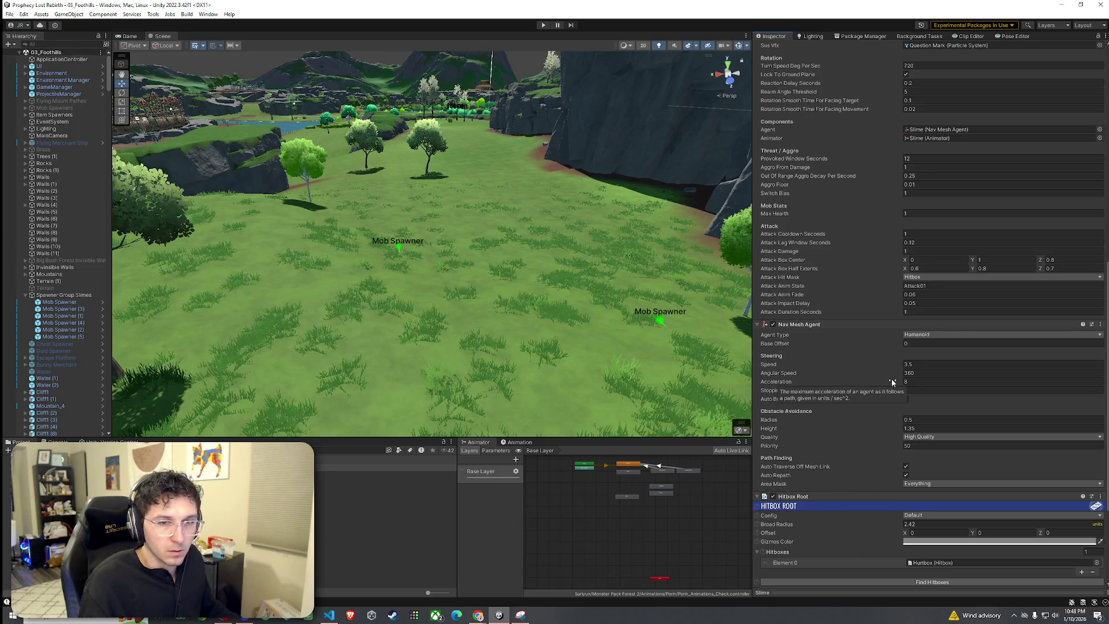
pyautogui.scroll(5, 892, 382)
pyautogui.click(942, 246)
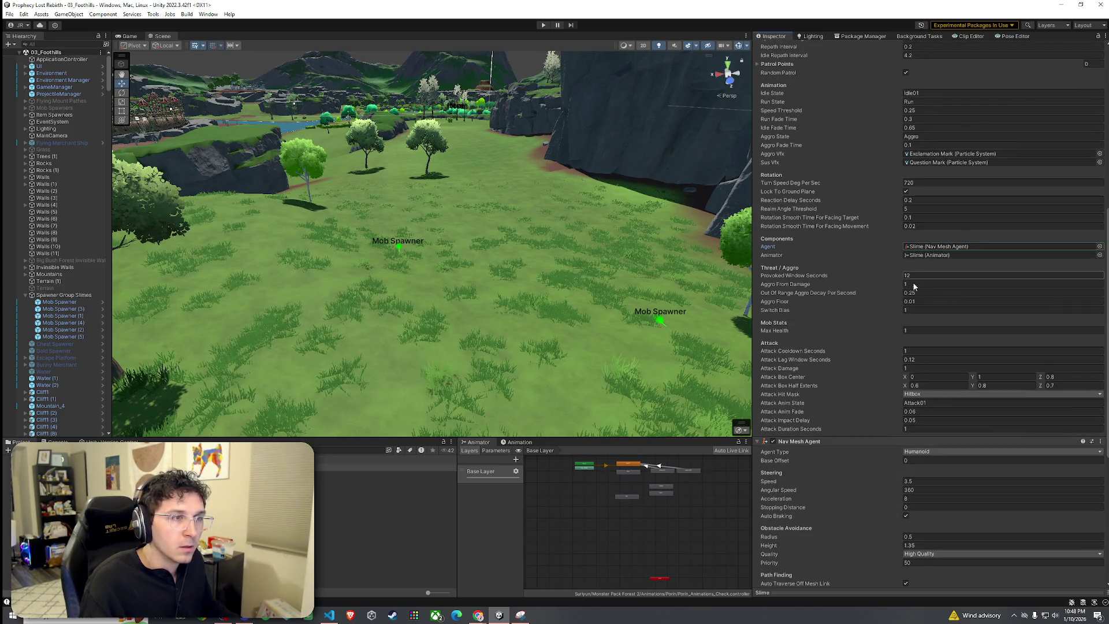
pyautogui.scroll(3, 849, 338)
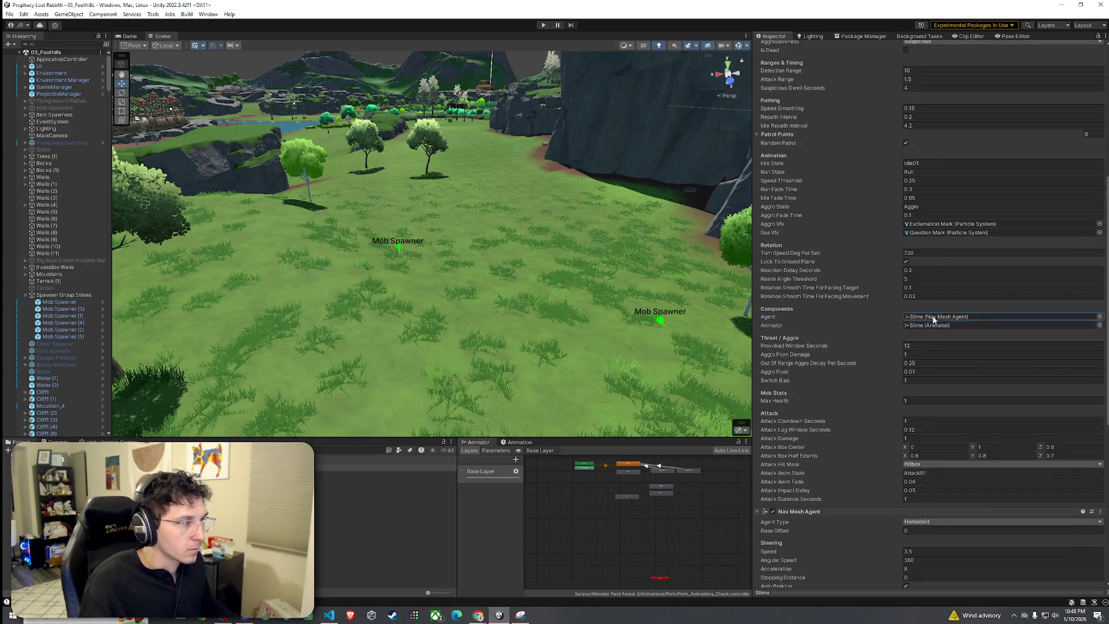
pyautogui.scroll(7, 857, 339)
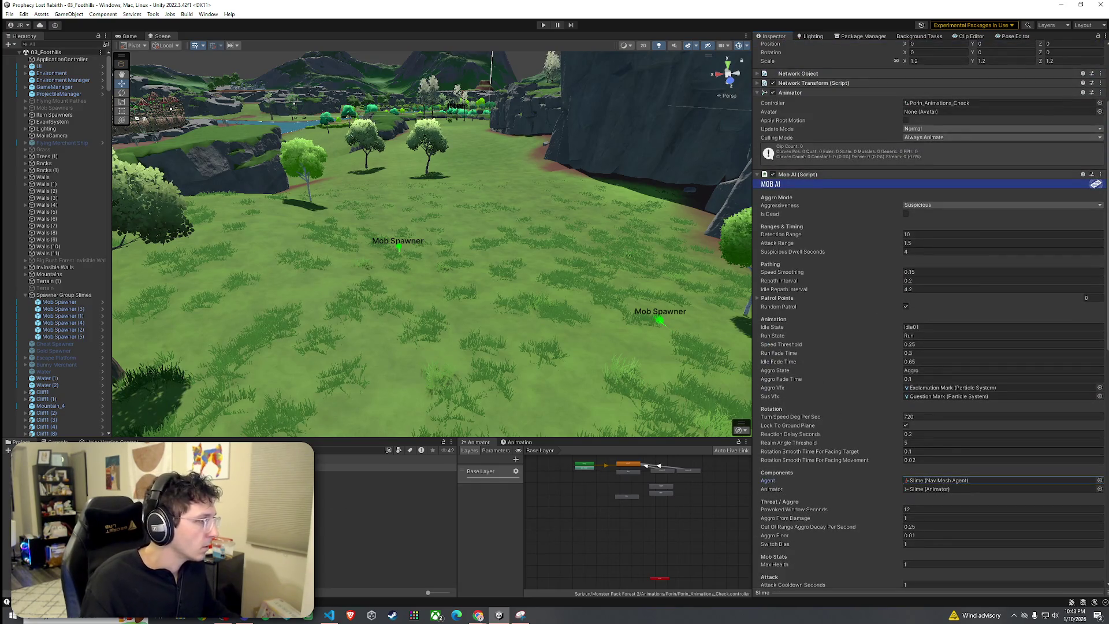
# Select the spawned Slime and bring the Scene view in close beside it.
pyautogui.click(463, 370)
pyautogui.moveTo(464, 370)
pyautogui.mouseDown()
pyautogui.moveTo(579, 408)
pyautogui.moveTo(732, 382)
pyautogui.mouseUp()
pyautogui.moveTo(562, 360); pyautogui.dragTo(653, 361)
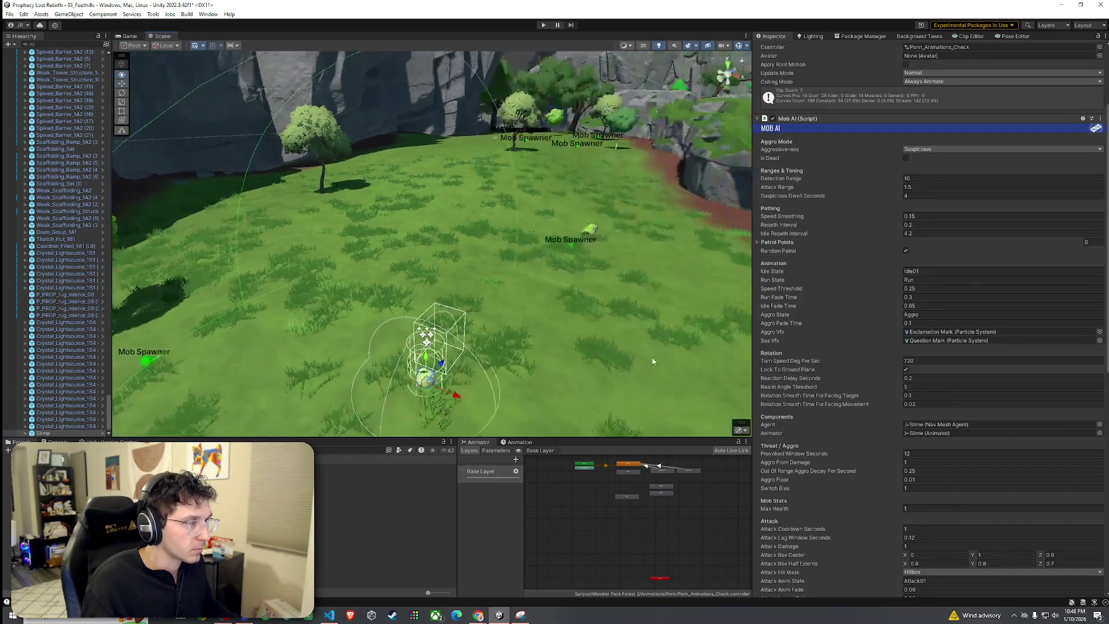
pyautogui.moveTo(430, 389)
pyautogui.mouseDown()
pyautogui.moveTo(517, 194)
pyautogui.moveTo(551, 156)
pyautogui.moveTo(542, 171)
pyautogui.moveTo(578, 220)
pyautogui.moveTo(473, 179)
pyautogui.moveTo(443, 297)
pyautogui.moveTo(450, 247)
pyautogui.moveTo(453, 258)
pyautogui.mouseUp()
# Save the scene, enter Play mode and start the game from the title screen.
pyautogui.click(9, 13)
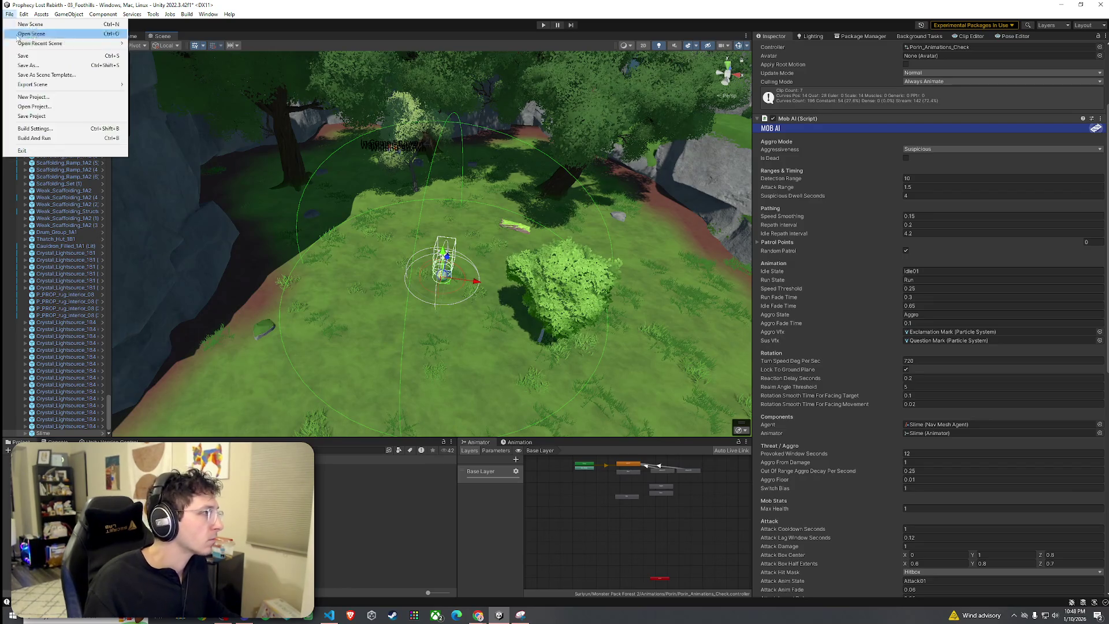
pyautogui.click(69, 55)
pyautogui.click(543, 25)
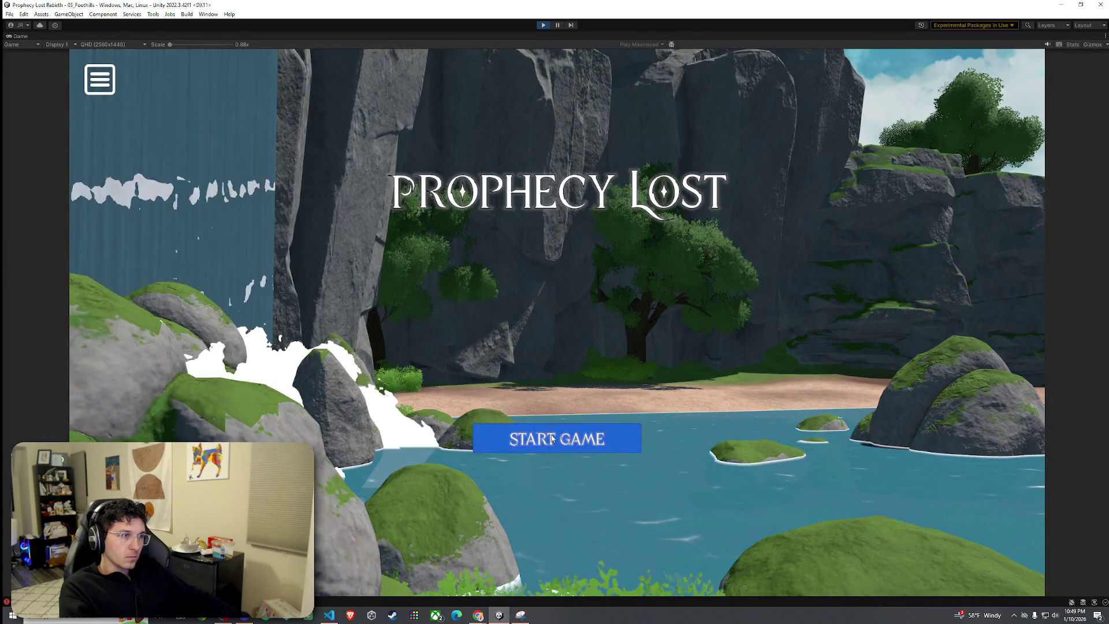
pyautogui.click(573, 450)
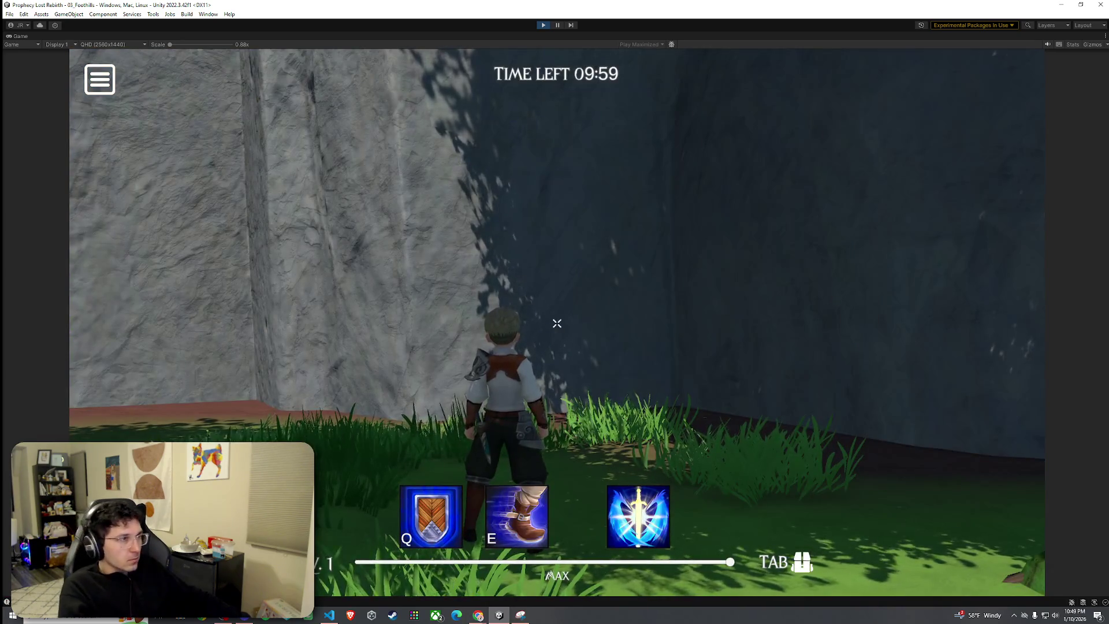
# Run the character across the field past the trees toward the slimes.
pyautogui.moveTo(557, 324)
pyautogui.press('w')
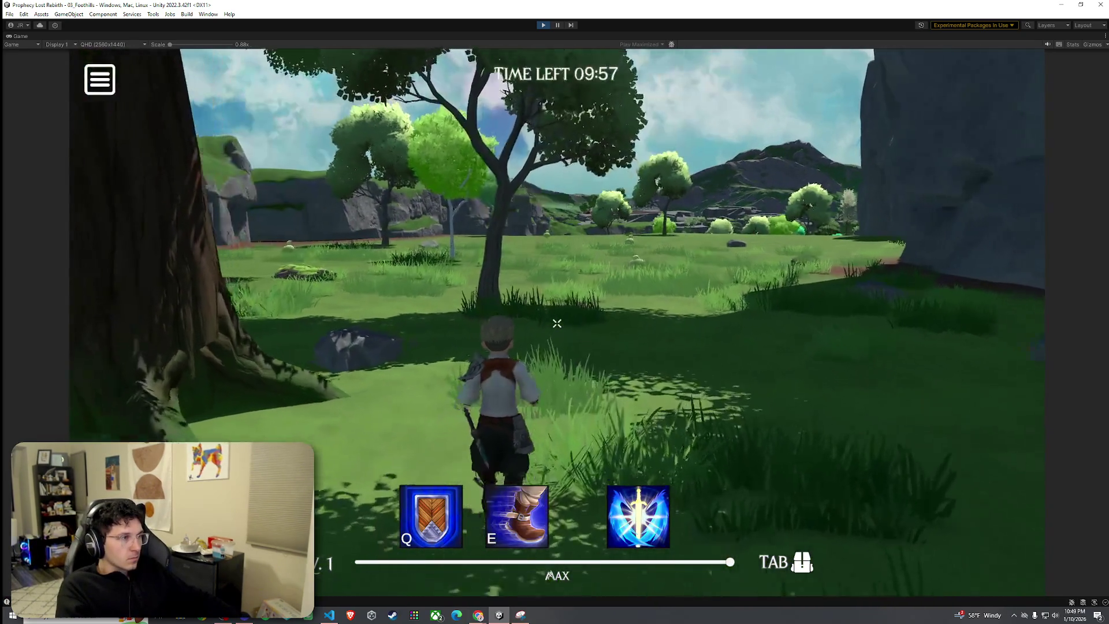
pyautogui.press('w')
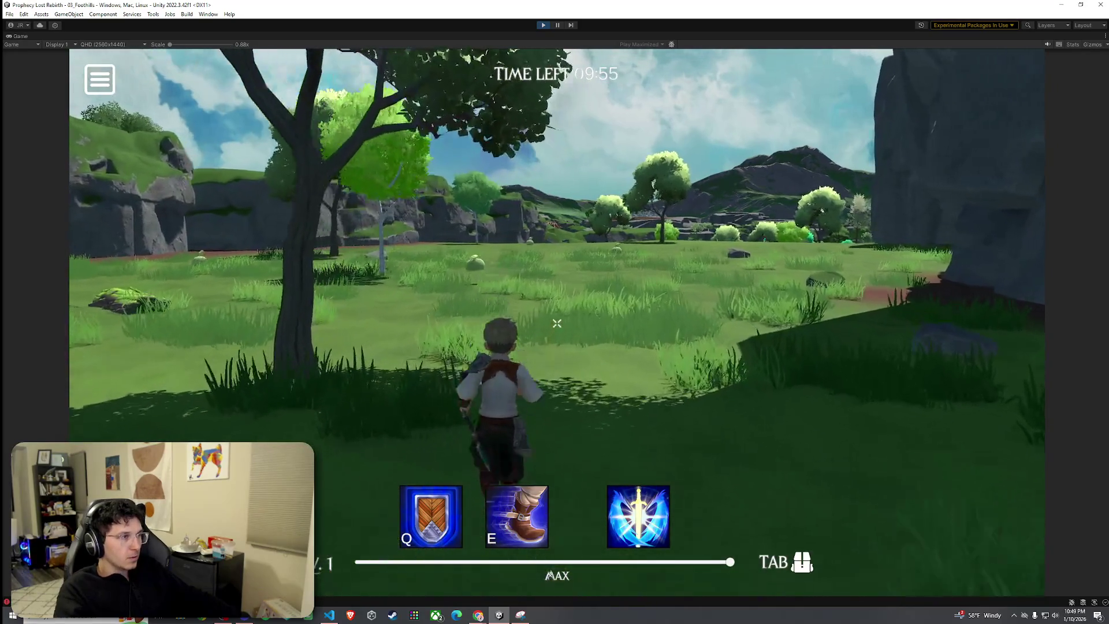
pyautogui.press('w')
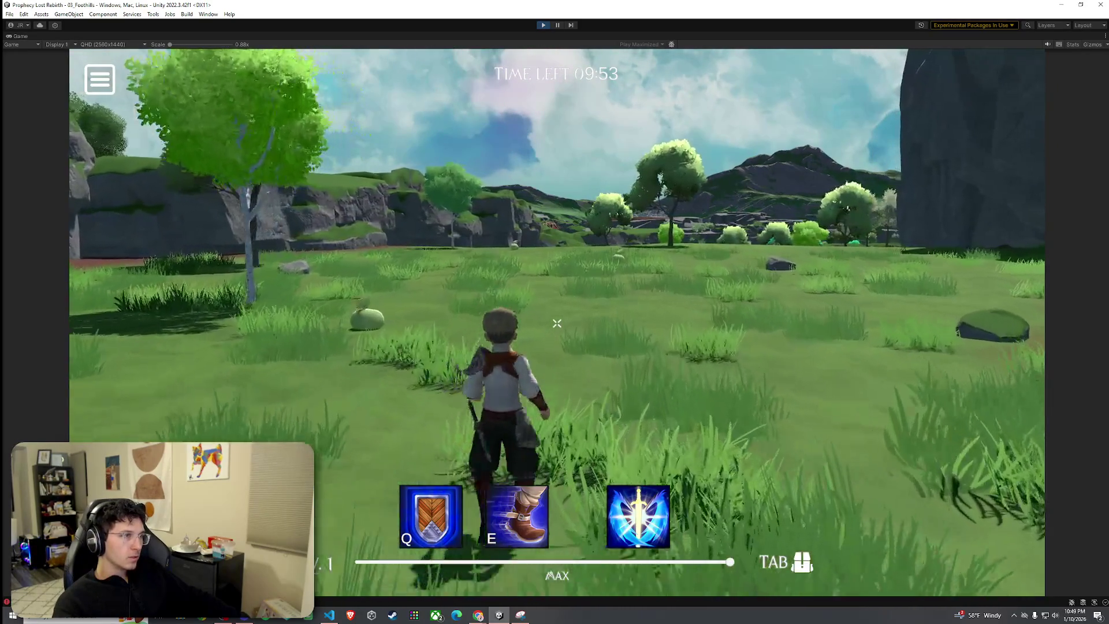
pyautogui.press('w')
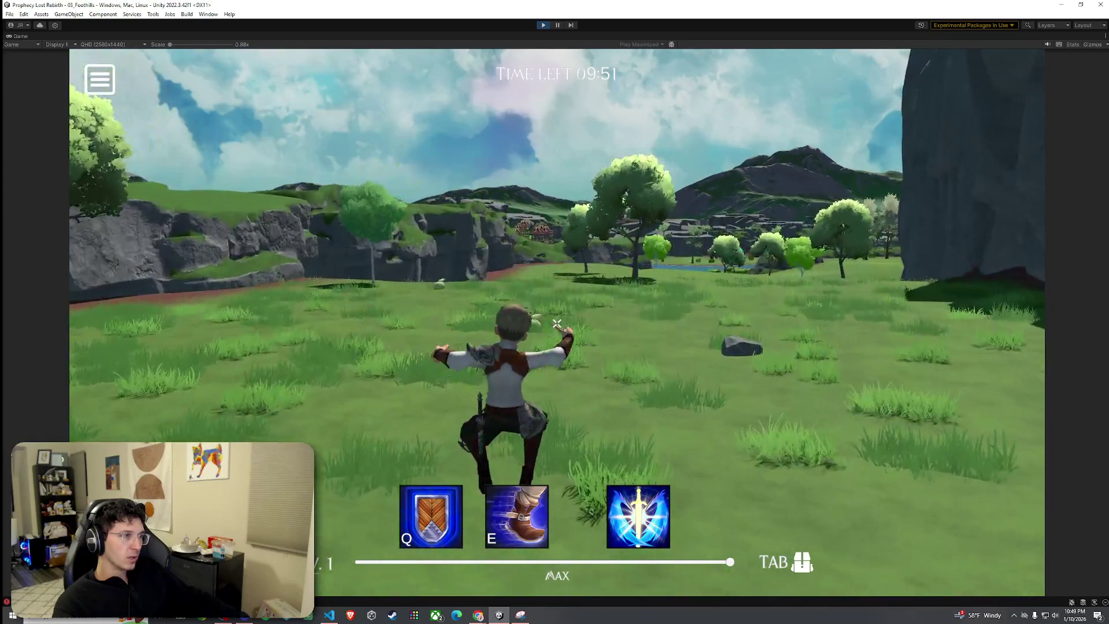
pyautogui.press('w')
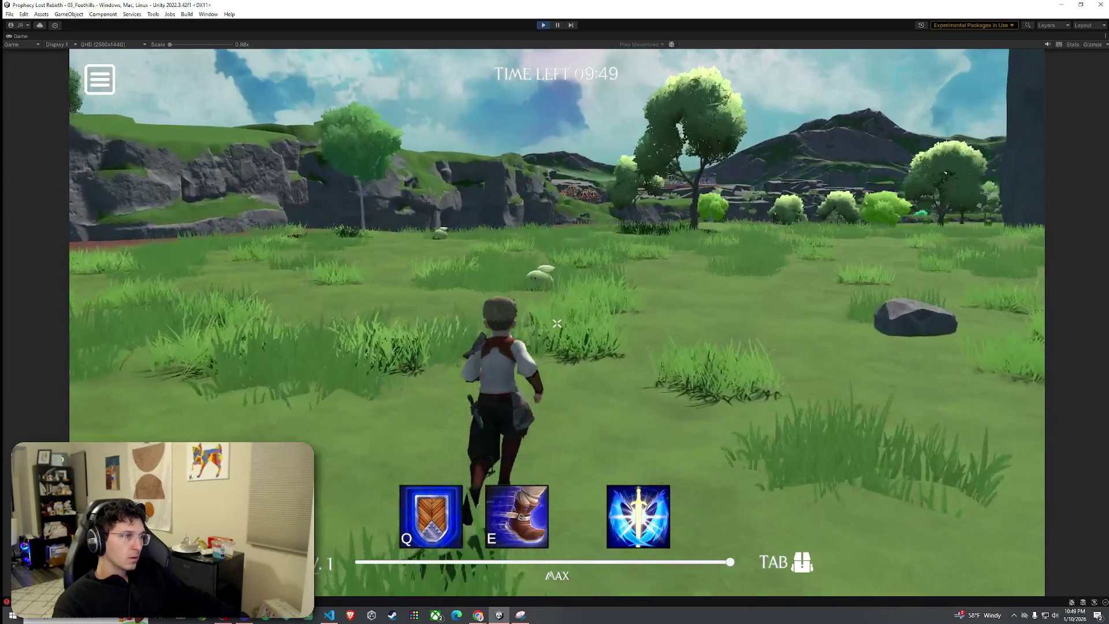
pyautogui.press('w')
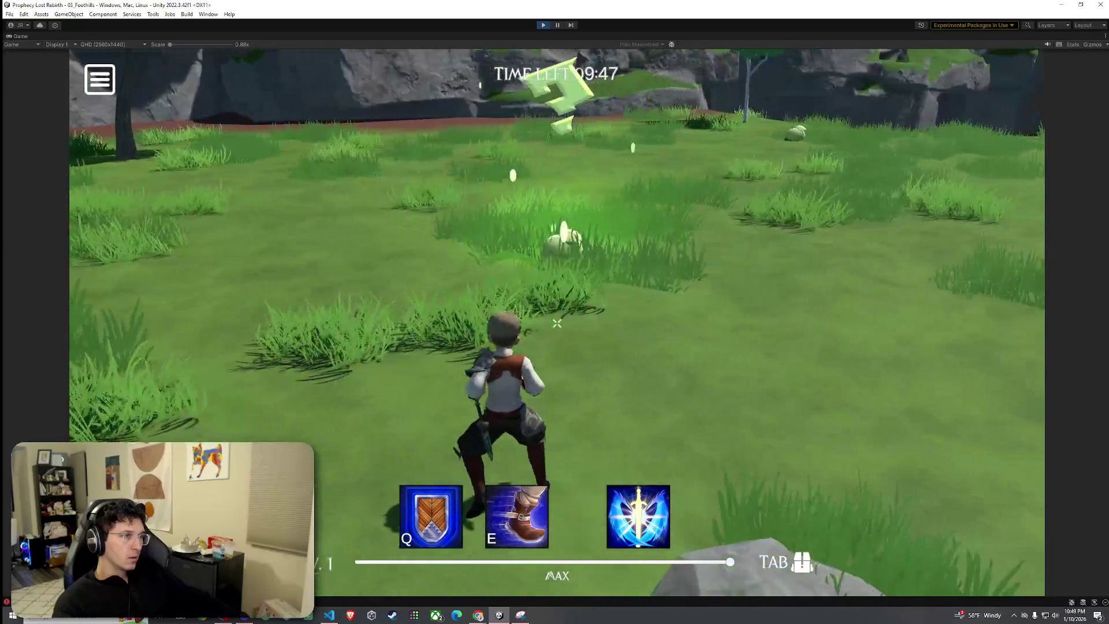
pyautogui.press('w')
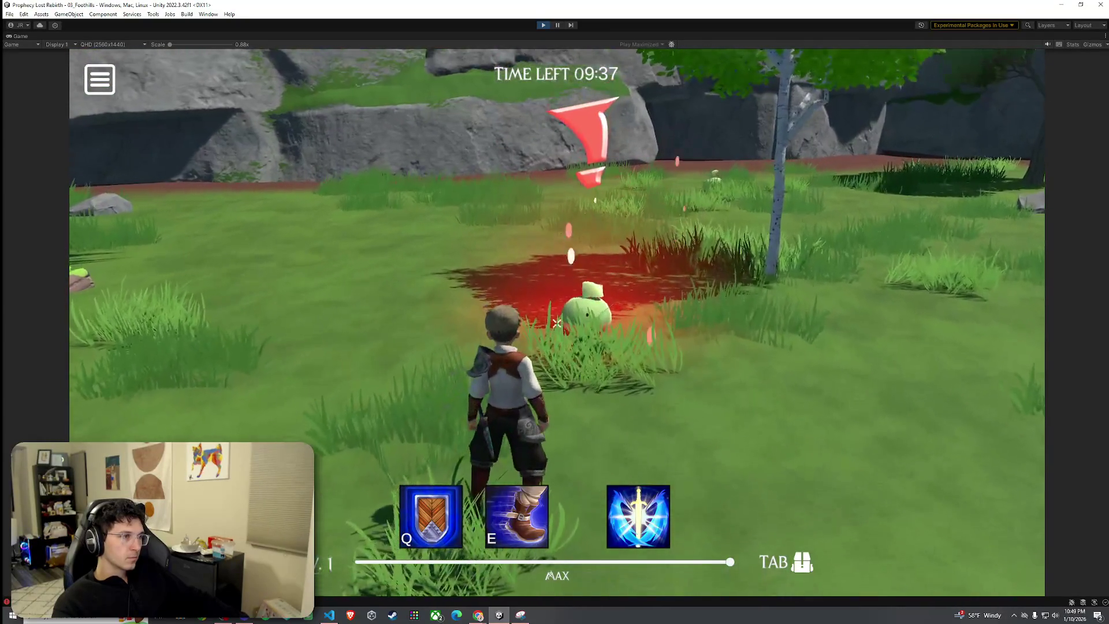
pyautogui.press('w')
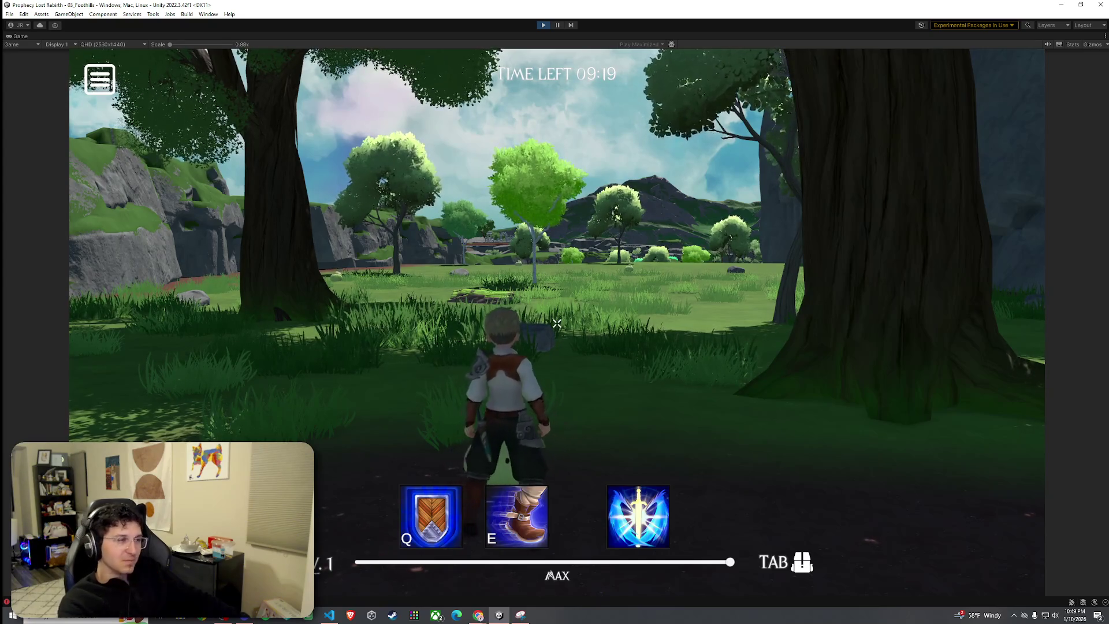
# Run the character along the rock wall and down the path to the slime.
pyautogui.press('w')
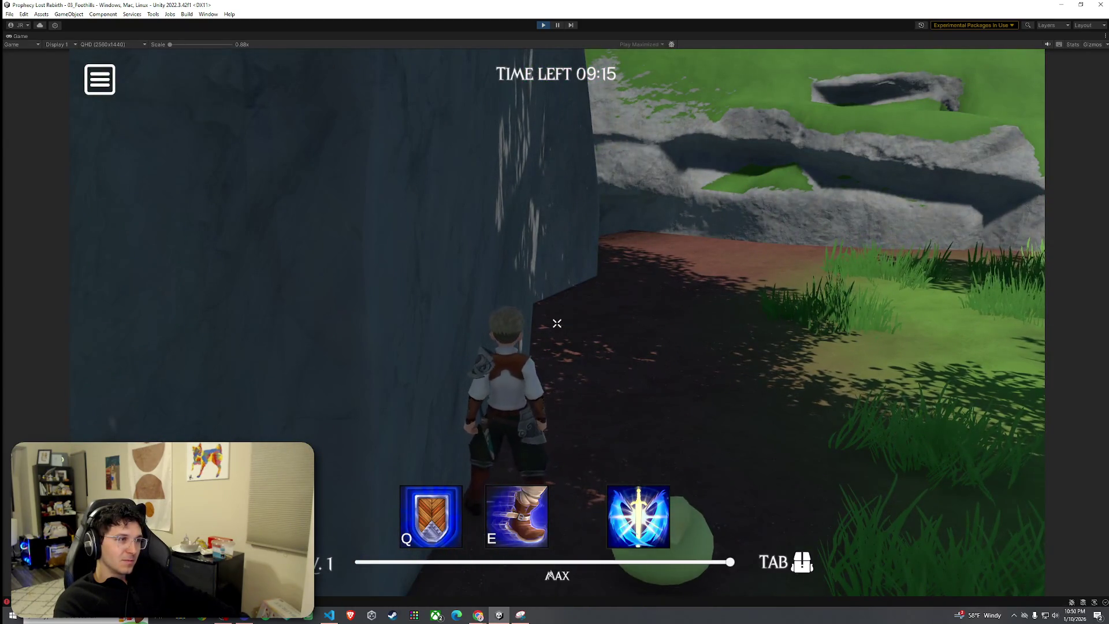
pyautogui.press('w')
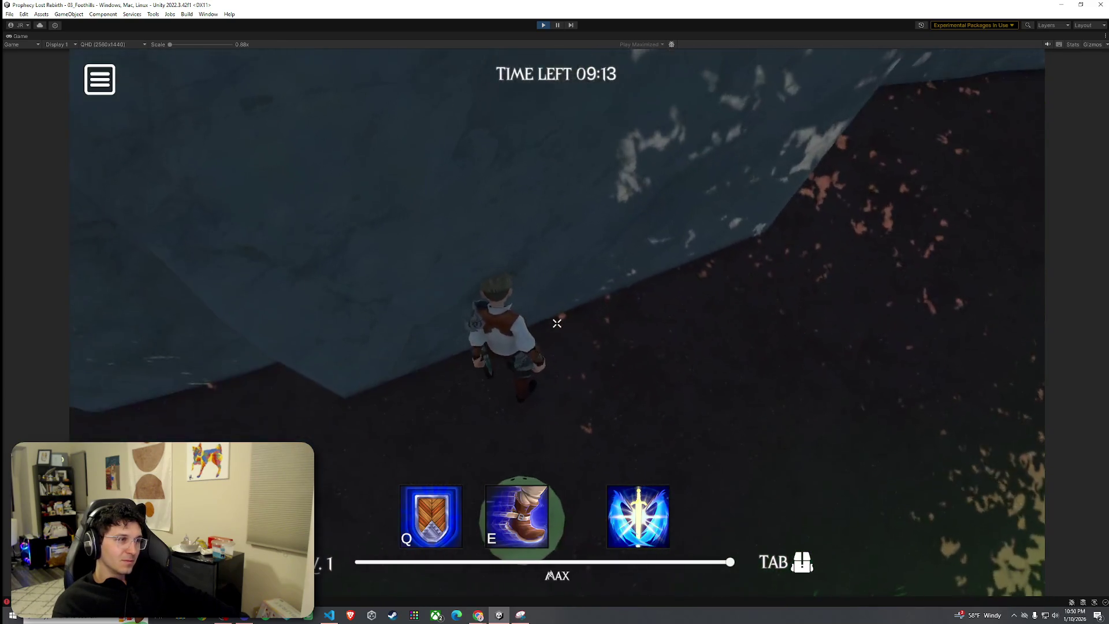
pyautogui.press('w')
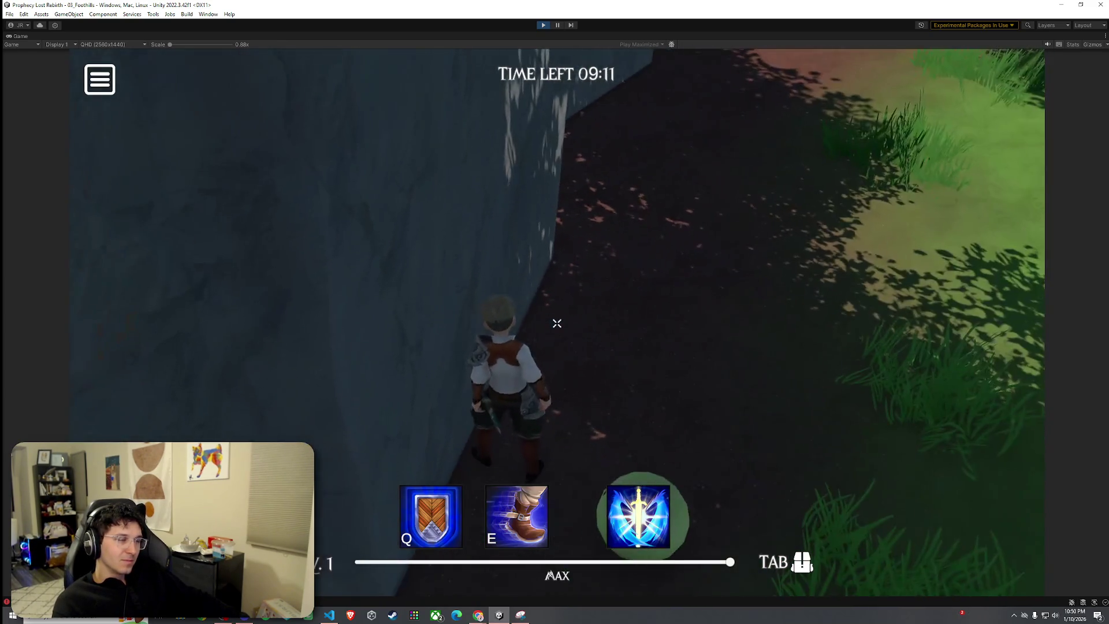
pyautogui.press('w')
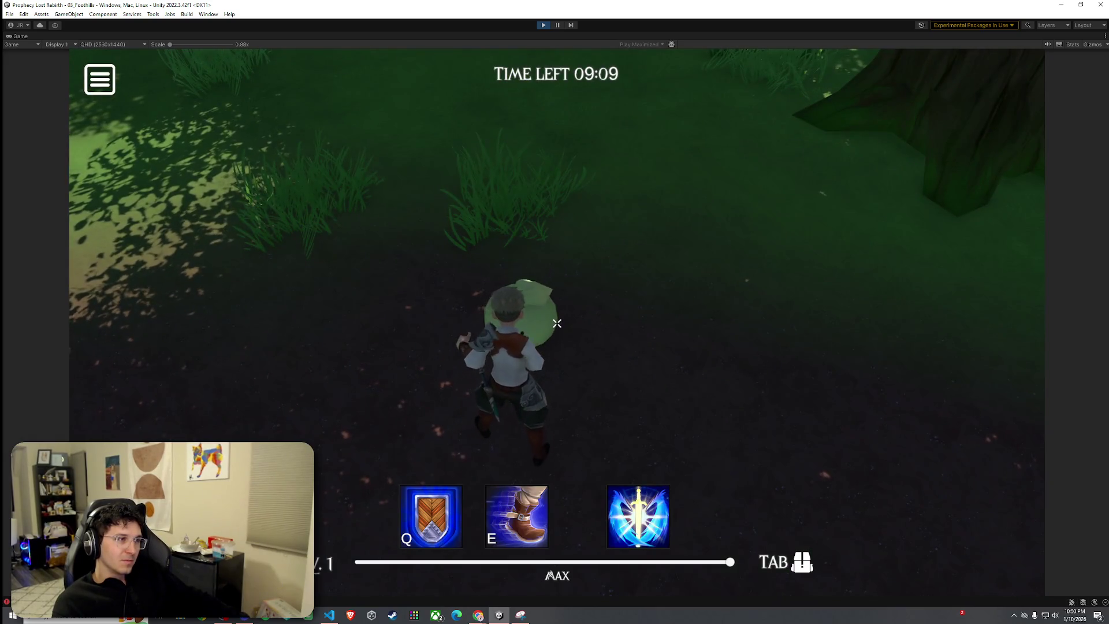
pyautogui.press('w')
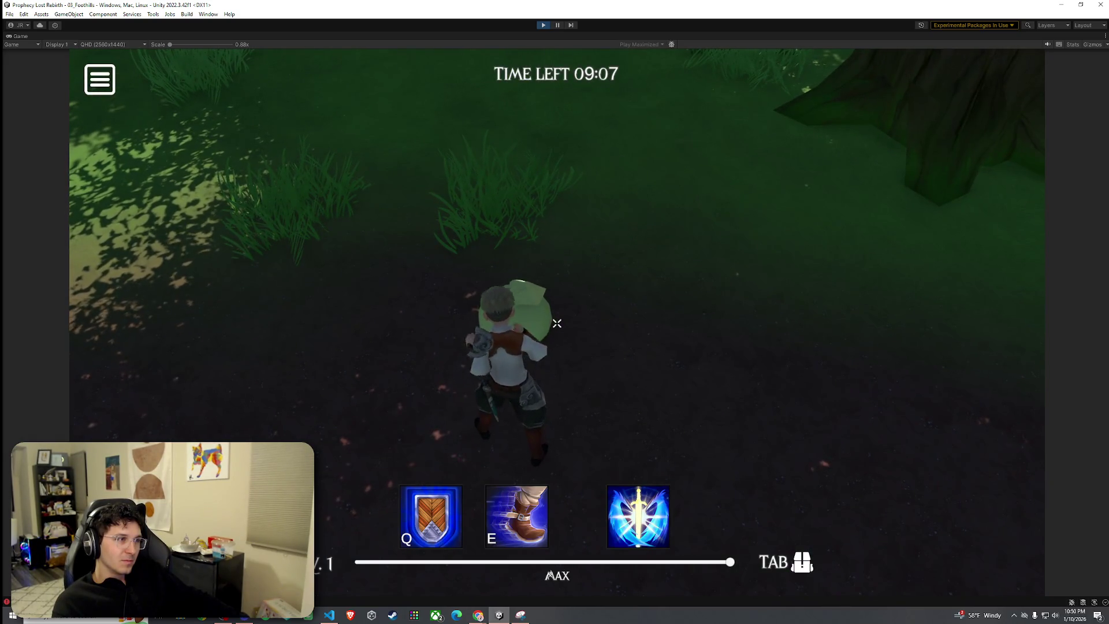
pyautogui.press('w')
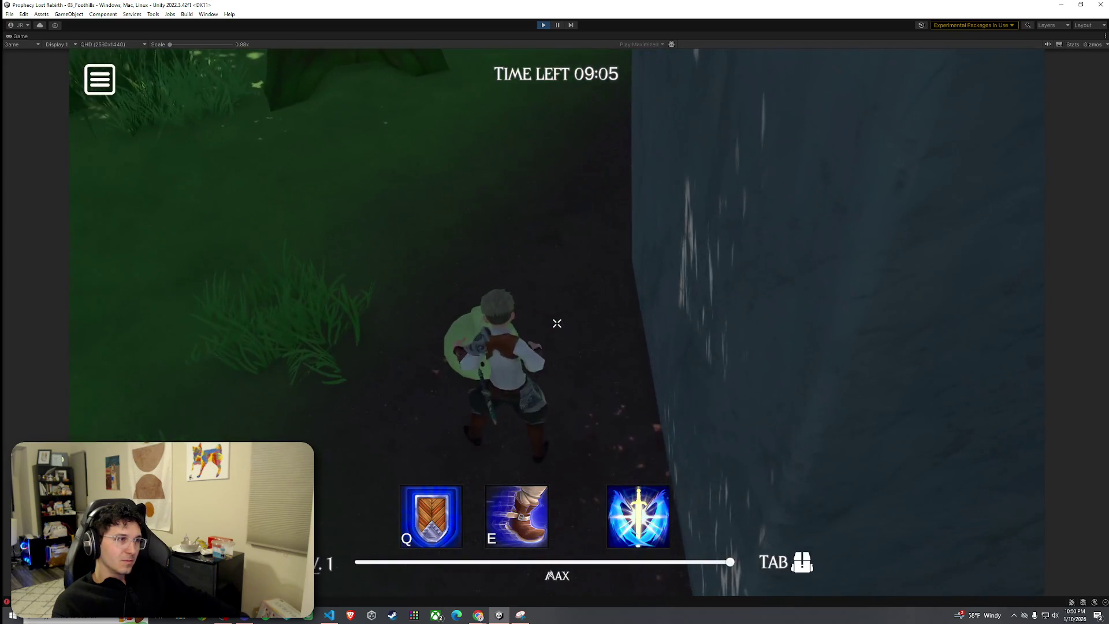
pyautogui.press('w')
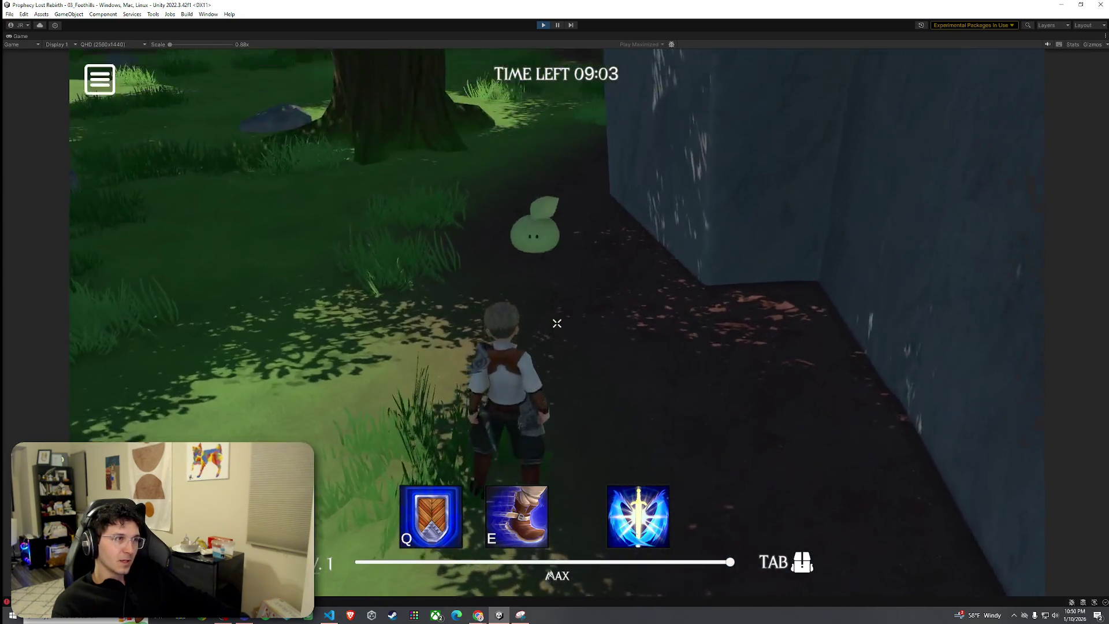
pyautogui.press('w')
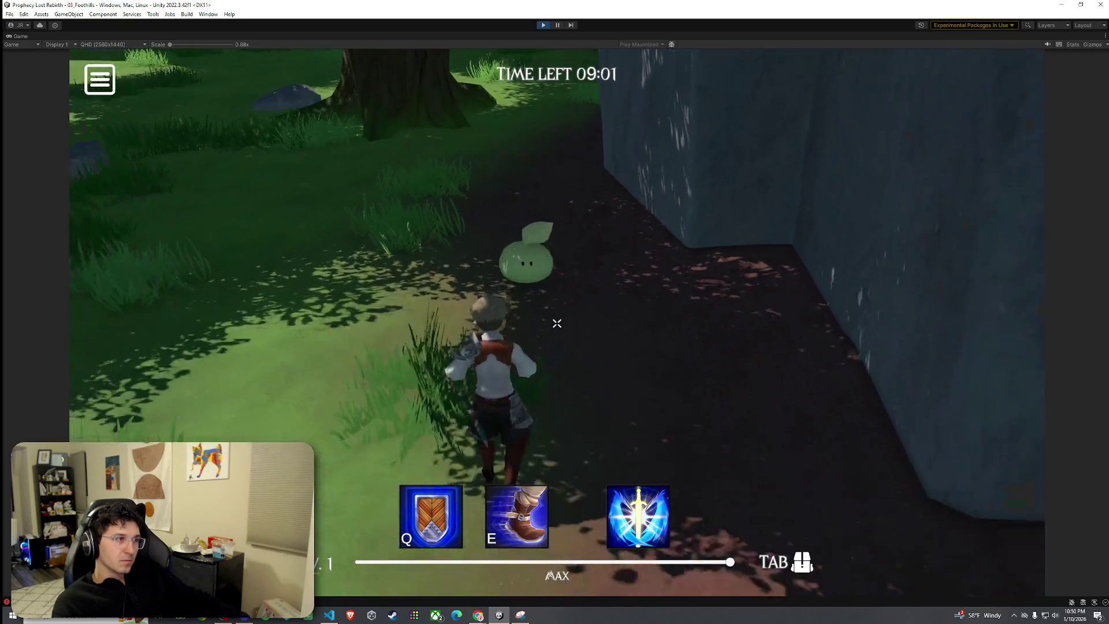
pyautogui.press('w')
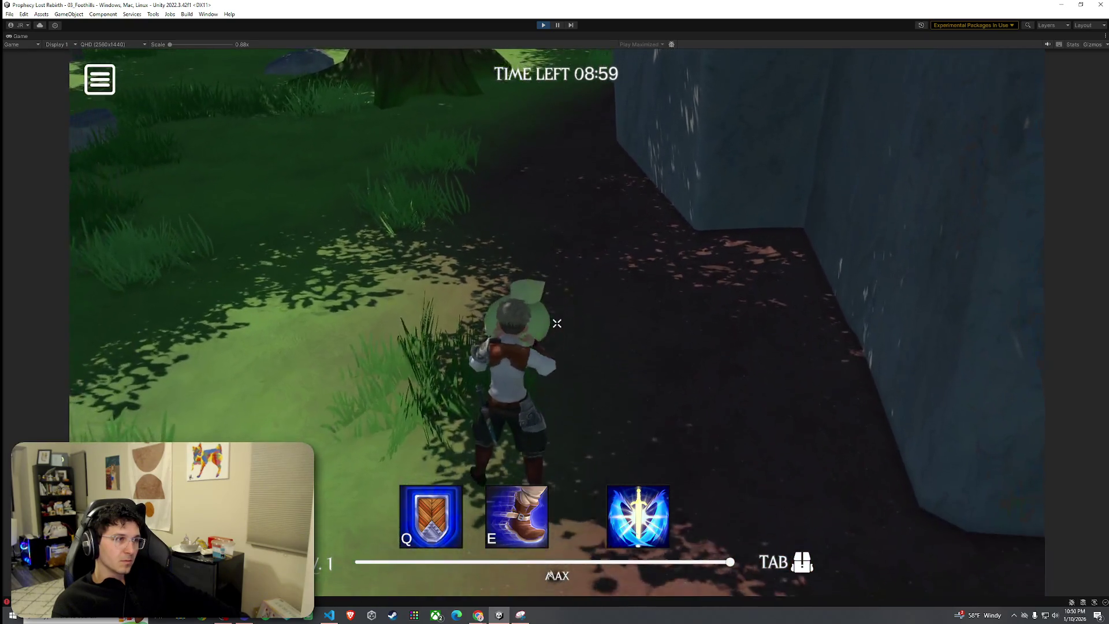
pyautogui.press('w')
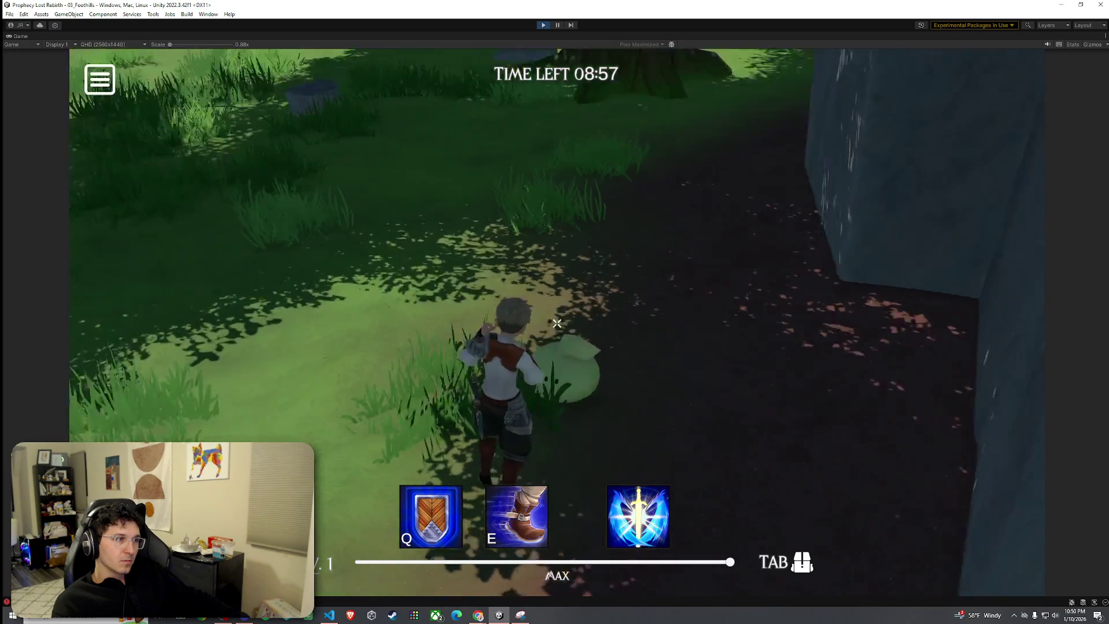
pyautogui.press('w')
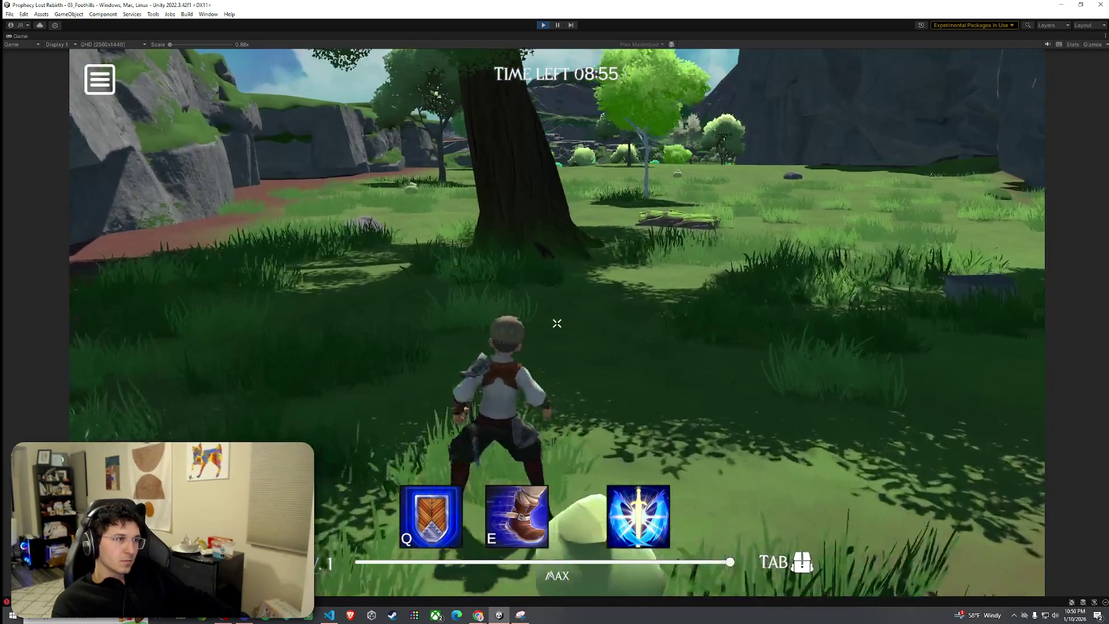
pyautogui.press('w')
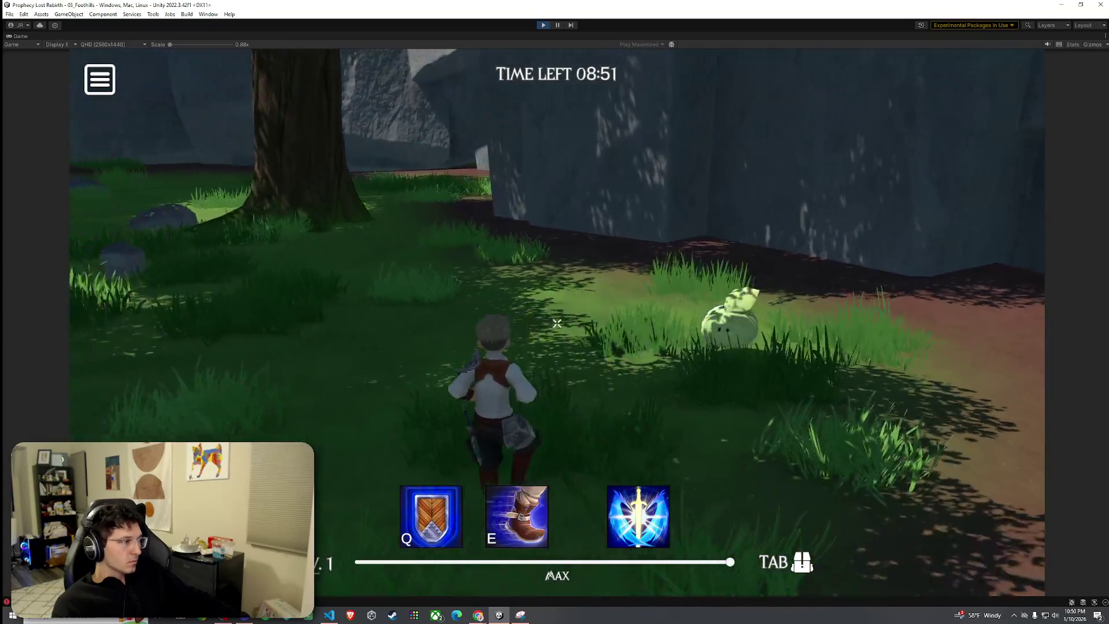
# Run out across the meadow, attack the slime, and continue along the cliff.
pyautogui.press('w')
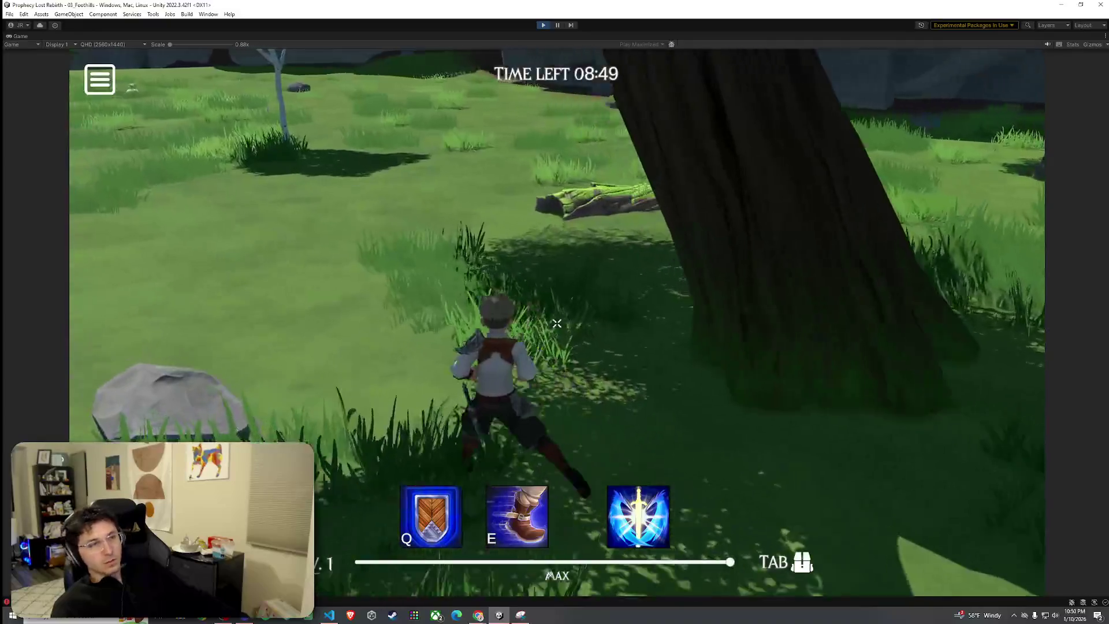
pyautogui.press('w')
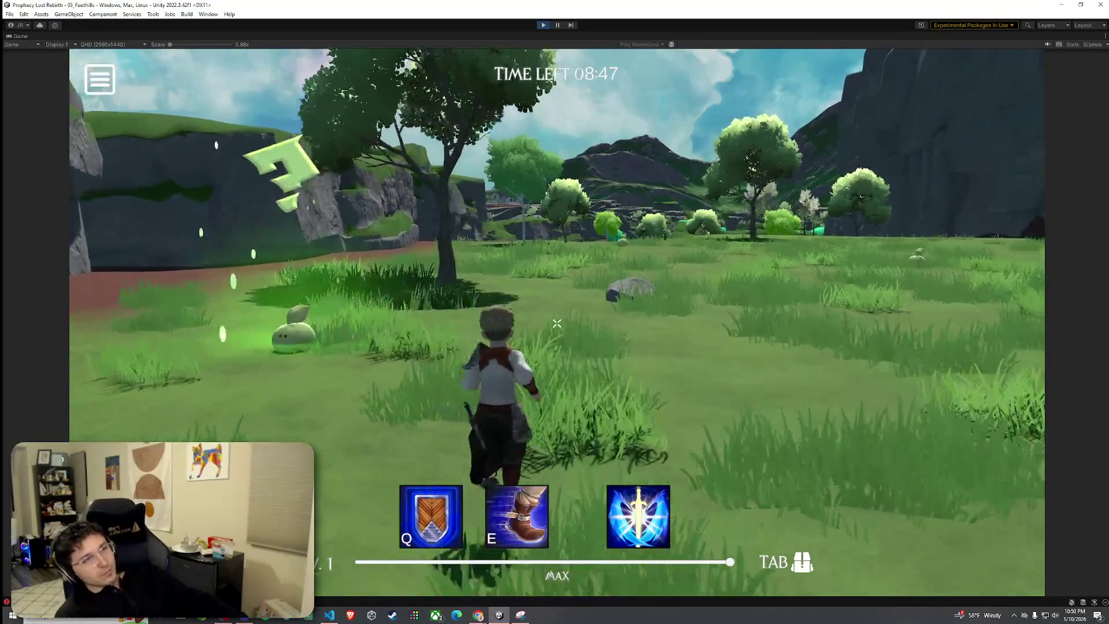
pyautogui.press('w')
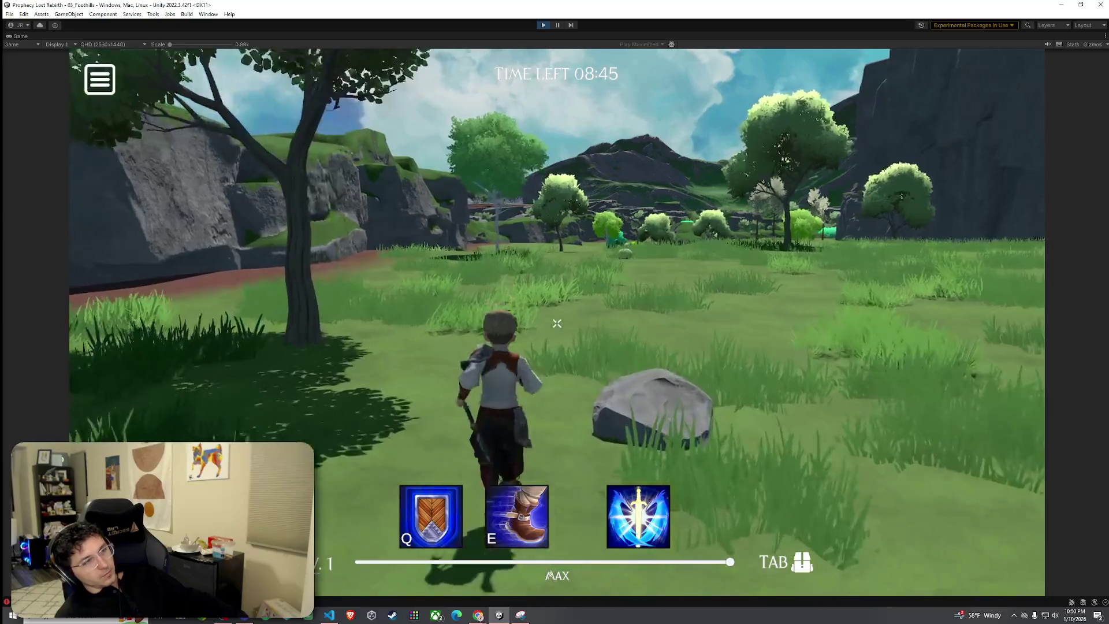
pyautogui.press('w')
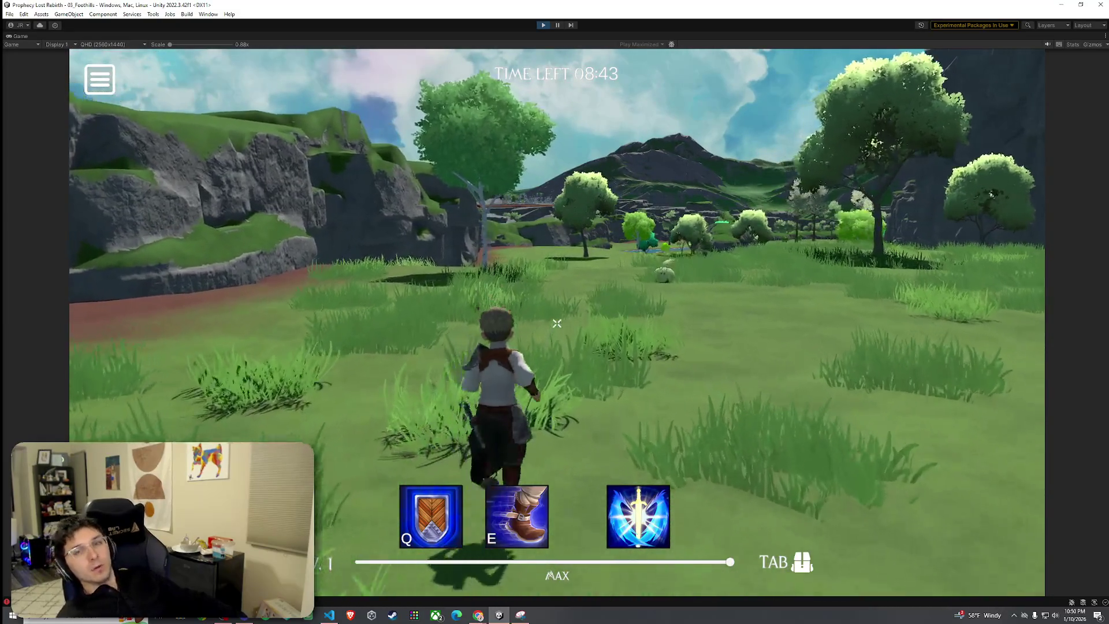
pyautogui.click(557, 323)
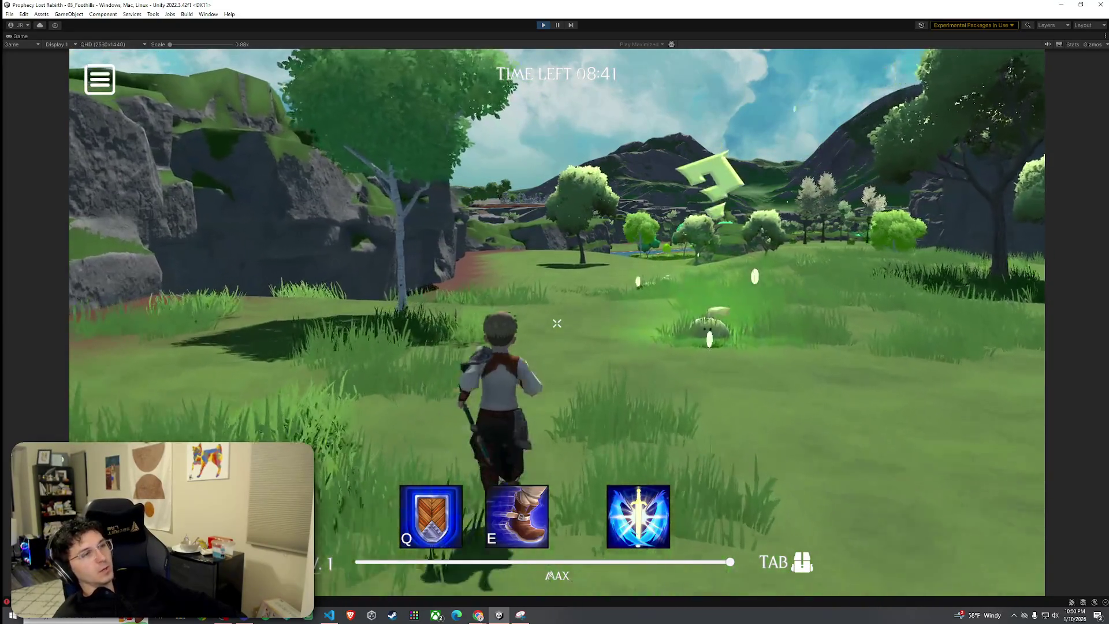
pyautogui.press('w')
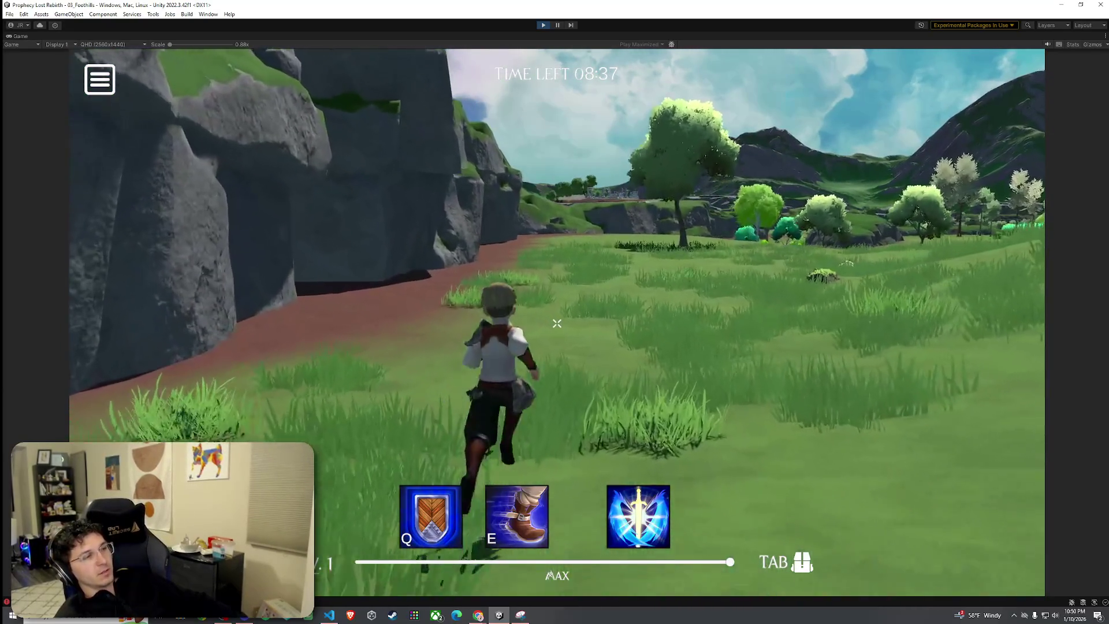
pyautogui.press('w')
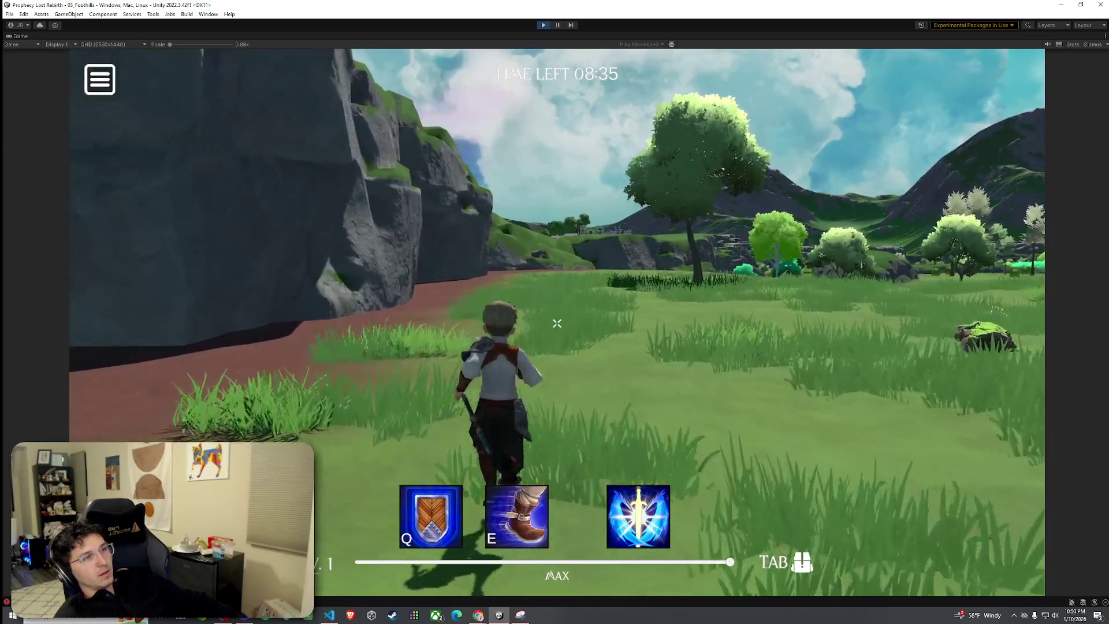
pyautogui.press('w')
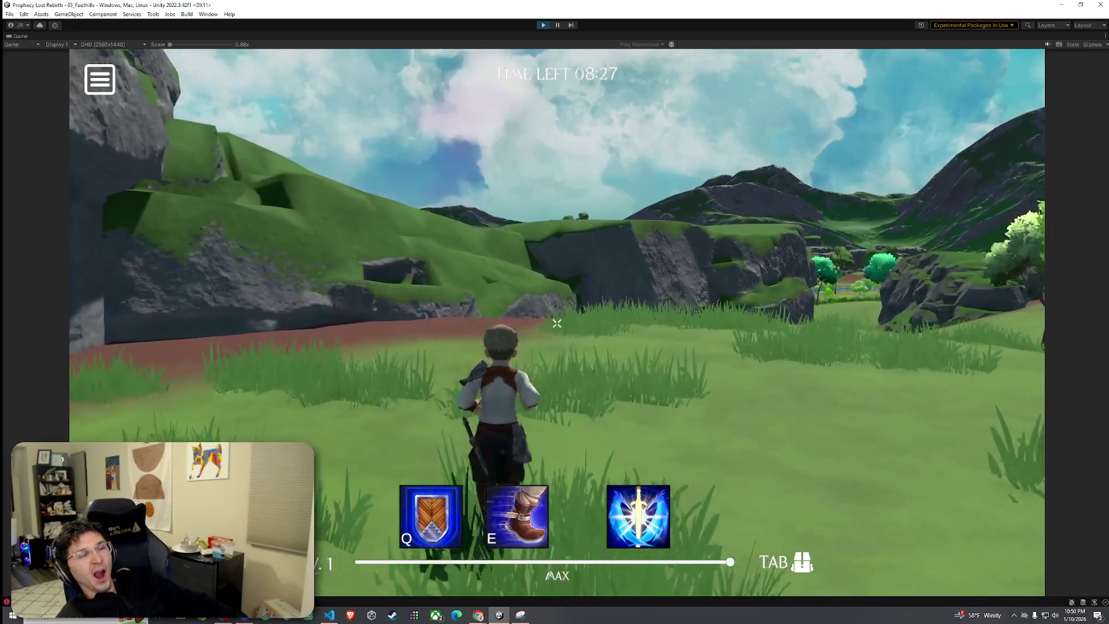
# Climb the grassy cliff and run past the rock along the lake shore.
pyautogui.press('w')
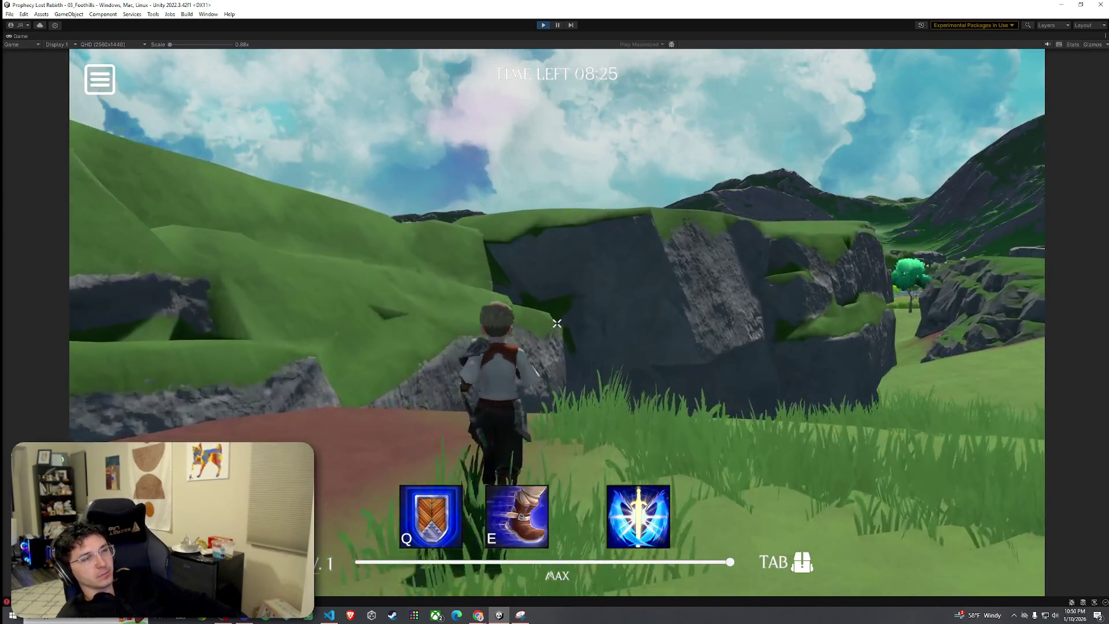
pyautogui.press('w')
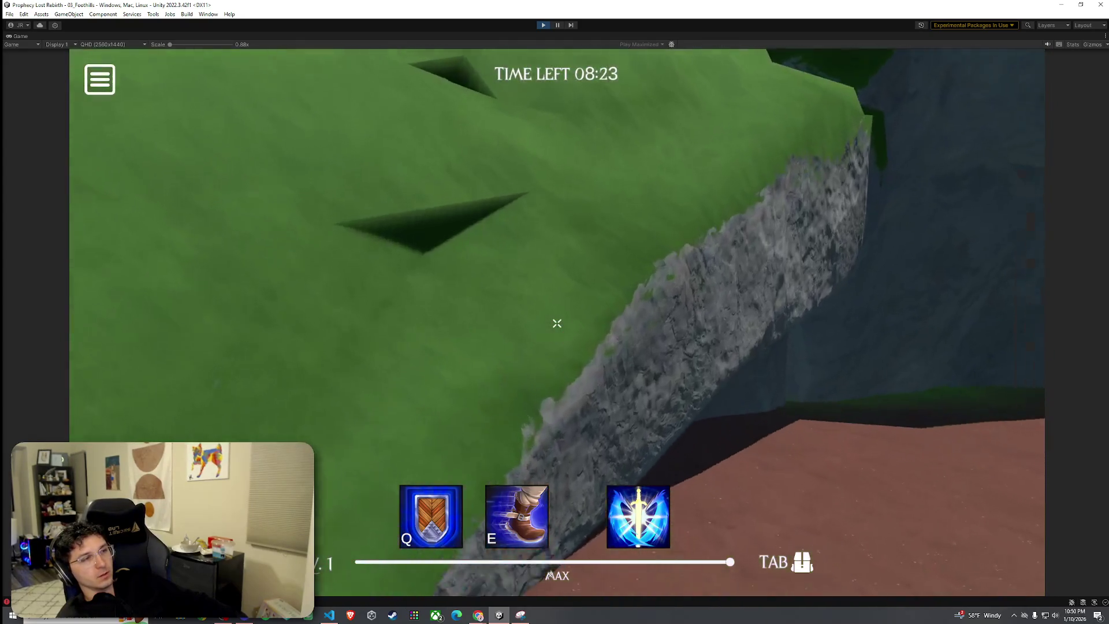
pyautogui.press('w')
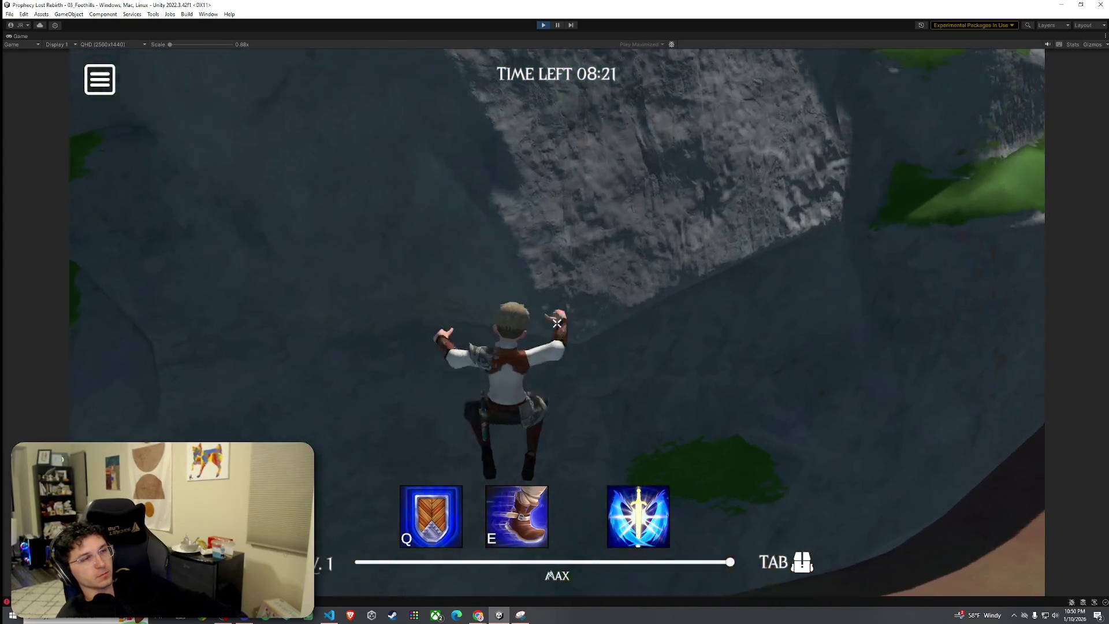
pyautogui.press('w')
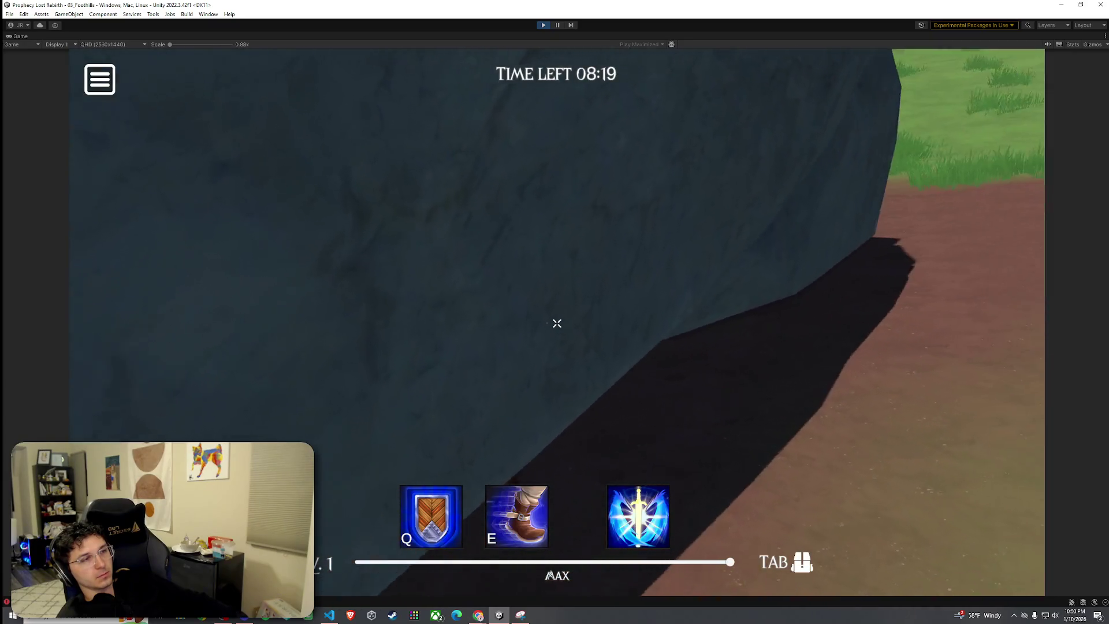
pyautogui.press('w')
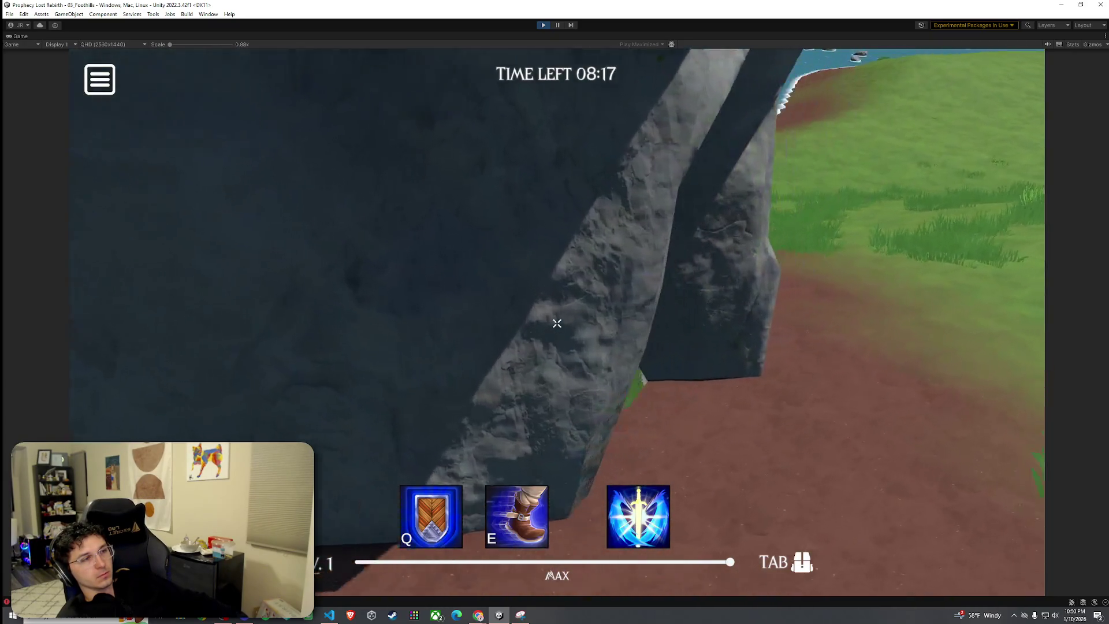
pyautogui.press('w')
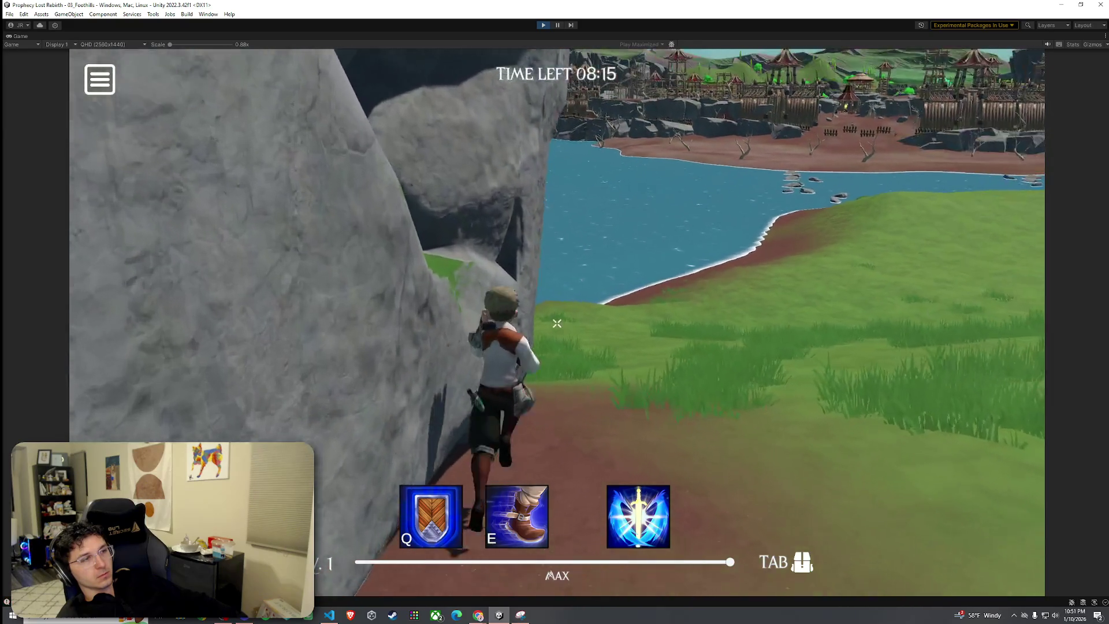
pyautogui.press('w')
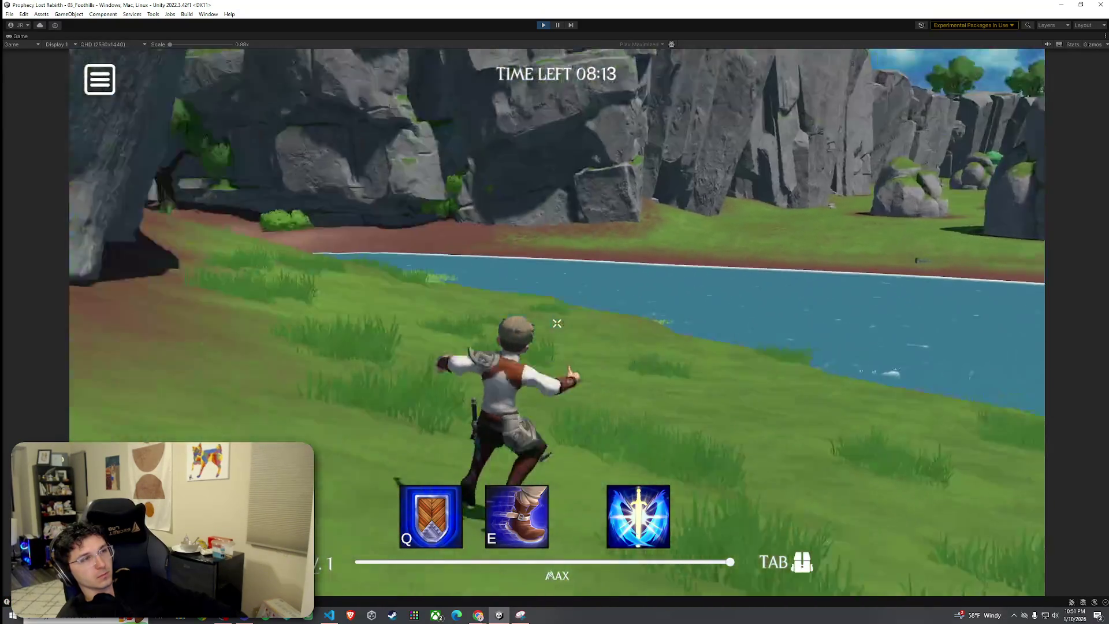
# Run into the walled goblin camp past the goblins, then return to the main menu after dying.
pyautogui.press('w')
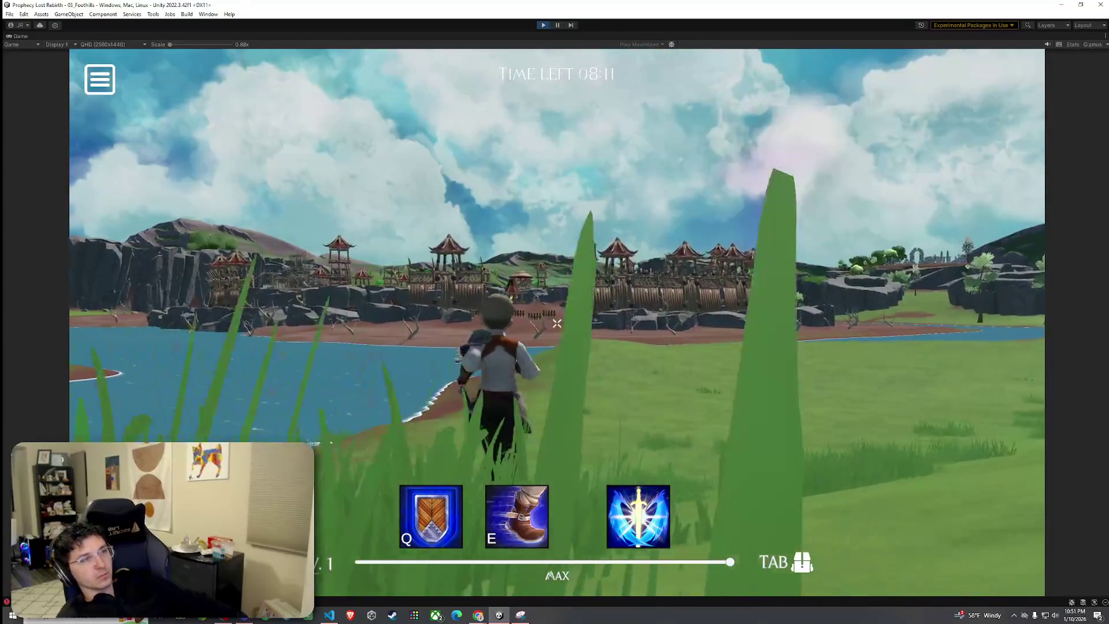
pyautogui.press('w')
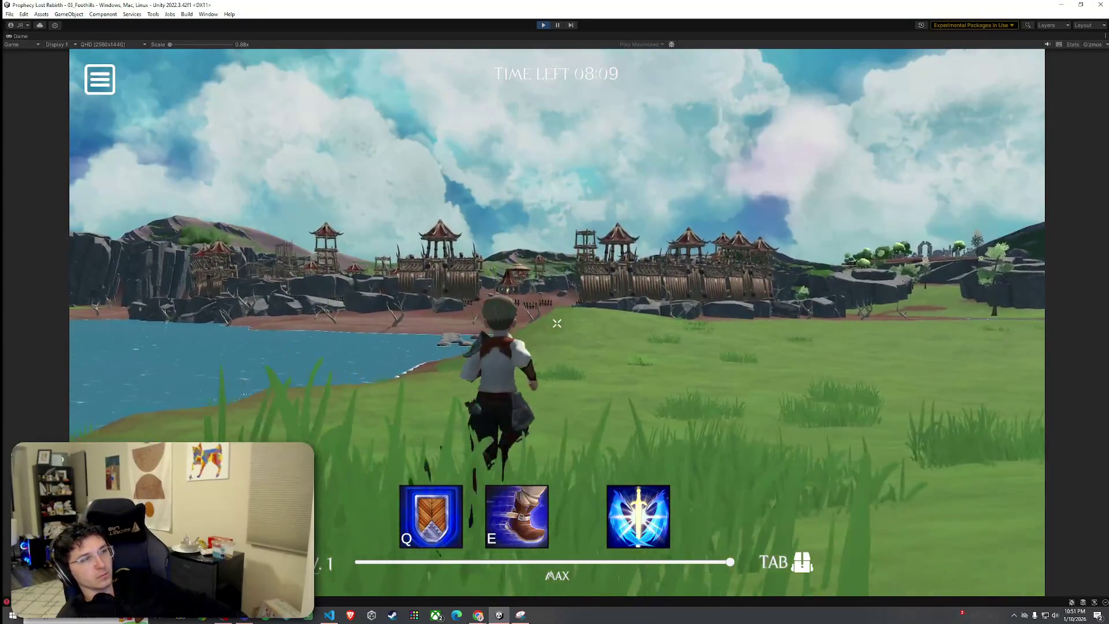
pyautogui.press('w')
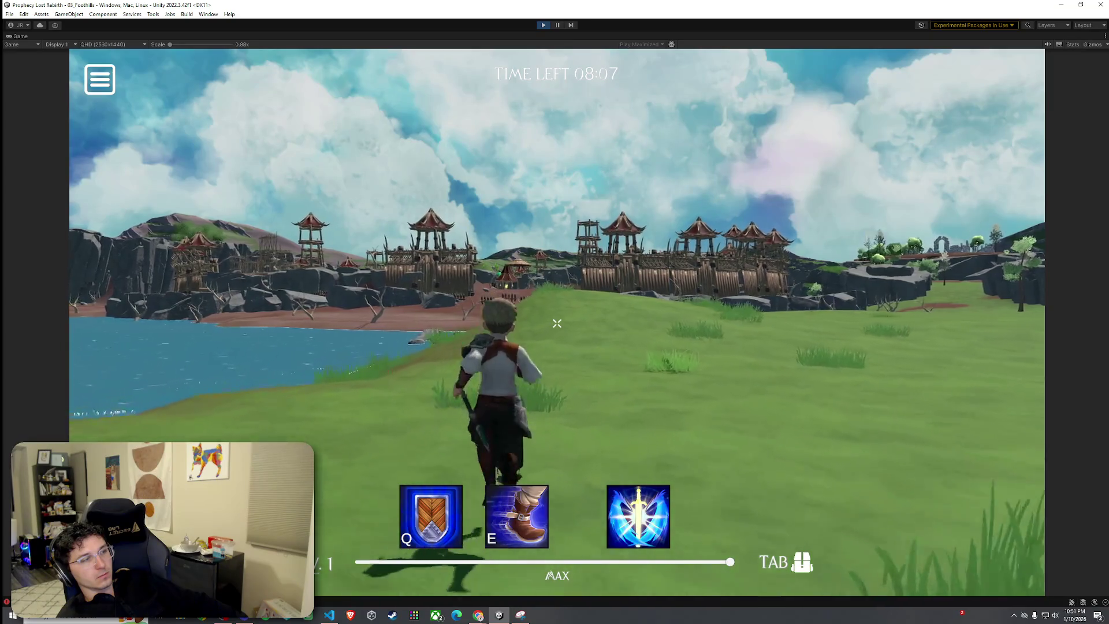
pyautogui.press('w')
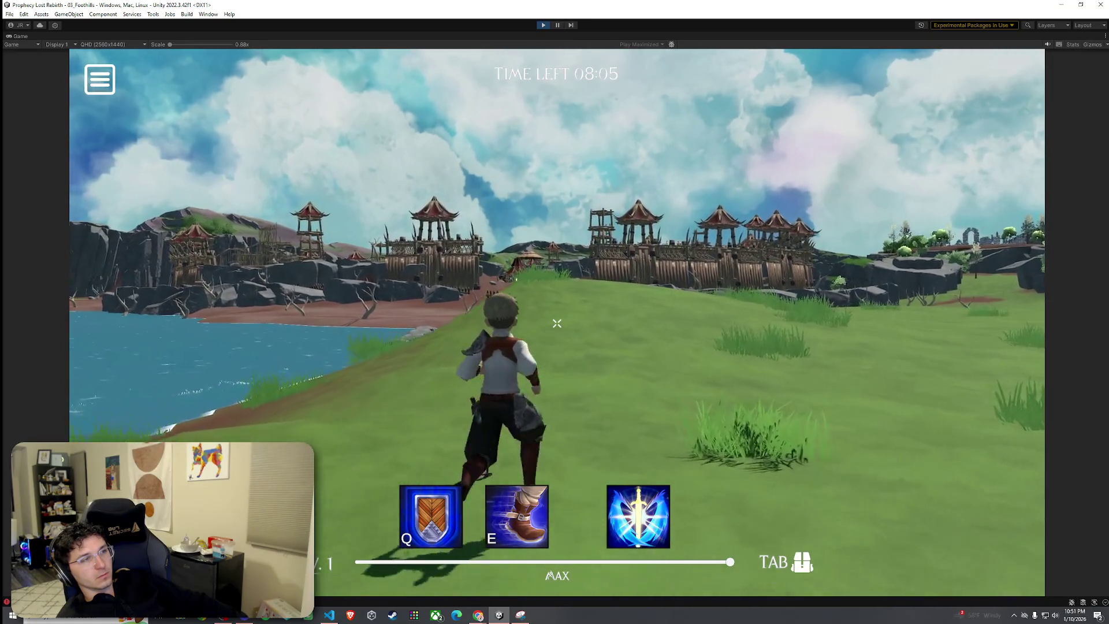
pyautogui.press('space')
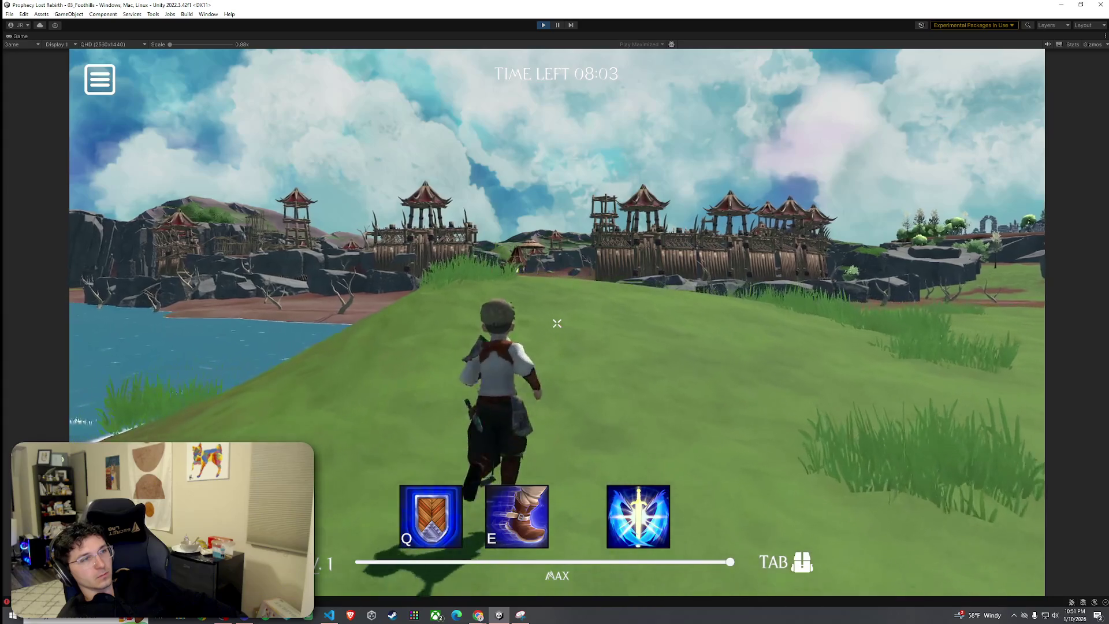
pyautogui.press('w')
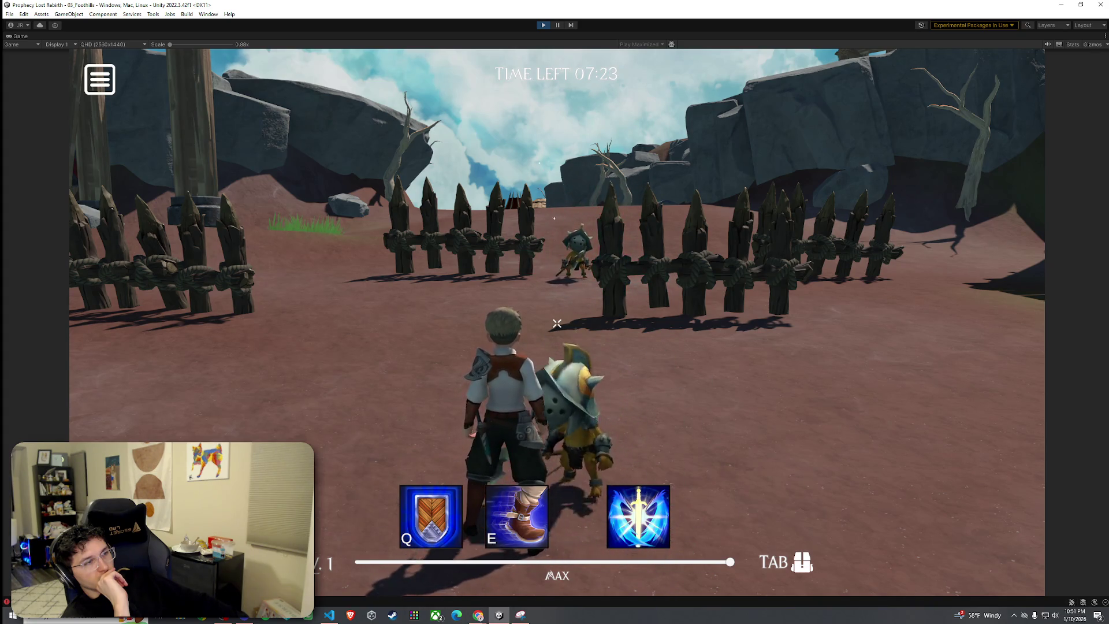
pyautogui.press('w')
pyautogui.press('w')
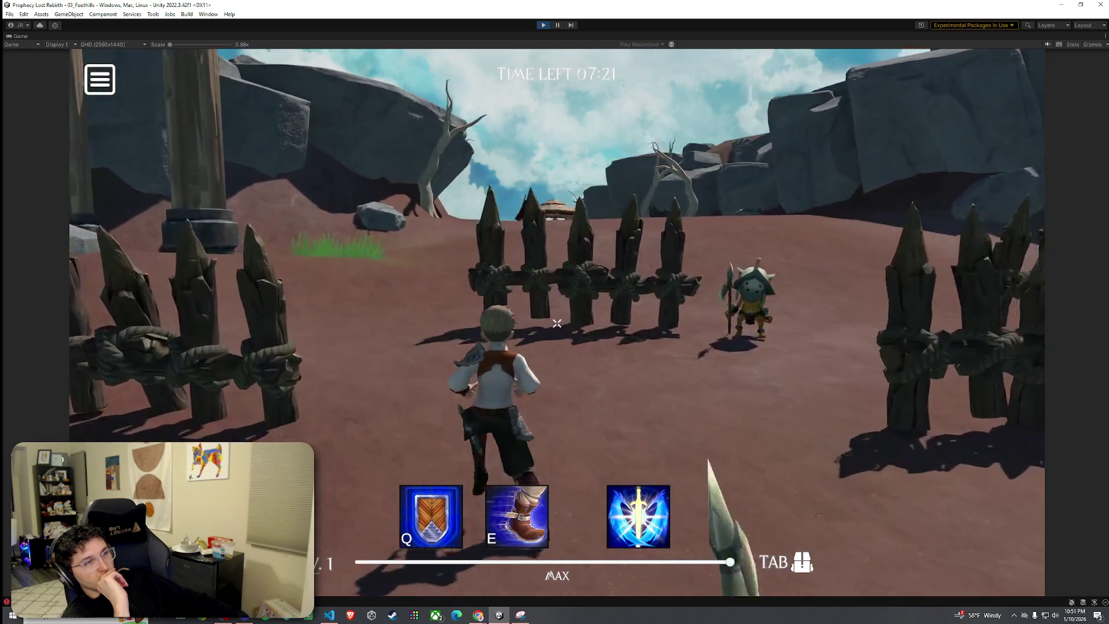
pyautogui.press('w')
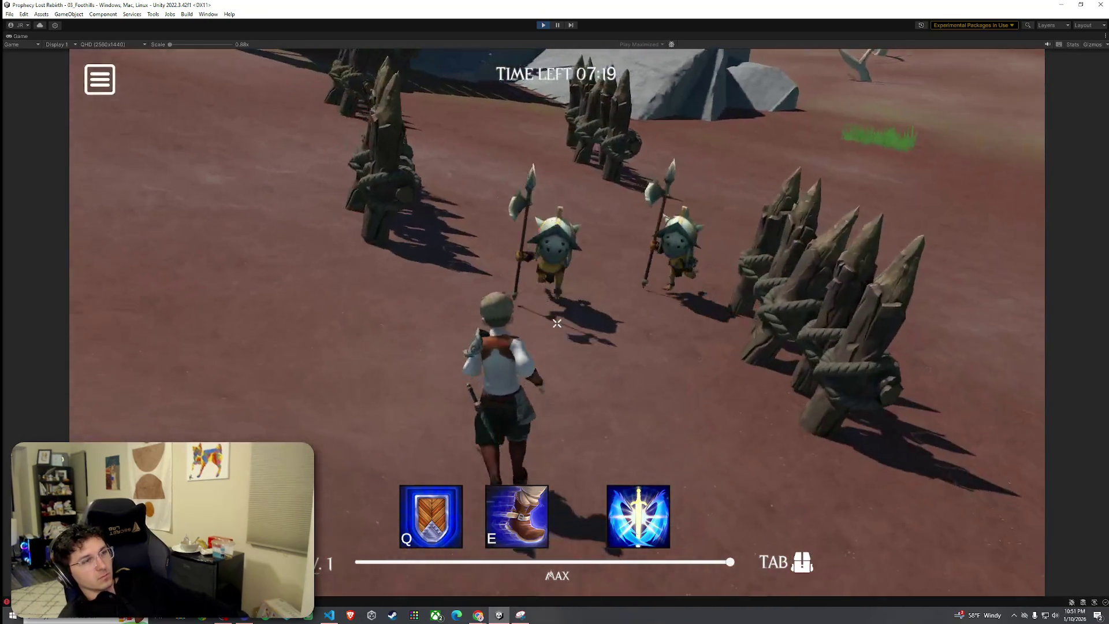
pyautogui.press('w')
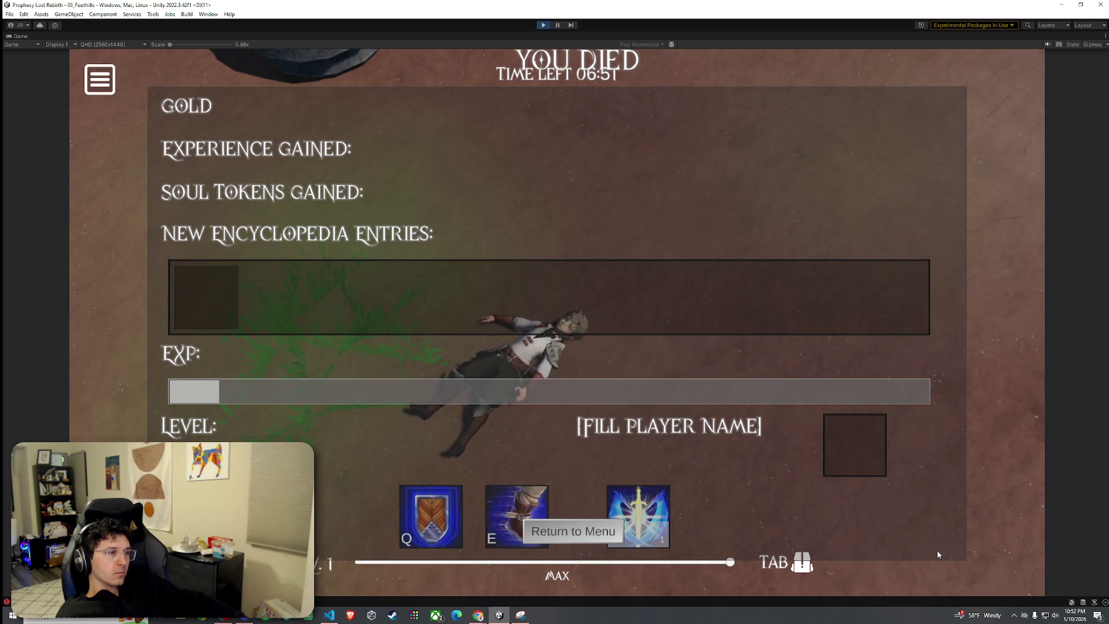
pyautogui.click(581, 532)
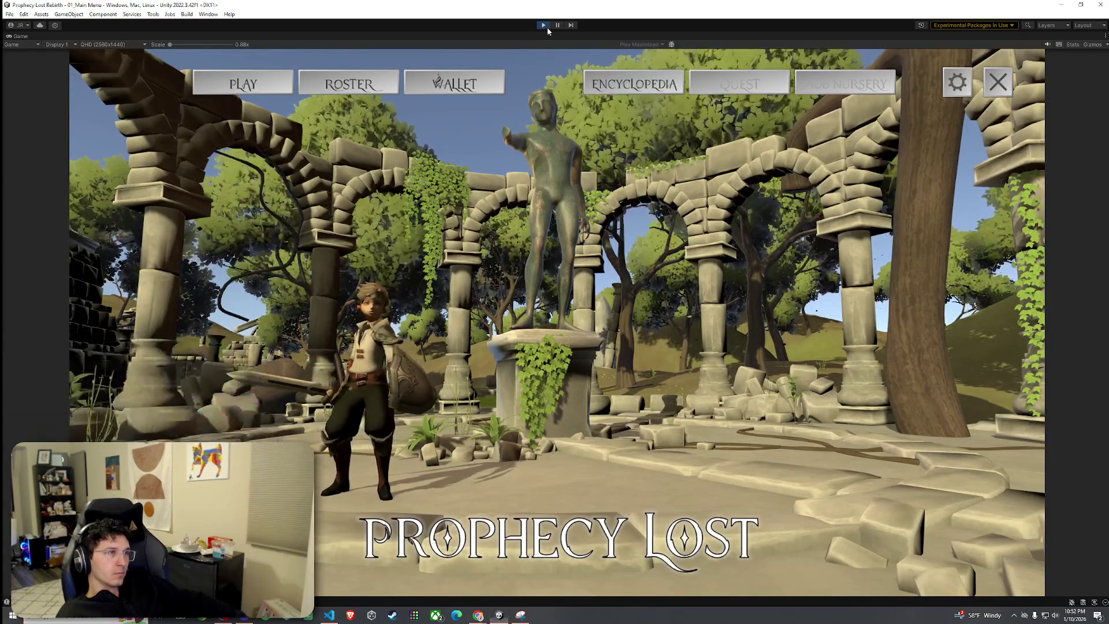
# Stop Play mode, return to the Scene view, save, and orbit over the camp.
pyautogui.hotkey('ctrl', 'p')
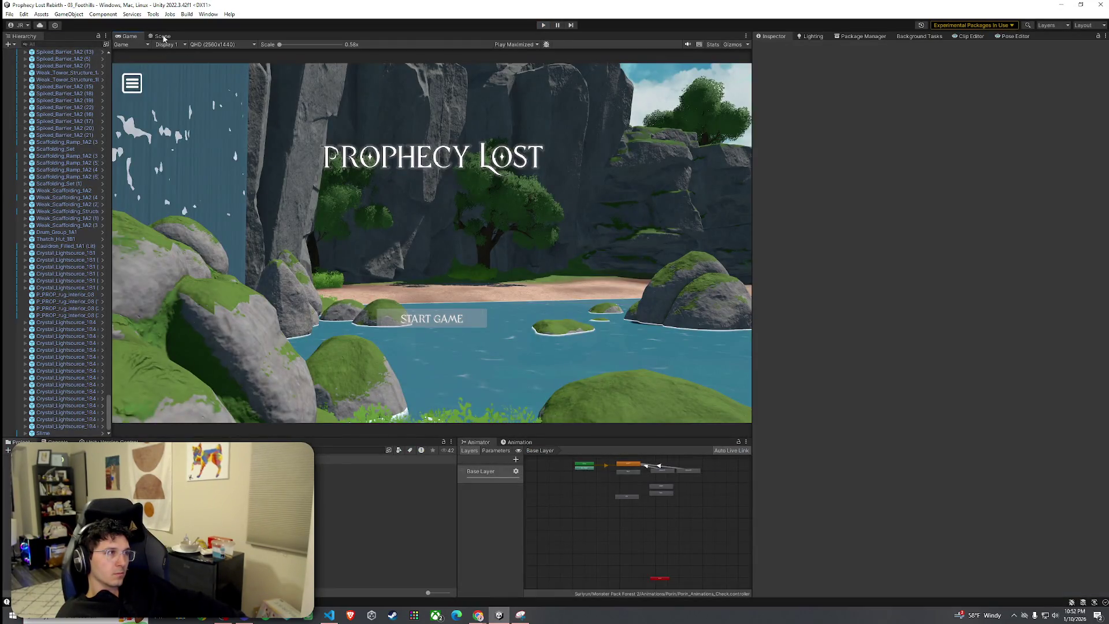
pyautogui.click(162, 37)
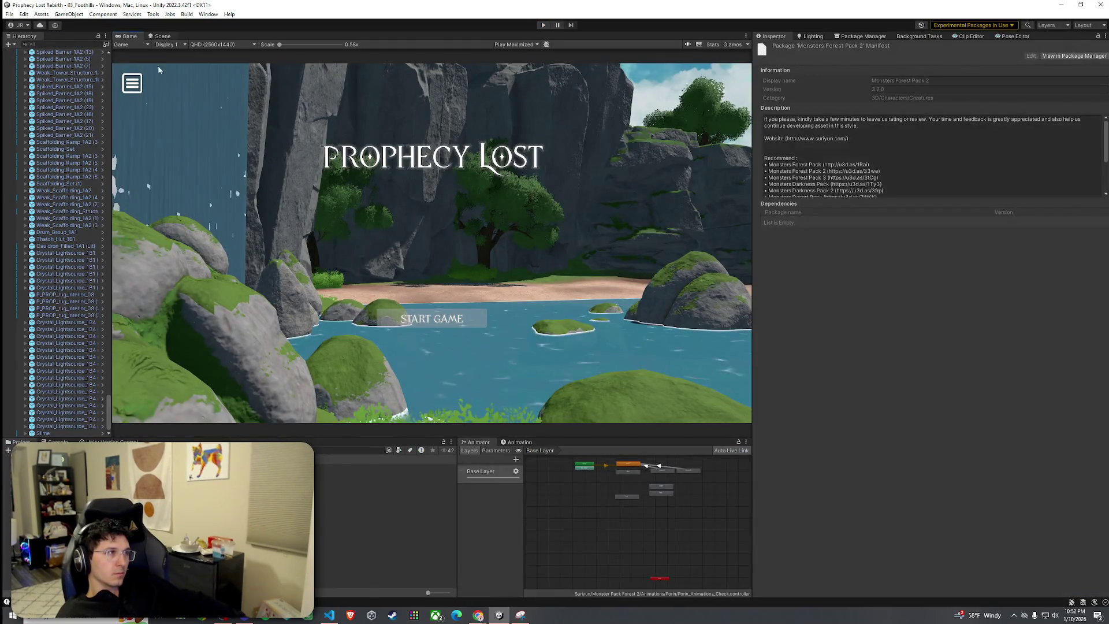
pyautogui.click(10, 14)
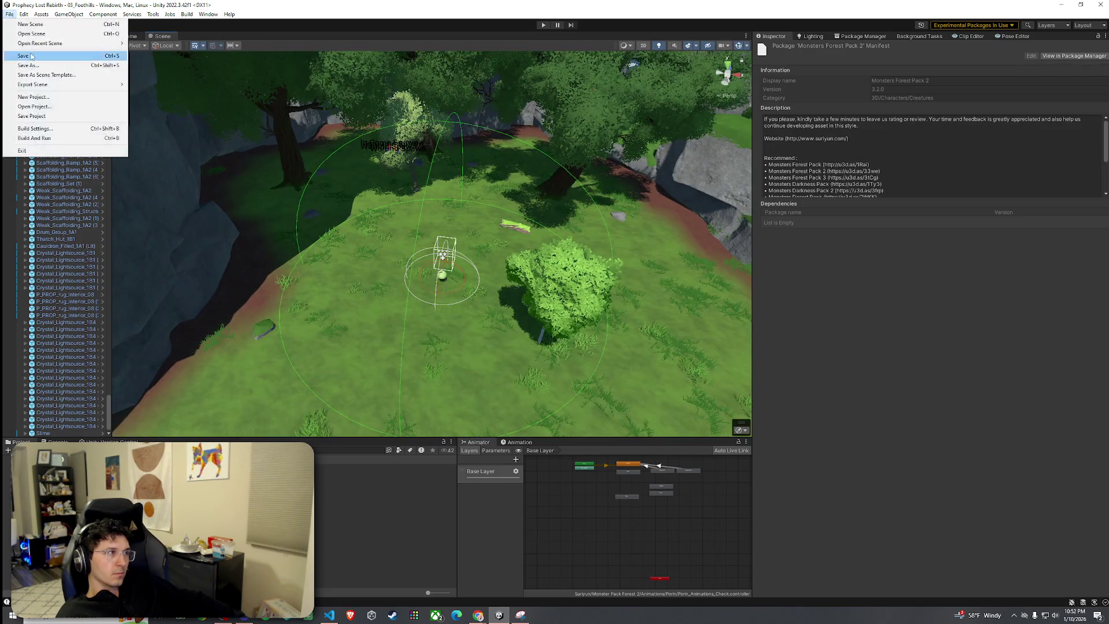
pyautogui.click(12, 17)
pyautogui.moveTo(469, 239)
pyautogui.mouseDown()
pyautogui.moveTo(536, 248)
pyautogui.moveTo(495, 246)
pyautogui.mouseUp()
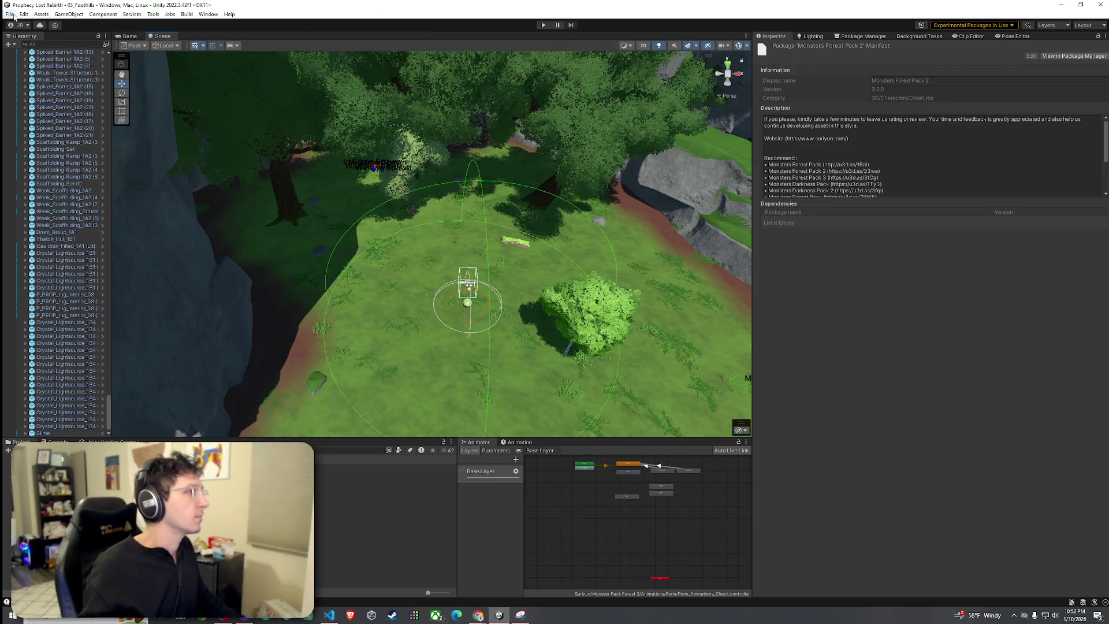
pyautogui.press('alt')
pyautogui.moveTo(408, 181)
pyautogui.mouseDown()
pyautogui.moveTo(628, 77)
pyautogui.moveTo(544, 94)
pyautogui.moveTo(410, 160)
pyautogui.moveTo(200, 175)
pyautogui.moveTo(106, 167)
pyautogui.moveTo(92, 140)
pyautogui.moveTo(234, 117)
pyautogui.moveTo(356, 200)
pyautogui.moveTo(413, 201)
pyautogui.mouseUp()
# Select Terrain (1), then browse the Aquarius Orcs Pack prefabs to Cauldron_Filled_1A1.
pyautogui.click(620, 255)
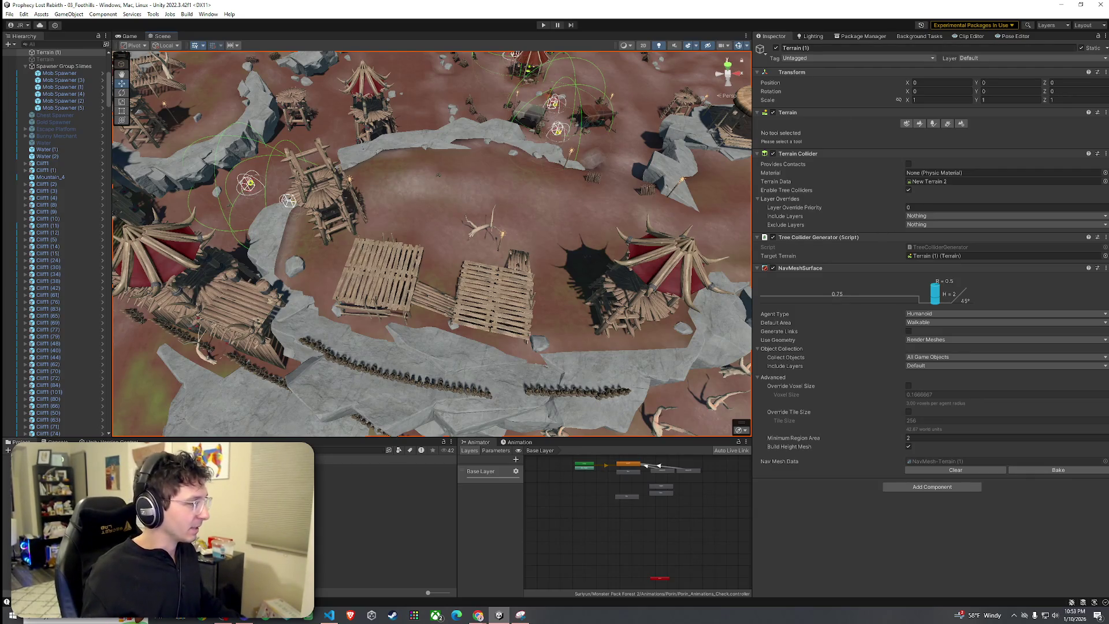
pyautogui.moveTo(619, 346)
pyautogui.mouseDown()
pyautogui.moveTo(662, 332)
pyautogui.moveTo(497, 368)
pyautogui.moveTo(446, 312)
pyautogui.mouseUp()
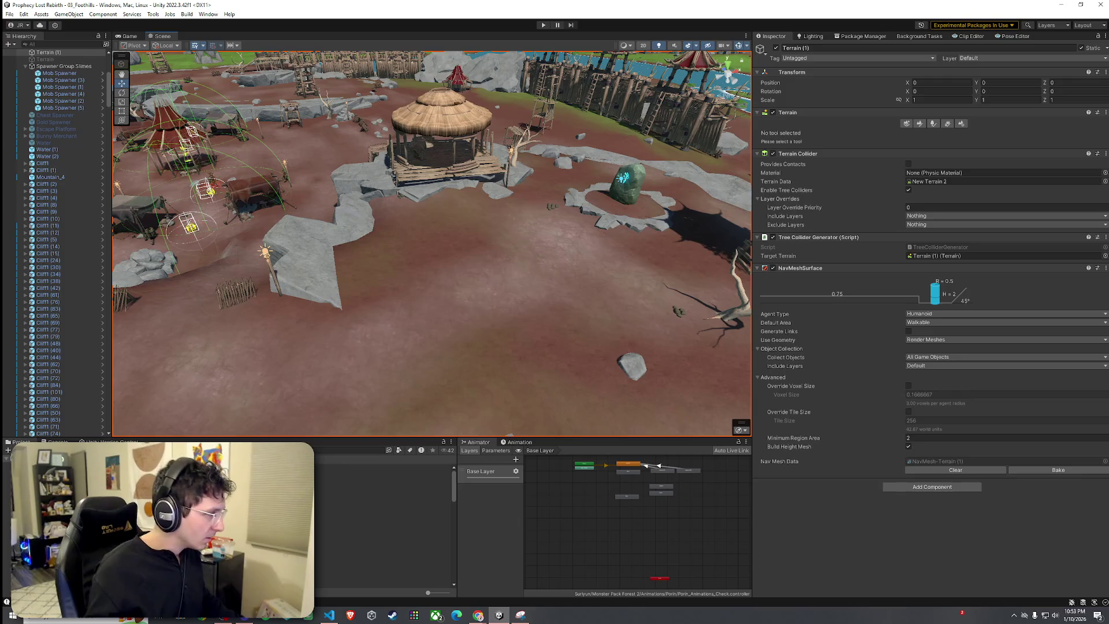
pyautogui.click(346, 488)
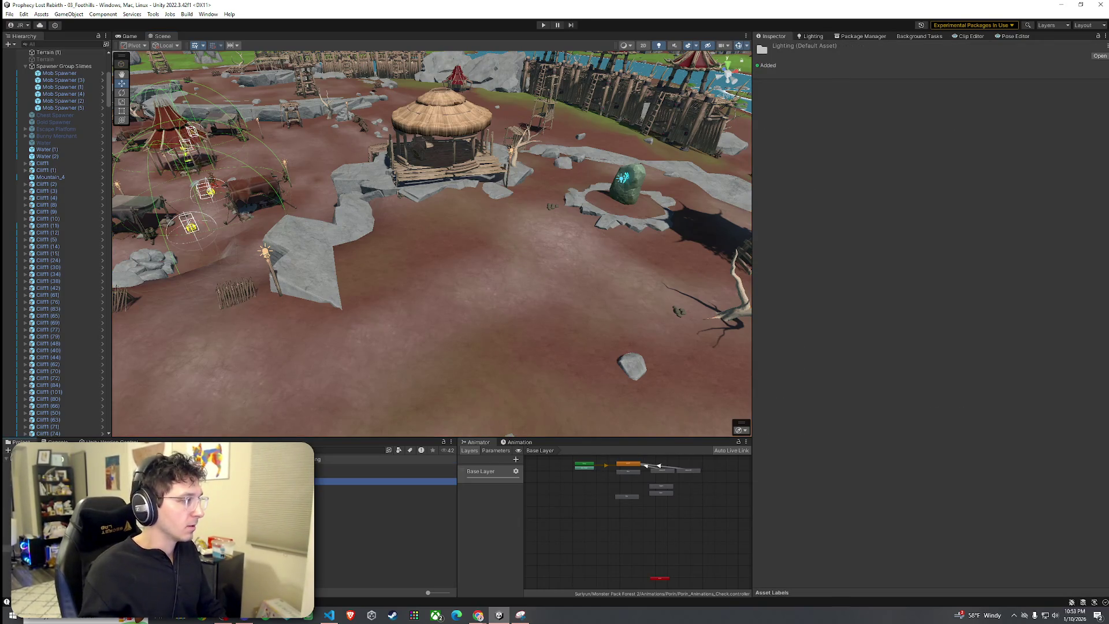
pyautogui.press('Down')
pyautogui.press('Down')
pyautogui.press('Down')
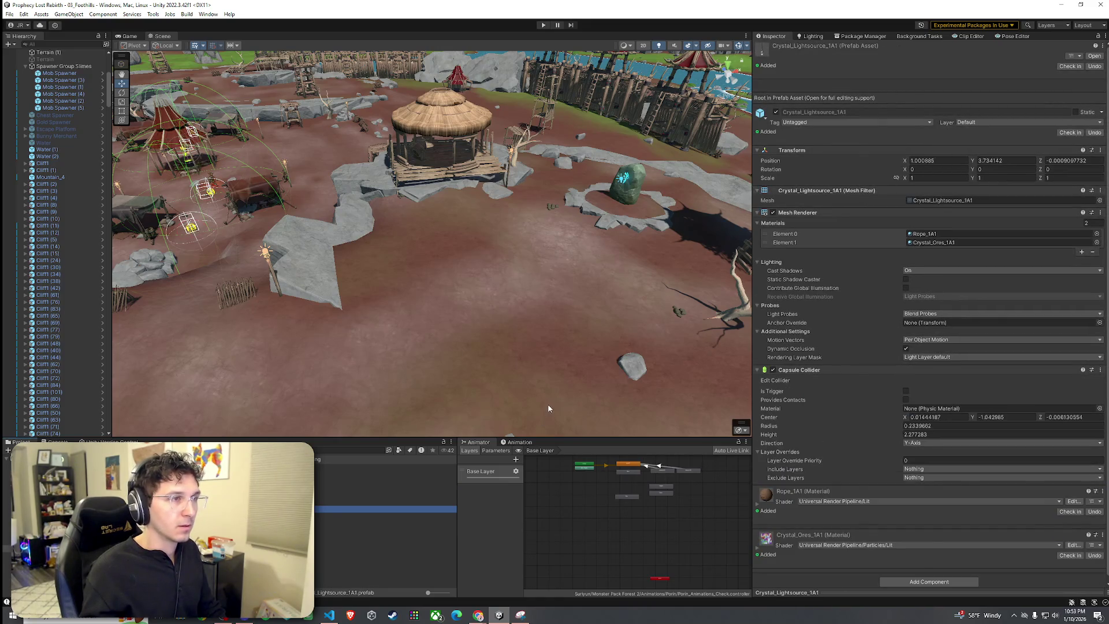
pyautogui.press('Up')
pyautogui.press('Up')
pyautogui.press('Up')
pyautogui.press('Down')
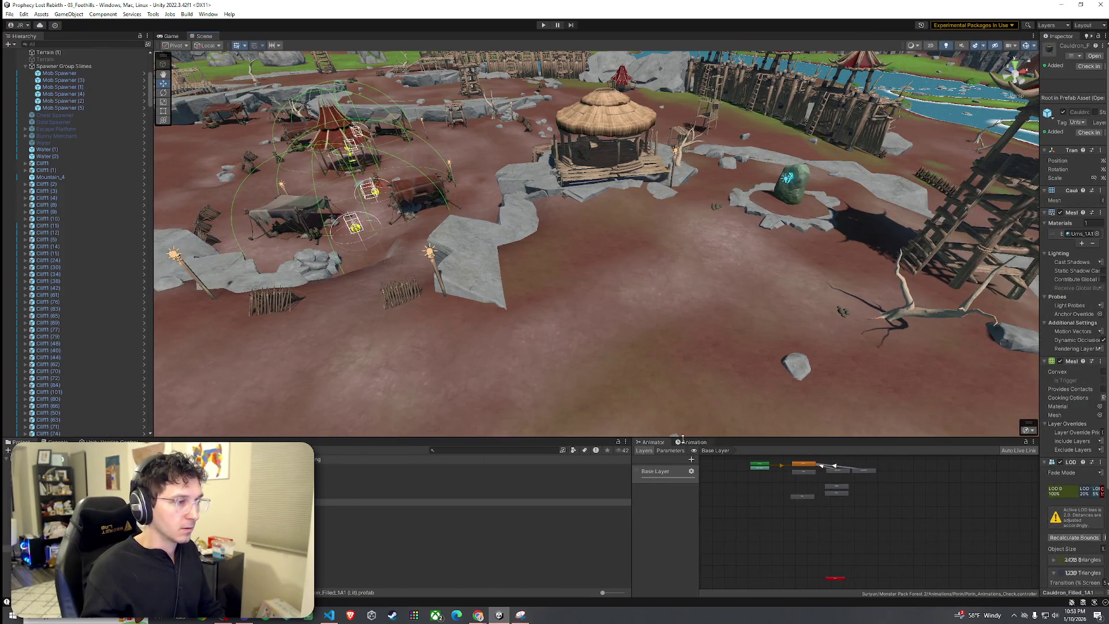
# Widen the Inspector, enlarge and rotate the cauldron preview, then move to Crystal_Lightsource_1A4.
pyautogui.moveTo(683, 439); pyautogui.dragTo(683, 456)
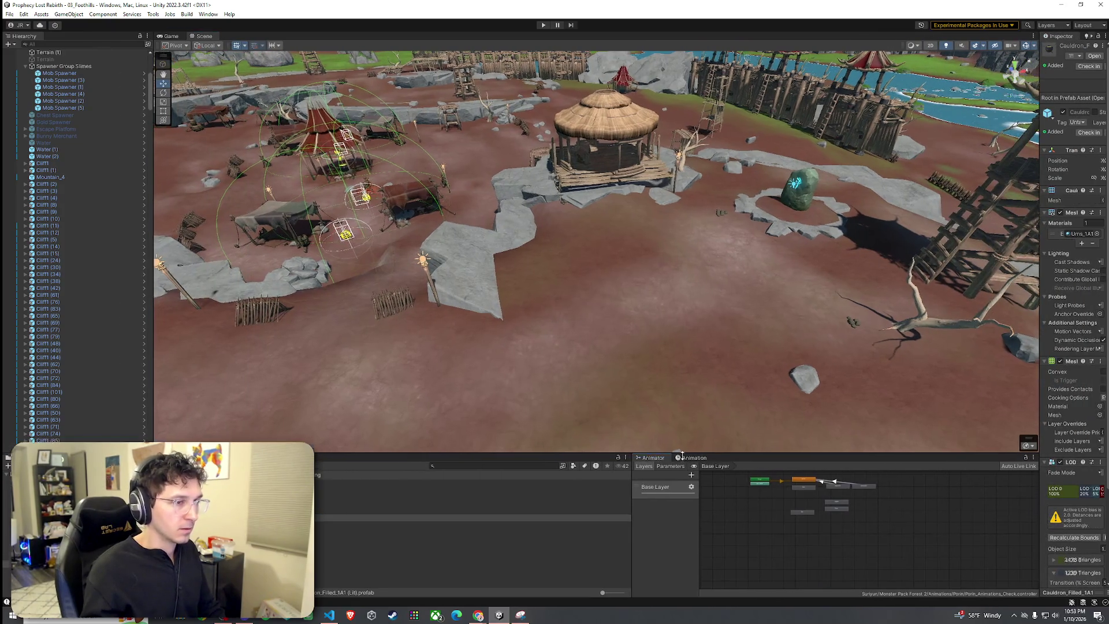
pyautogui.moveTo(1040, 399)
pyautogui.mouseDown()
pyautogui.moveTo(714, 379)
pyautogui.moveTo(740, 385)
pyautogui.mouseUp()
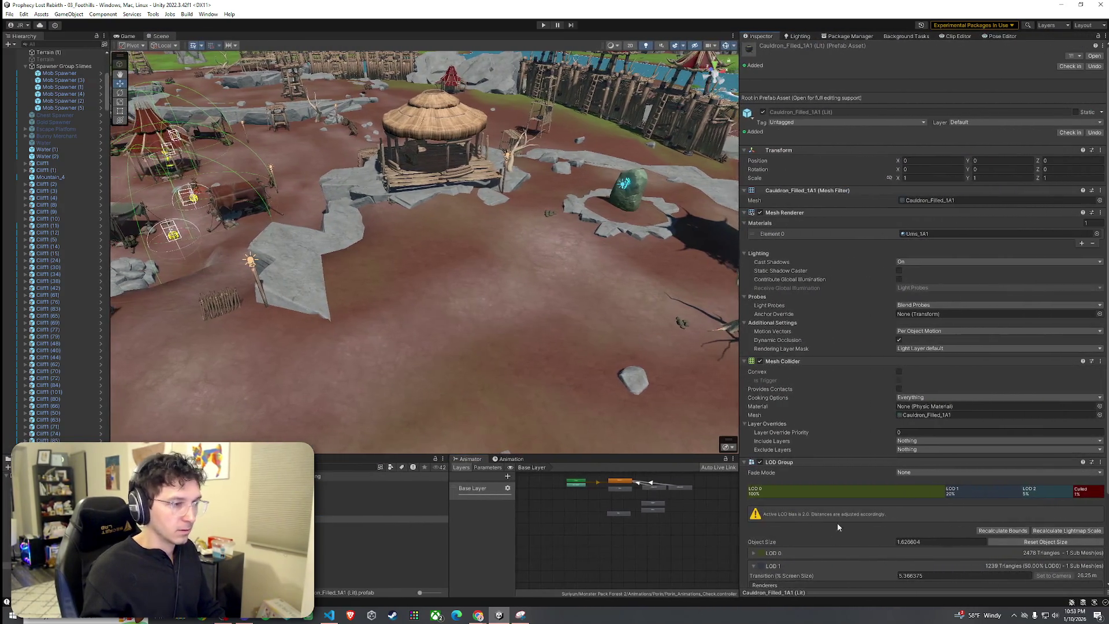
pyautogui.moveTo(849, 566); pyautogui.dragTo(881, 340)
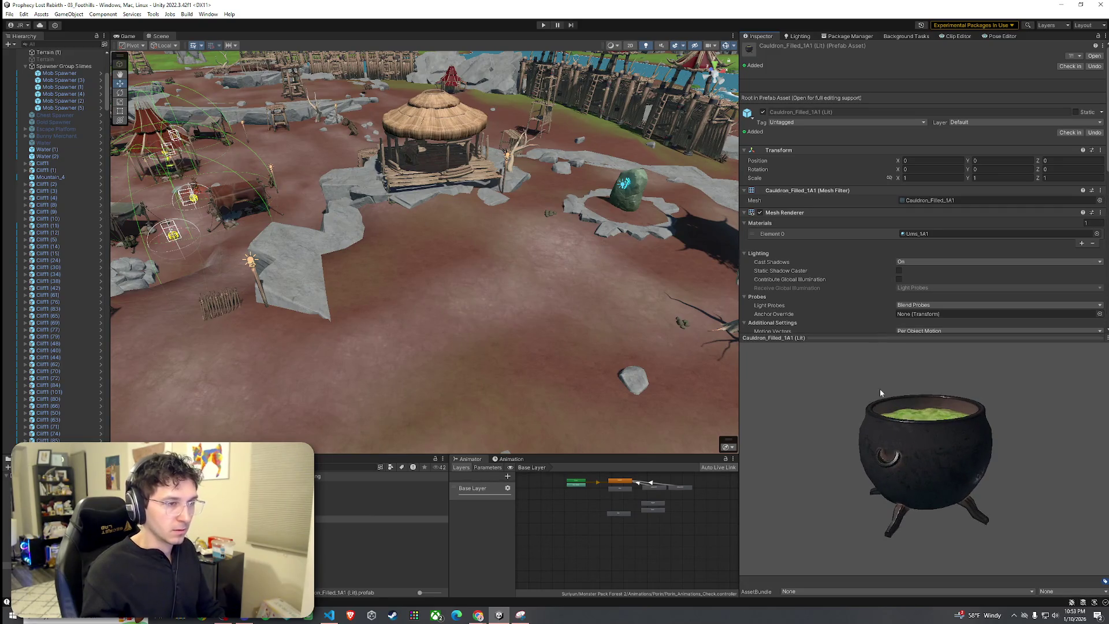
pyautogui.moveTo(879, 389)
pyautogui.mouseDown()
pyautogui.moveTo(872, 460)
pyautogui.moveTo(791, 497)
pyautogui.mouseUp()
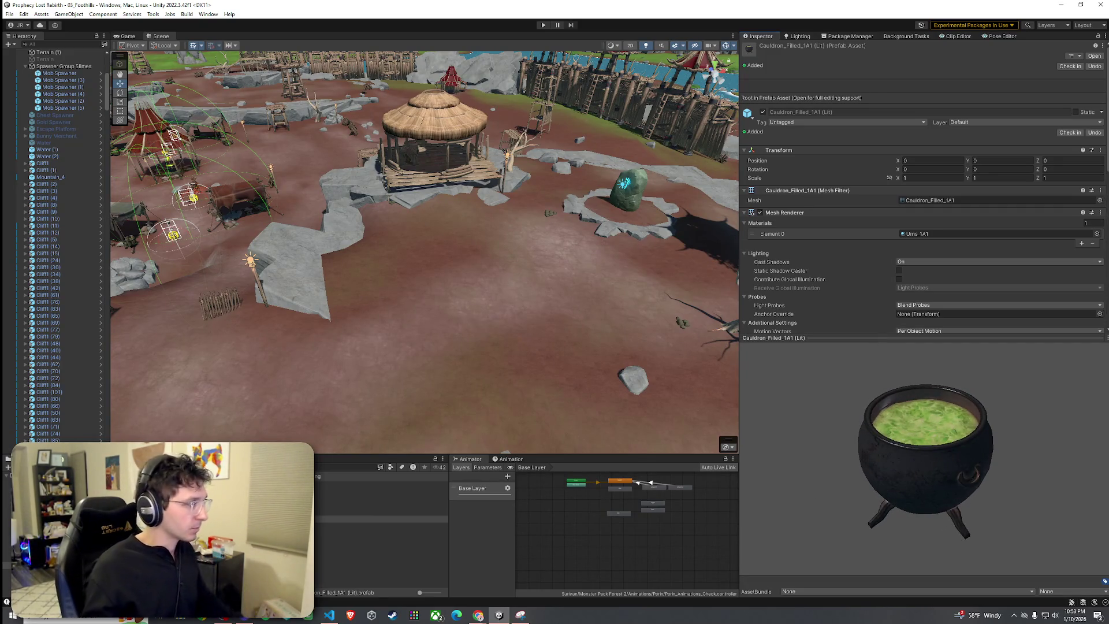
pyautogui.press('Down')
pyautogui.press('Down')
pyautogui.press('Down')
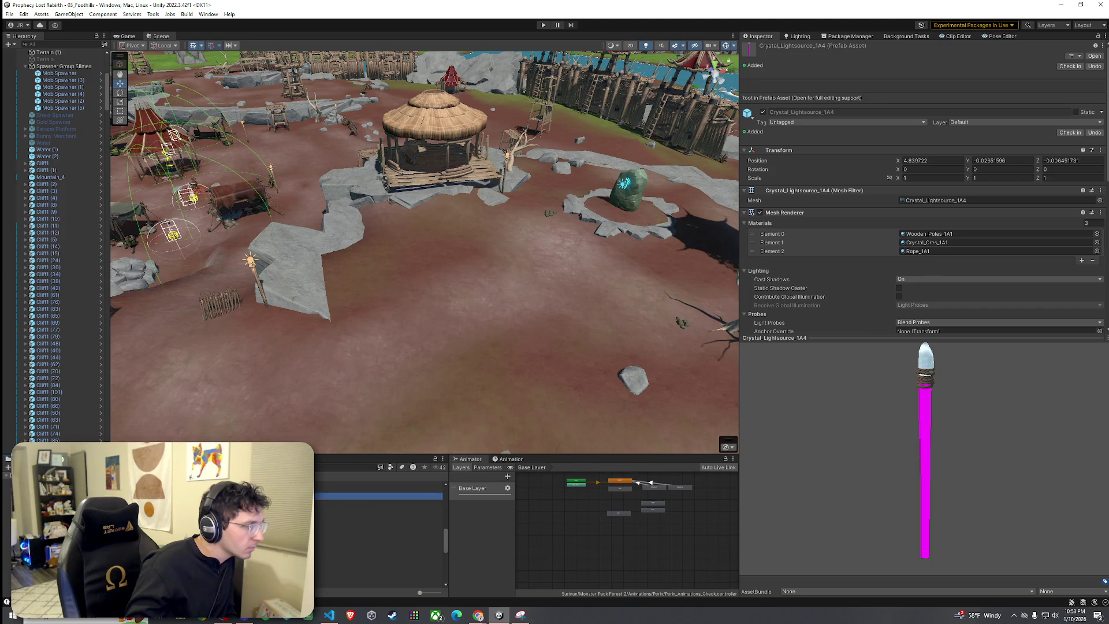
# Open the Fantastic Interior Pack's 3d folder and inspect SM_PROP_armchair_interior_01.
pyautogui.click(86, 503)
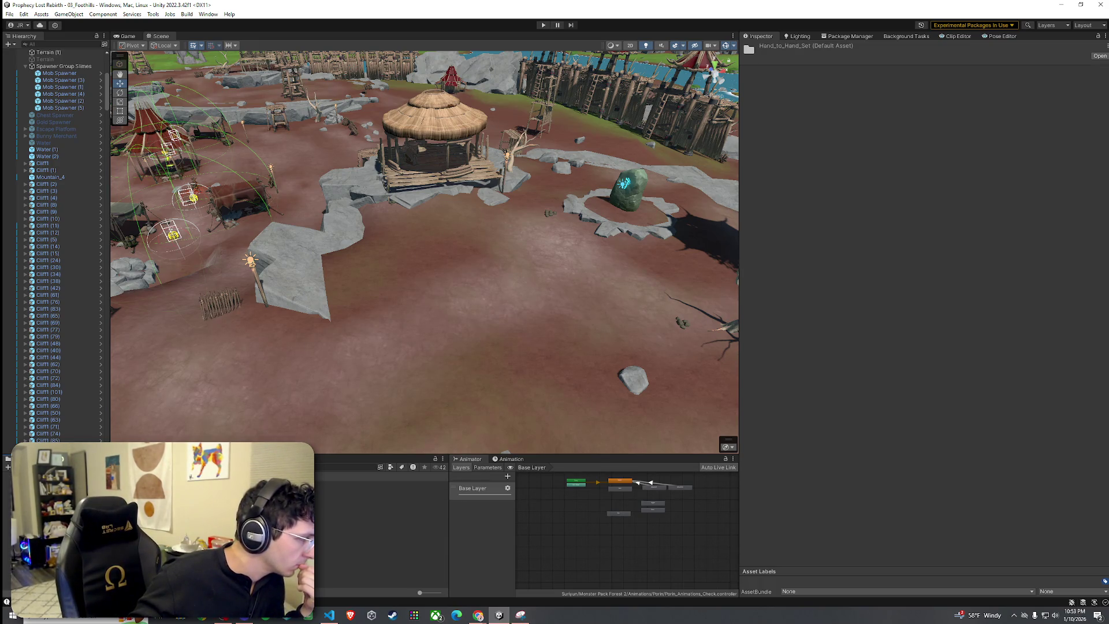
pyautogui.click(379, 545)
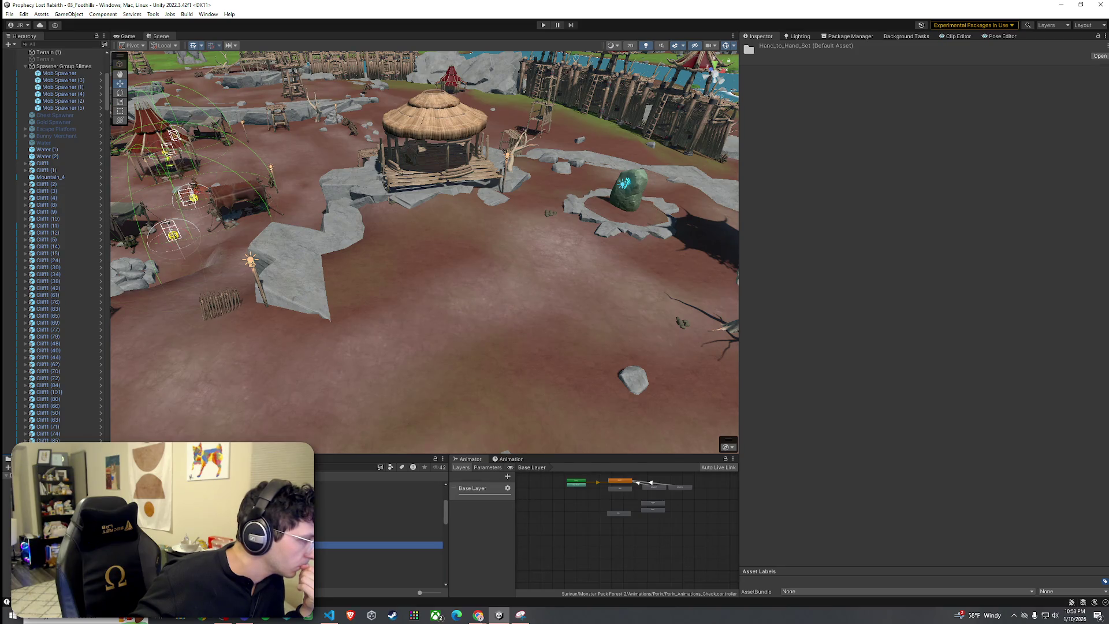
pyautogui.click(306, 538)
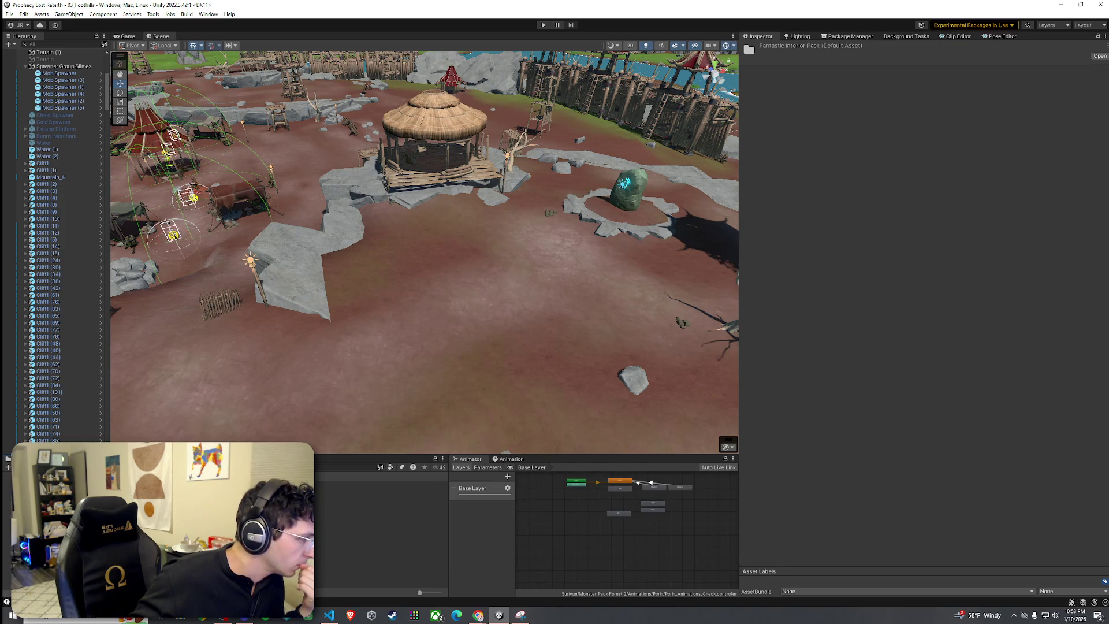
pyautogui.click(381, 492)
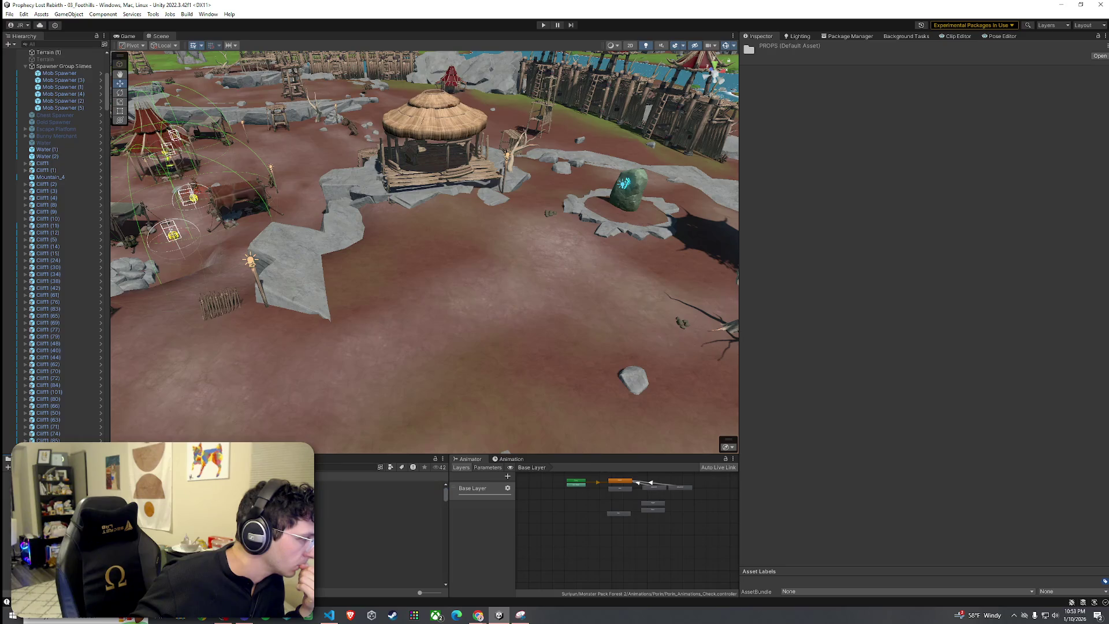
pyautogui.click(378, 491)
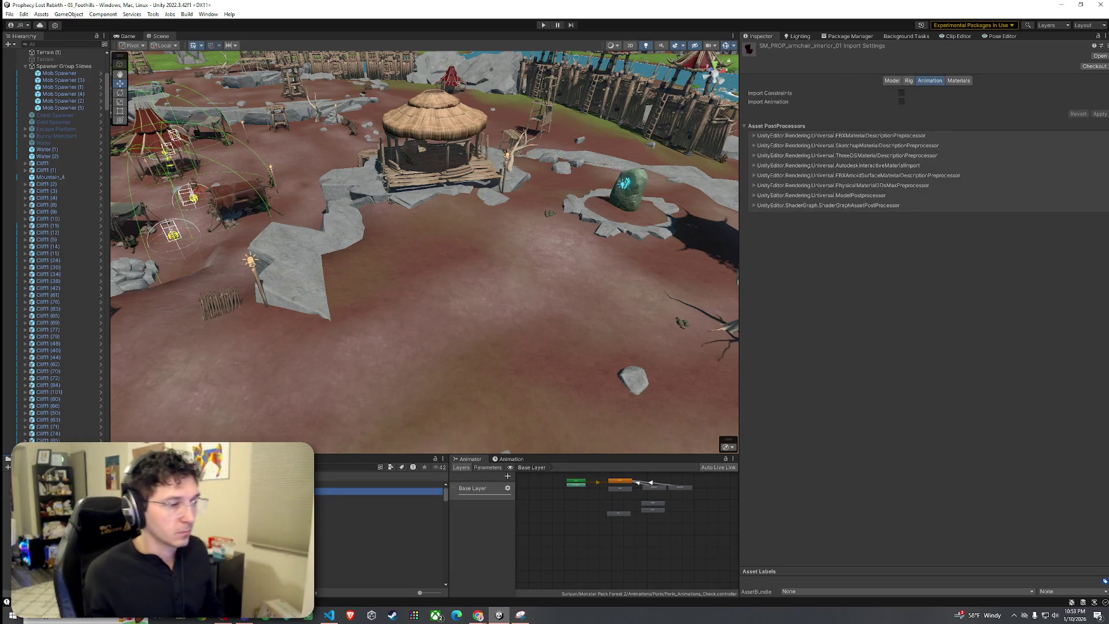
# Step through the interior pack's barrel, FX, base module, door, window and trapdoor assets.
pyautogui.press('Down')
pyautogui.press('Down')
pyautogui.press('Down')
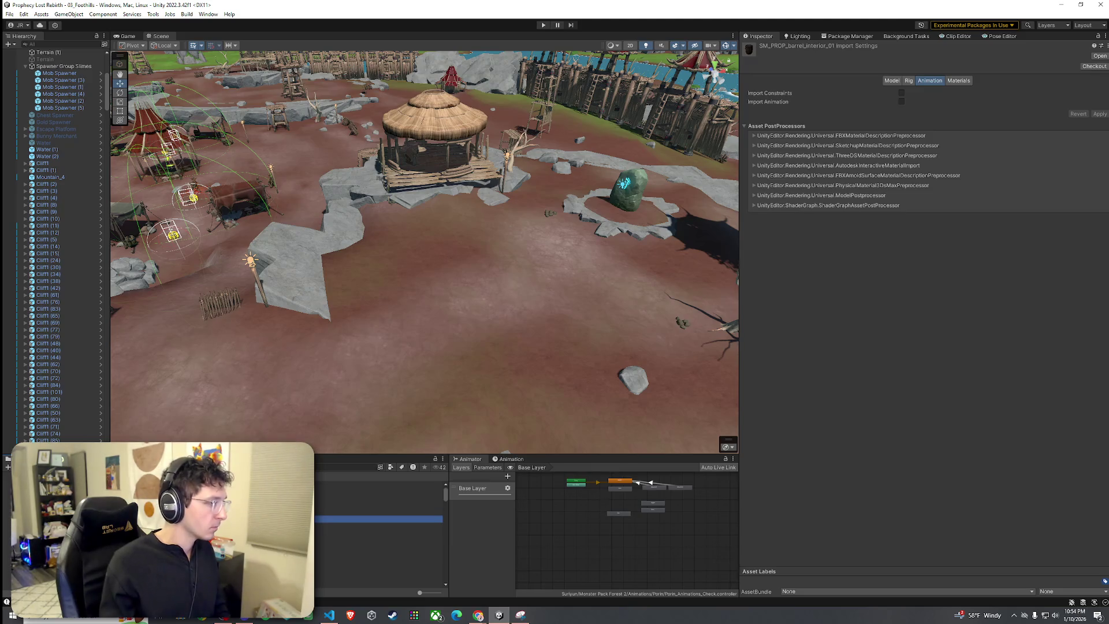
pyautogui.press('Up')
pyautogui.press('Up')
pyautogui.press('Up')
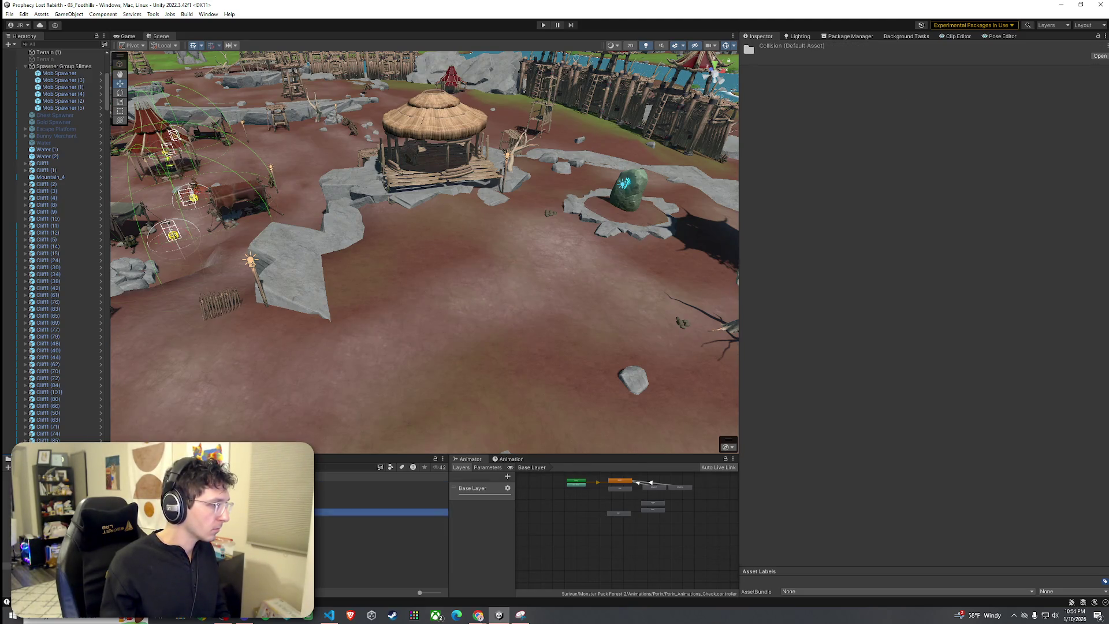
pyautogui.press('Up')
pyautogui.press('Up')
pyautogui.press('Up')
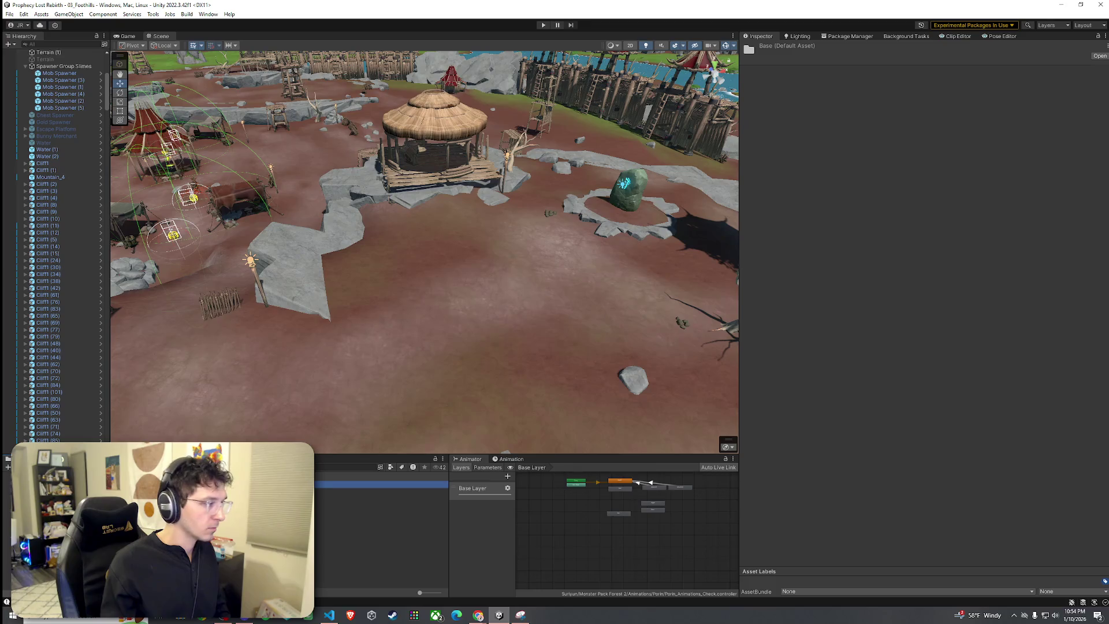
pyautogui.press('Down')
pyautogui.press('Down')
pyautogui.press('Down')
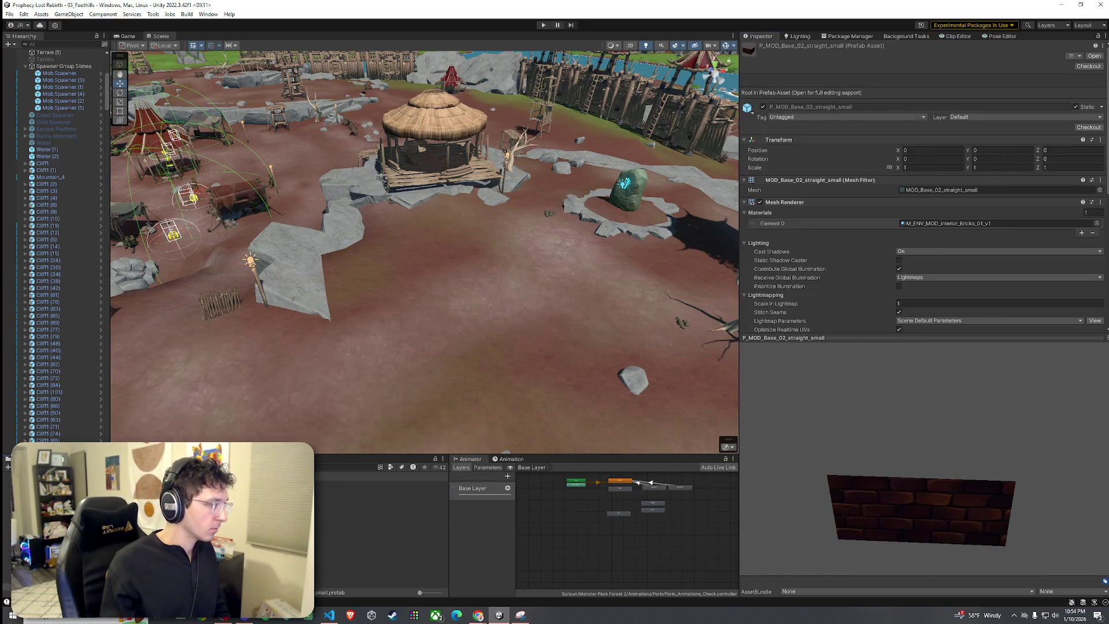
pyautogui.press('Down')
pyautogui.press('Down')
pyautogui.press('Down')
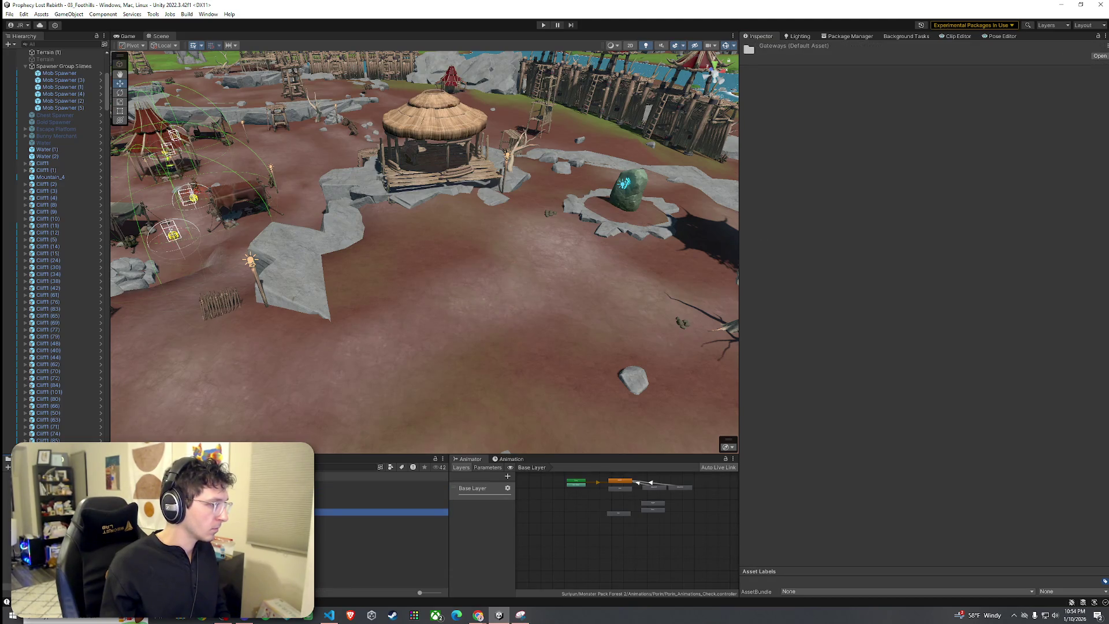
pyautogui.press('Down')
pyautogui.press('Down')
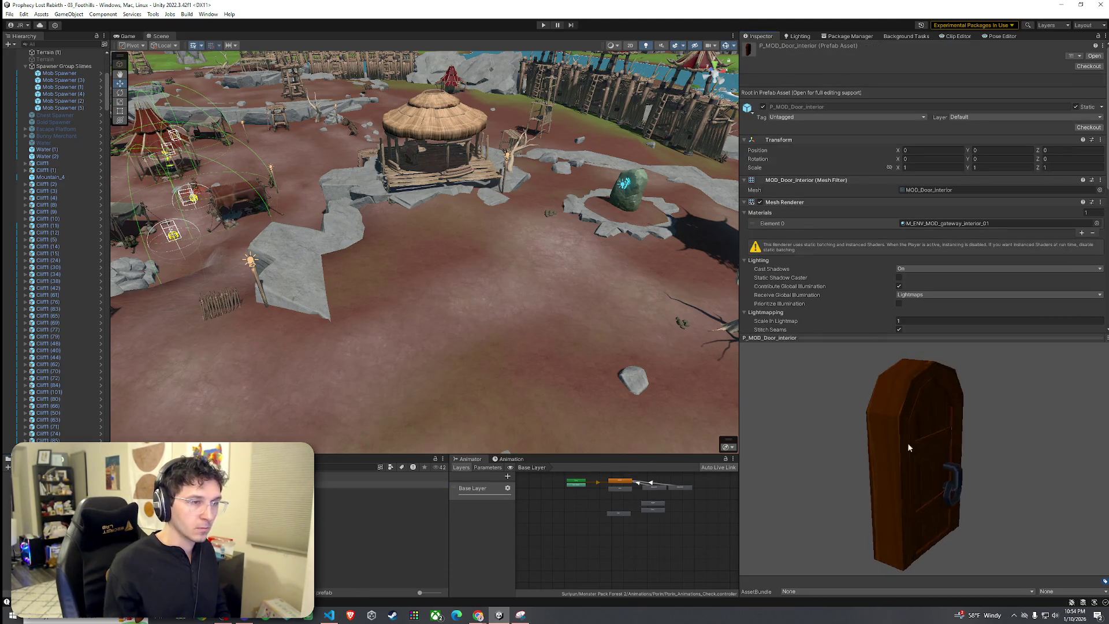
pyautogui.press('Down')
pyautogui.press('Down')
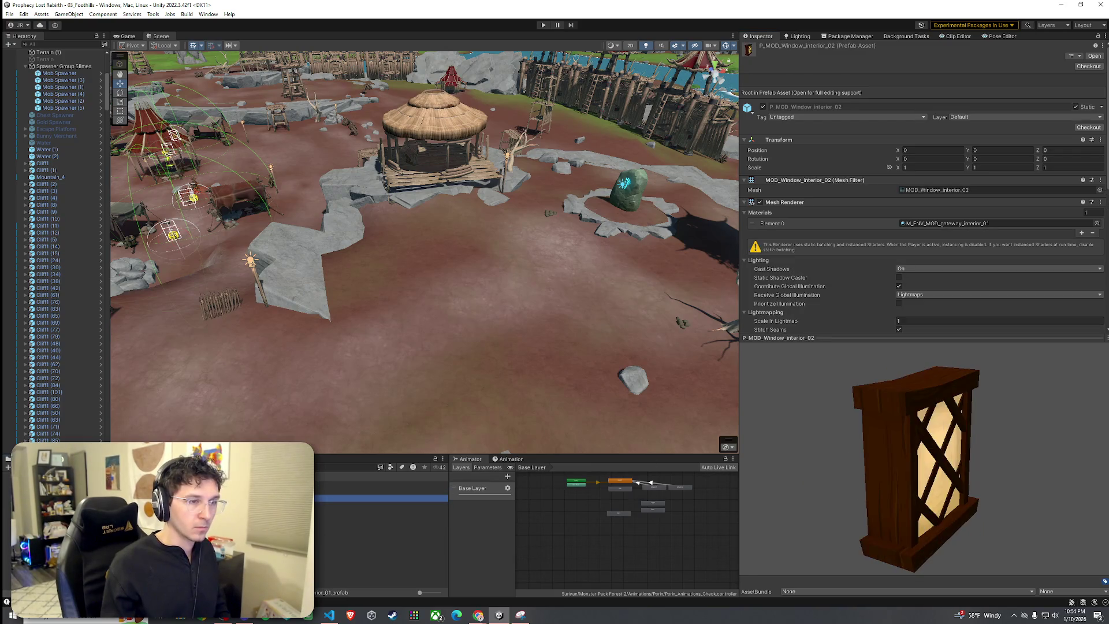
pyautogui.click(731, 510)
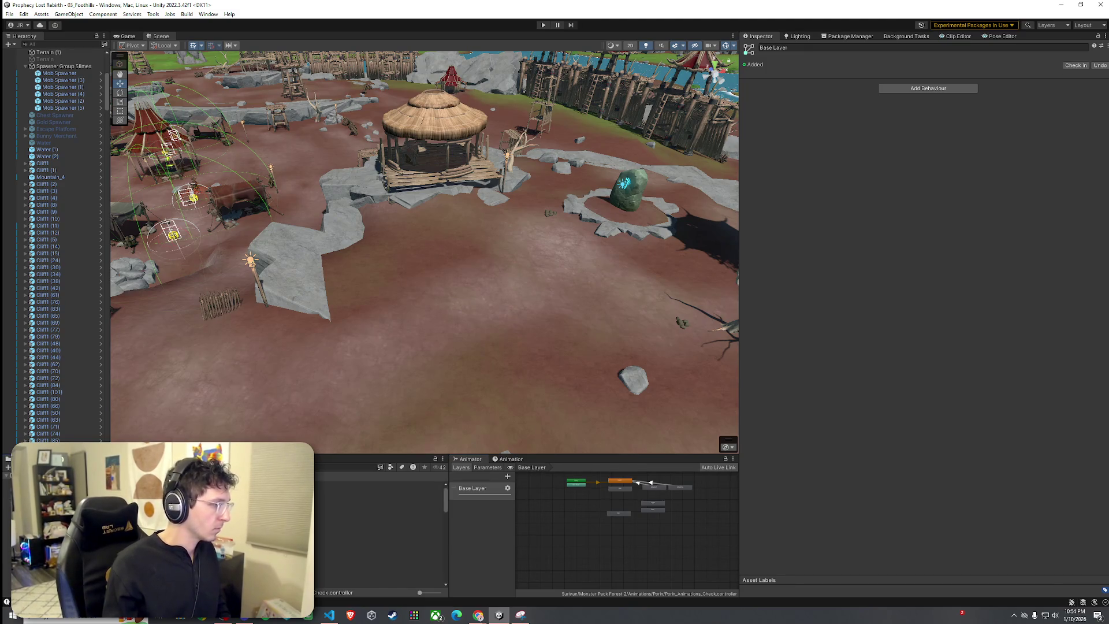
# Open the Fantastic City Pack's Prefabs and select P_FX_fire_v3_city.
pyautogui.click(376, 541)
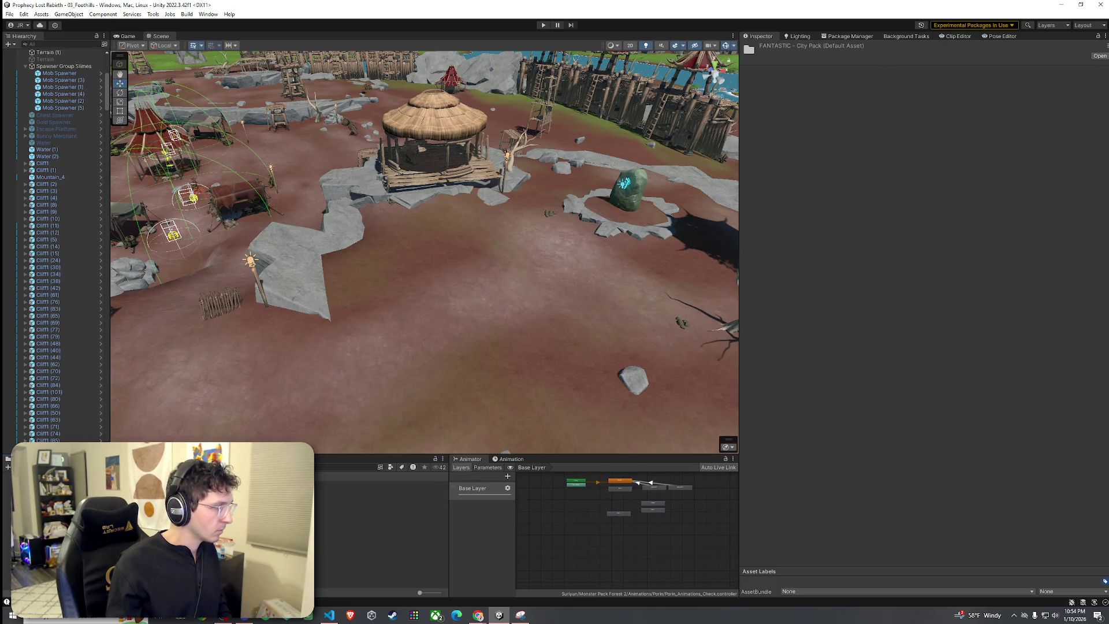
pyautogui.click(379, 516)
pyautogui.click(378, 530)
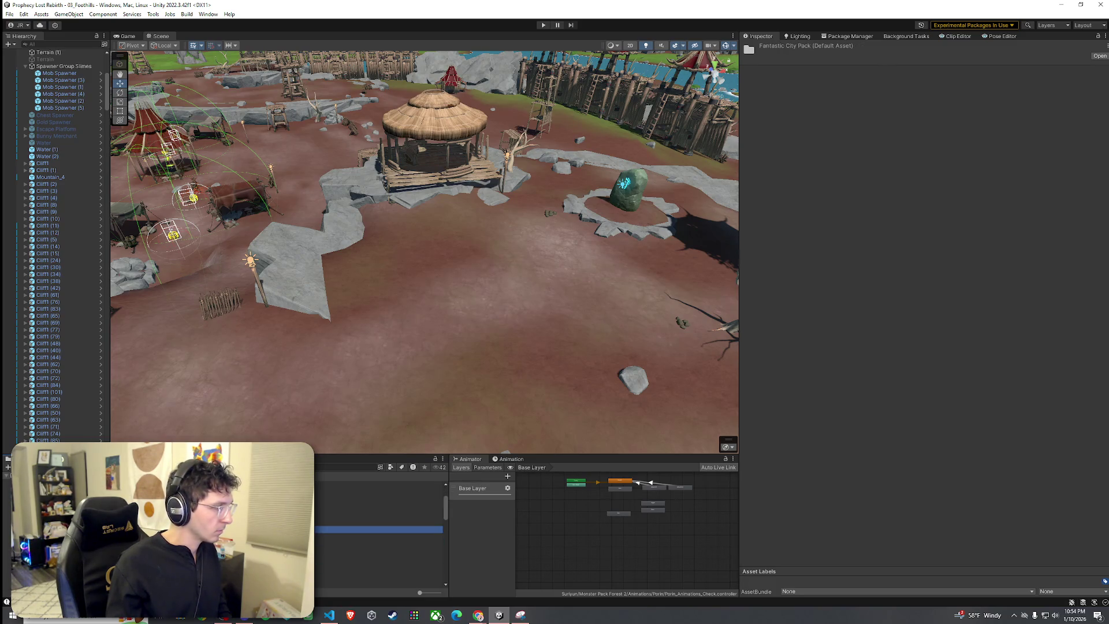
pyautogui.click(378, 484)
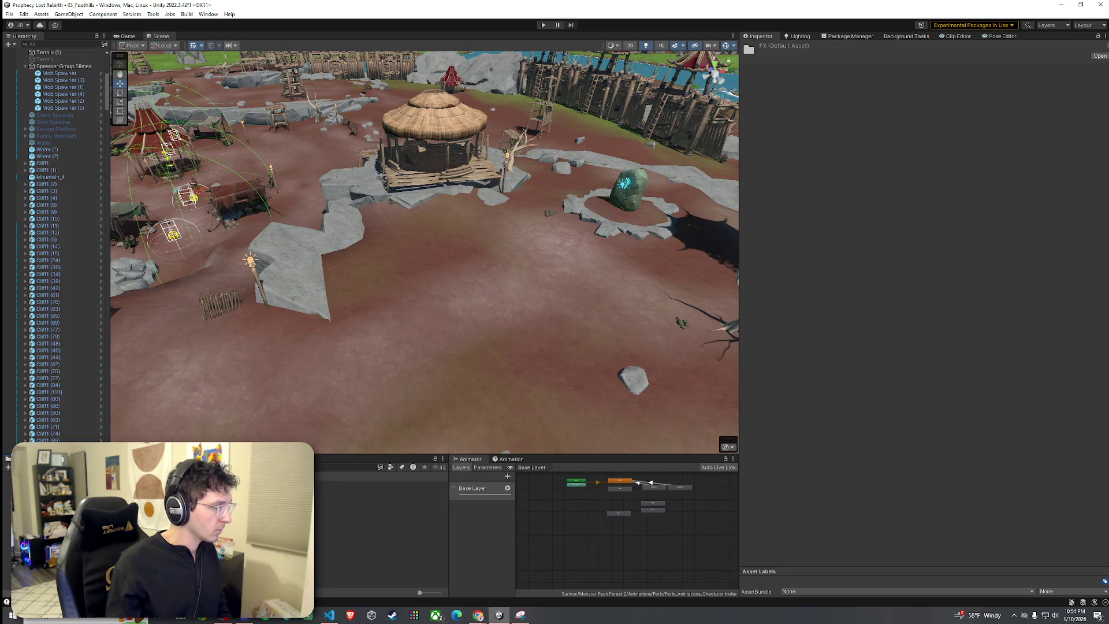
pyautogui.press('Down')
pyautogui.press('Down')
pyautogui.press('Down')
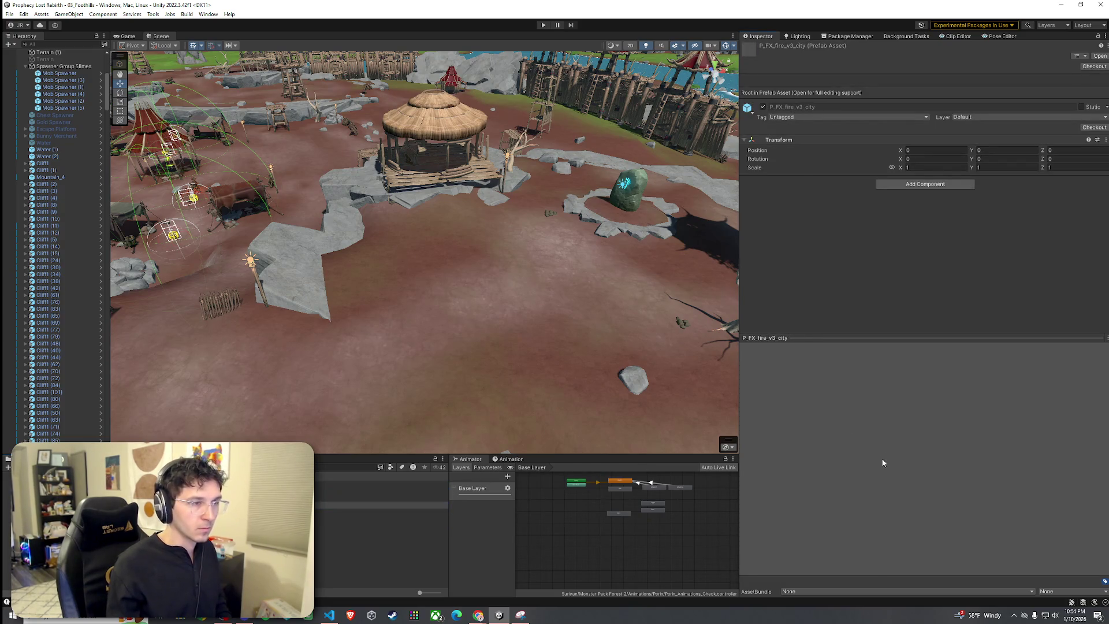
# Place the P_FX_fire_v3_city fire effect in the camp and inspect its particle system.
pyautogui.moveTo(424, 343); pyautogui.dragTo(428, 346)
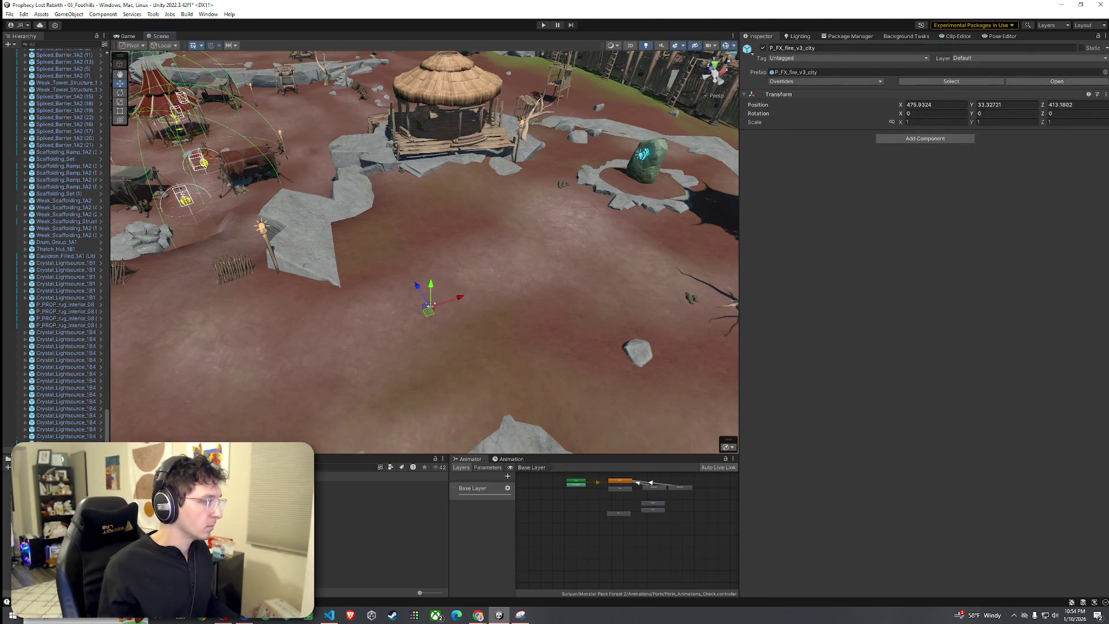
pyautogui.click(428, 311)
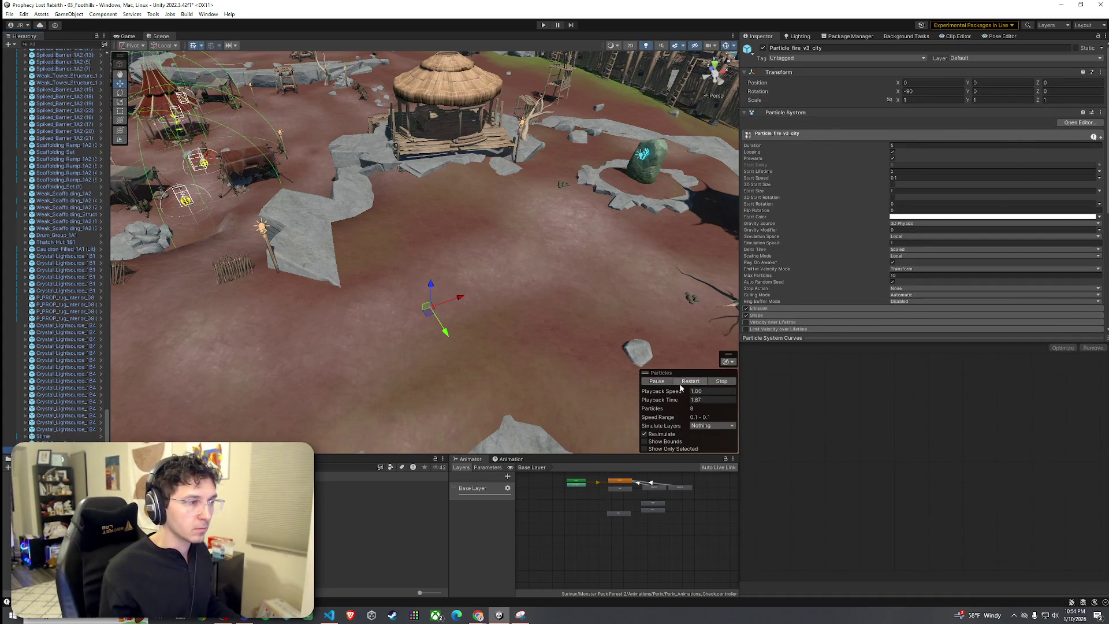
pyautogui.scroll(6, 508, 344)
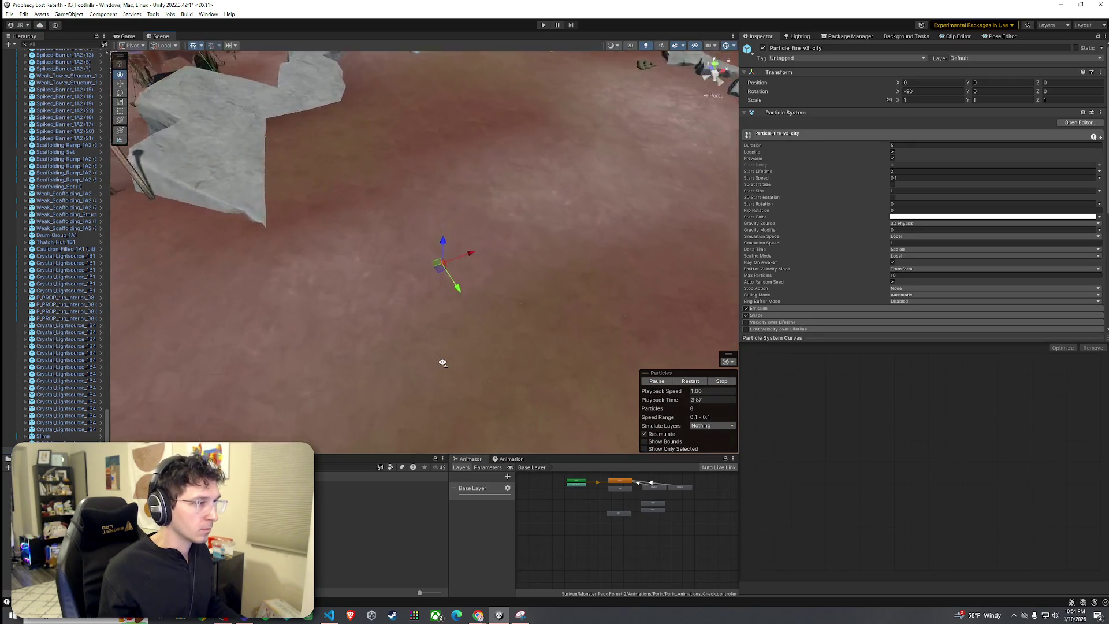
pyautogui.moveTo(453, 369)
pyautogui.mouseDown()
pyautogui.moveTo(508, 367)
pyautogui.moveTo(555, 345)
pyautogui.moveTo(677, 263)
pyautogui.moveTo(487, 269)
pyautogui.mouseUp()
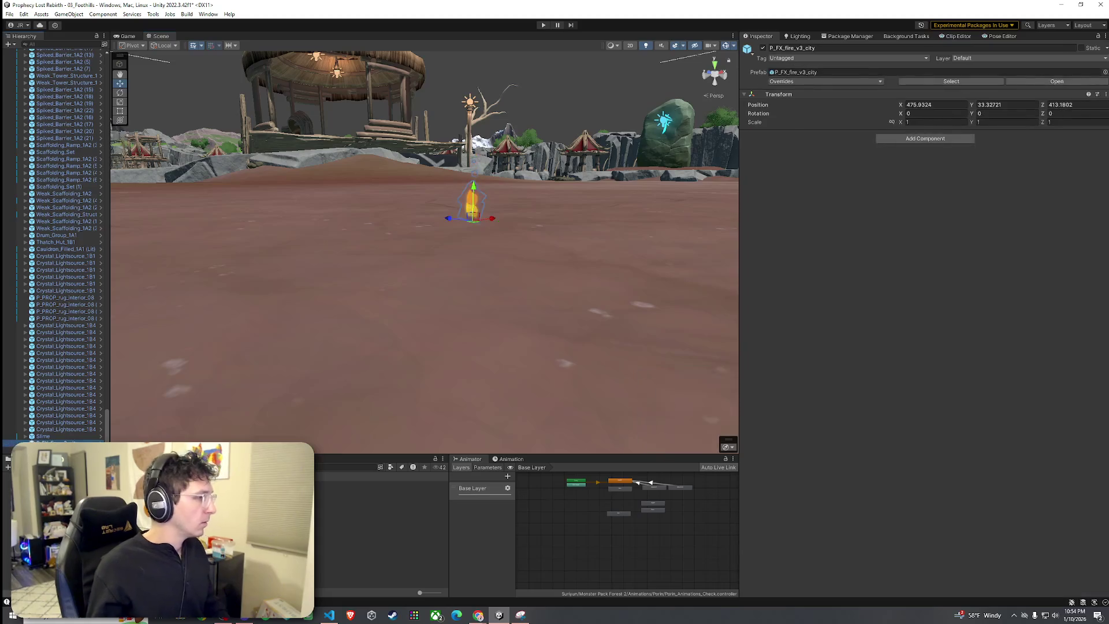
# Place P_FX_godray_city beside the fire, then step on through the folders to Props.
pyautogui.click(381, 526)
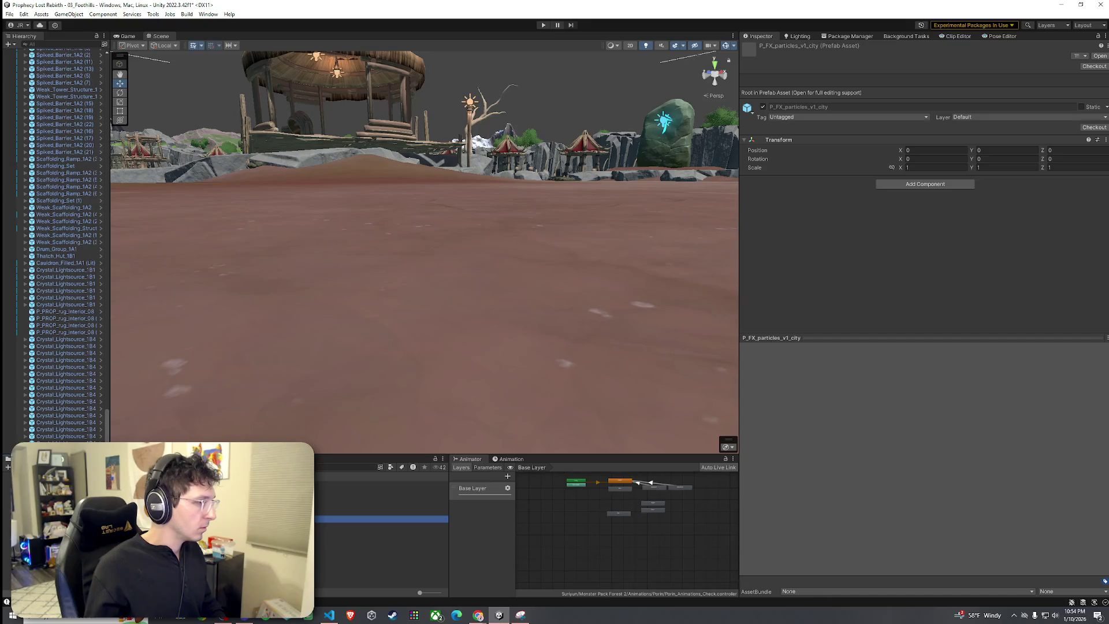
pyautogui.moveTo(382, 511)
pyautogui.mouseDown()
pyautogui.moveTo(392, 296)
pyautogui.moveTo(402, 314)
pyautogui.moveTo(391, 214)
pyautogui.mouseUp()
pyautogui.moveTo(393, 155)
pyautogui.mouseDown()
pyautogui.moveTo(332, 236)
pyautogui.moveTo(317, 240)
pyautogui.mouseUp()
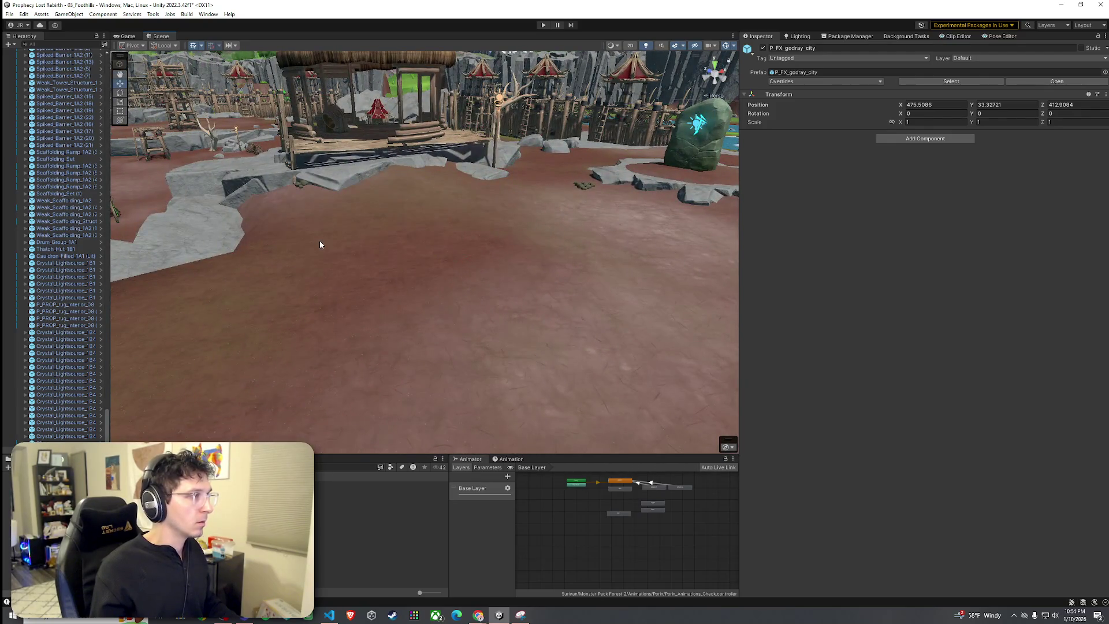
pyautogui.press('Down')
pyautogui.press('Down')
pyautogui.press('Down')
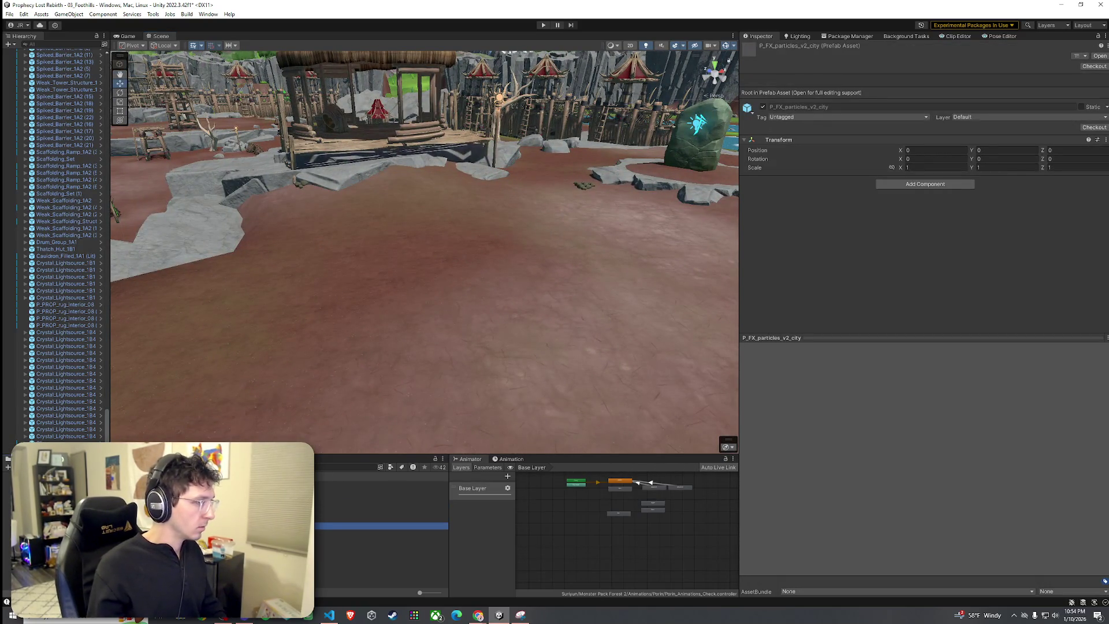
pyautogui.press('Down')
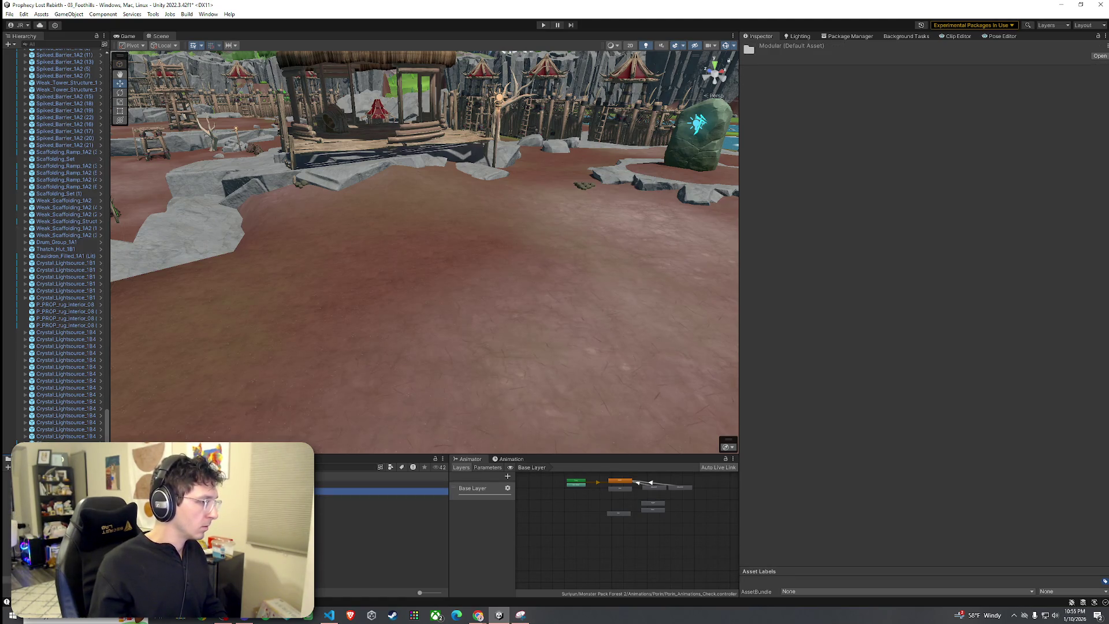
pyautogui.press('Down')
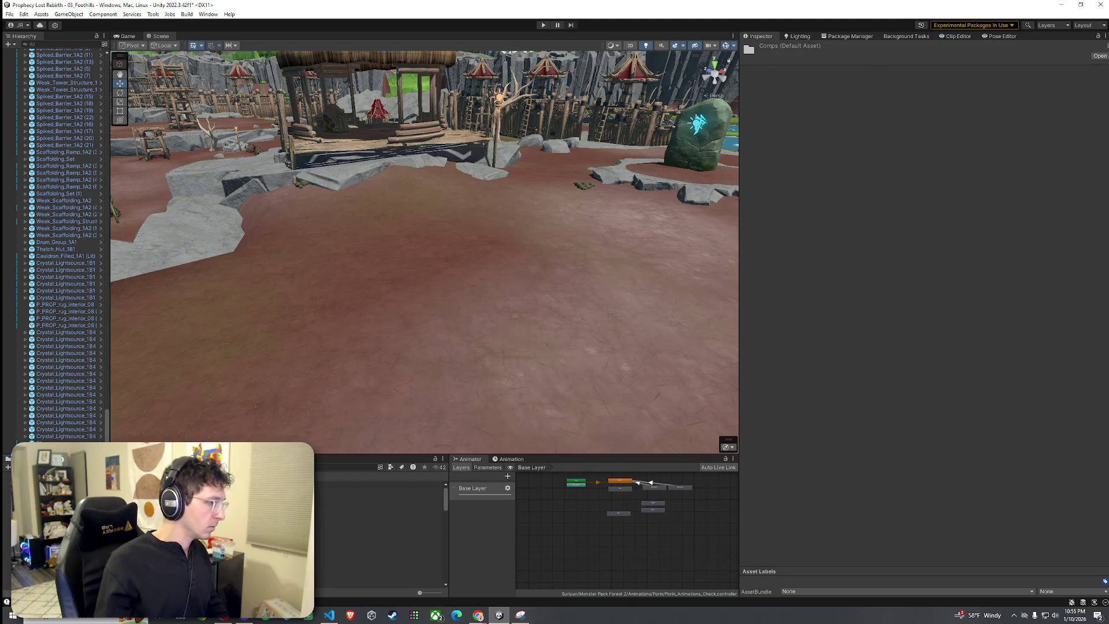
# Browse the city Props prefabs, previewing the barrel holder and COMP_PROP_basket_city_02.
pyautogui.press('Down')
pyautogui.press('Down')
pyautogui.press('Down')
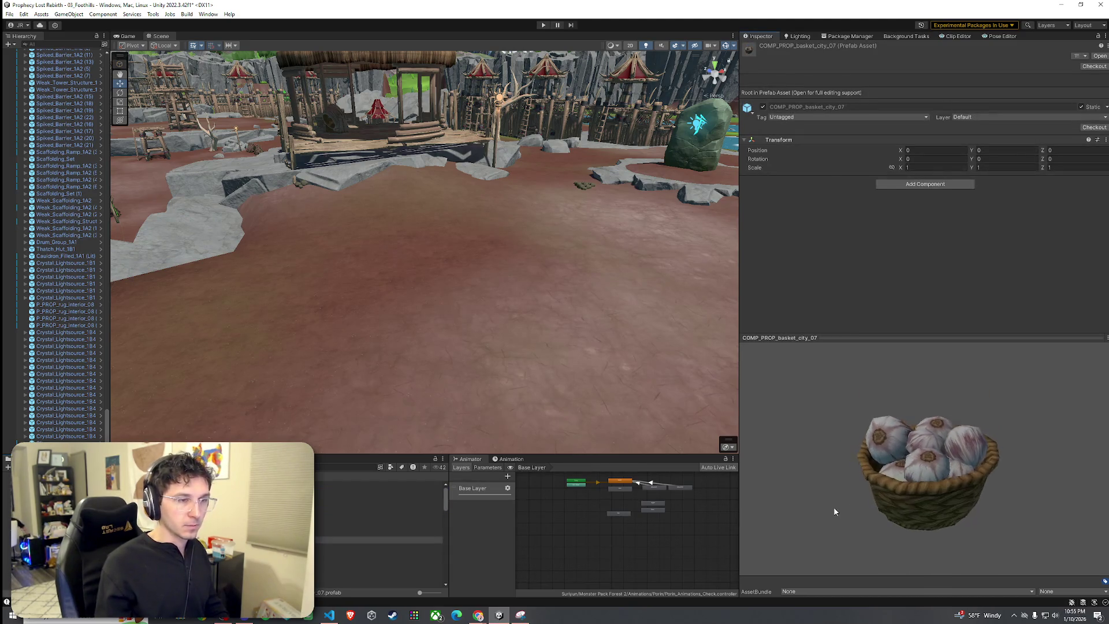
pyautogui.press('Down')
pyautogui.press('Down')
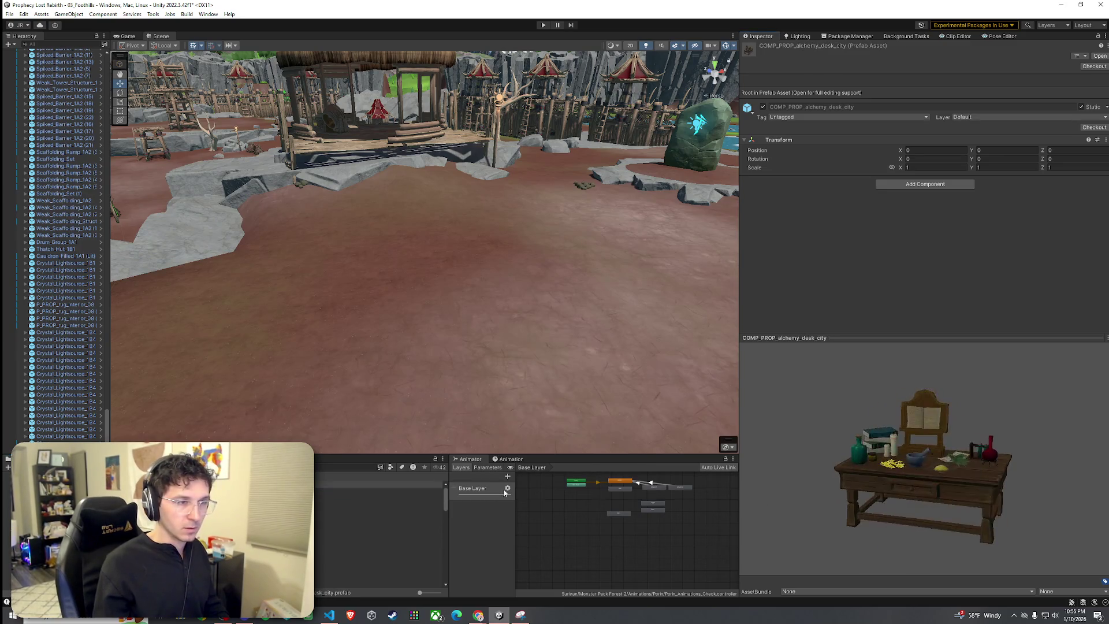
pyautogui.click(321, 493)
pyautogui.click(701, 492)
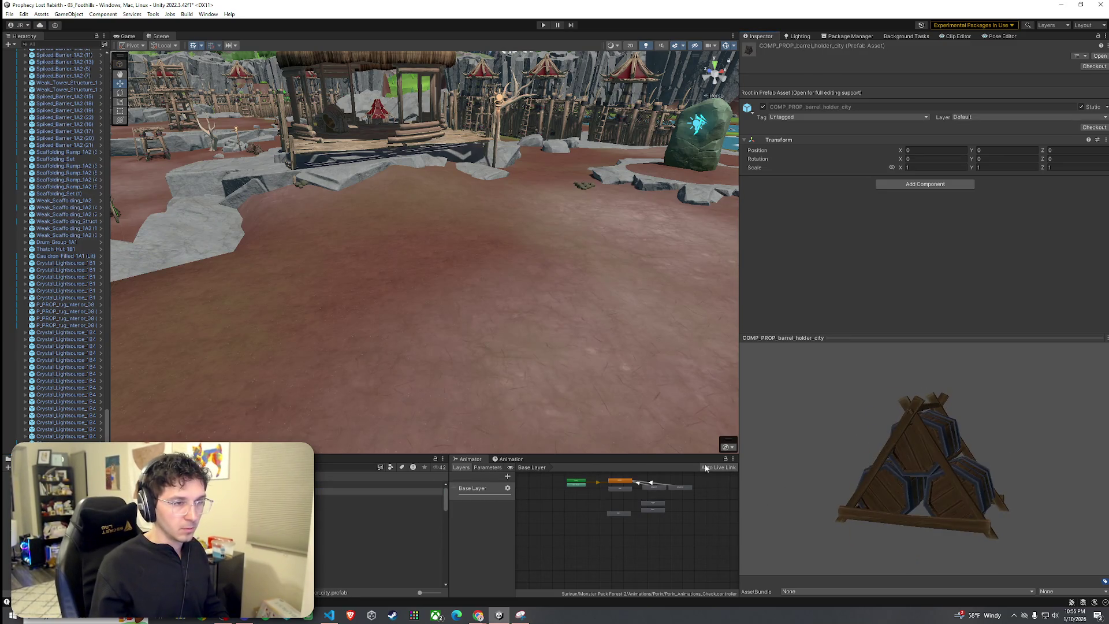
pyautogui.click(364, 506)
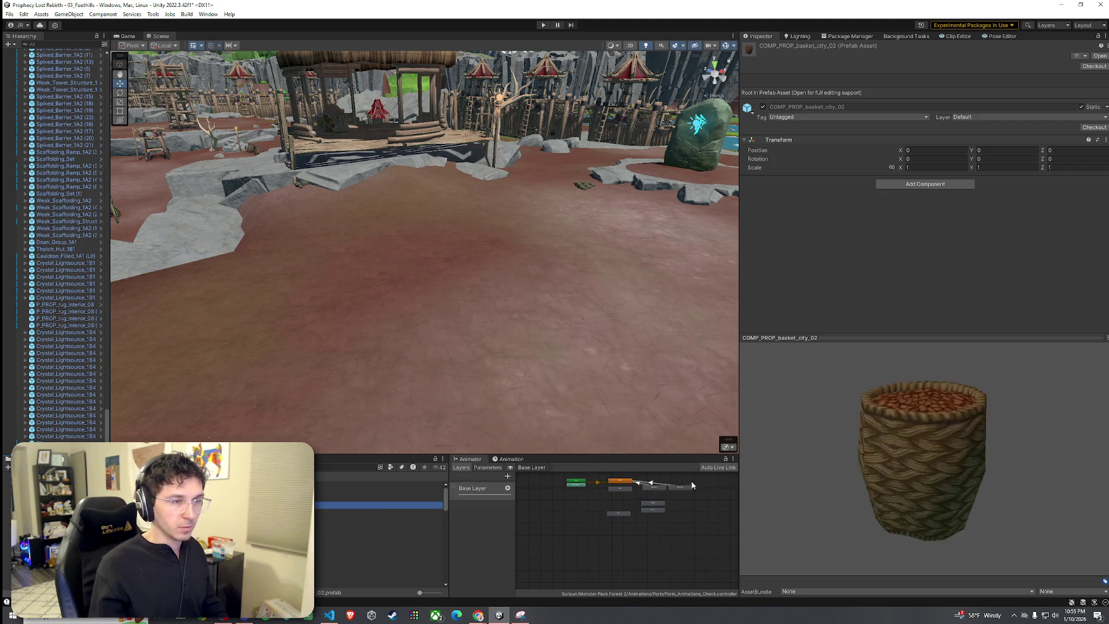
pyautogui.moveTo(919, 497); pyautogui.dragTo(925, 536)
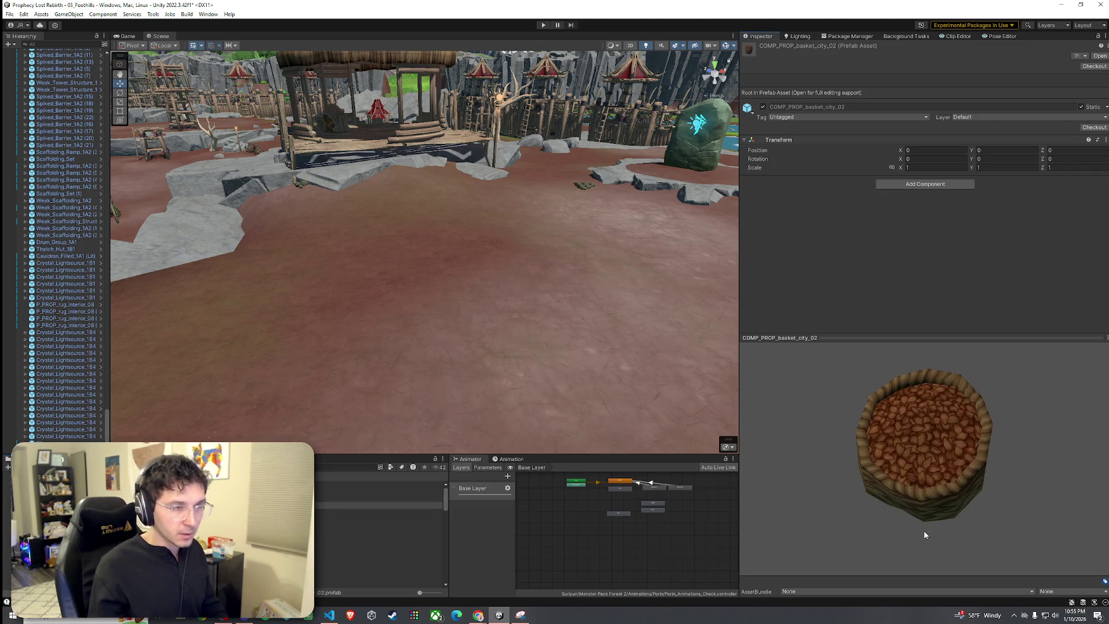
pyautogui.click(349, 507)
# Place COMP_PROP_basket_city_04 in the camp beside the stool.
pyautogui.press('Down')
pyautogui.press('Down')
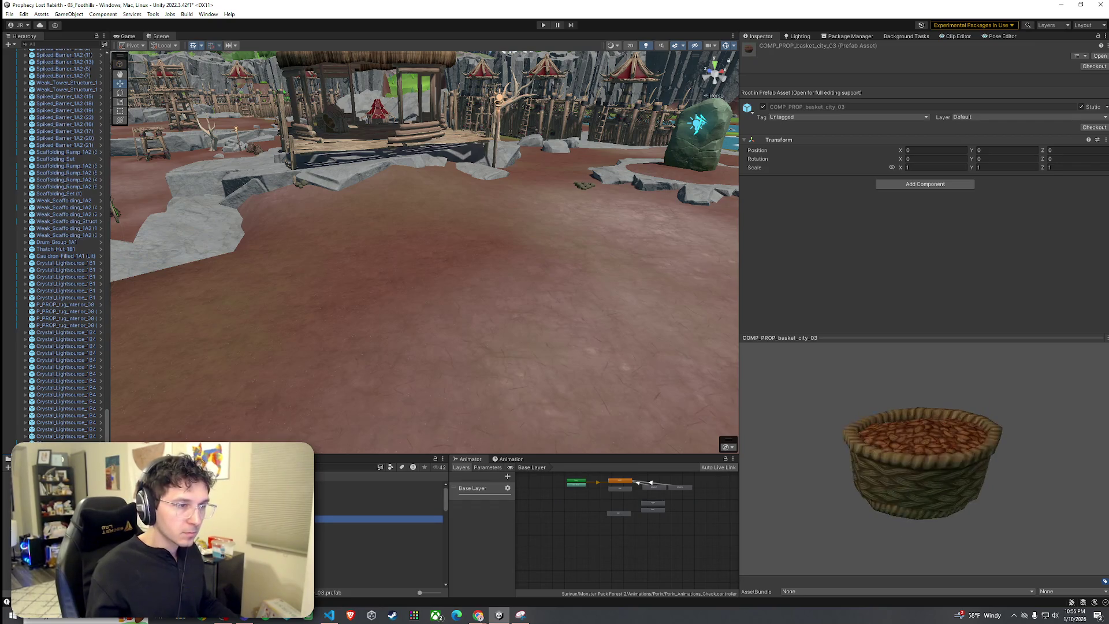
pyautogui.press('Down')
pyautogui.moveTo(369, 260)
pyautogui.mouseDown()
pyautogui.moveTo(127, 312)
pyautogui.moveTo(141, 361)
pyautogui.moveTo(260, 376)
pyautogui.mouseUp()
pyautogui.moveTo(375, 519)
pyautogui.mouseDown()
pyautogui.moveTo(433, 297)
pyautogui.moveTo(460, 275)
pyautogui.moveTo(535, 324)
pyautogui.moveTo(502, 324)
pyautogui.moveTo(553, 317)
pyautogui.moveTo(399, 294)
pyautogui.moveTo(463, 283)
pyautogui.moveTo(407, 269)
pyautogui.mouseUp()
pyautogui.click(507, 324)
pyautogui.hotkey('ctrl', 'z')
pyautogui.hotkey('ctrl', 'z')
# Shift the Wooden_Tower_1B2 watchtower to the right in the camp.
pyautogui.press('Down')
pyautogui.press('Down')
pyautogui.press('Down')
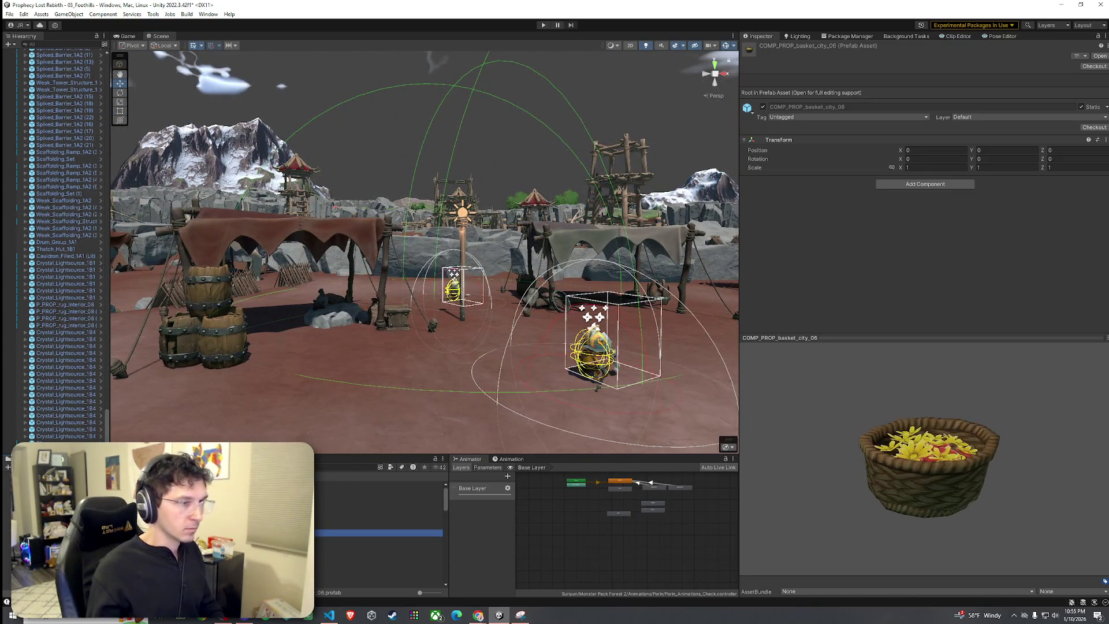
pyautogui.moveTo(882, 495); pyautogui.dragTo(862, 481)
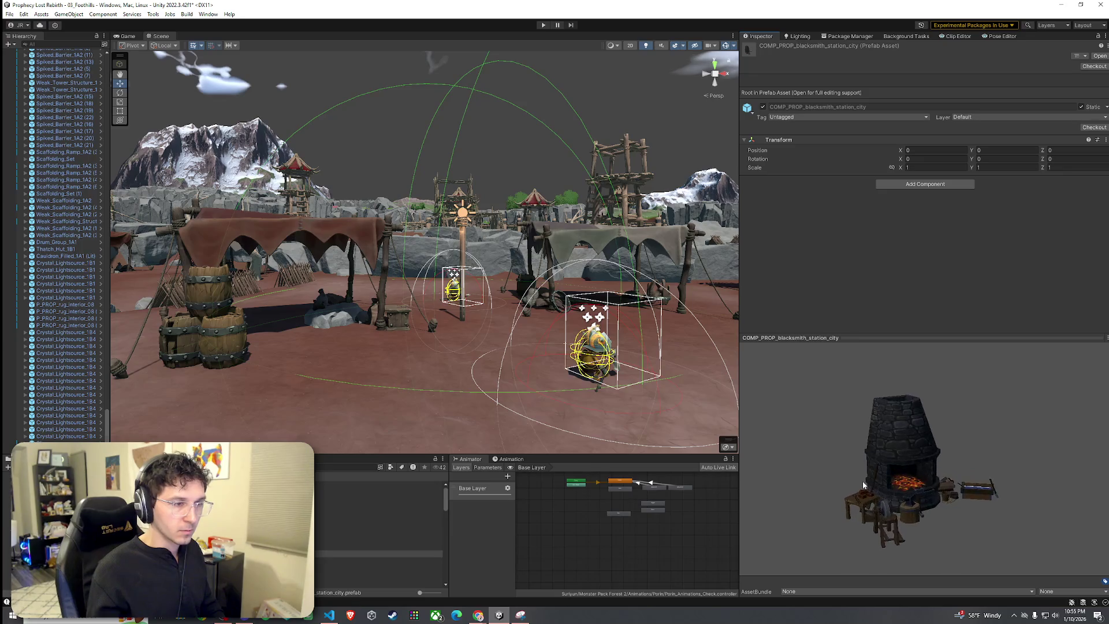
pyautogui.moveTo(253, 413)
pyautogui.mouseDown()
pyautogui.moveTo(696, 361)
pyautogui.moveTo(277, 380)
pyautogui.moveTo(287, 364)
pyautogui.moveTo(435, 443)
pyautogui.moveTo(417, 174)
pyautogui.mouseUp()
pyautogui.click(417, 170)
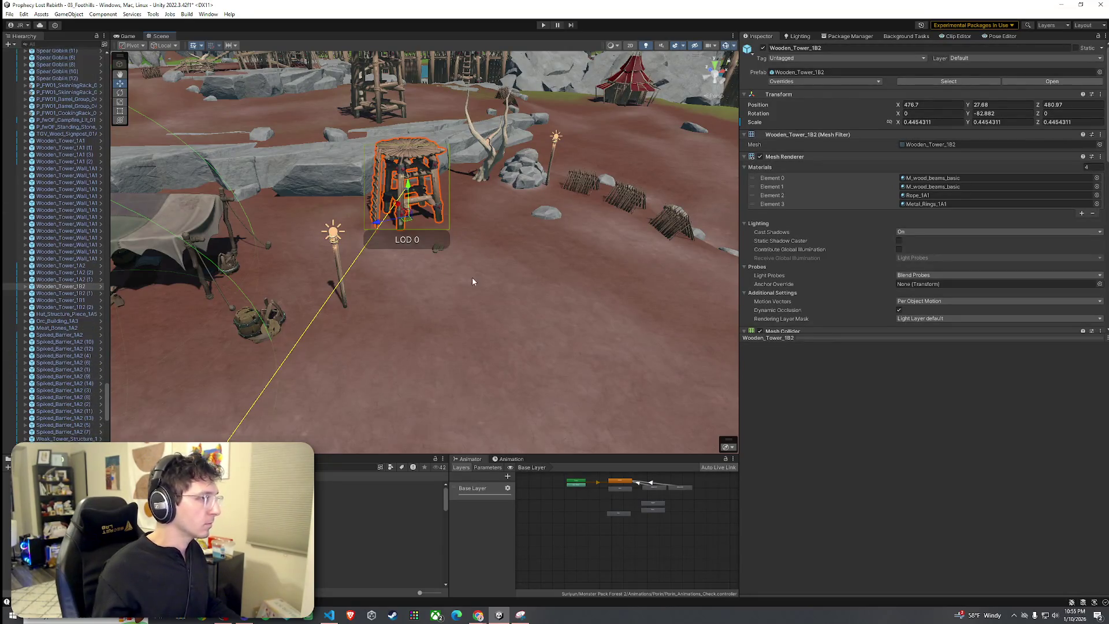
pyautogui.click(397, 157)
pyautogui.click(397, 157)
pyautogui.scroll(-3, 99, 387)
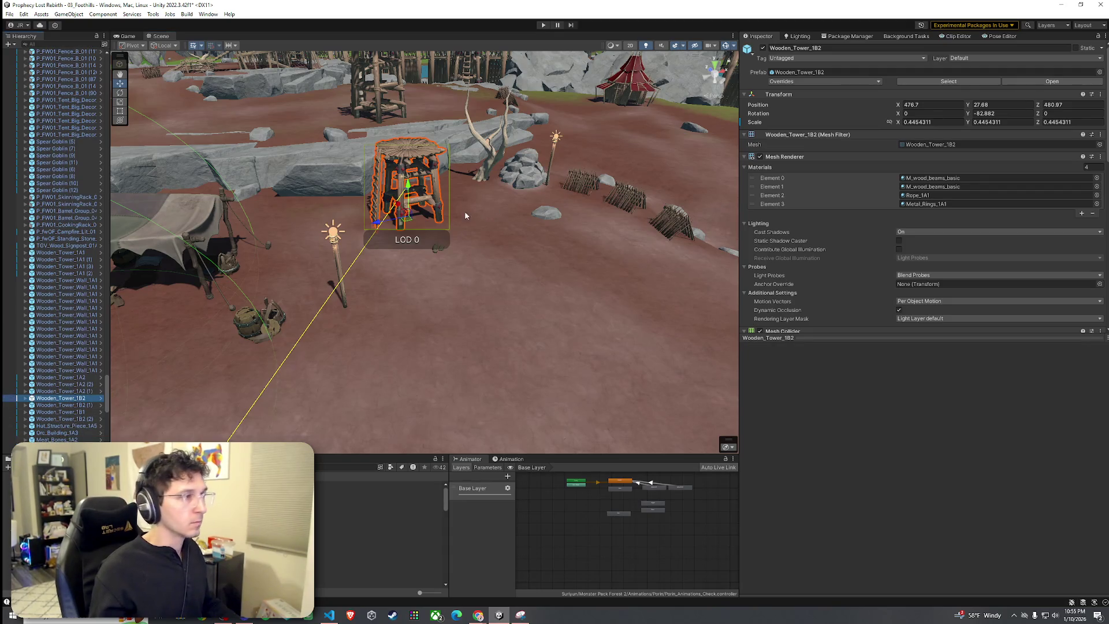
pyautogui.moveTo(405, 219)
pyautogui.mouseDown()
pyautogui.moveTo(486, 219)
pyautogui.moveTo(511, 188)
pyautogui.moveTo(339, 171)
pyautogui.moveTo(377, 282)
pyautogui.mouseUp()
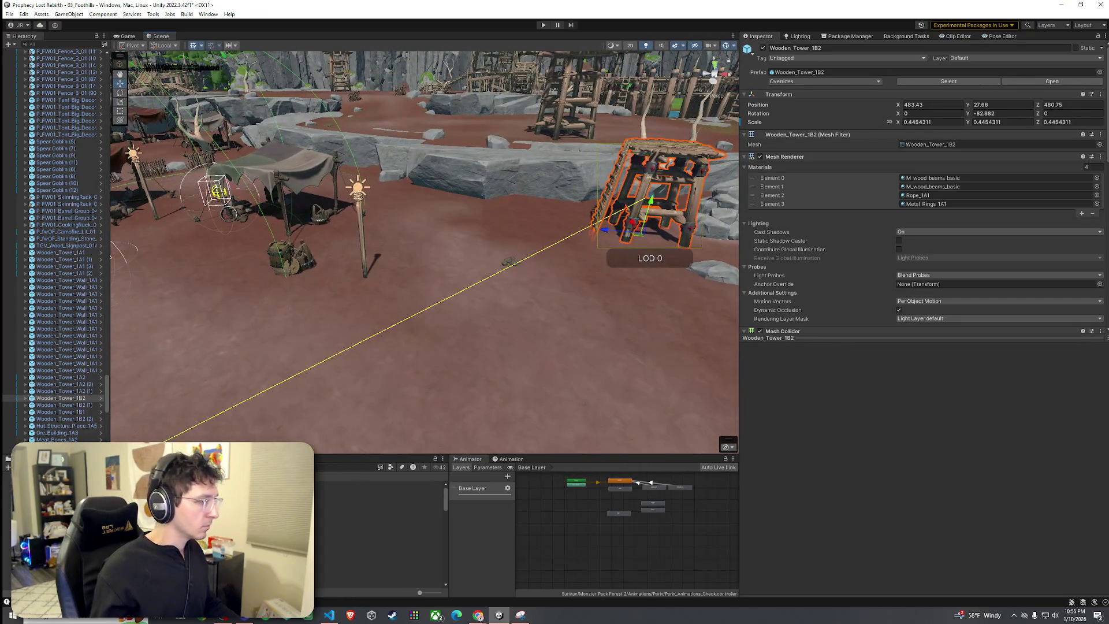
# Place COMP_PROP_blacksmith_station_city in the camp, rotated to about Y -167.
pyautogui.click(378, 519)
pyautogui.press('Down')
pyautogui.press('Down')
pyautogui.press('Down')
pyautogui.moveTo(376, 546)
pyautogui.mouseDown()
pyautogui.moveTo(502, 320)
pyautogui.moveTo(506, 269)
pyautogui.moveTo(476, 238)
pyautogui.moveTo(659, 272)
pyautogui.mouseUp()
pyautogui.press('w')
pyautogui.moveTo(462, 225); pyautogui.dragTo(466, 208)
# Select the blacksmith forge station and view it from a steeper angle.
pyautogui.scroll(8, 466, 208)
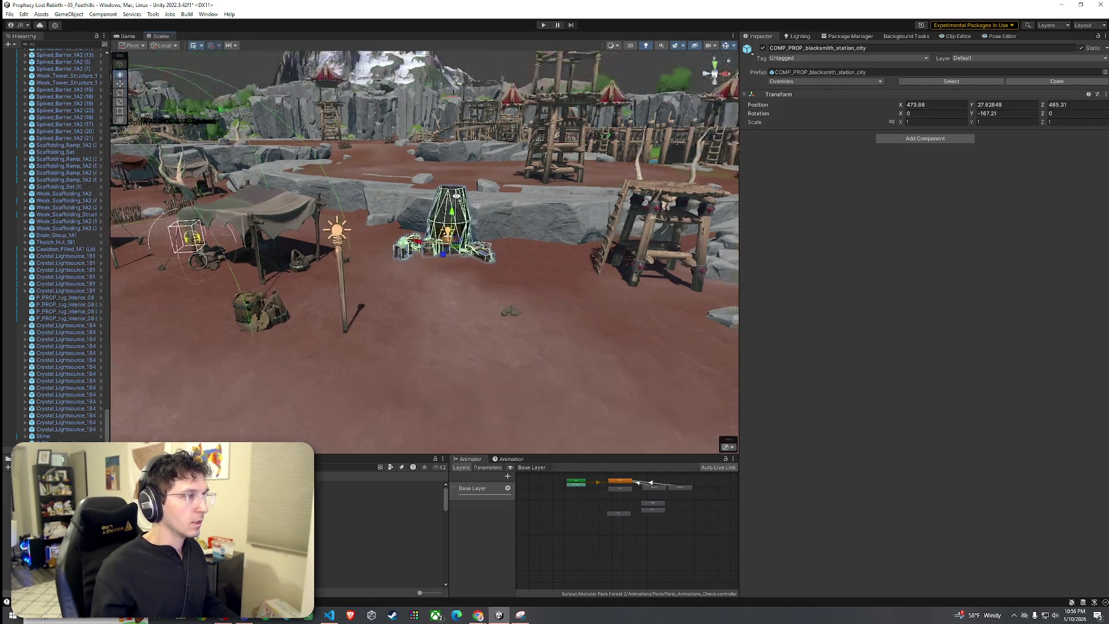
pyautogui.click(445, 309)
pyautogui.moveTo(439, 293)
pyautogui.mouseDown()
pyautogui.moveTo(316, 276)
pyautogui.moveTo(485, 301)
pyautogui.moveTo(425, 328)
pyautogui.mouseUp()
pyautogui.scroll(3, 488, 303)
pyautogui.scroll(-5, 488, 303)
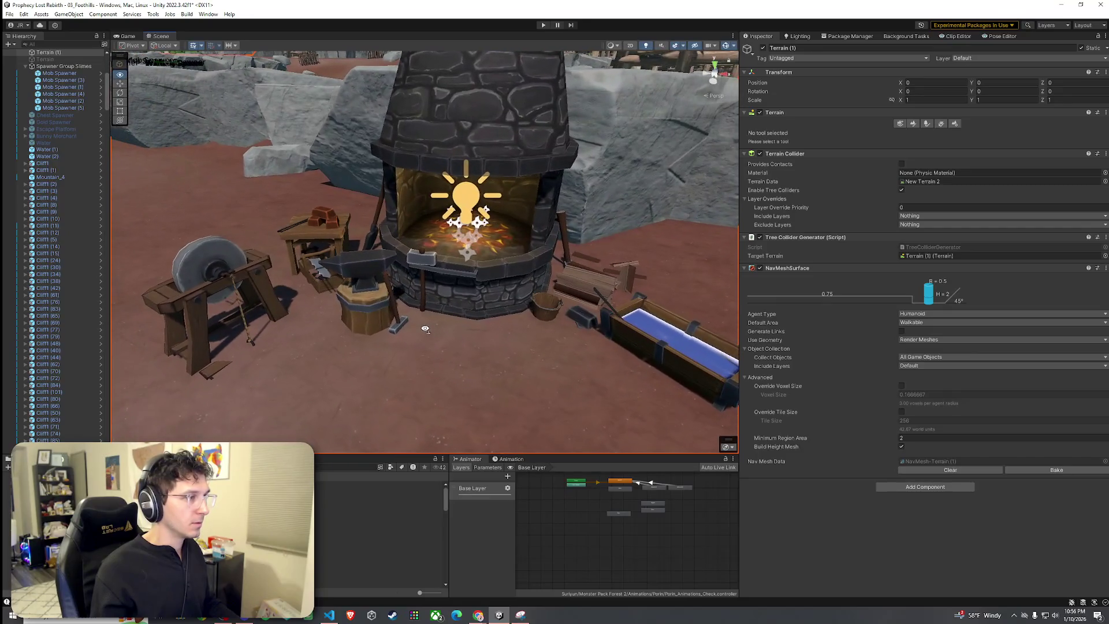
pyautogui.click(359, 272)
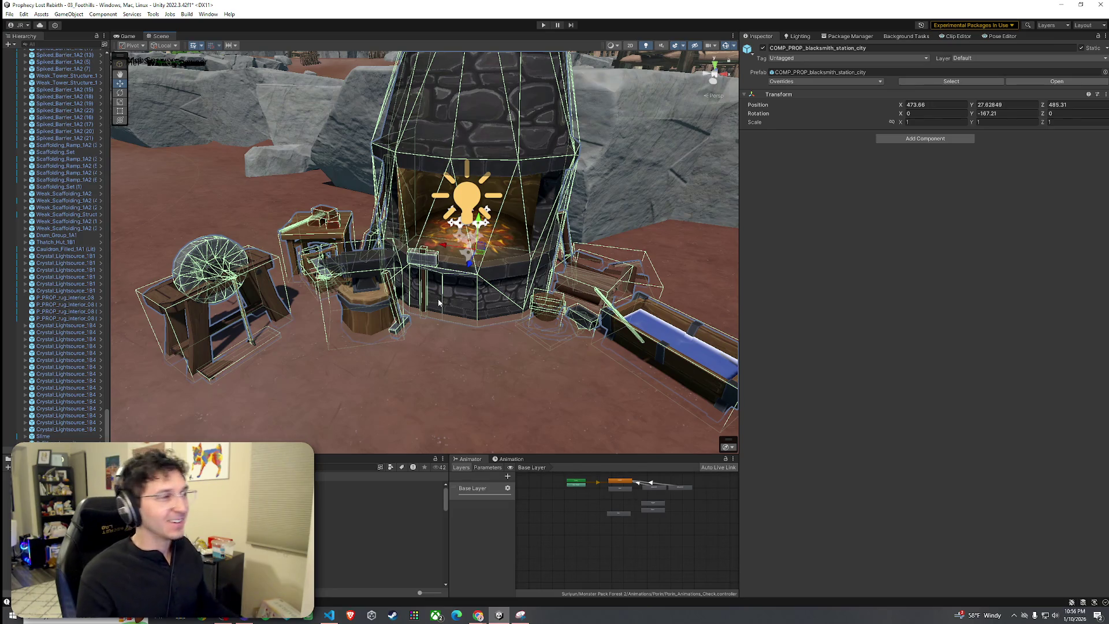
pyautogui.scroll(-3, 457, 334)
pyautogui.scroll(3, 456, 333)
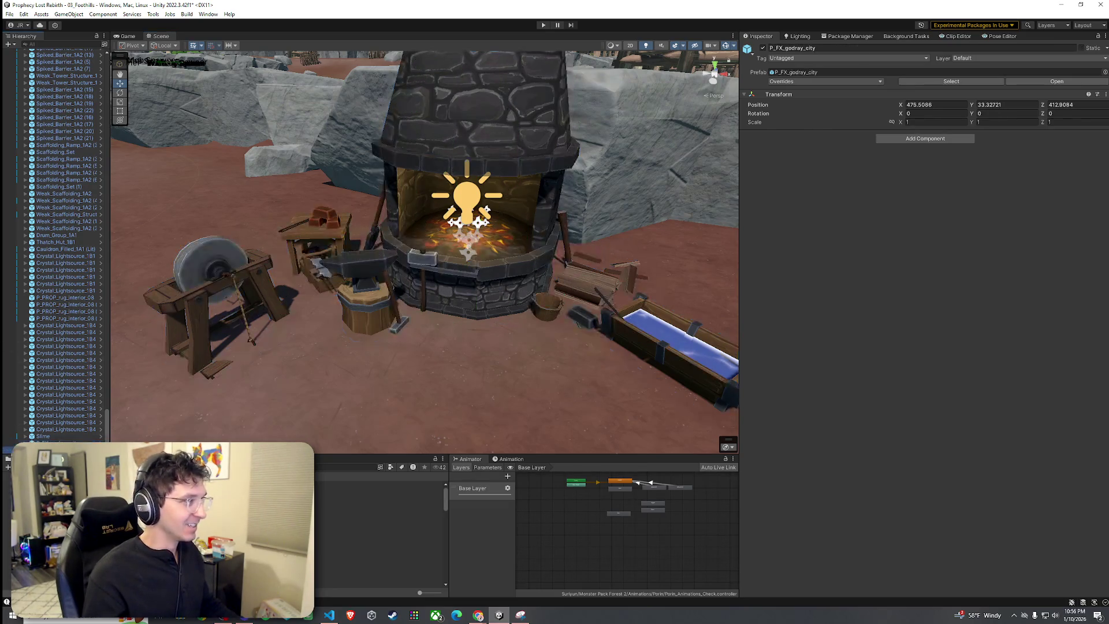
pyautogui.scroll(-5, 456, 334)
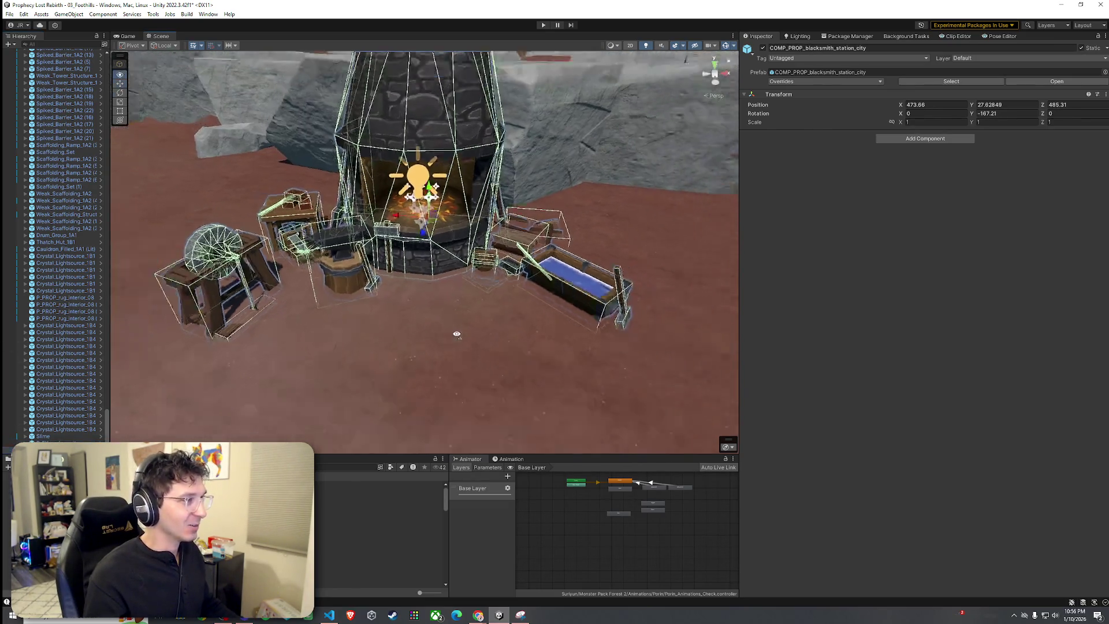
pyautogui.moveTo(457, 333)
pyautogui.mouseDown()
pyautogui.moveTo(431, 250)
pyautogui.moveTo(465, 243)
pyautogui.mouseUp()
# Rotate the forge to about -160° on Y and nudge it to X 474.24, Z 465.68.
pyautogui.press('e')
pyautogui.scroll(6, 465, 244)
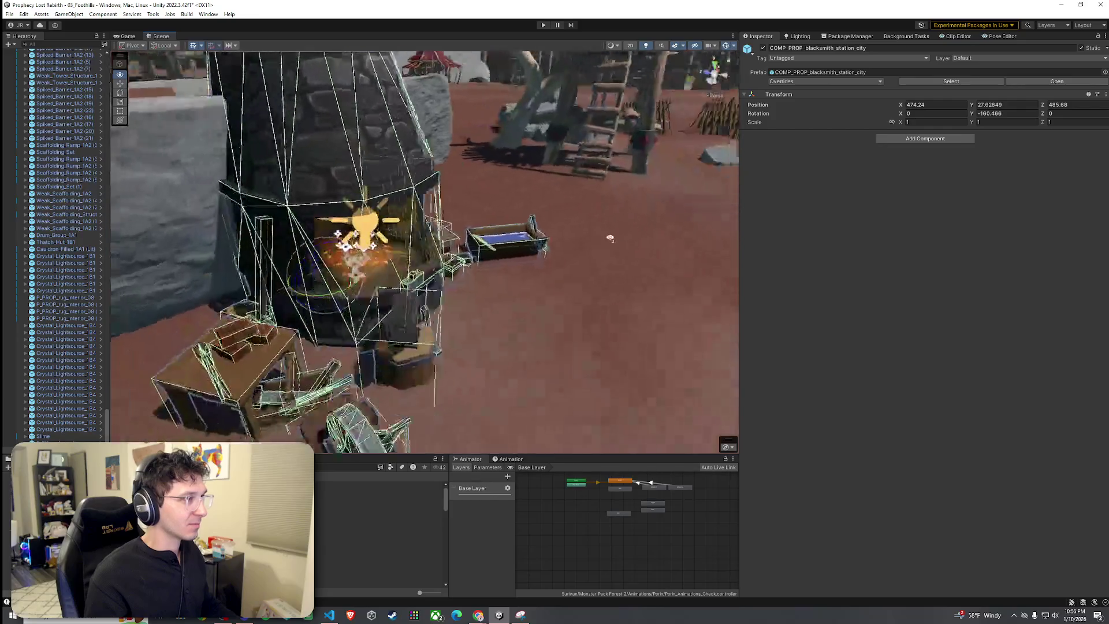
pyautogui.moveTo(578, 243); pyautogui.dragTo(646, 242)
pyautogui.moveTo(507, 283); pyautogui.dragTo(448, 280)
pyautogui.press('w')
pyautogui.scroll(-5, 448, 280)
# Pull back to a wide view of the camp and preview the Hut Structure Pieces A prefab.
pyautogui.click(433, 346)
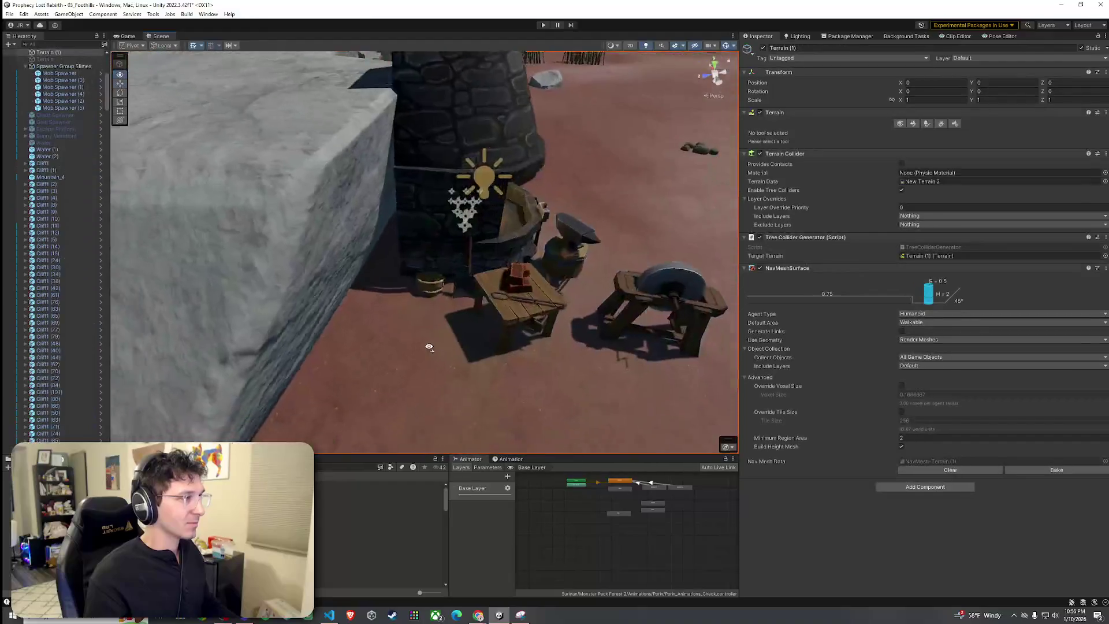
pyautogui.moveTo(433, 346)
pyautogui.mouseDown()
pyautogui.moveTo(445, 347)
pyautogui.moveTo(419, 328)
pyautogui.moveTo(115, 349)
pyautogui.moveTo(565, 265)
pyautogui.moveTo(181, 294)
pyautogui.mouseUp()
pyautogui.scroll(-6, 115, 349)
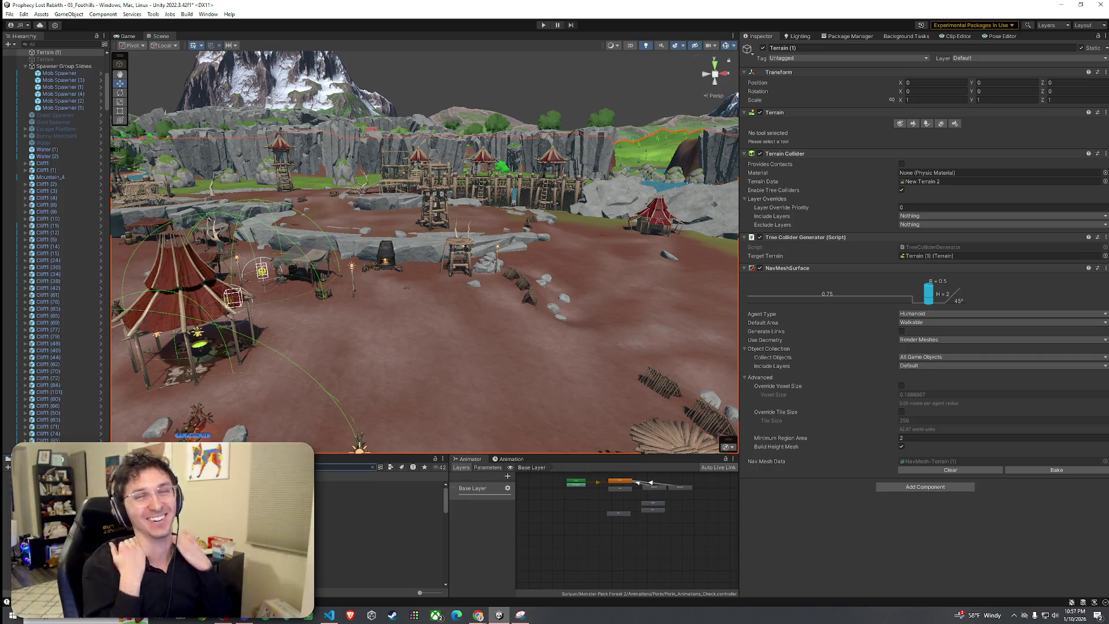
pyautogui.click(414, 511)
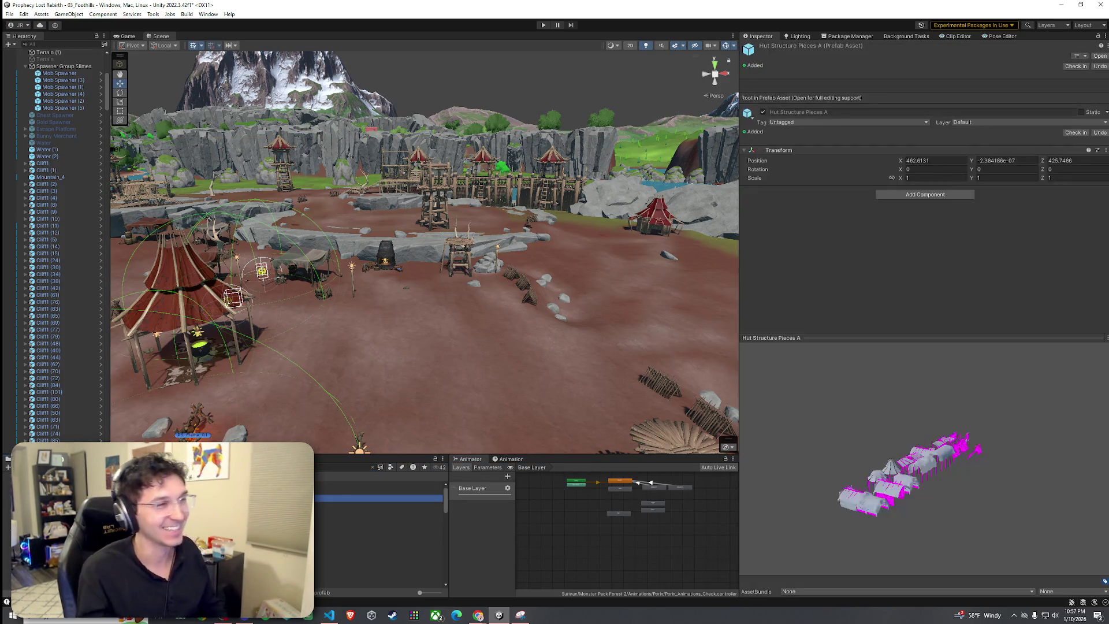
# Browse the hut structure meshes and open the Cave House 1A1 model in Blender.
pyautogui.press('Down')
pyautogui.press('Down')
pyautogui.press('Down')
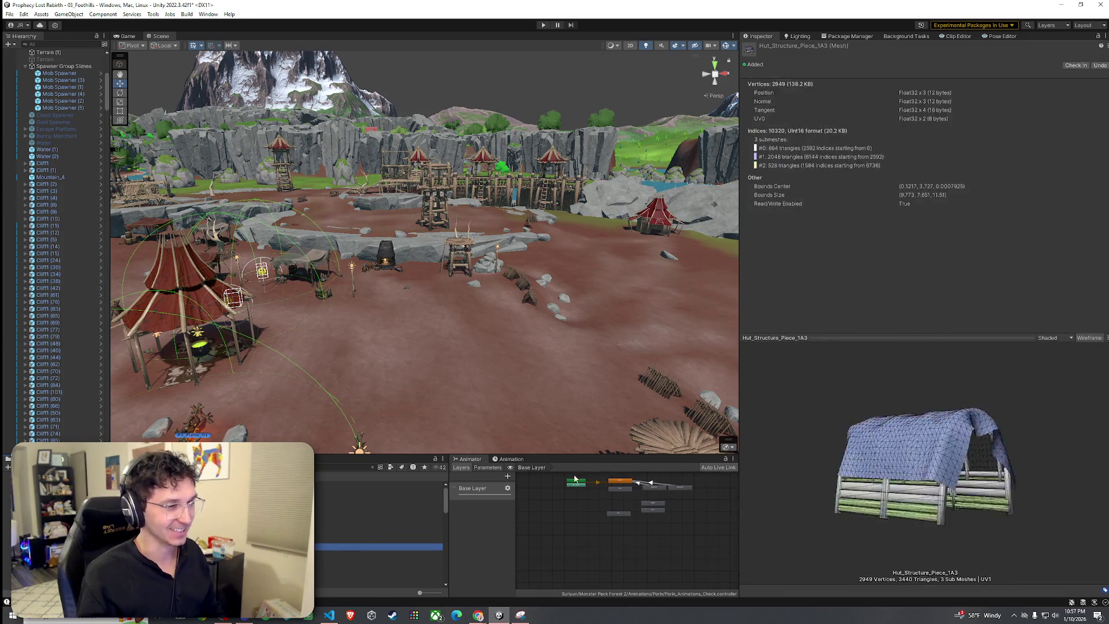
pyautogui.press('Down')
pyautogui.press('Down')
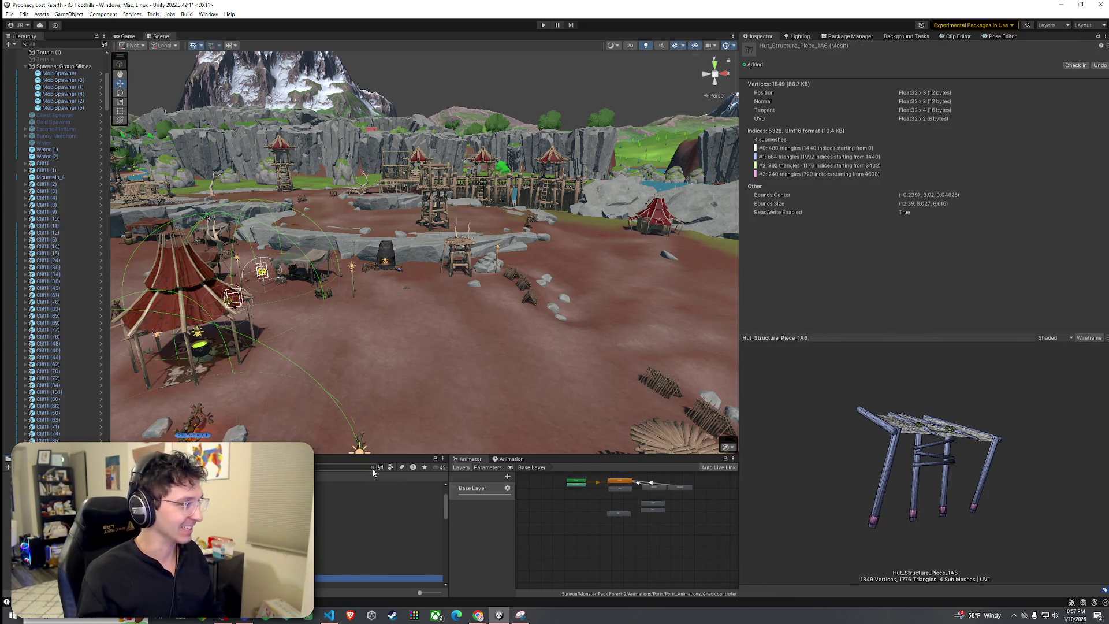
pyautogui.scroll(-2, 379, 532)
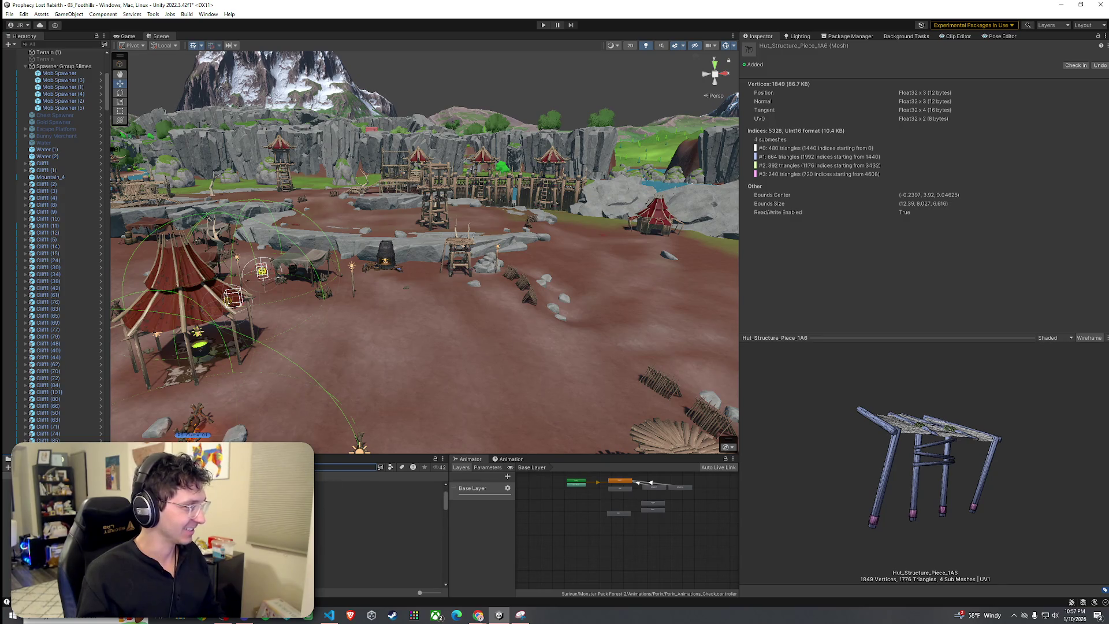
pyautogui.click(346, 519)
pyautogui.scroll(-3, 379, 531)
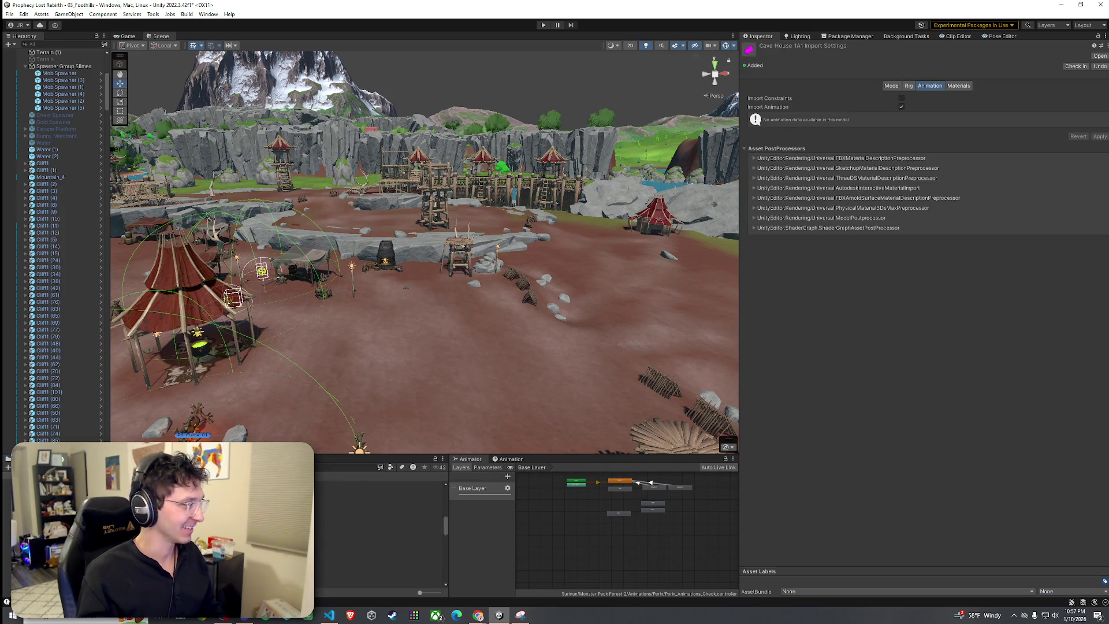
pyautogui.doubleClick(369, 549)
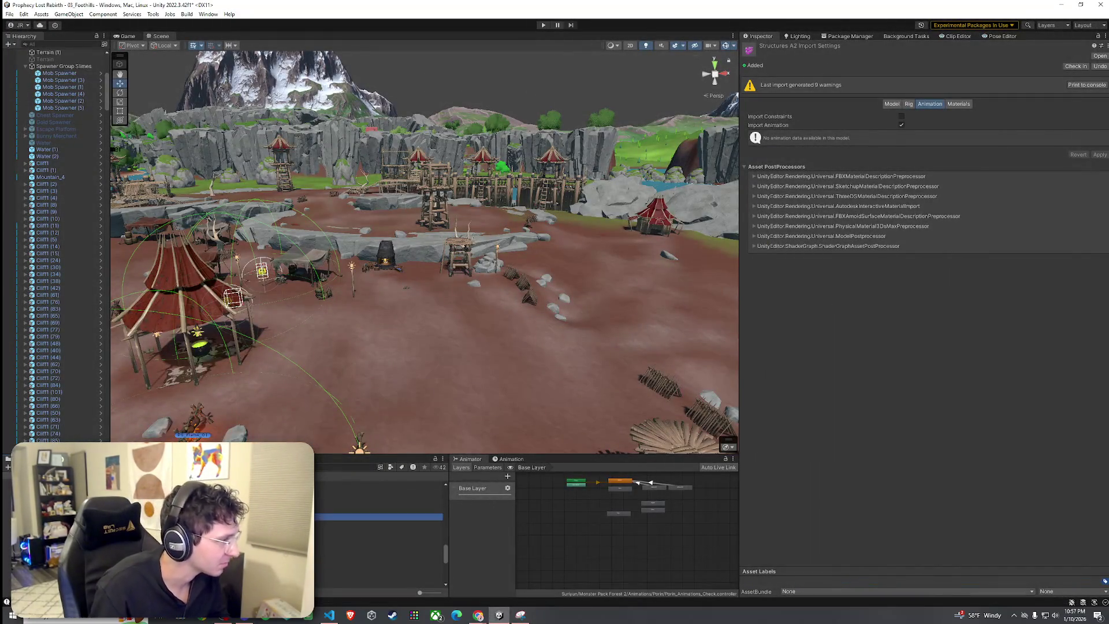
pyautogui.press('Down')
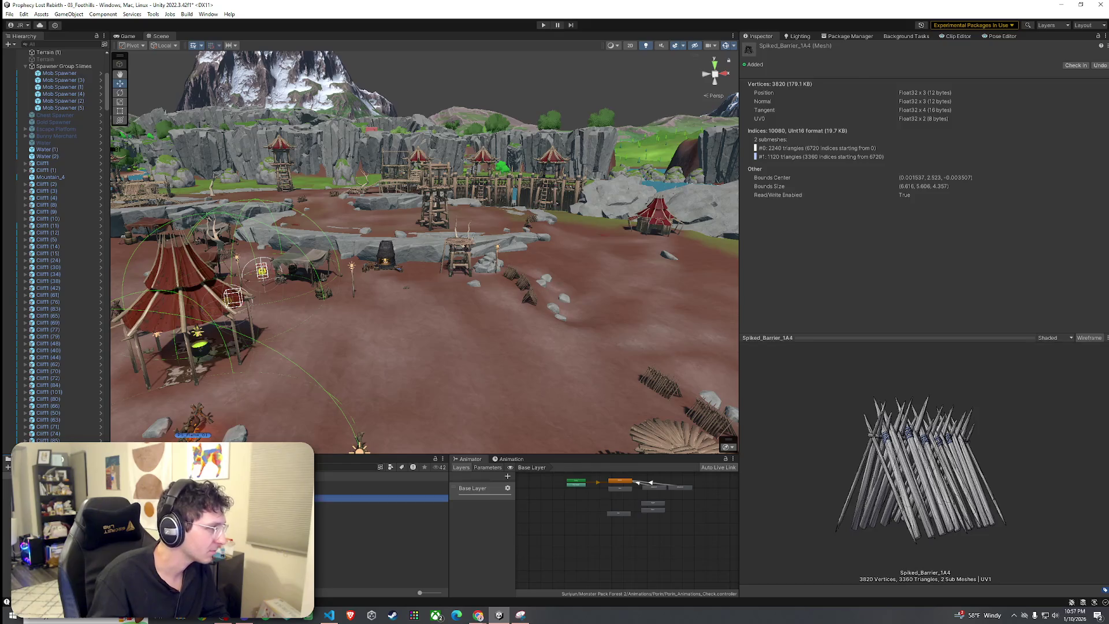
pyautogui.press('Left')
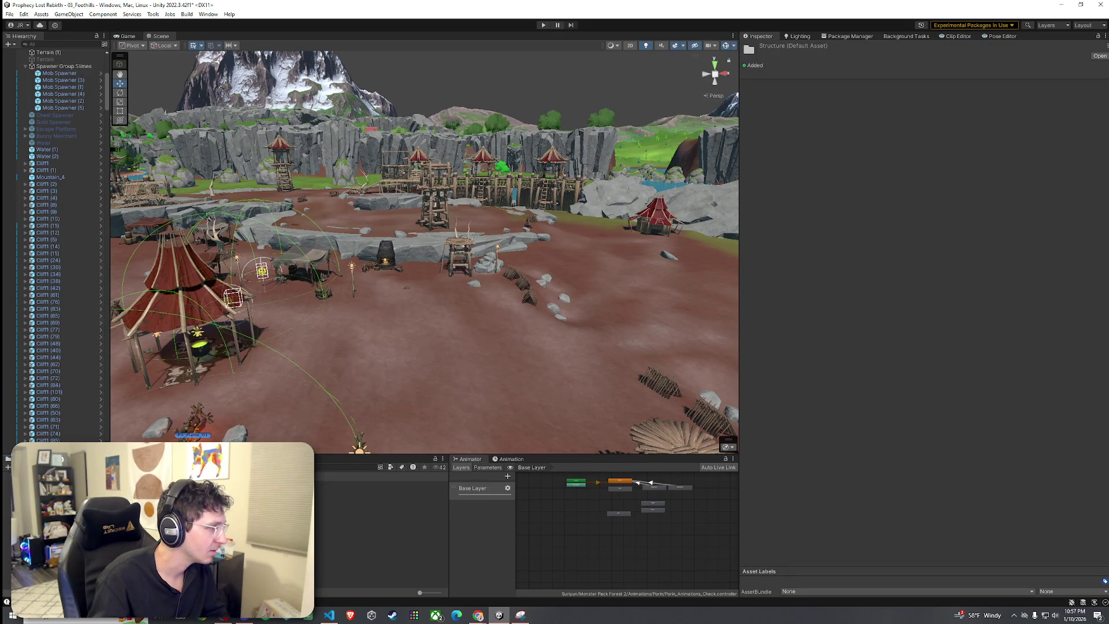
# Preview the building prefabs from Orc_House_1A1 to Thatch_Hut_1B2, settling on Thatch_Hut_1A1.
pyautogui.press('Down')
pyautogui.press('Down')
pyautogui.press('Down')
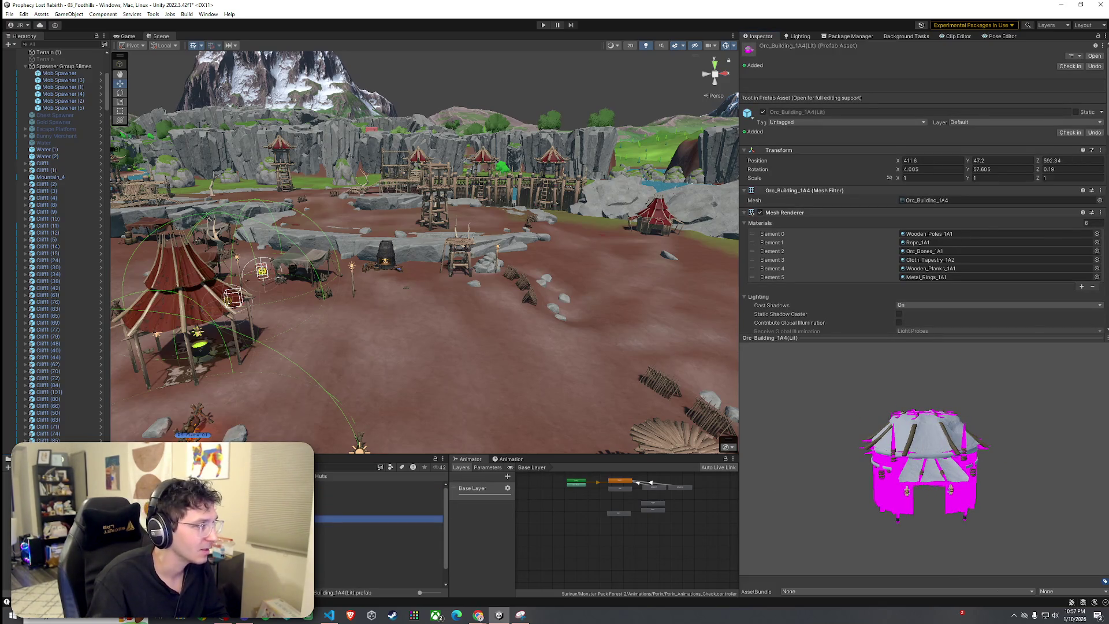
pyautogui.press('Down')
pyautogui.press('Down')
pyautogui.press('Down')
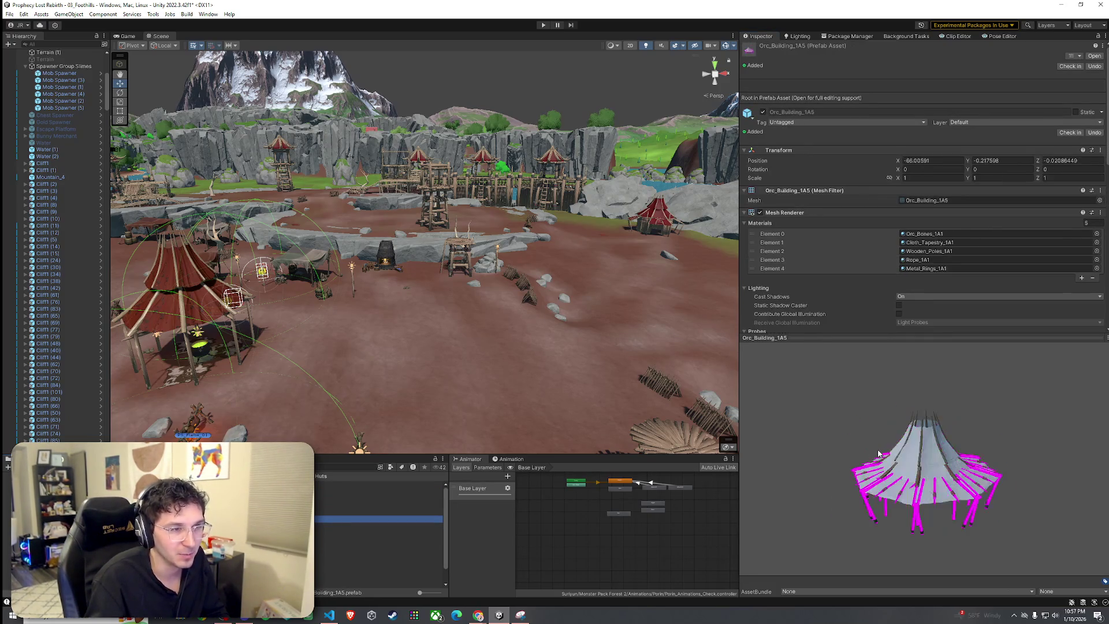
pyautogui.press('Down')
pyautogui.press('Down')
pyautogui.press('Down')
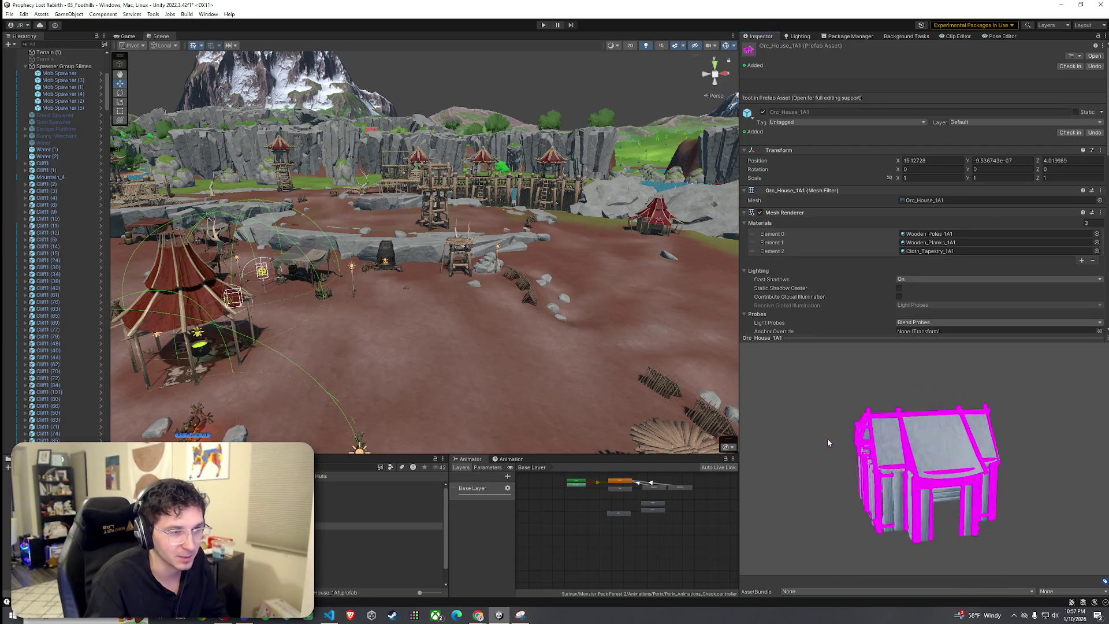
pyautogui.press('Down')
pyautogui.press('Down')
pyautogui.press('Down')
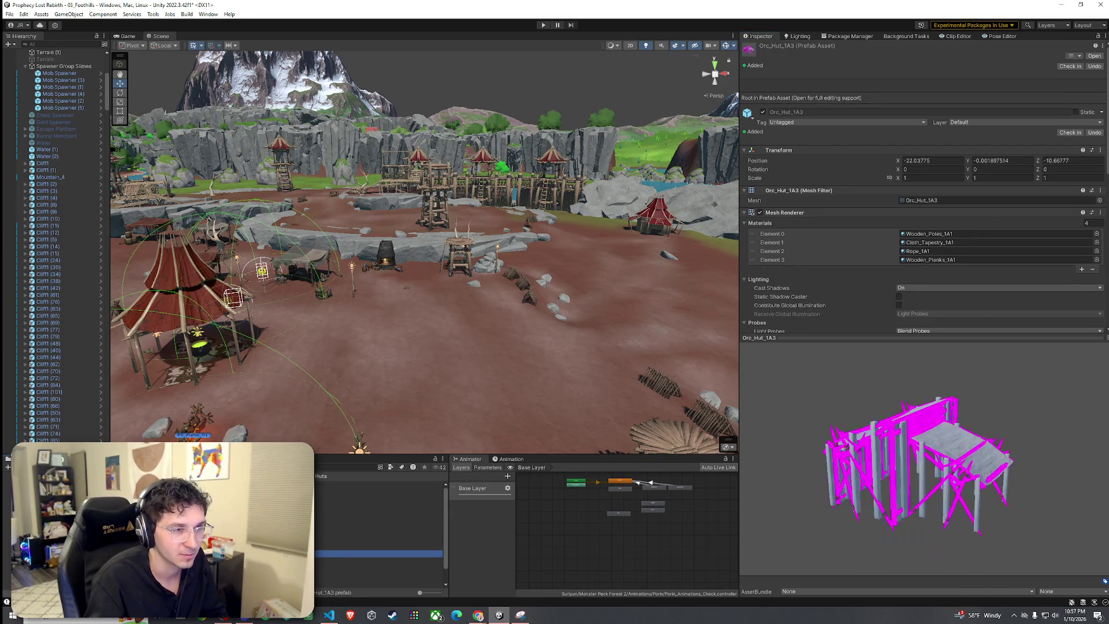
pyautogui.press('Down')
pyautogui.press('Up')
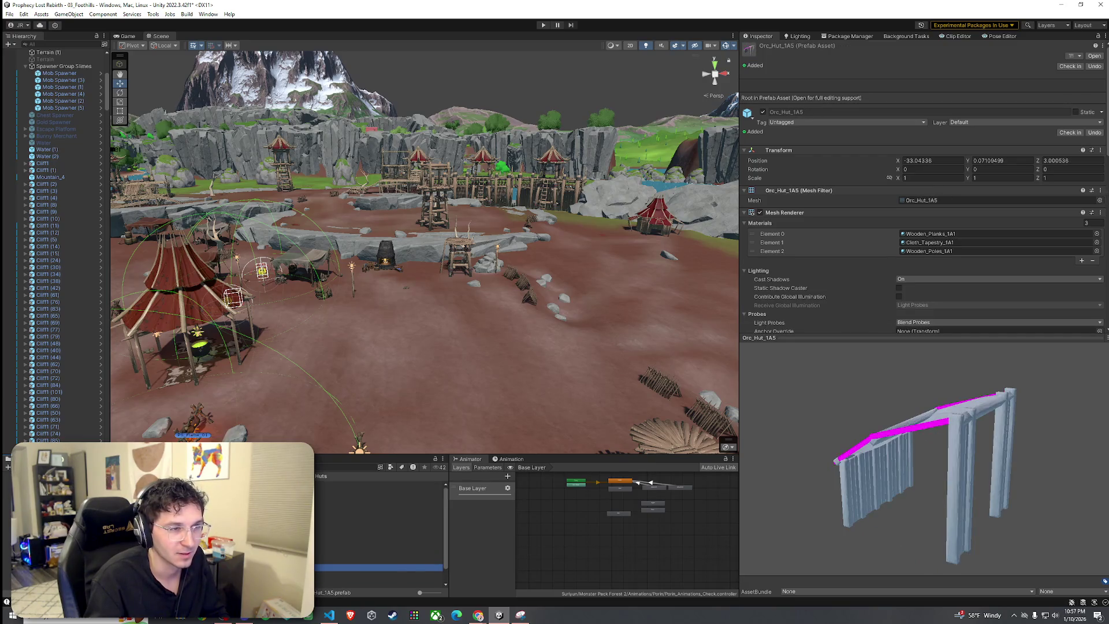
pyautogui.moveTo(859, 491); pyautogui.dragTo(766, 506)
pyautogui.press('Down')
pyautogui.press('Down')
pyautogui.press('Down')
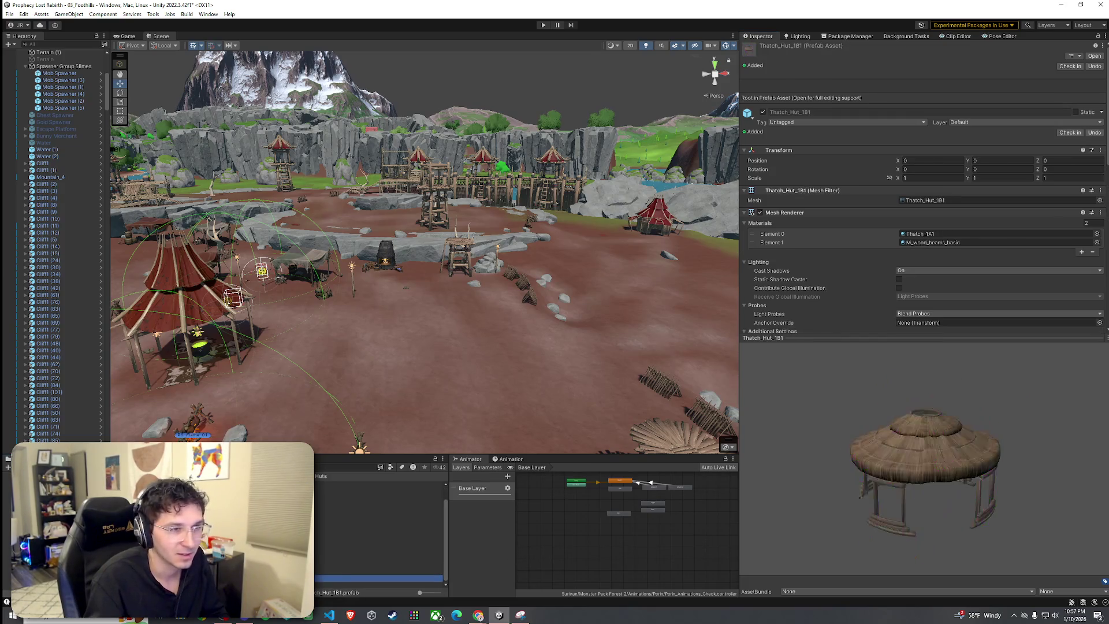
pyautogui.press('Down')
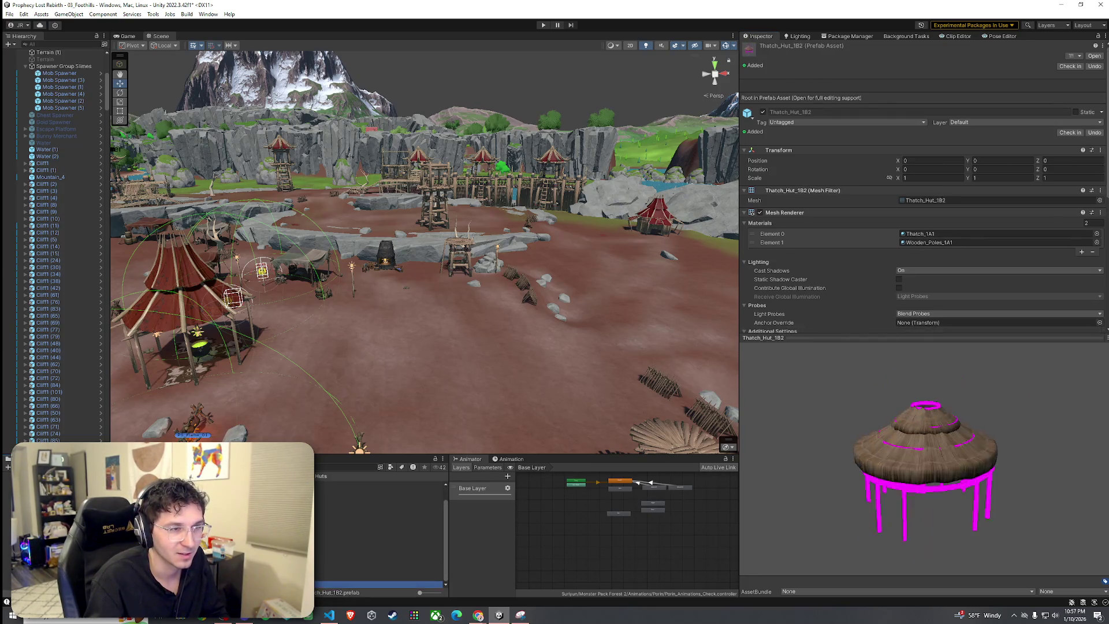
pyautogui.press('Up')
pyautogui.press('Up')
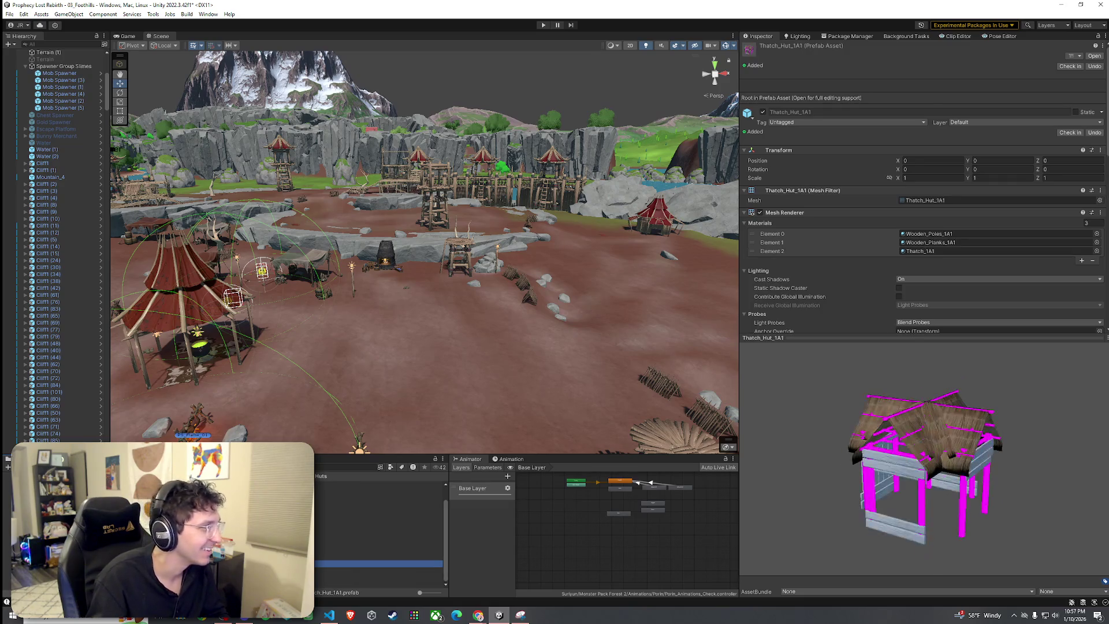
# Fly the Scene camera in close on the forge and save the 03_Foothills scene.
pyautogui.press('w')
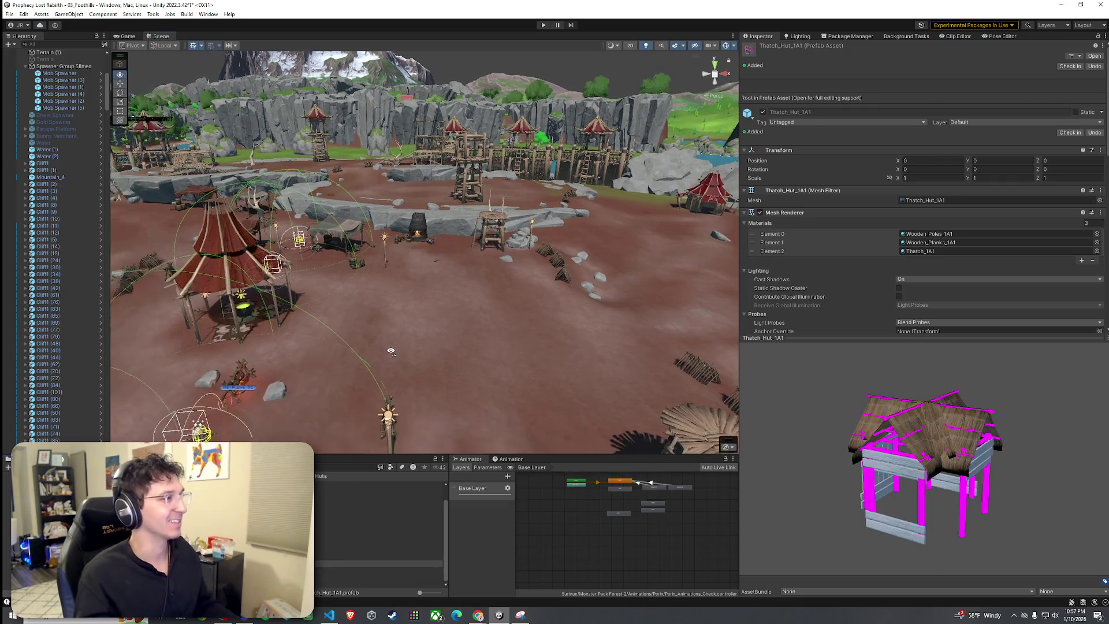
pyautogui.press('w')
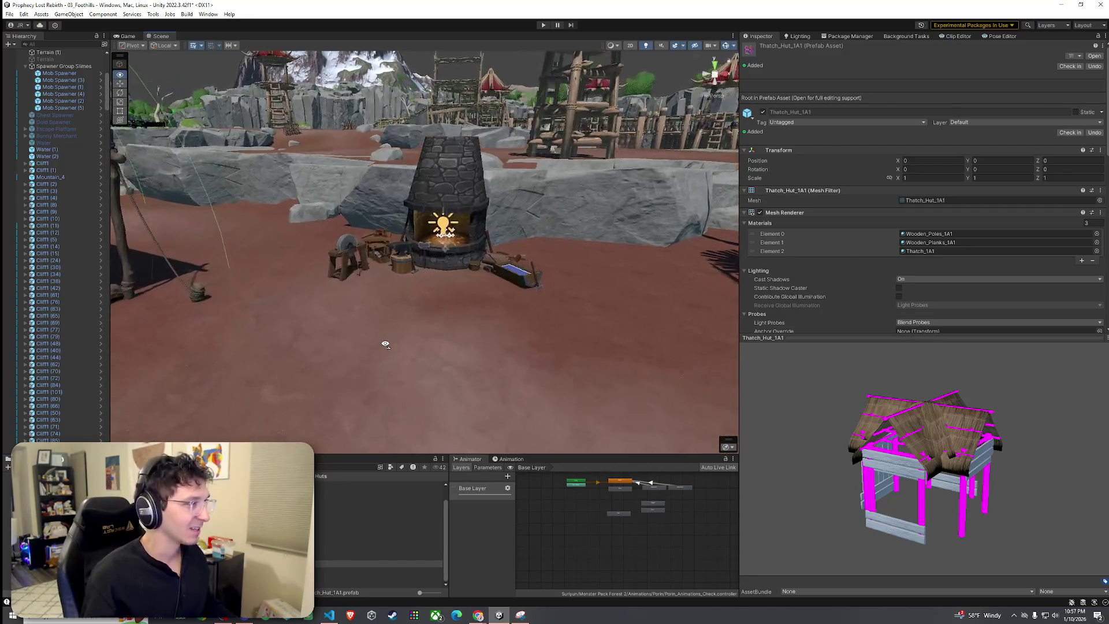
pyautogui.press('s')
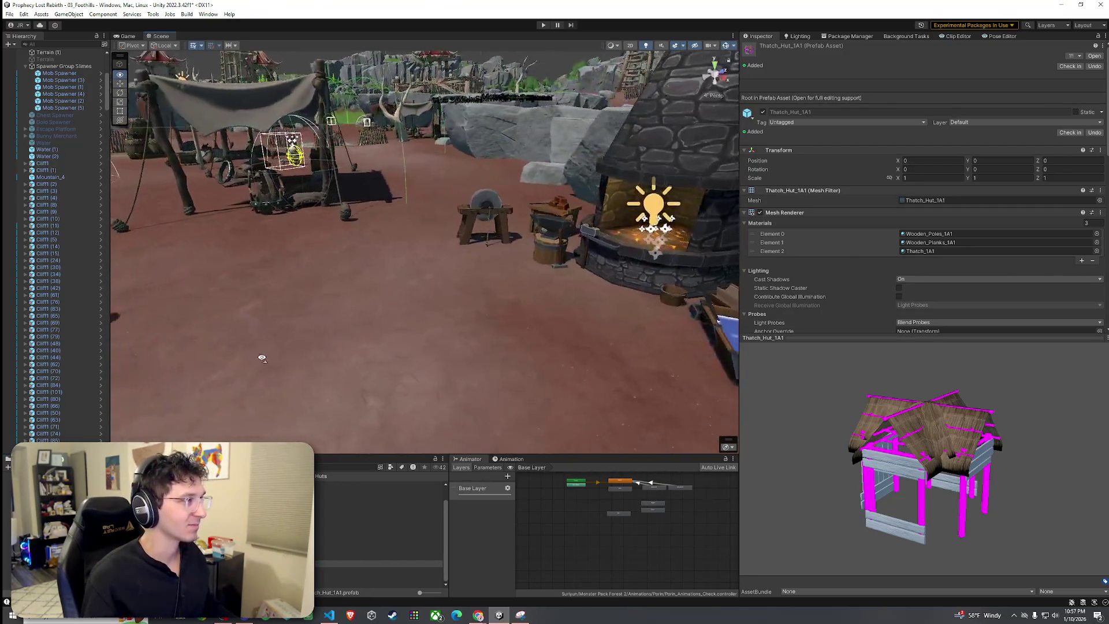
pyautogui.press('w')
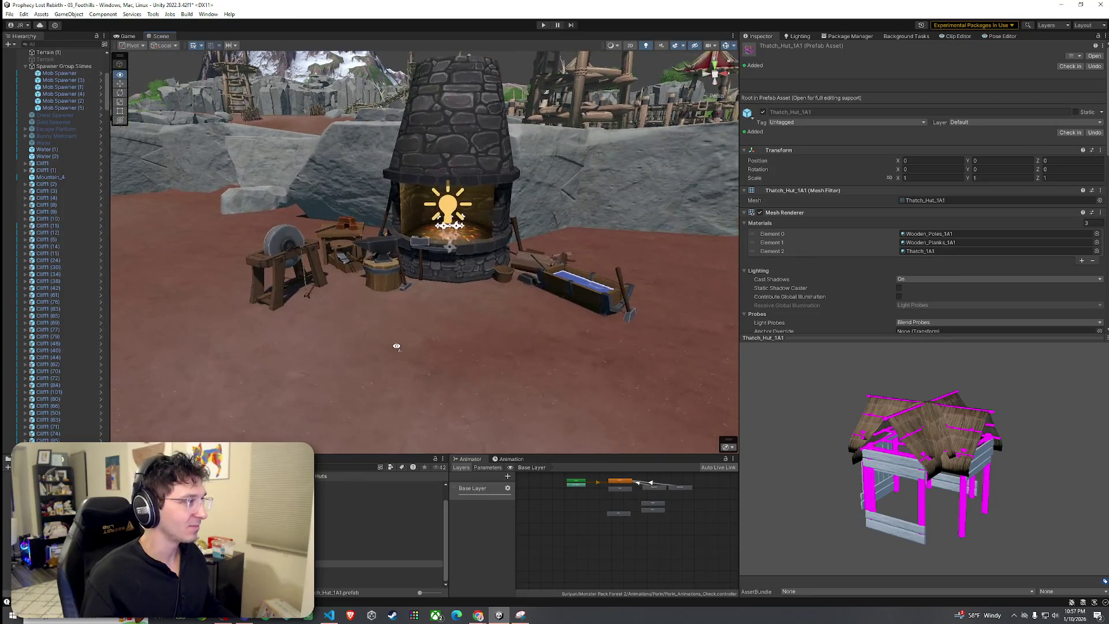
pyautogui.press('w')
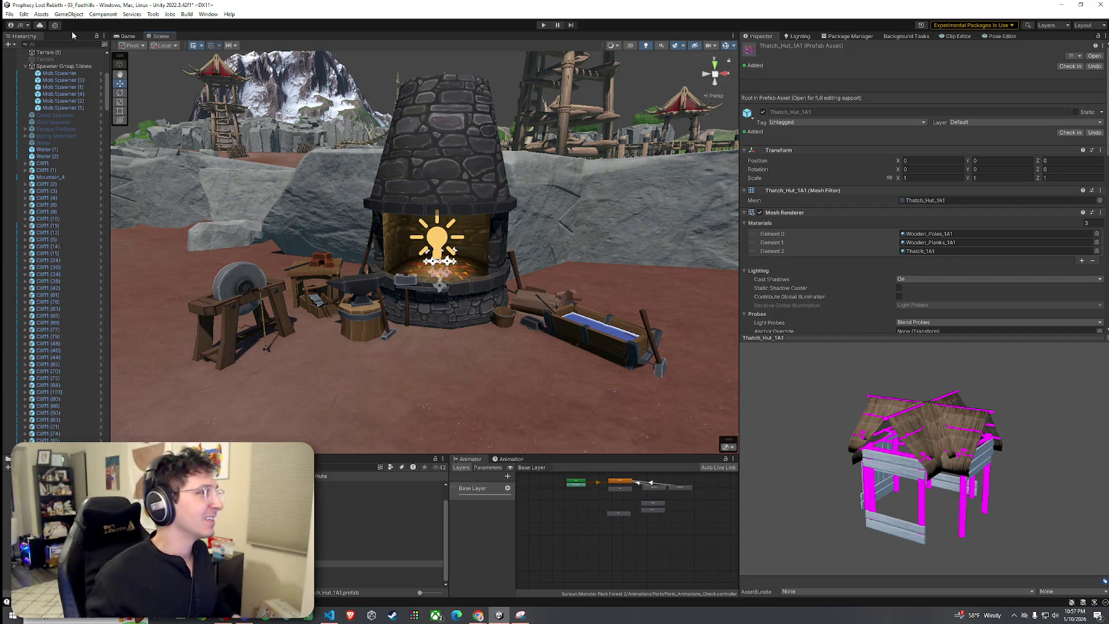
pyautogui.click(10, 14)
pyautogui.click(30, 56)
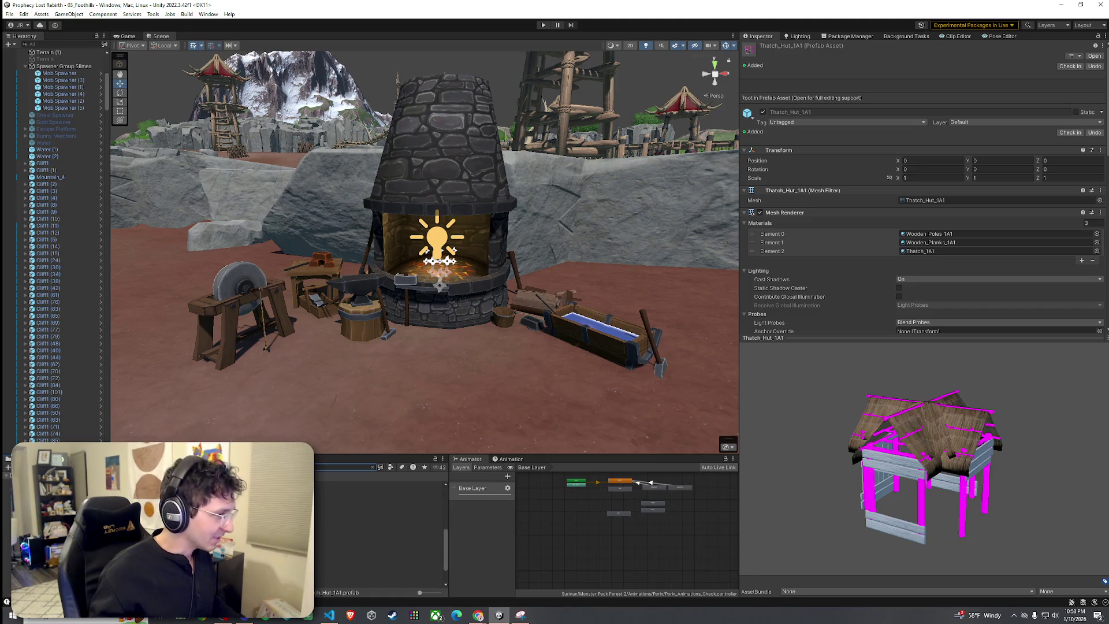
pyautogui.click(231, 547)
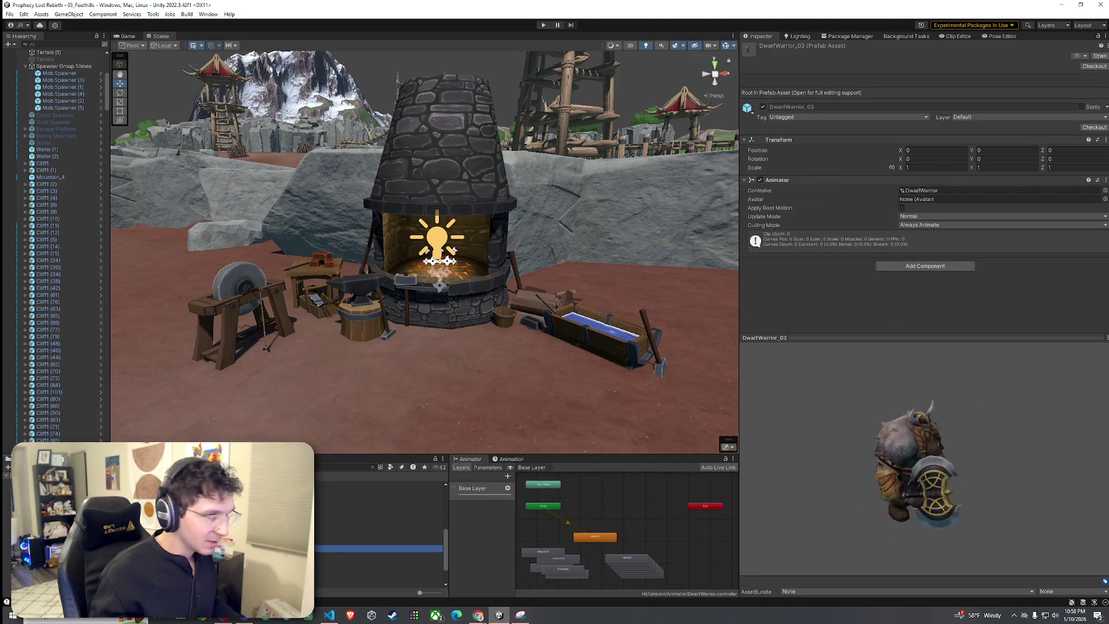
pyautogui.moveTo(857, 486); pyautogui.dragTo(779, 472)
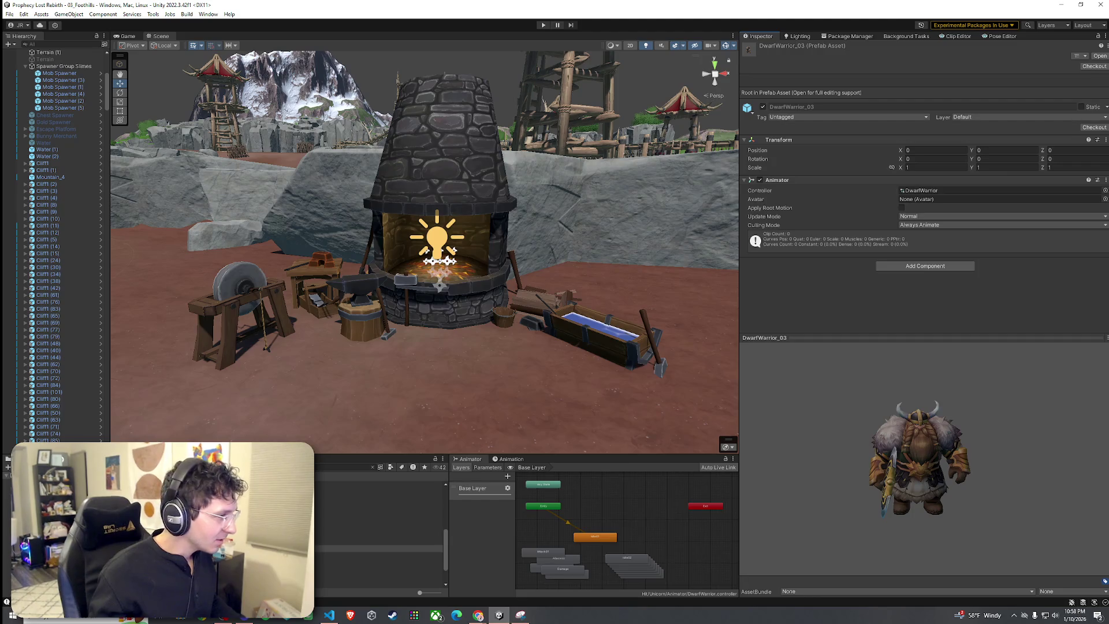
pyautogui.click(231, 520)
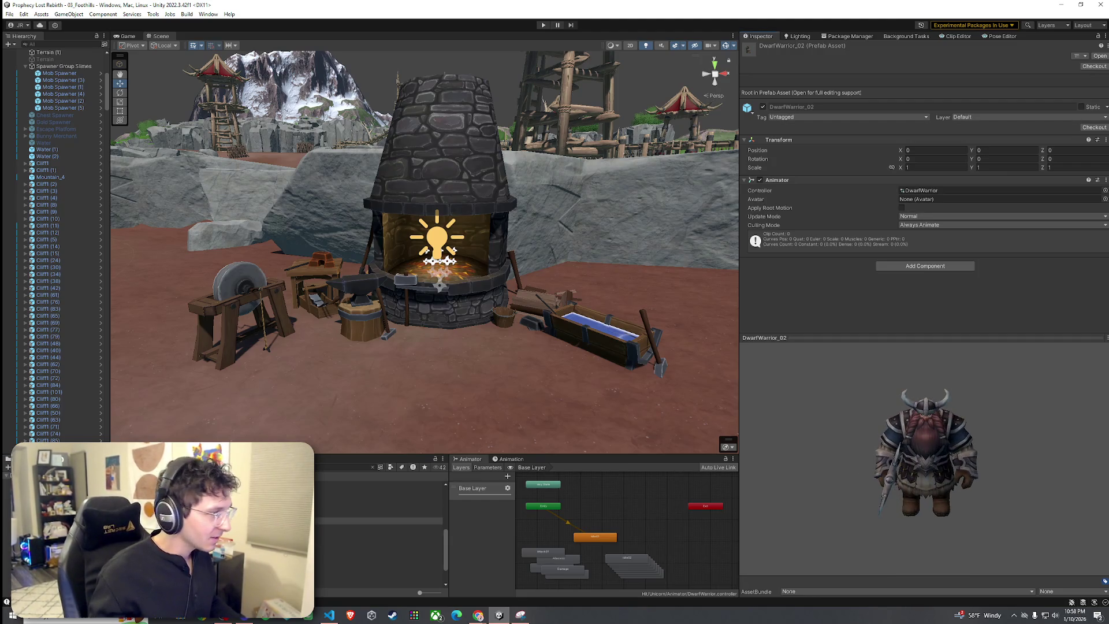
pyautogui.click(232, 546)
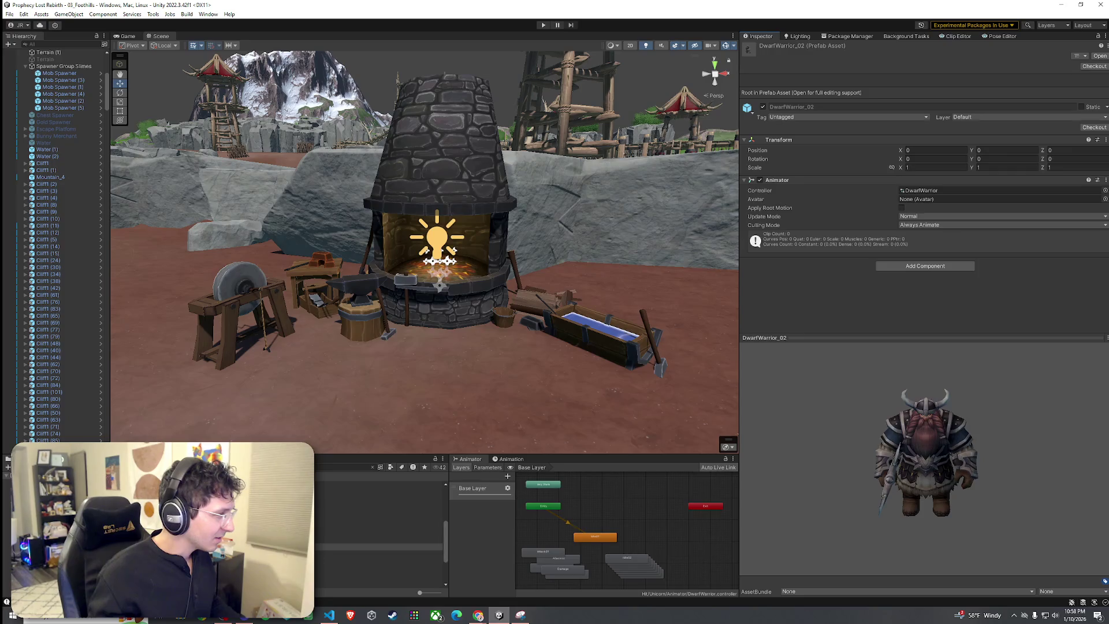
pyautogui.click(231, 505)
pyautogui.moveTo(768, 478); pyautogui.dragTo(832, 467)
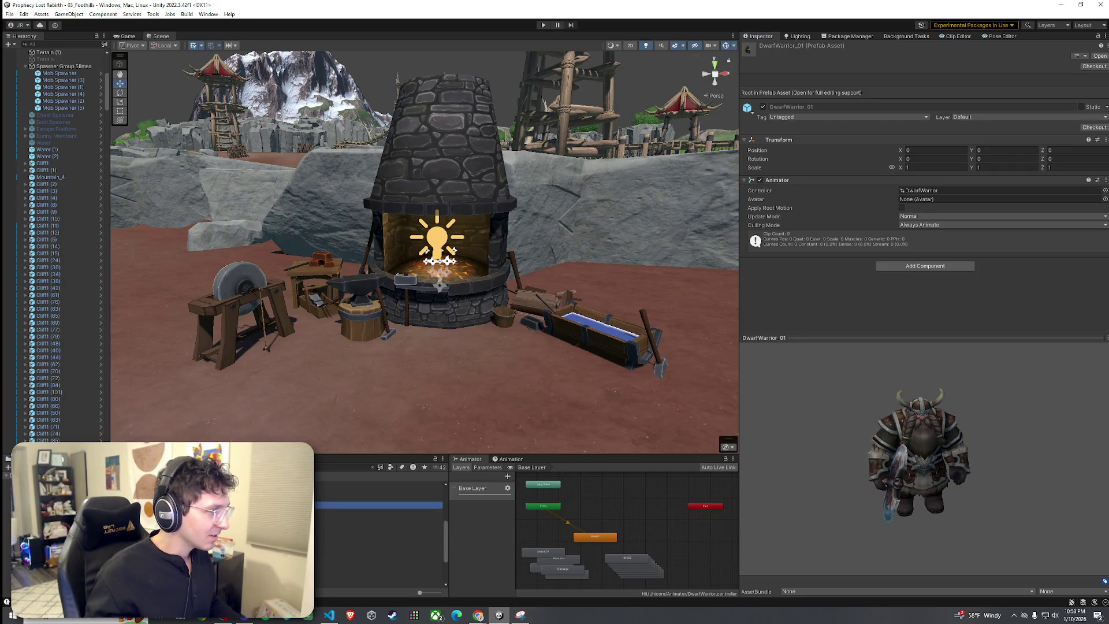
pyautogui.moveTo(376, 506); pyautogui.dragTo(564, 354)
pyautogui.moveTo(552, 435); pyautogui.dragTo(751, 448)
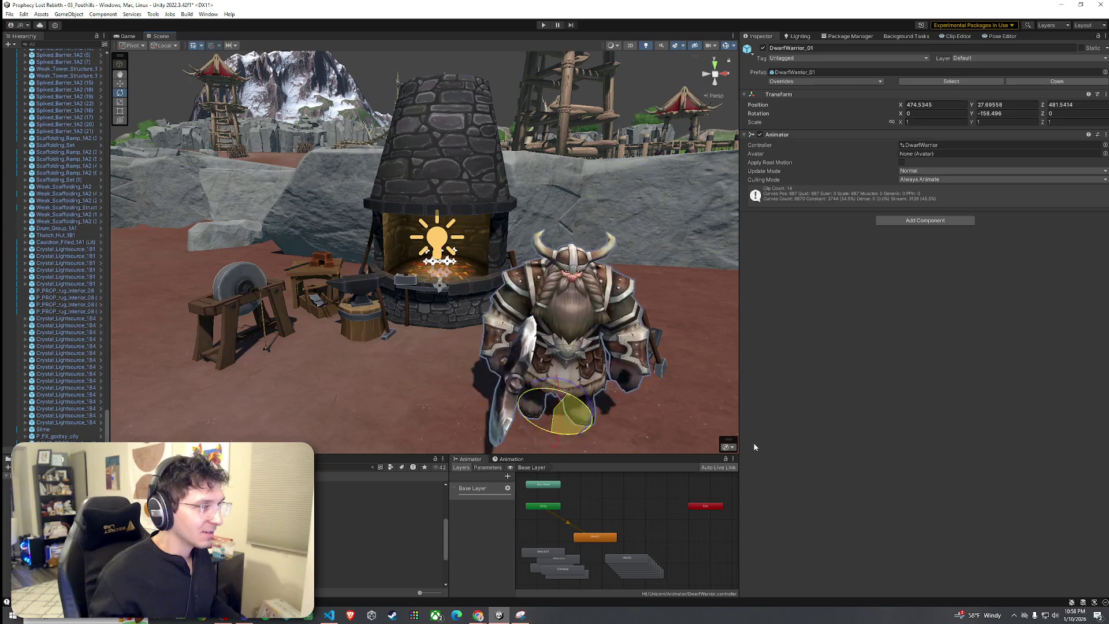
pyautogui.click(414, 390)
pyautogui.scroll(5, 414, 390)
pyautogui.click(414, 390)
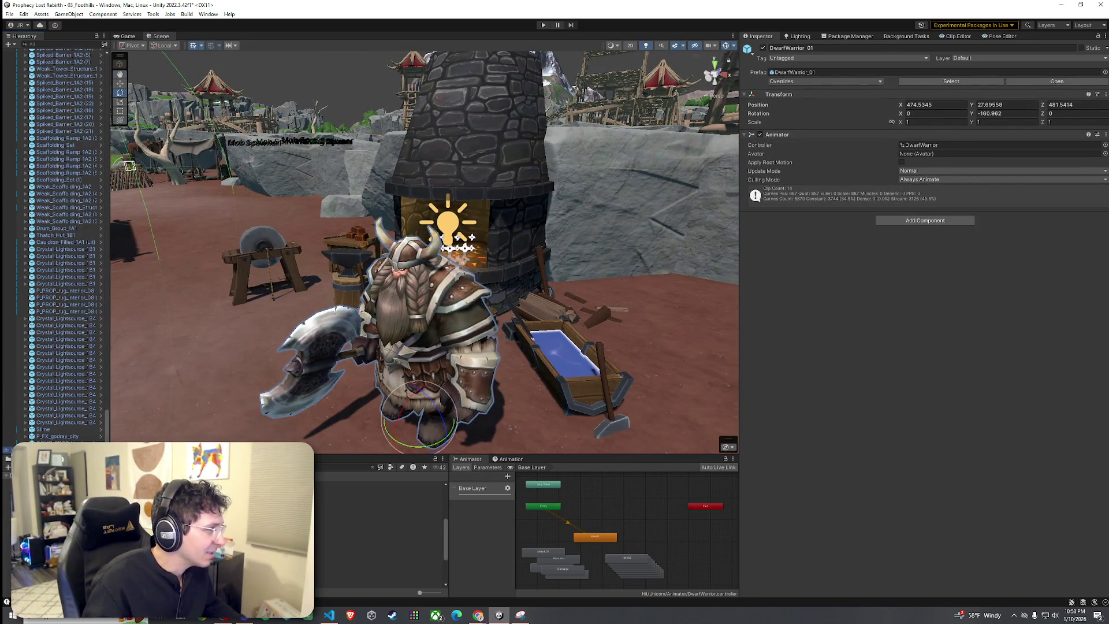
pyautogui.click(315, 355)
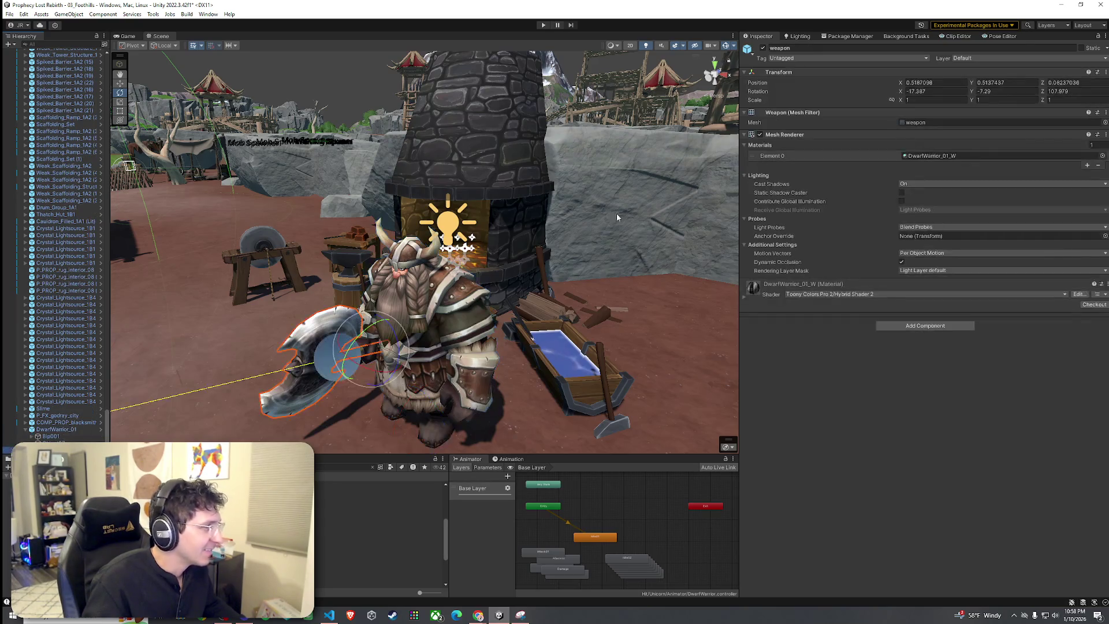
pyautogui.click(260, 341)
pyautogui.moveTo(260, 340)
pyautogui.mouseDown()
pyautogui.moveTo(407, 355)
pyautogui.moveTo(235, 364)
pyautogui.moveTo(492, 321)
pyautogui.moveTo(473, 331)
pyautogui.mouseUp()
pyautogui.click(451, 329)
pyautogui.press('e')
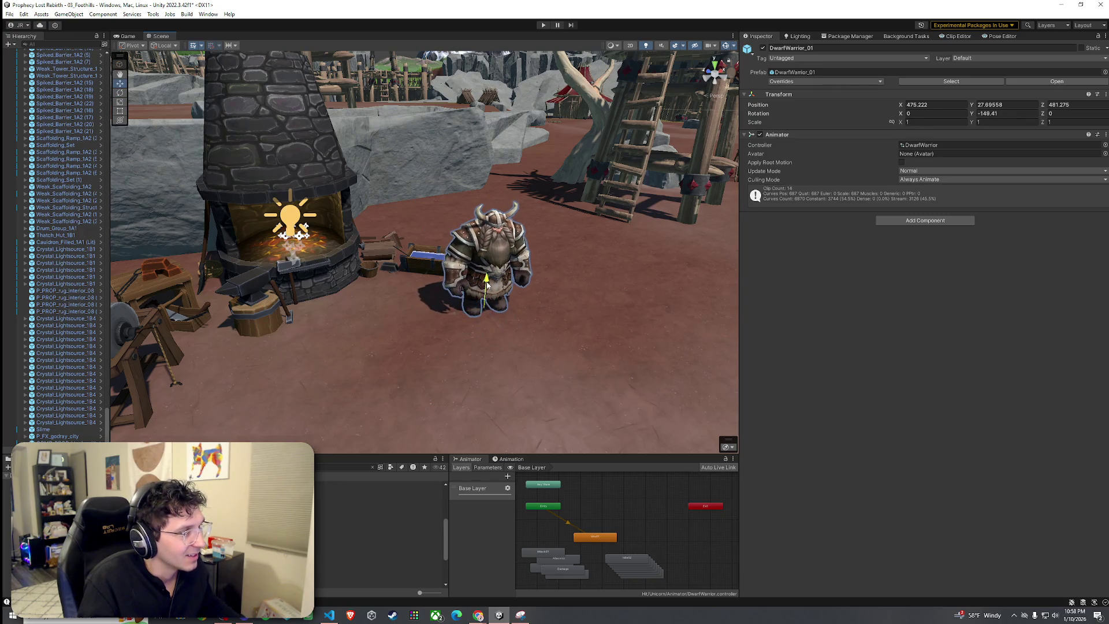
pyautogui.click(537, 301)
pyautogui.moveTo(536, 301)
pyautogui.mouseDown()
pyautogui.moveTo(178, 293)
pyautogui.moveTo(505, 269)
pyautogui.mouseUp()
pyautogui.scroll(3, 504, 269)
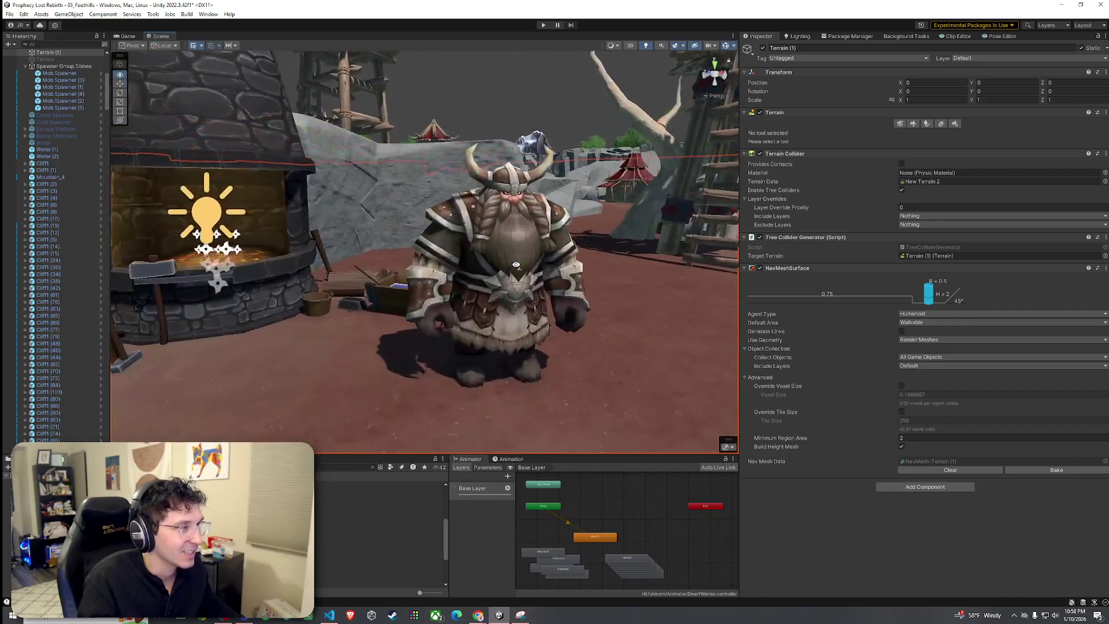
pyautogui.click(500, 278)
pyautogui.hotkey('ctrl', 'z')
pyautogui.hotkey('ctrl', 'z')
pyautogui.hotkey('ctrl', 'z')
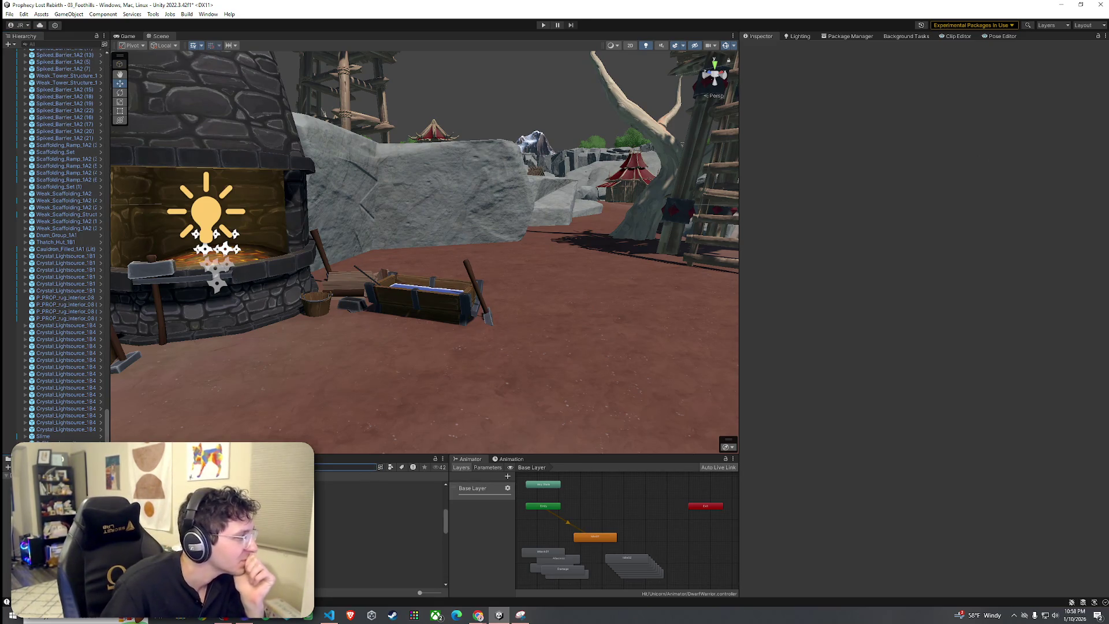
# Place an OrcWarrior01 prefab right of the forge and rotate it to Y -107.188.
pyautogui.click(58, 520)
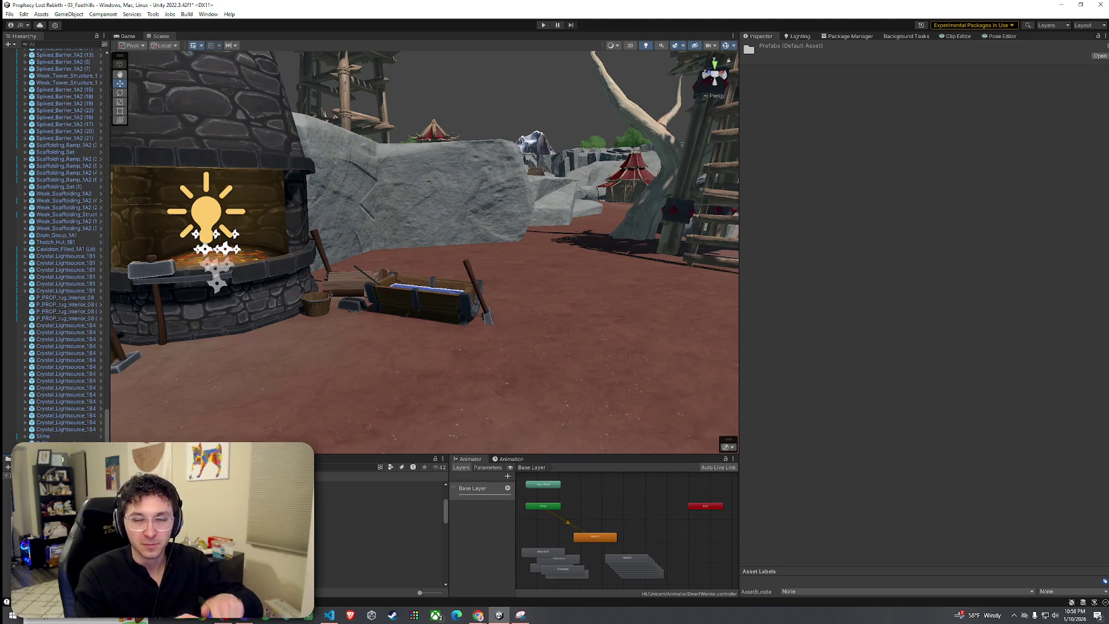
pyautogui.press('Down')
pyautogui.press('Down')
pyautogui.press('Down')
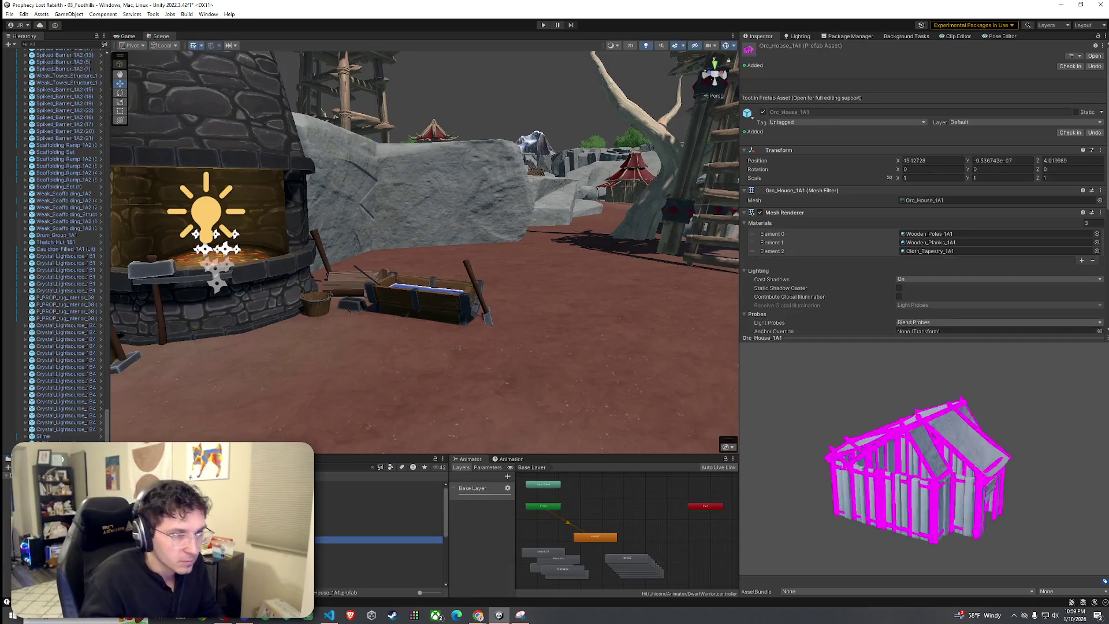
pyautogui.press('Down')
pyautogui.press('Down')
pyautogui.press('Down')
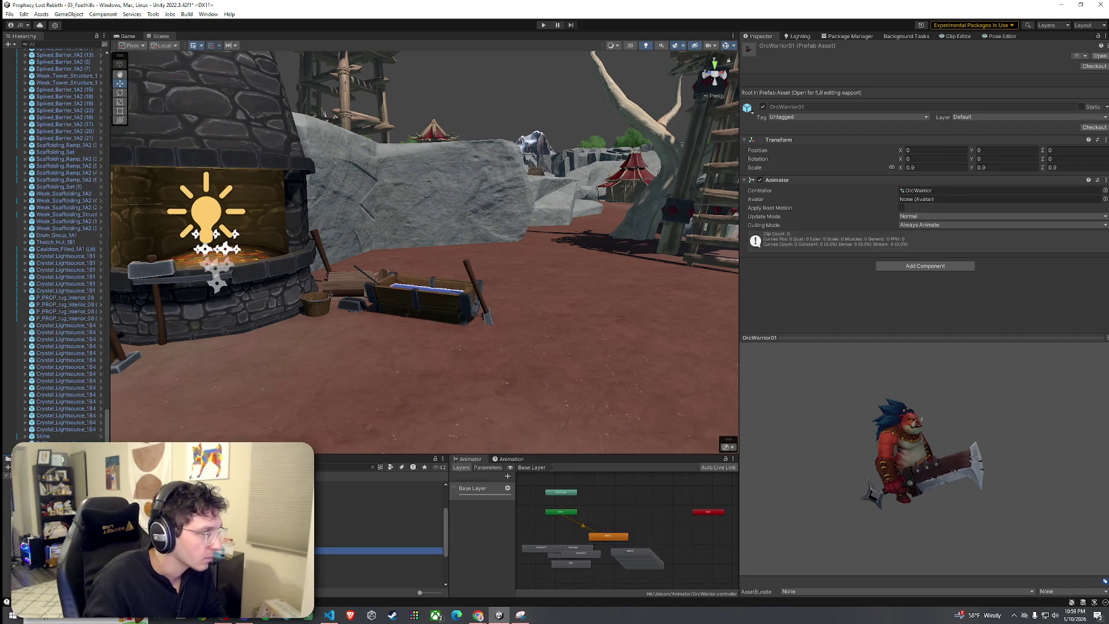
pyautogui.moveTo(378, 551)
pyautogui.mouseDown()
pyautogui.moveTo(478, 354)
pyautogui.moveTo(490, 376)
pyautogui.mouseUp()
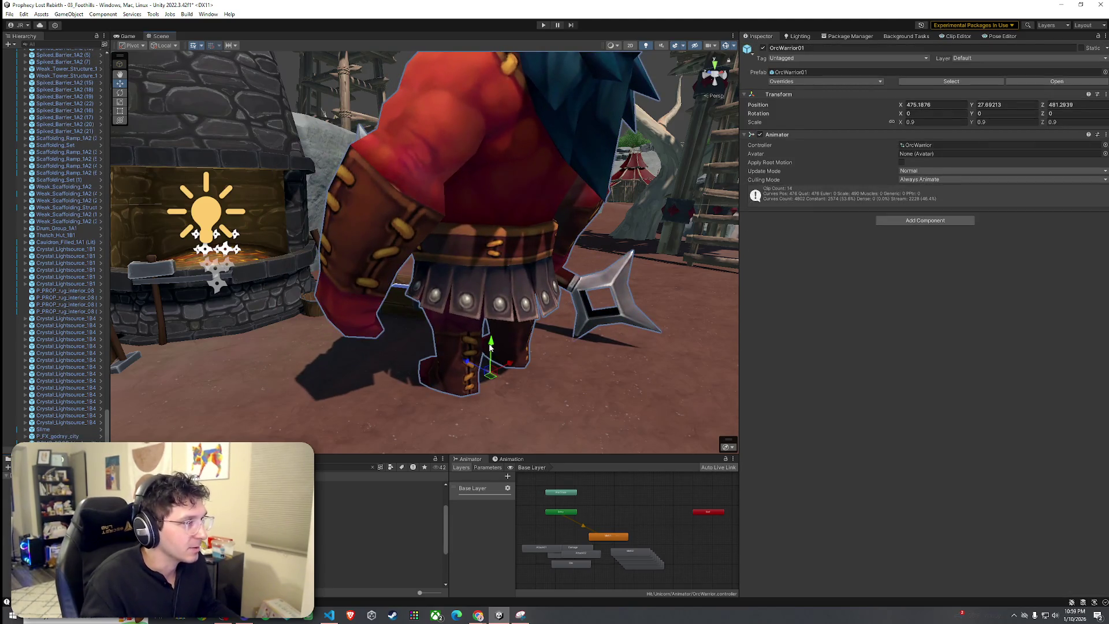
pyautogui.scroll(-6, 491, 347)
pyautogui.press('e')
pyautogui.moveTo(511, 287)
pyautogui.mouseDown()
pyautogui.moveTo(541, 305)
pyautogui.moveTo(602, 312)
pyautogui.moveTo(445, 304)
pyautogui.moveTo(827, 287)
pyautogui.moveTo(647, 293)
pyautogui.moveTo(571, 317)
pyautogui.moveTo(467, 304)
pyautogui.moveTo(535, 321)
pyautogui.moveTo(623, 312)
pyautogui.mouseUp()
pyautogui.click(519, 311)
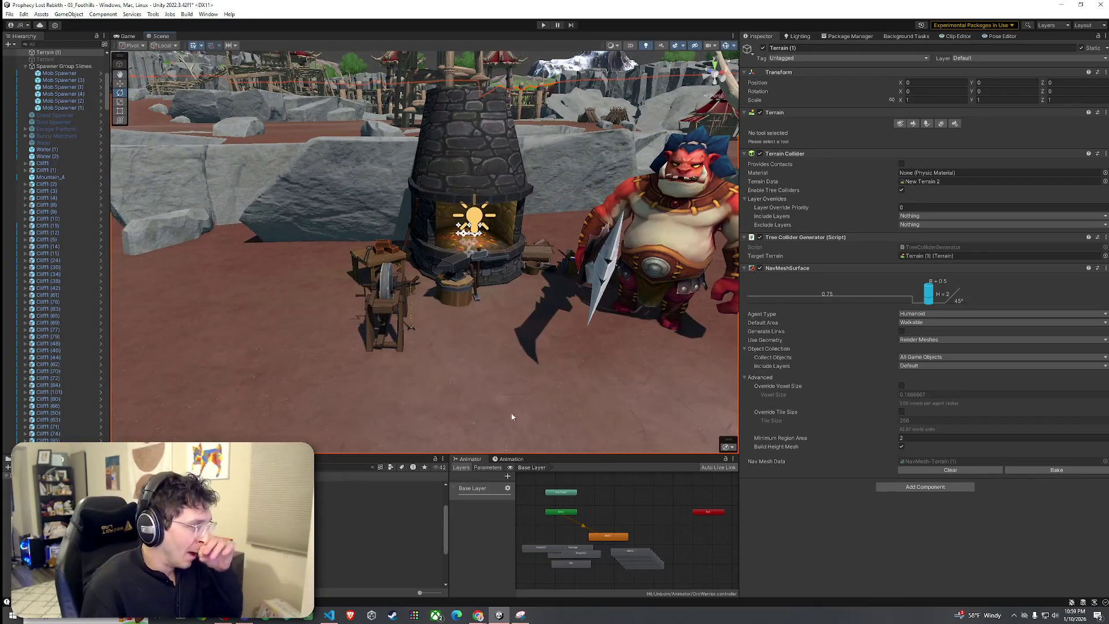
# Try placing a P_FW01_StandingTorch_02 in the scene, then undo it.
pyautogui.click(323, 558)
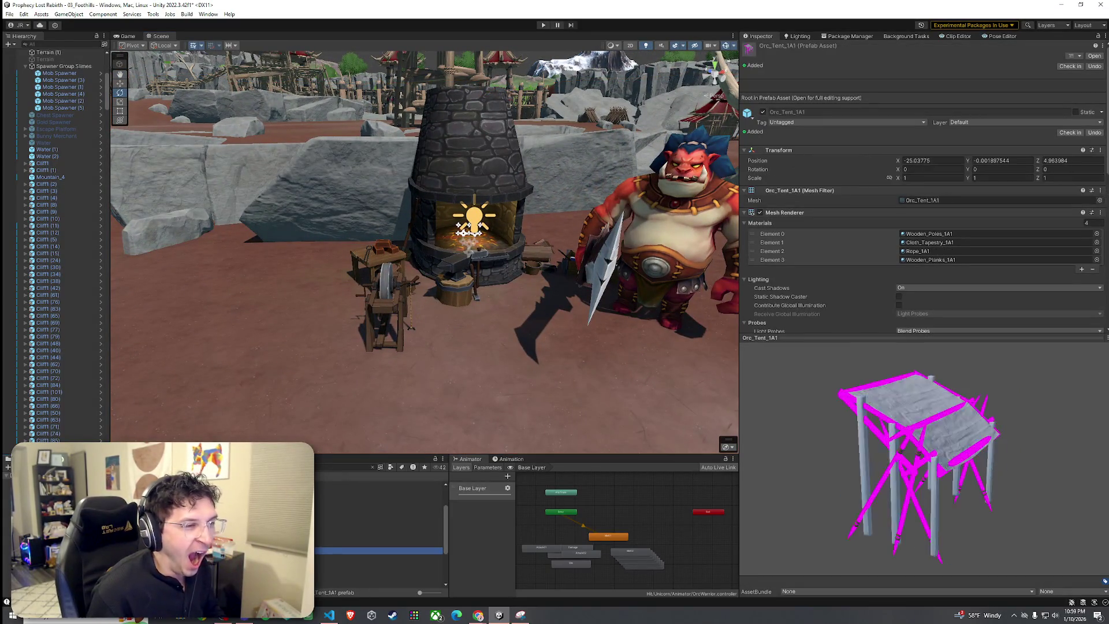
pyautogui.click(378, 578)
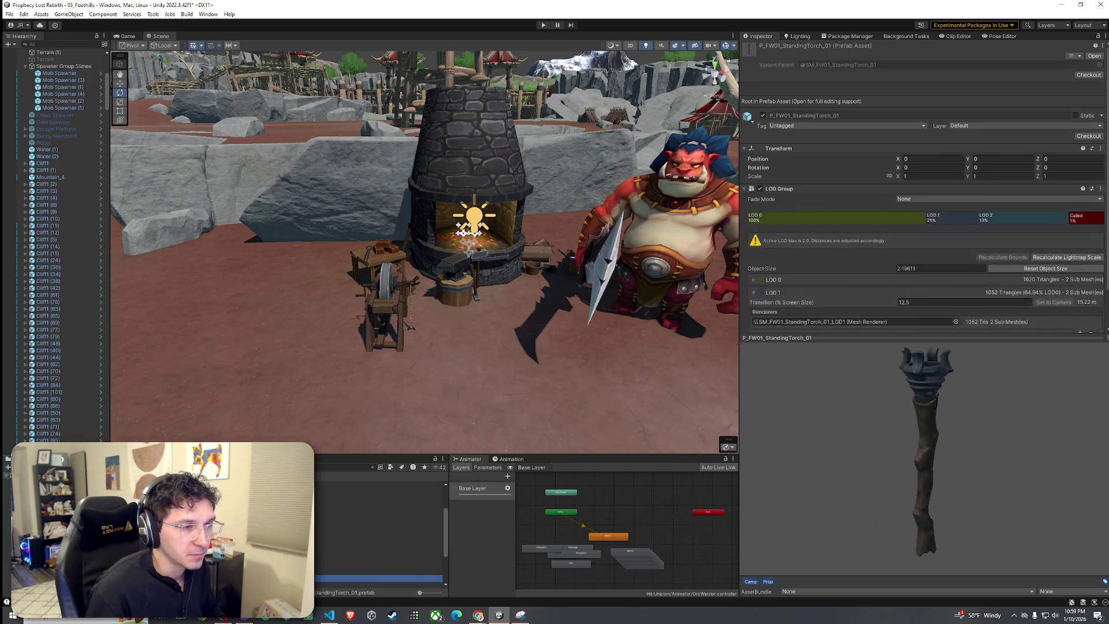
pyautogui.scroll(-1, 379, 572)
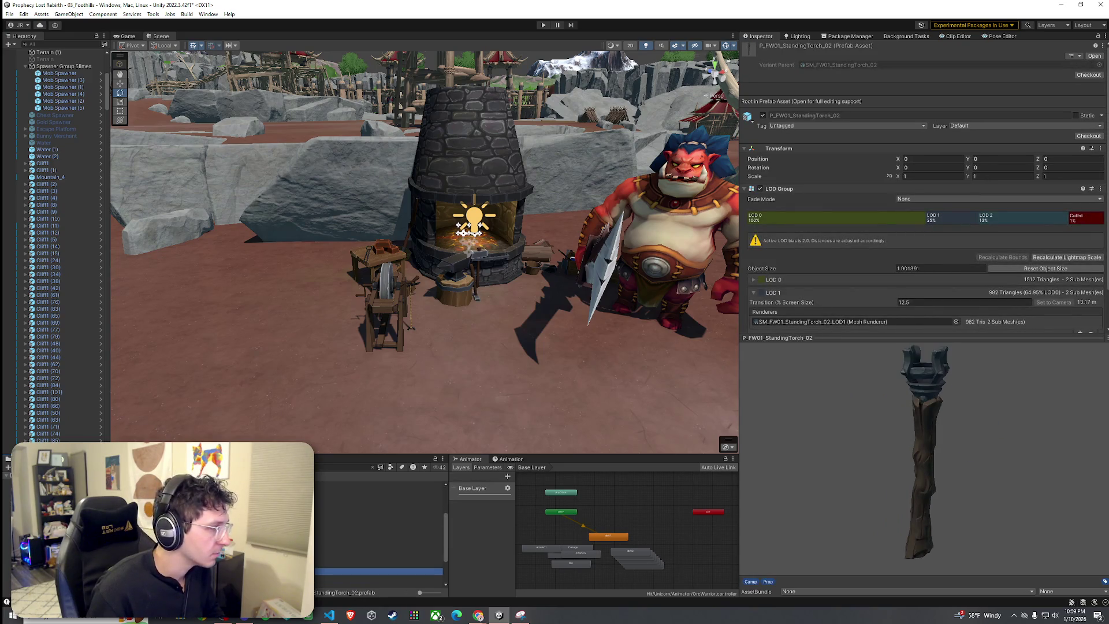
pyautogui.moveTo(379, 572)
pyautogui.mouseDown()
pyautogui.moveTo(297, 388)
pyautogui.moveTo(636, 352)
pyautogui.moveTo(931, 354)
pyautogui.moveTo(890, 337)
pyautogui.mouseUp()
pyautogui.press('f')
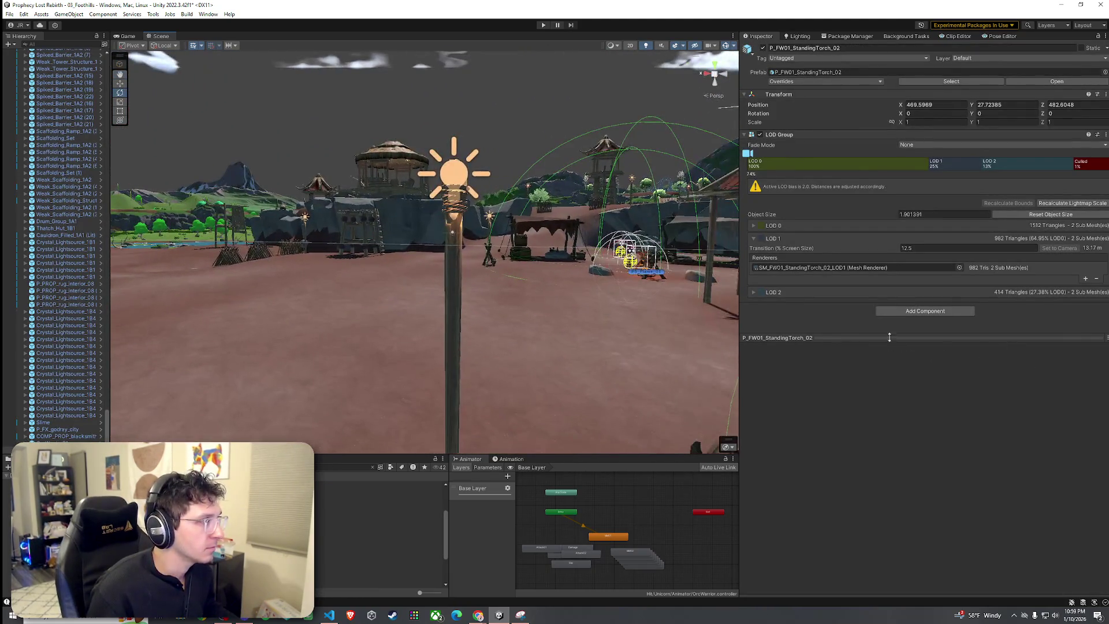
pyautogui.press('f')
pyautogui.hotkey('ctrl', 'z')
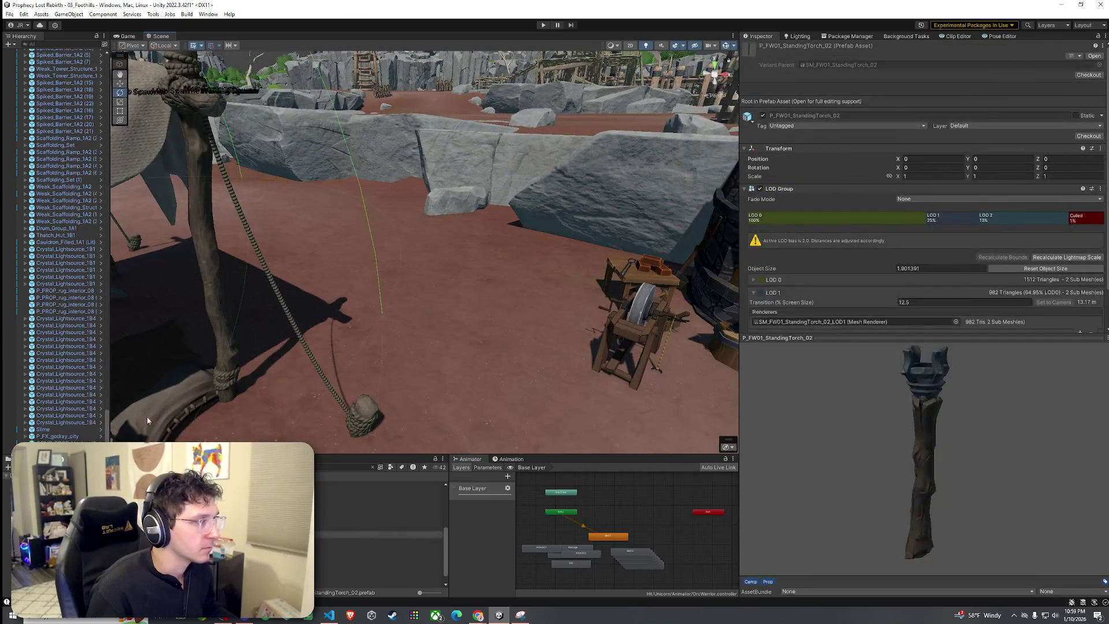
# Delete the OrcWarrior01 standing beside the forge.
pyautogui.press('Down')
pyautogui.press('Down')
pyautogui.press('Down')
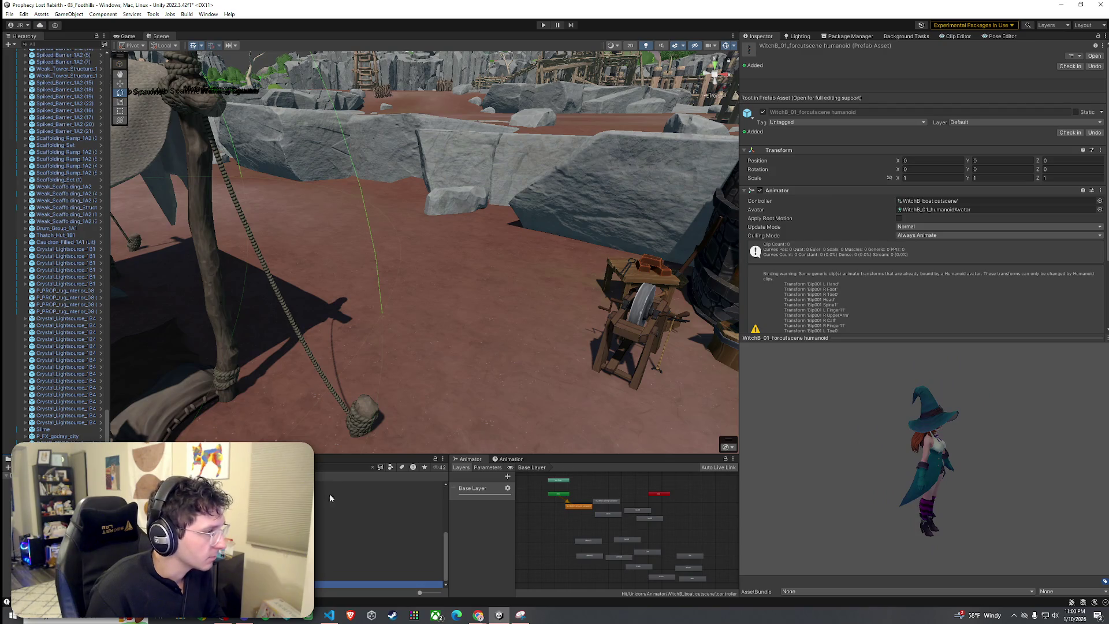
pyautogui.press('BackSpace')
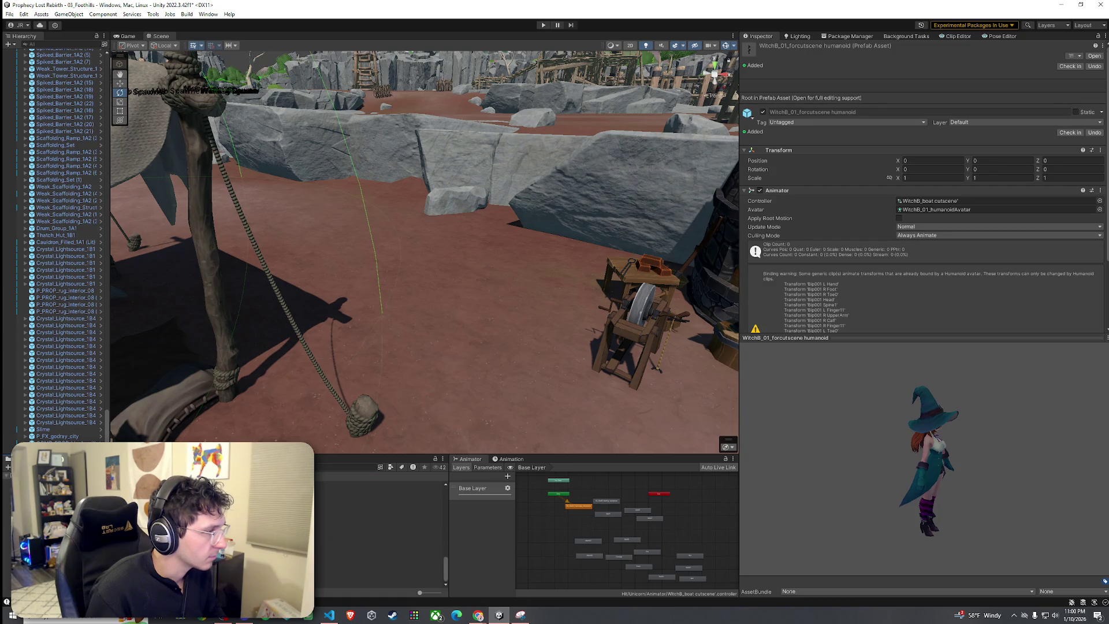
pyautogui.click(500, 312)
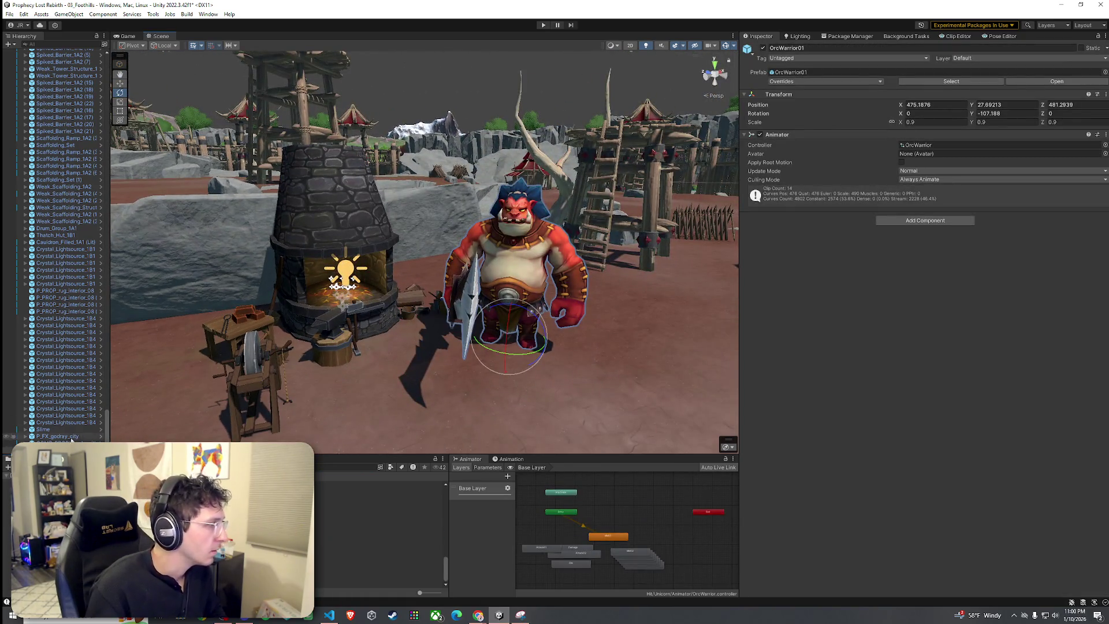
pyautogui.press('Delete')
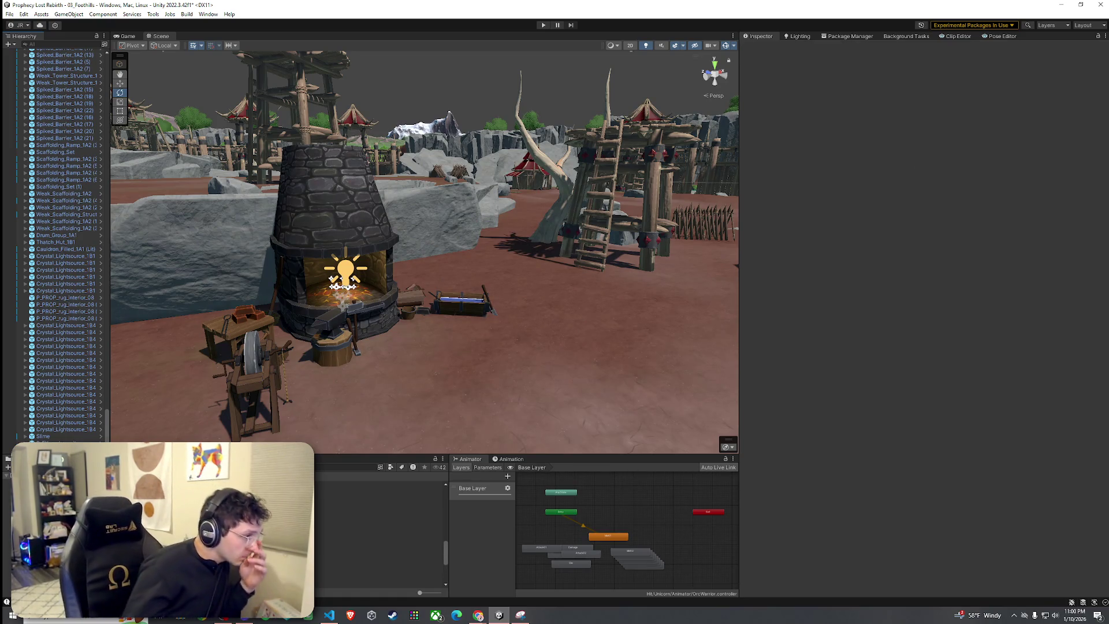
# Select the Prefabs folder, then the terrain and the Water (1) object.
pyautogui.click(375, 506)
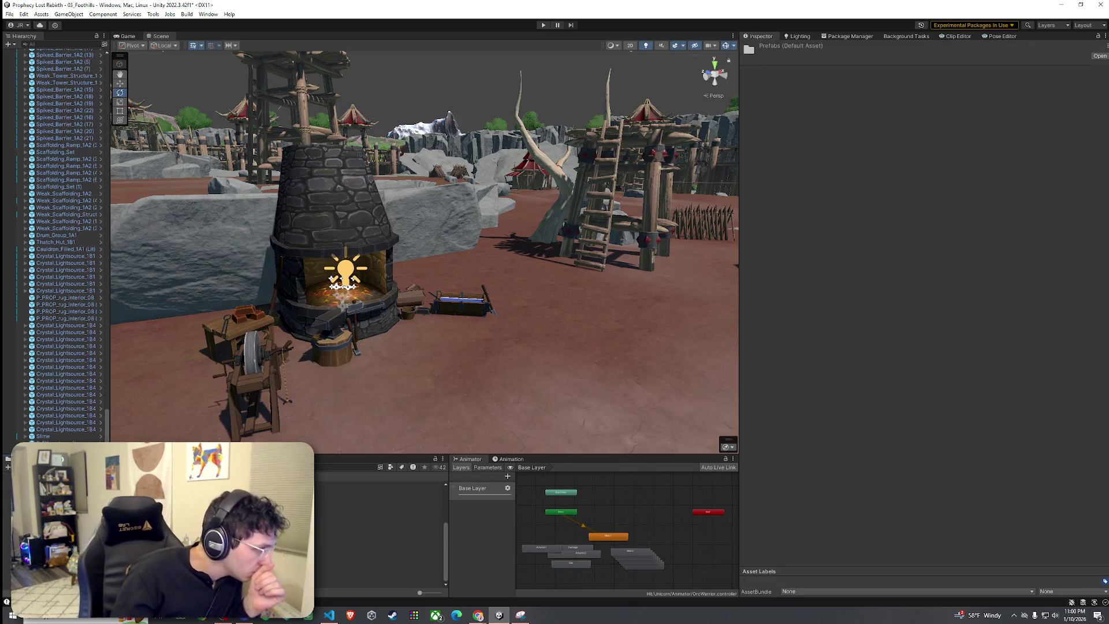
pyautogui.click(492, 386)
pyautogui.scroll(-5, 489, 355)
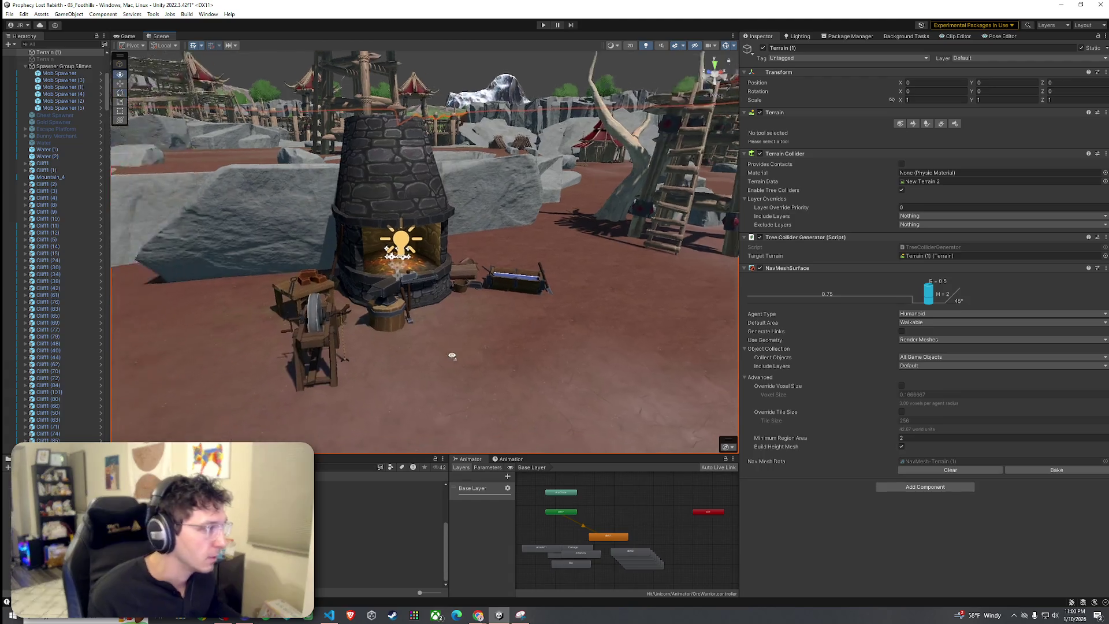
pyautogui.click(529, 328)
# Switch Terrain (1) to Paint Texture, paint dirt near the forge, and undo a Rock Layer stroke.
pyautogui.click(508, 265)
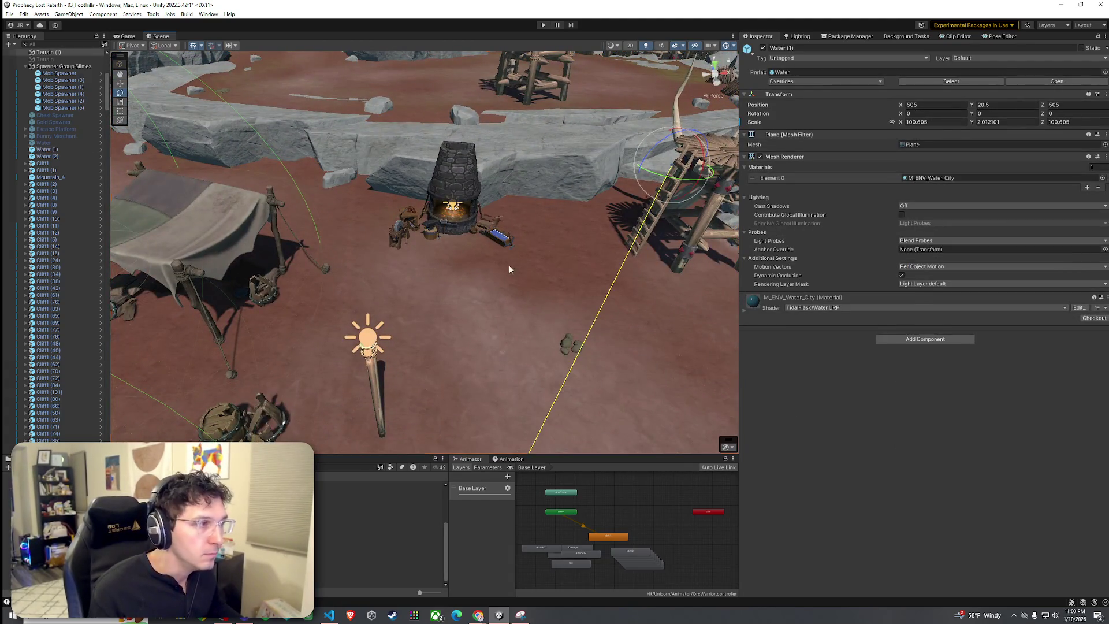
pyautogui.click(911, 125)
pyautogui.click(871, 133)
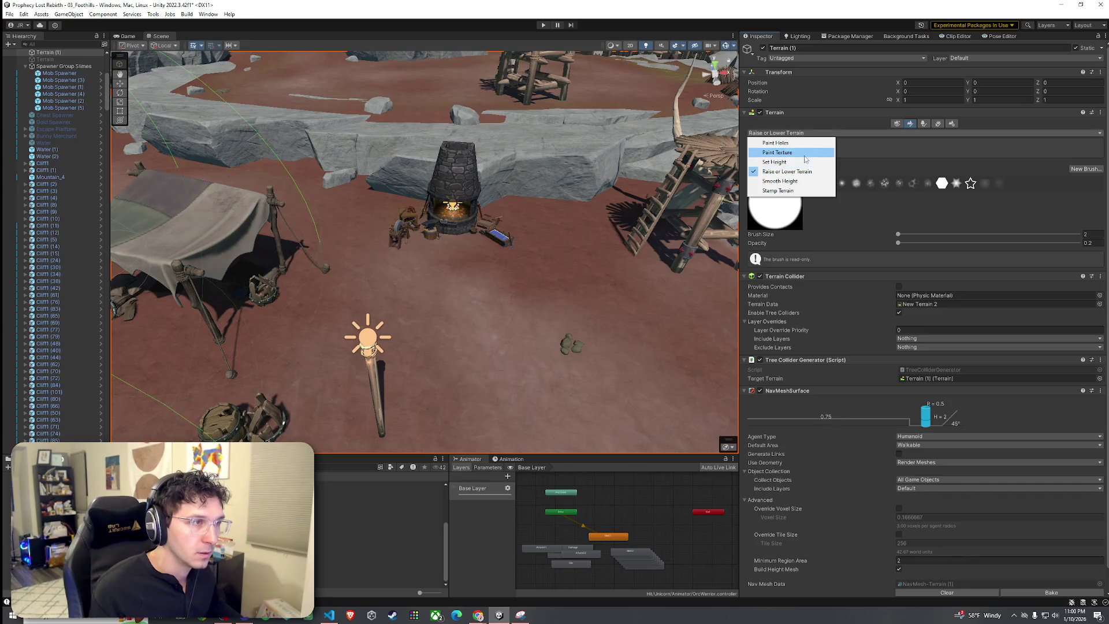
pyautogui.click(777, 153)
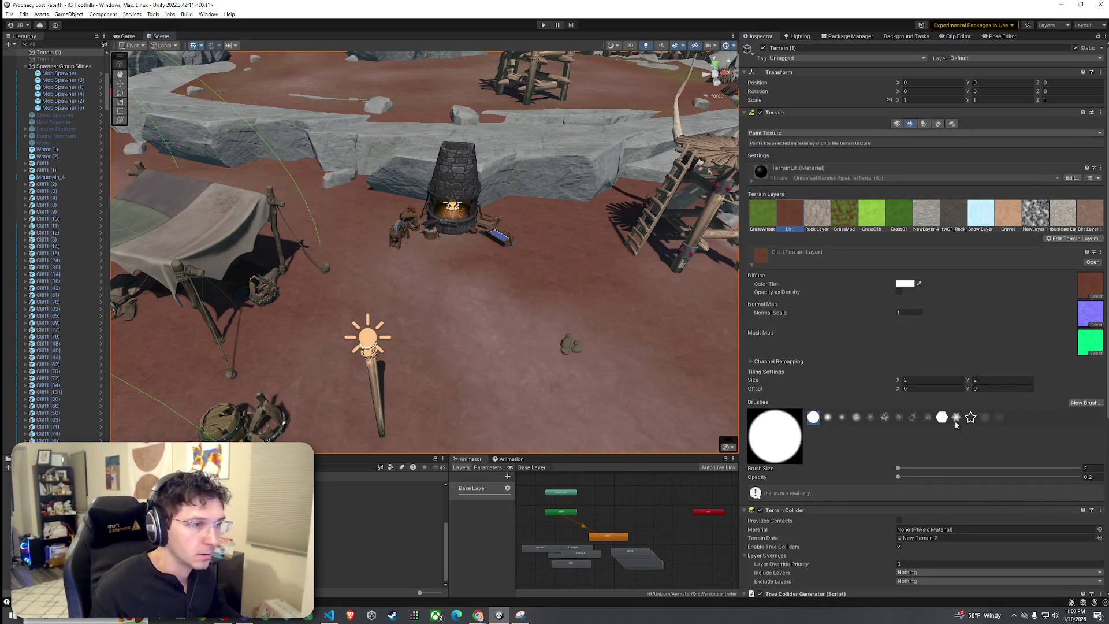
pyautogui.moveTo(486, 246); pyautogui.dragTo(449, 250)
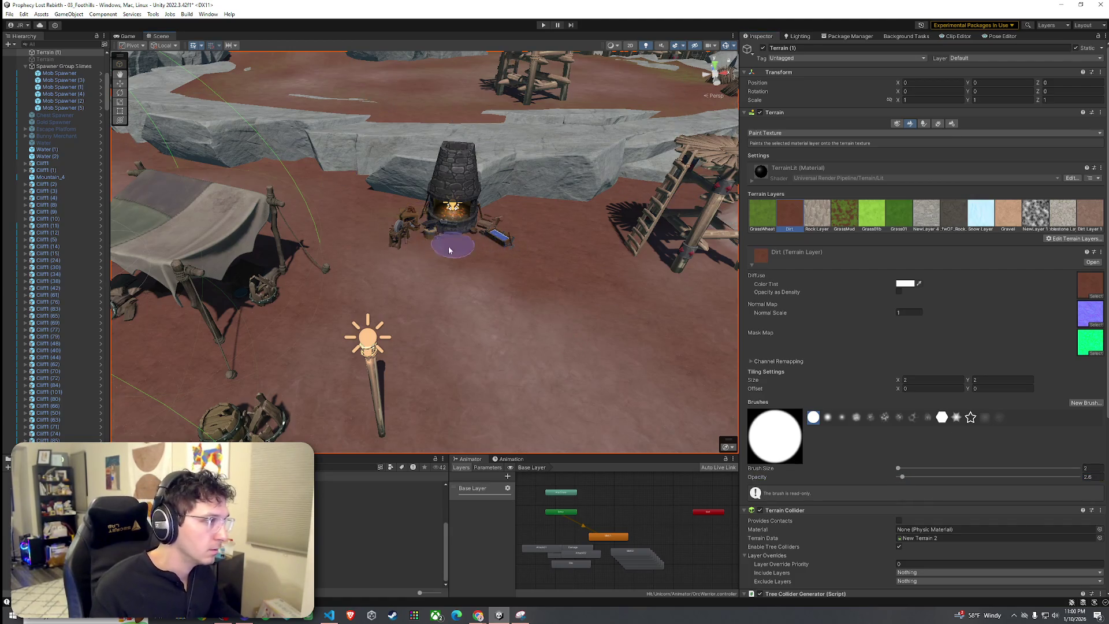
pyautogui.scroll(6, 420, 227)
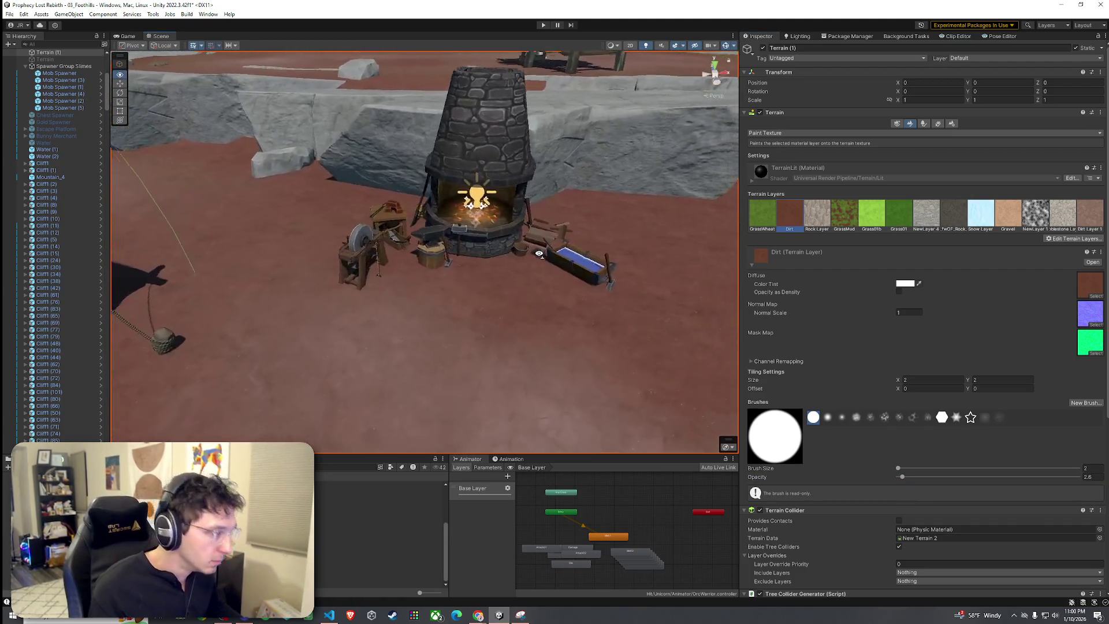
pyautogui.click(817, 213)
pyautogui.moveTo(468, 260)
pyautogui.mouseDown()
pyautogui.moveTo(405, 255)
pyautogui.moveTo(475, 277)
pyautogui.mouseUp()
pyautogui.hotkey('ctrl', 'z')
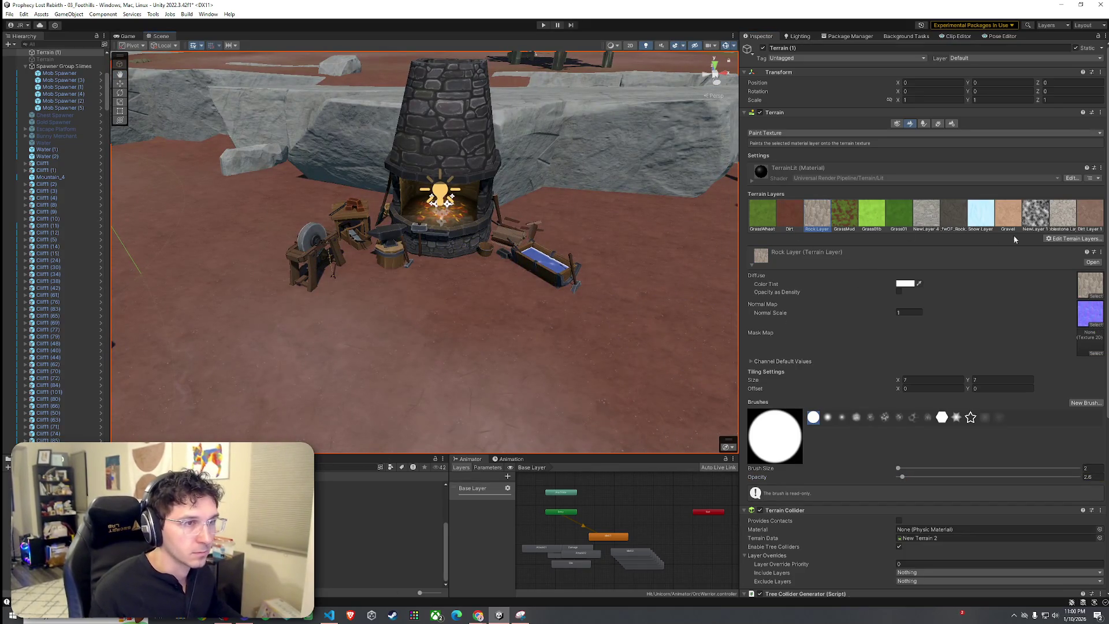
# Paint Dirt Layer 1 in front of the forge, reselect the Dirt layer, and inspect the ground.
pyautogui.click(1088, 223)
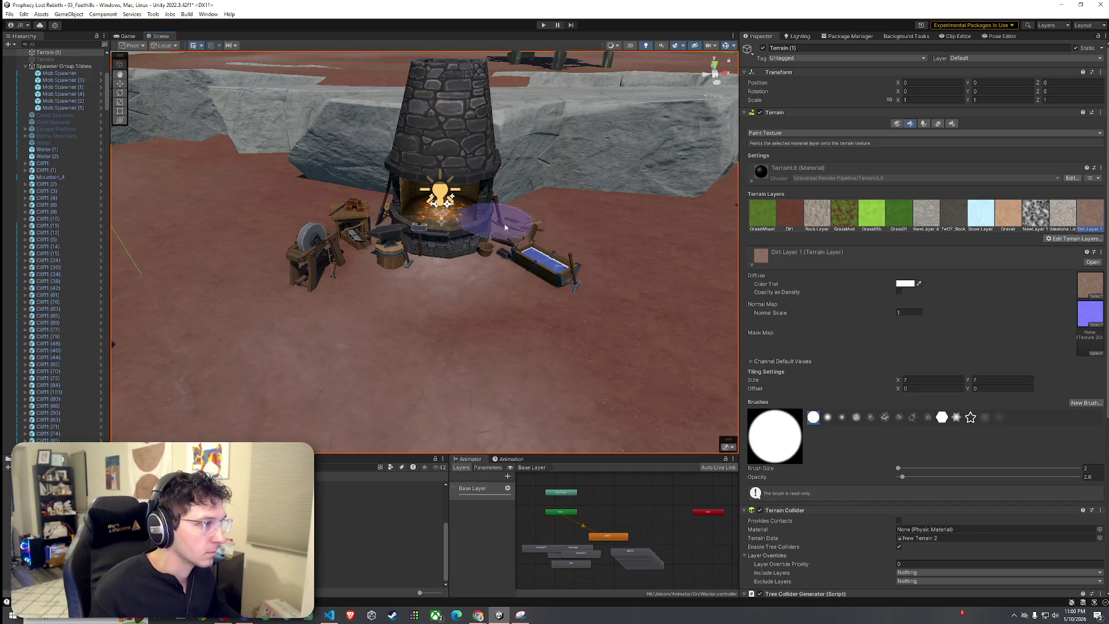
pyautogui.moveTo(507, 247)
pyautogui.mouseDown()
pyautogui.moveTo(520, 277)
pyautogui.moveTo(458, 260)
pyautogui.mouseUp()
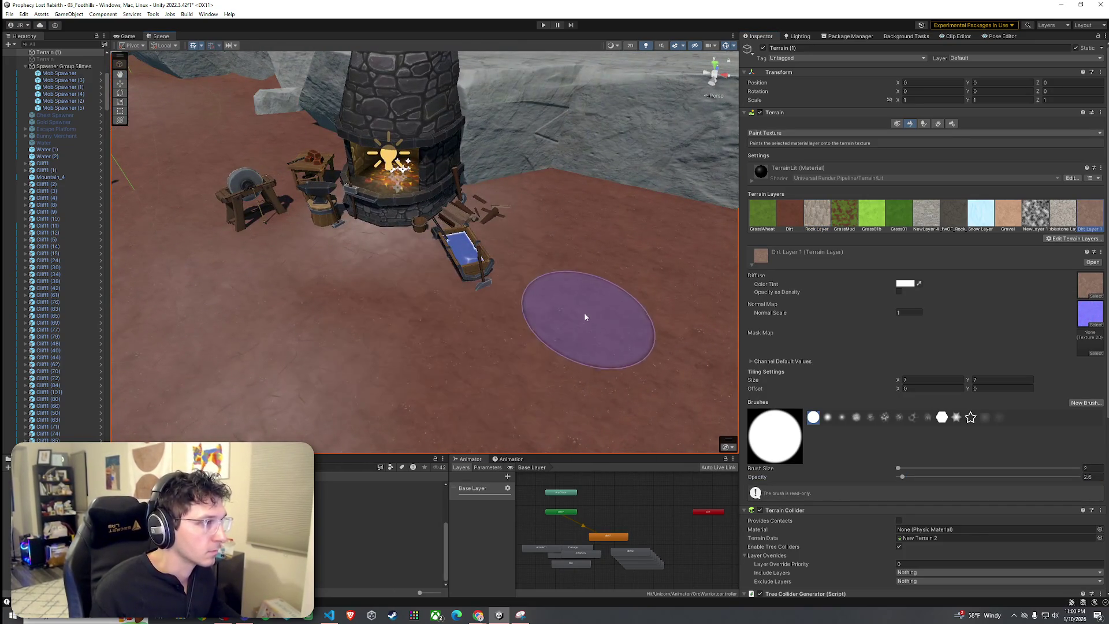
pyautogui.moveTo(433, 297); pyautogui.dragTo(441, 310)
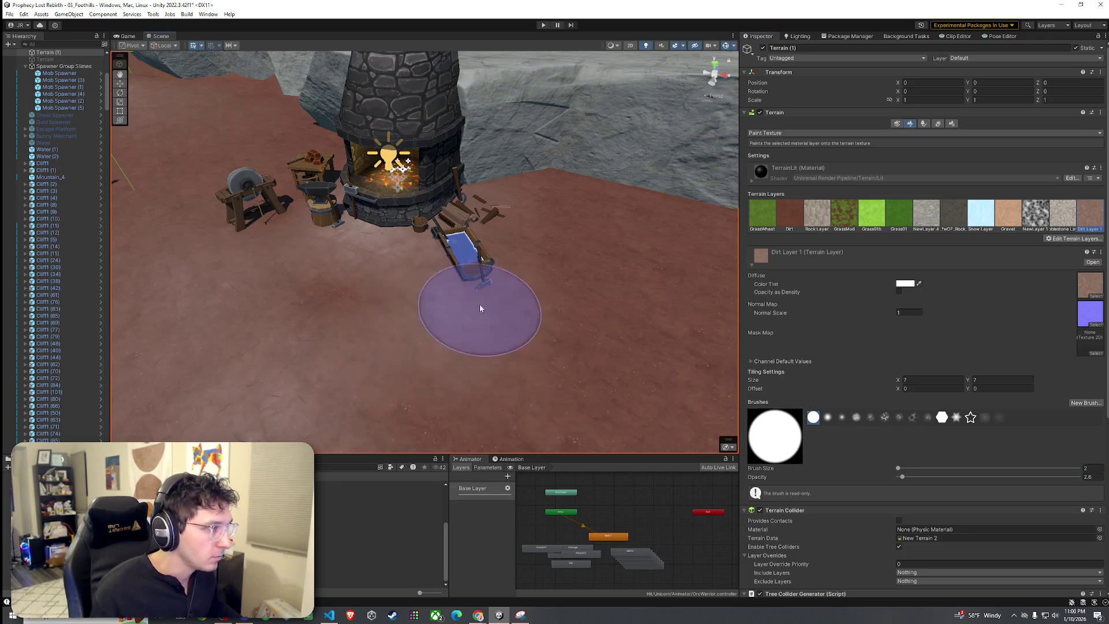
pyautogui.scroll(-10, 287, 280)
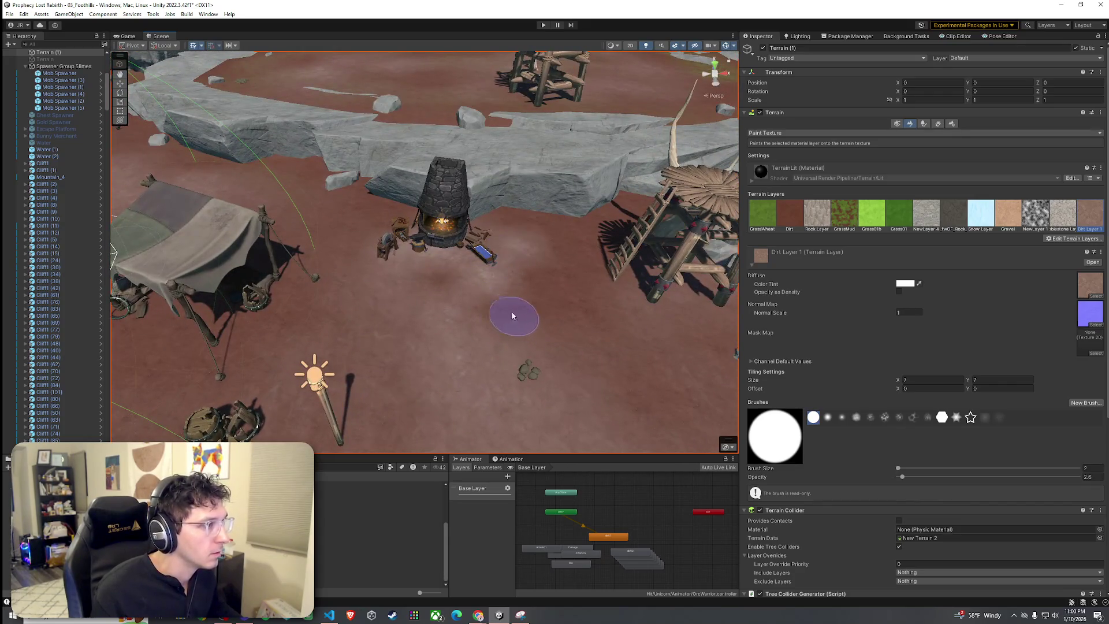
pyautogui.click(790, 215)
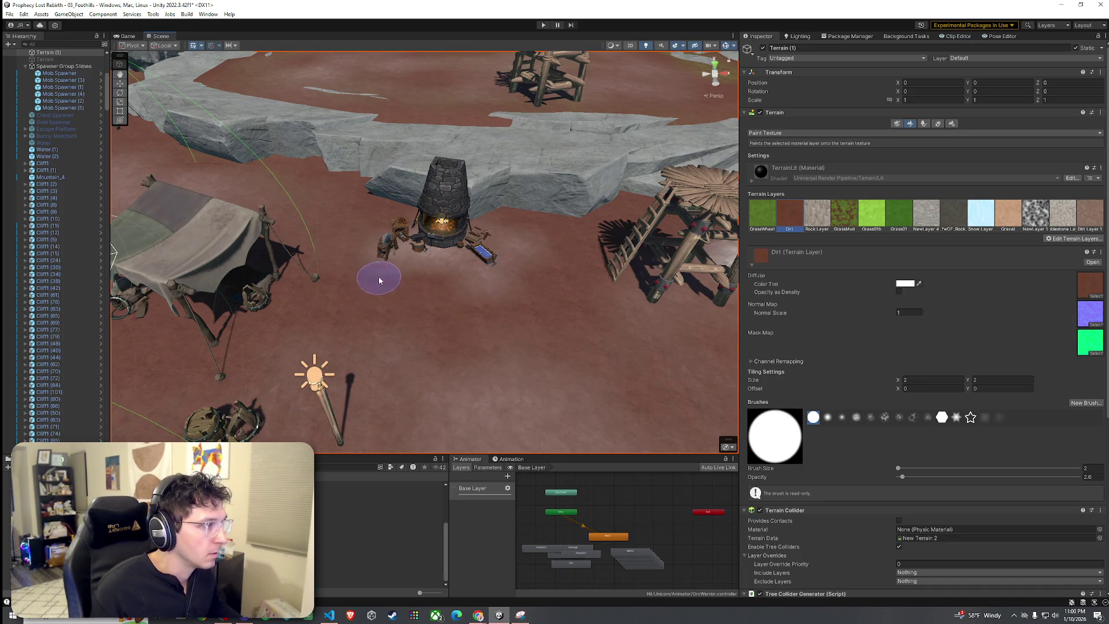
pyautogui.scroll(5, 521, 379)
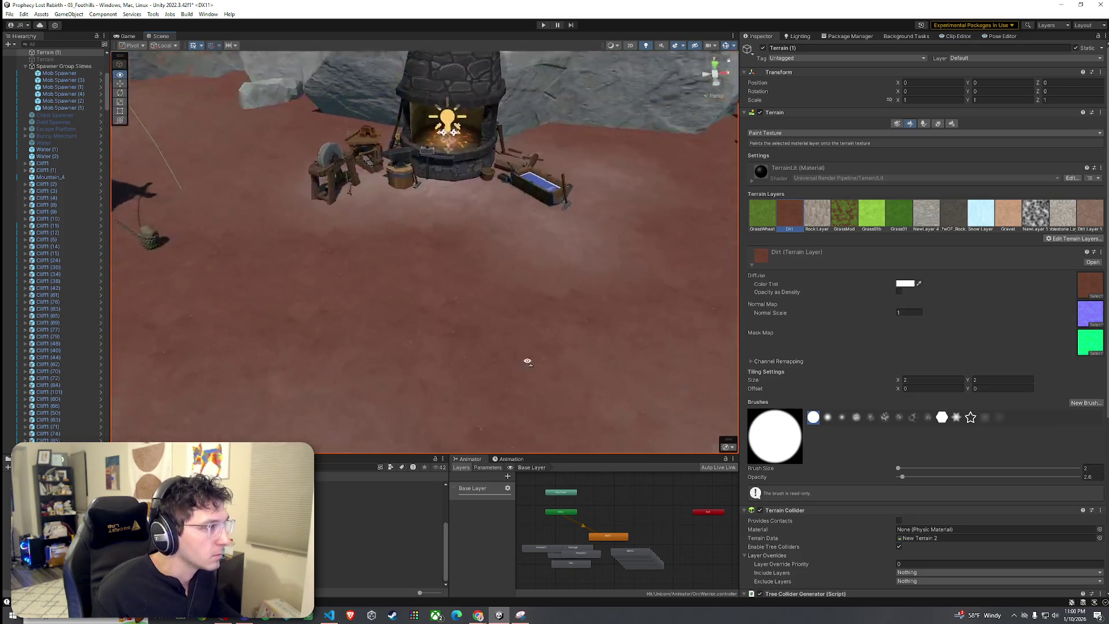
pyautogui.scroll(-10, 527, 361)
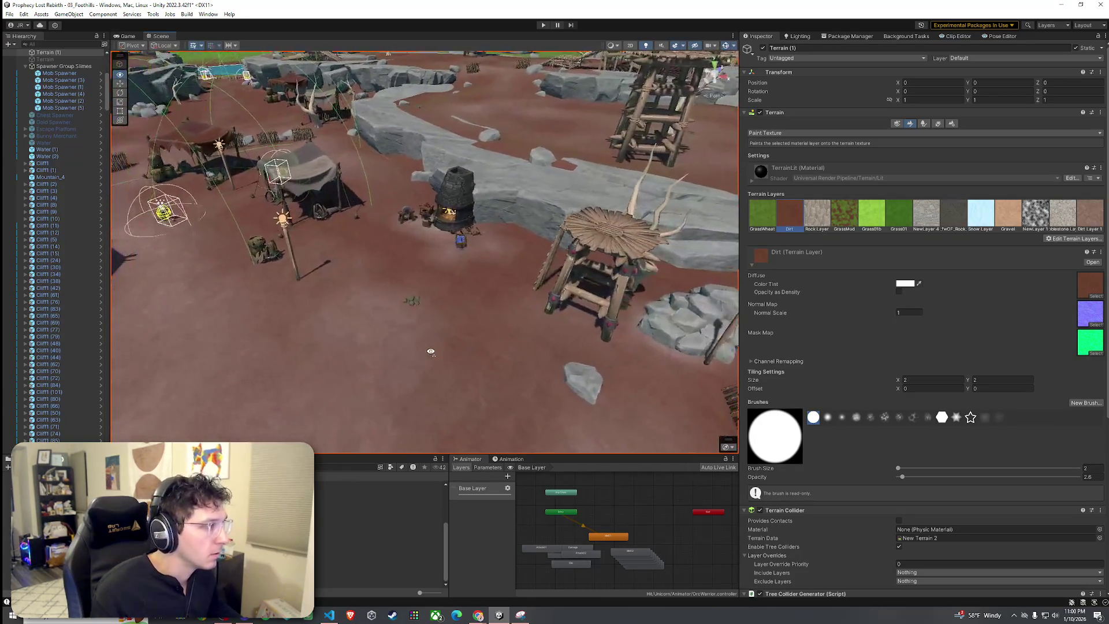
pyautogui.moveTo(430, 351)
pyautogui.mouseDown()
pyautogui.moveTo(376, 349)
pyautogui.moveTo(502, 350)
pyautogui.mouseUp()
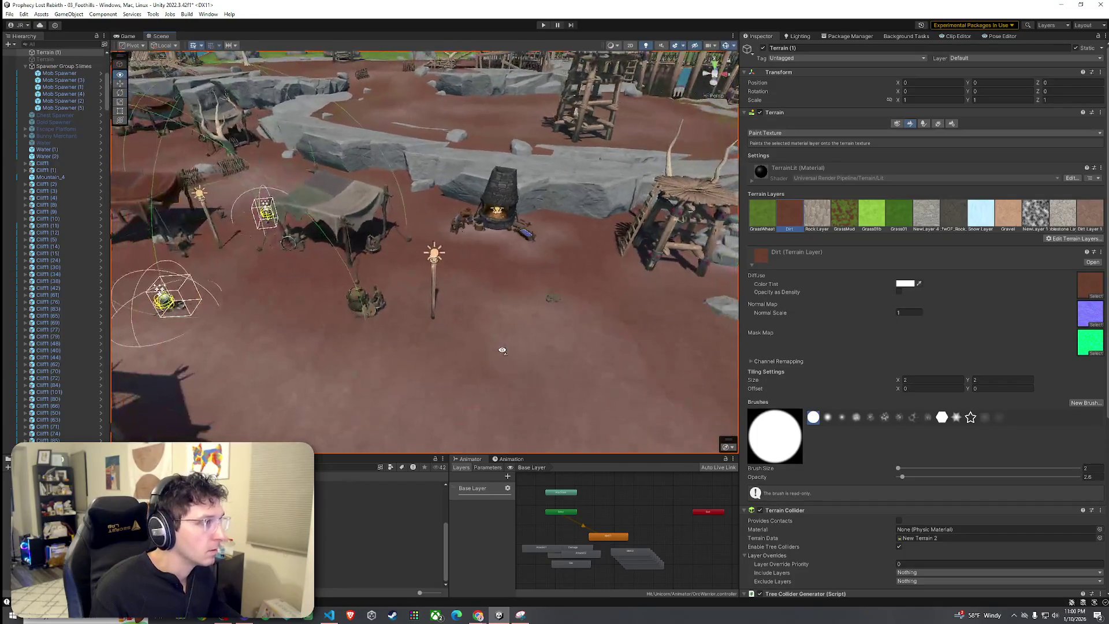
pyautogui.moveTo(405, 228); pyautogui.dragTo(444, 252)
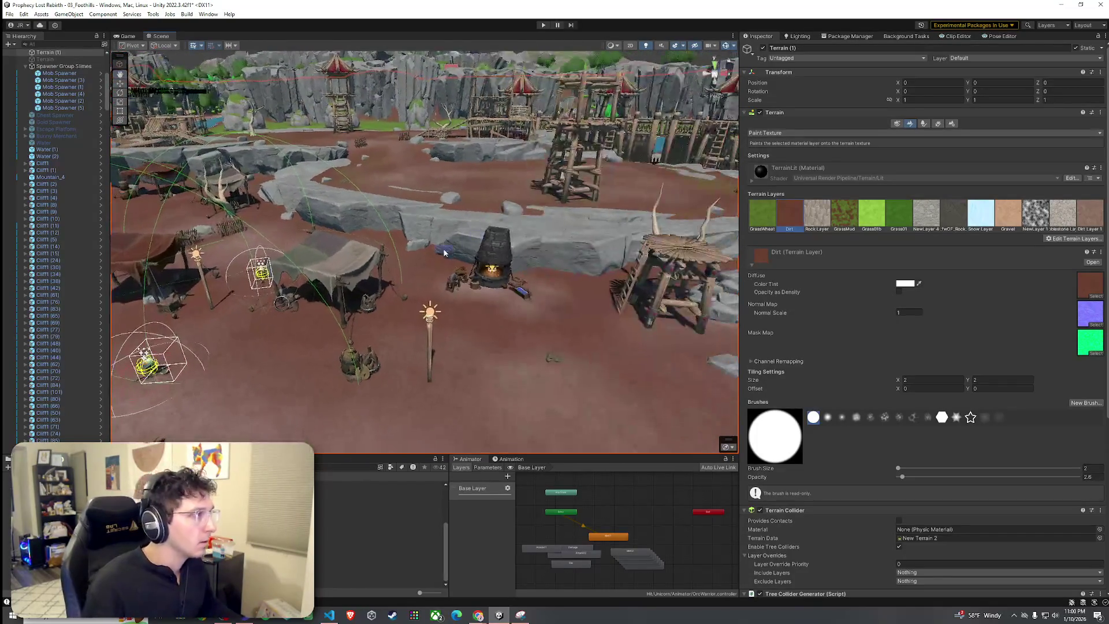
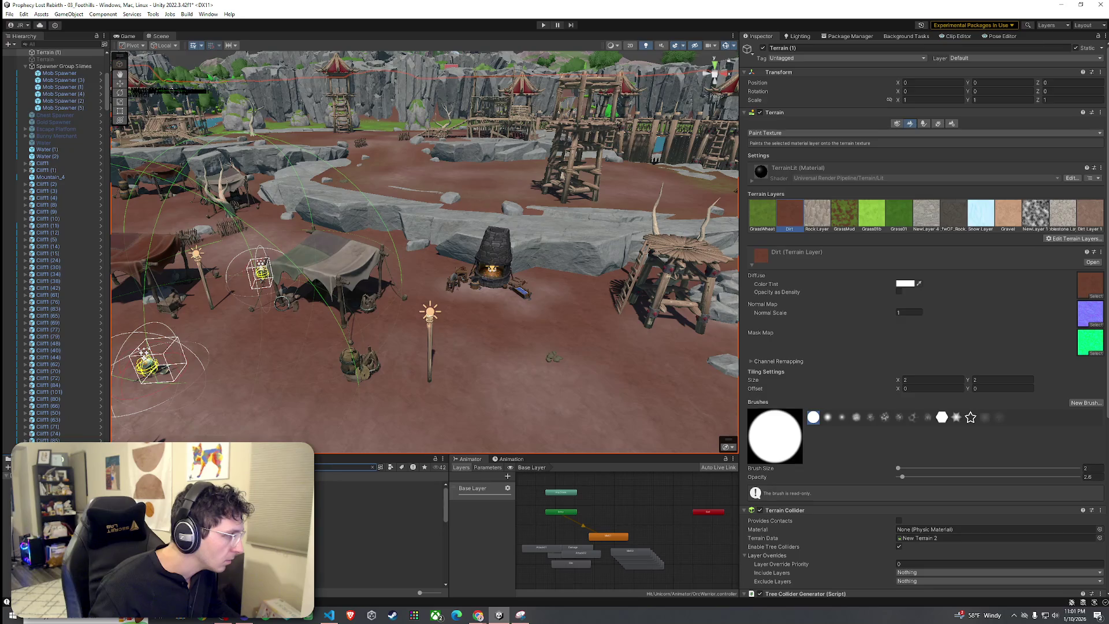
# Drop the HCFX_Smoke_01_Air smoke prefab into the camp and preview its particles.
pyautogui.click(378, 525)
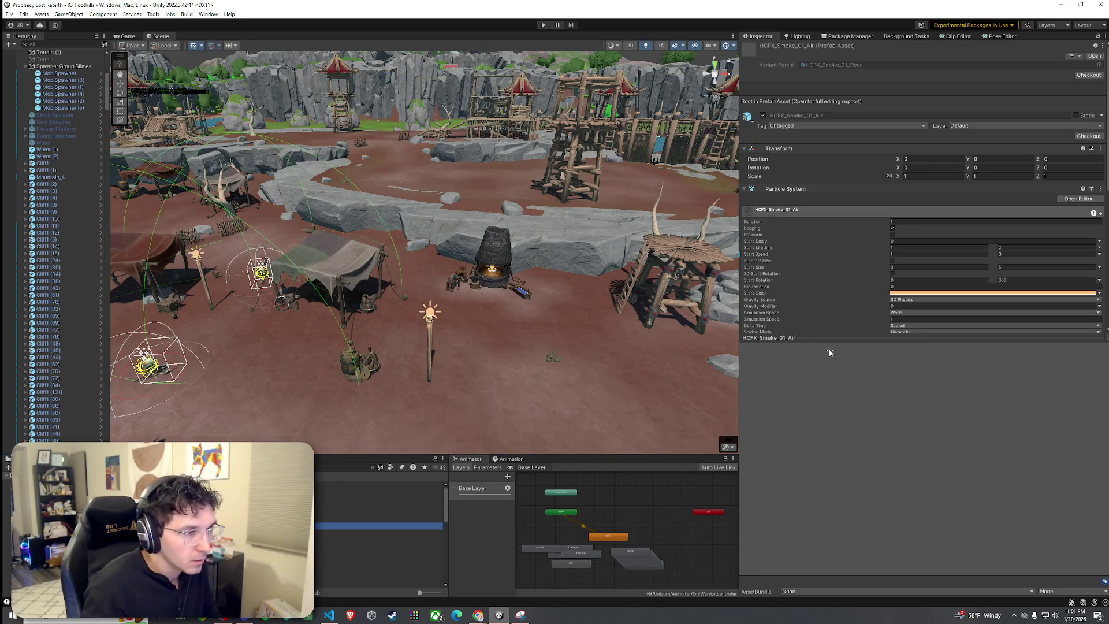
pyautogui.moveTo(479, 398); pyautogui.dragTo(485, 381)
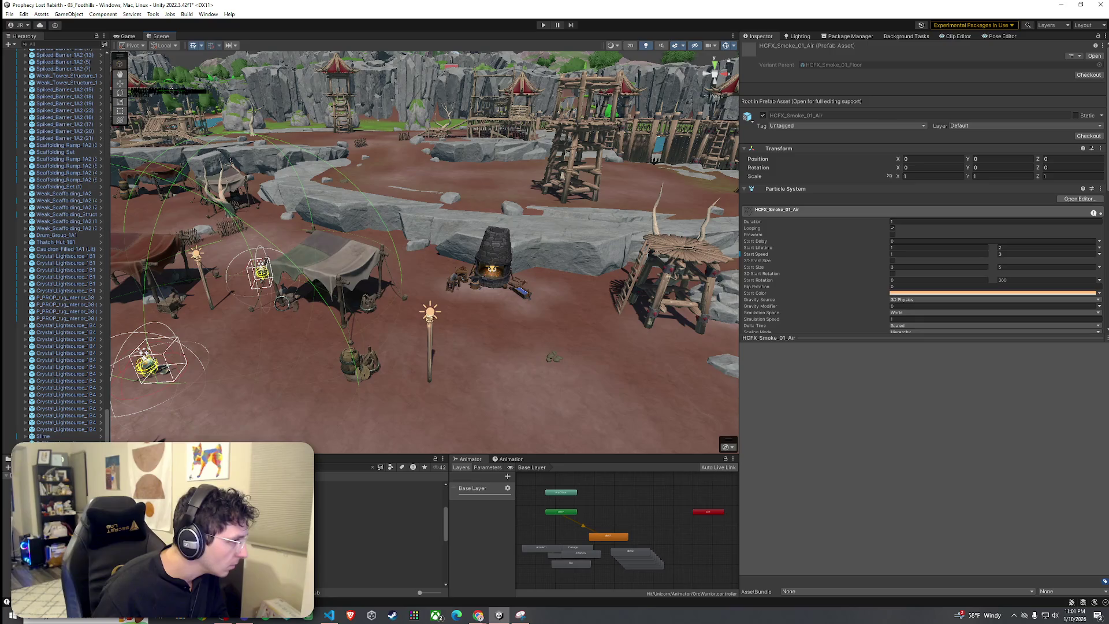
pyautogui.click(515, 364)
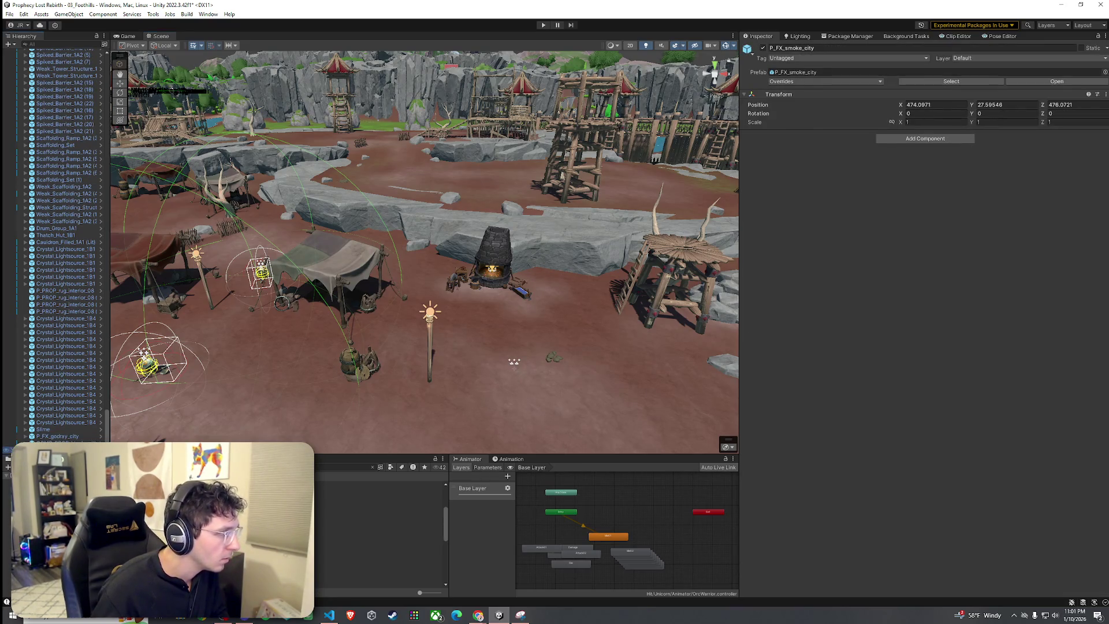
pyautogui.click(514, 362)
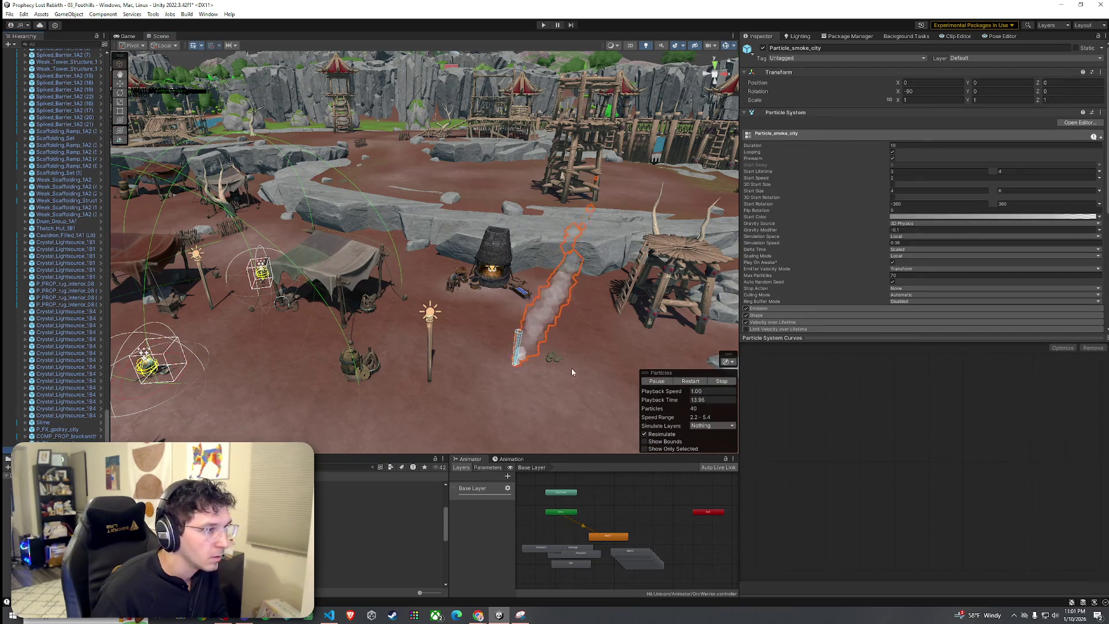
pyautogui.click(539, 358)
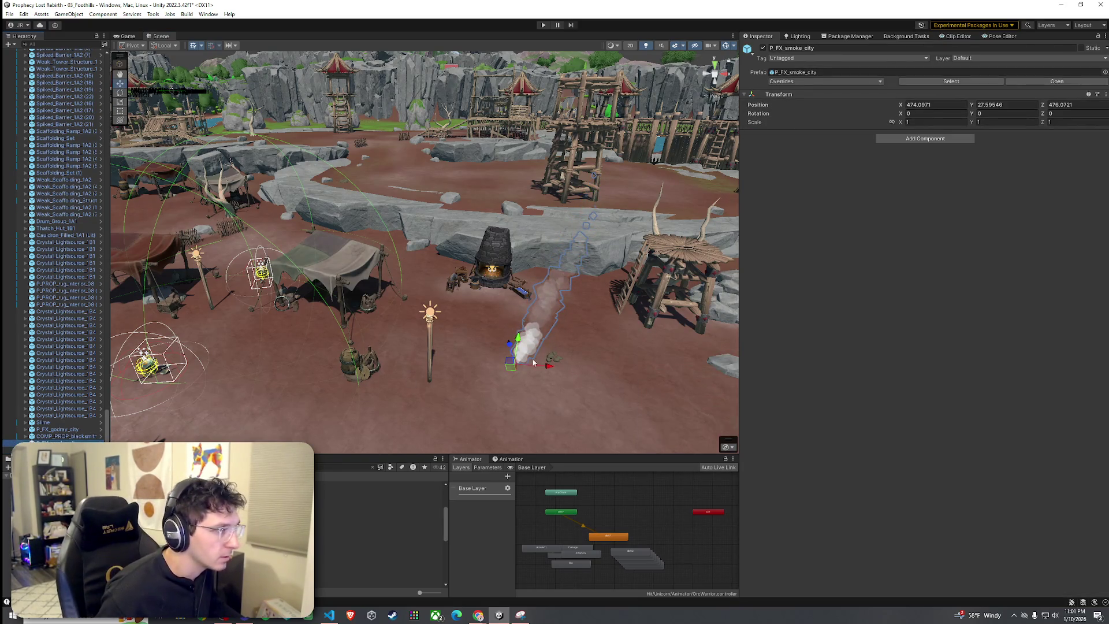
# Move the smoke effect onto the top of the stone forge chimney.
pyautogui.moveTo(509, 370); pyautogui.dragTo(498, 288)
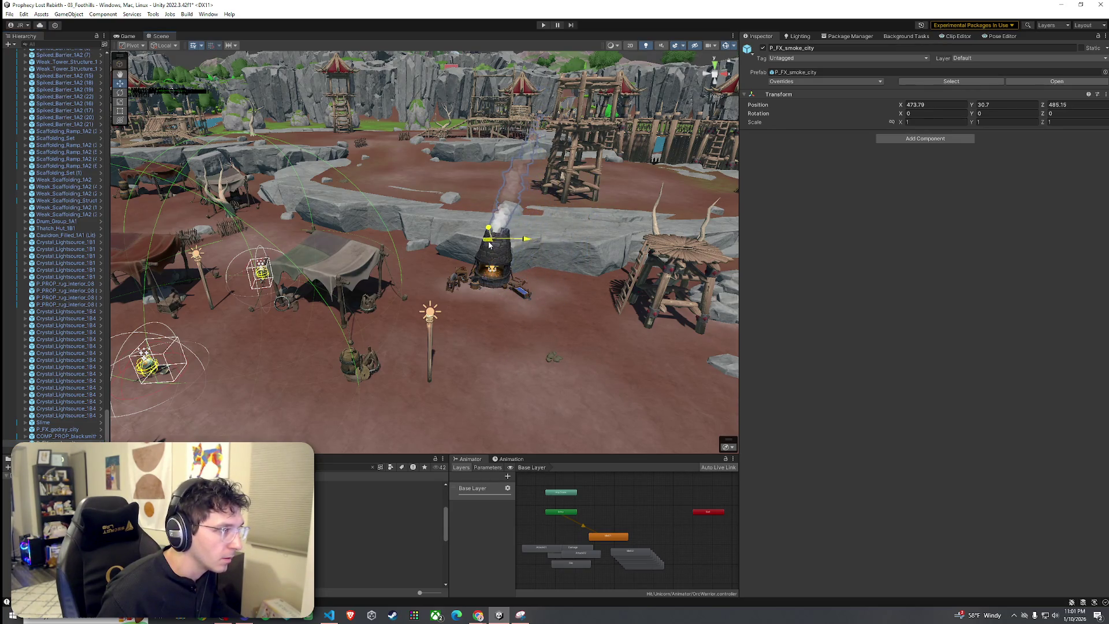
pyautogui.scroll(10, 489, 249)
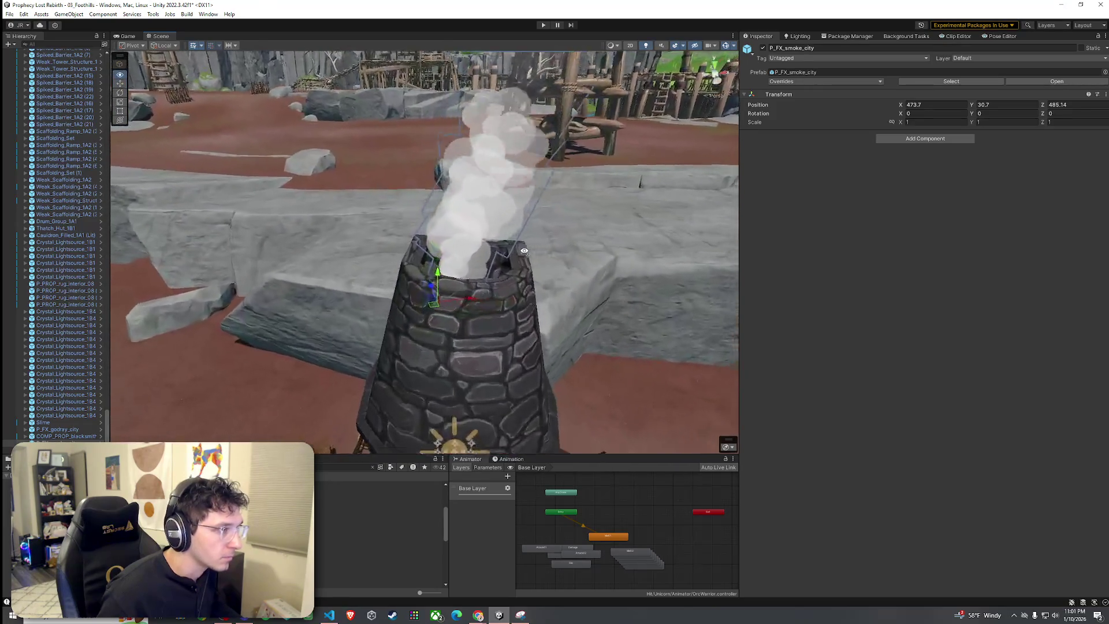
pyautogui.moveTo(465, 337)
pyautogui.mouseDown()
pyautogui.moveTo(493, 320)
pyautogui.moveTo(499, 277)
pyautogui.moveTo(498, 294)
pyautogui.moveTo(520, 312)
pyautogui.moveTo(439, 358)
pyautogui.moveTo(508, 324)
pyautogui.mouseUp()
pyautogui.scroll(-10, 507, 324)
pyautogui.click(359, 257)
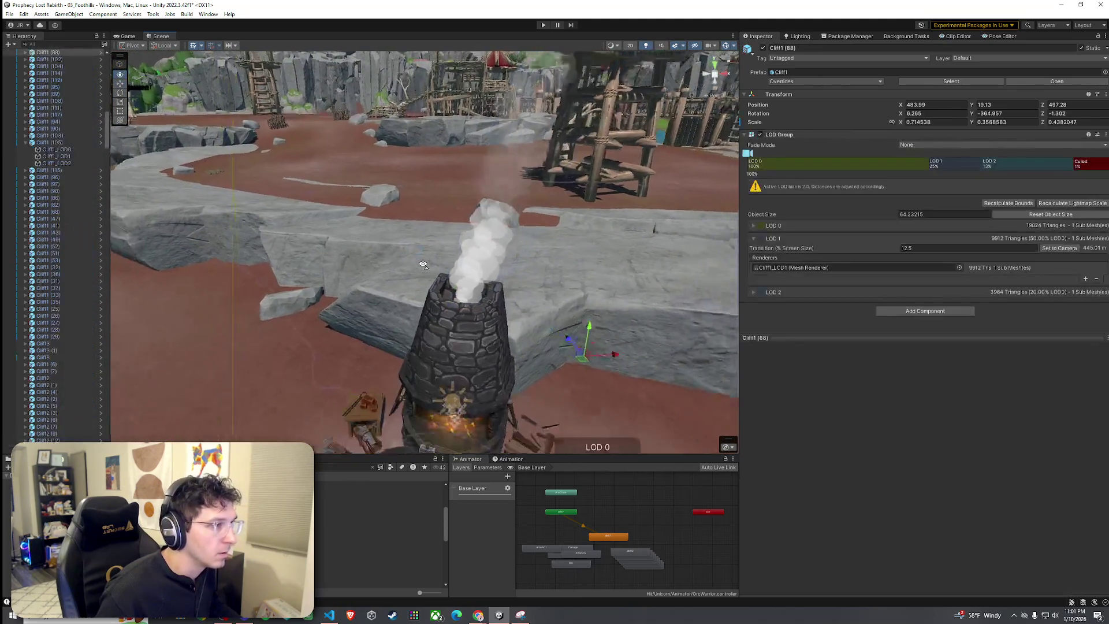
# Save the scene from the File menu.
pyautogui.click(24, 14)
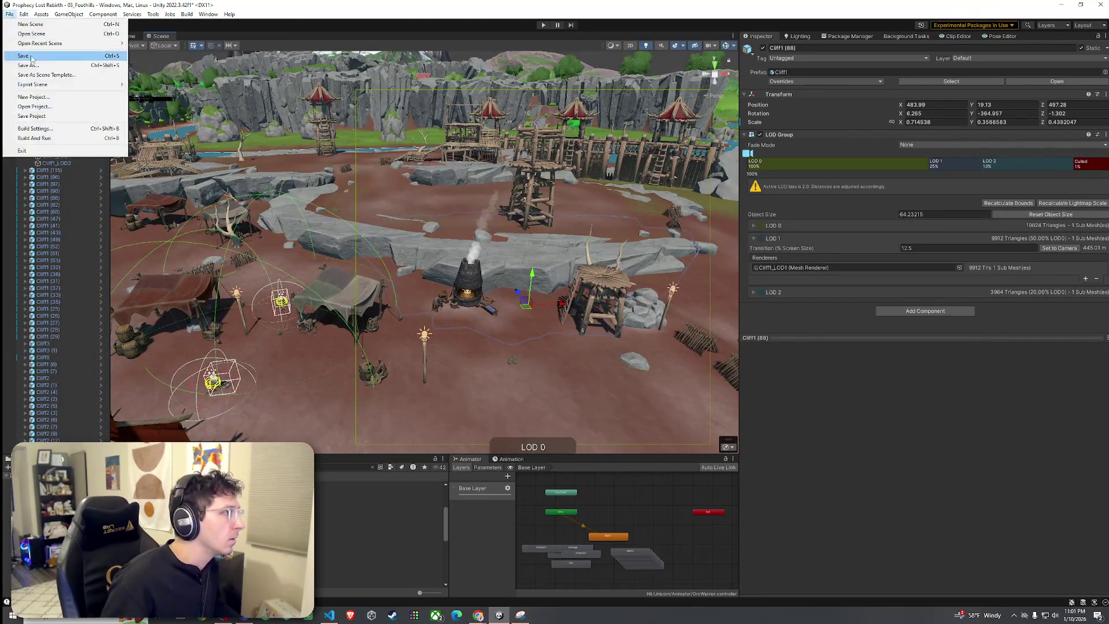
pyautogui.press('Escape')
pyautogui.moveTo(456, 289)
pyautogui.mouseDown()
pyautogui.moveTo(480, 300)
pyautogui.moveTo(404, 370)
pyautogui.mouseUp()
pyautogui.click(462, 324)
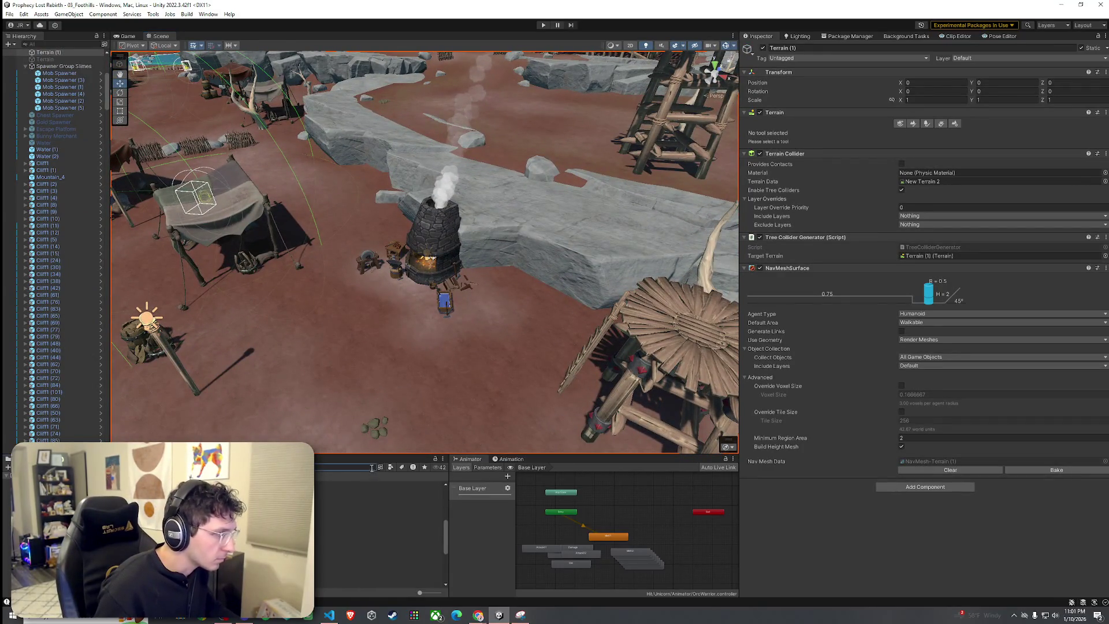
# Locate the P_FW01_Tent_Mid_Decor_1 prefab in the Project panel via the tent's Select Asset.
pyautogui.click(262, 281)
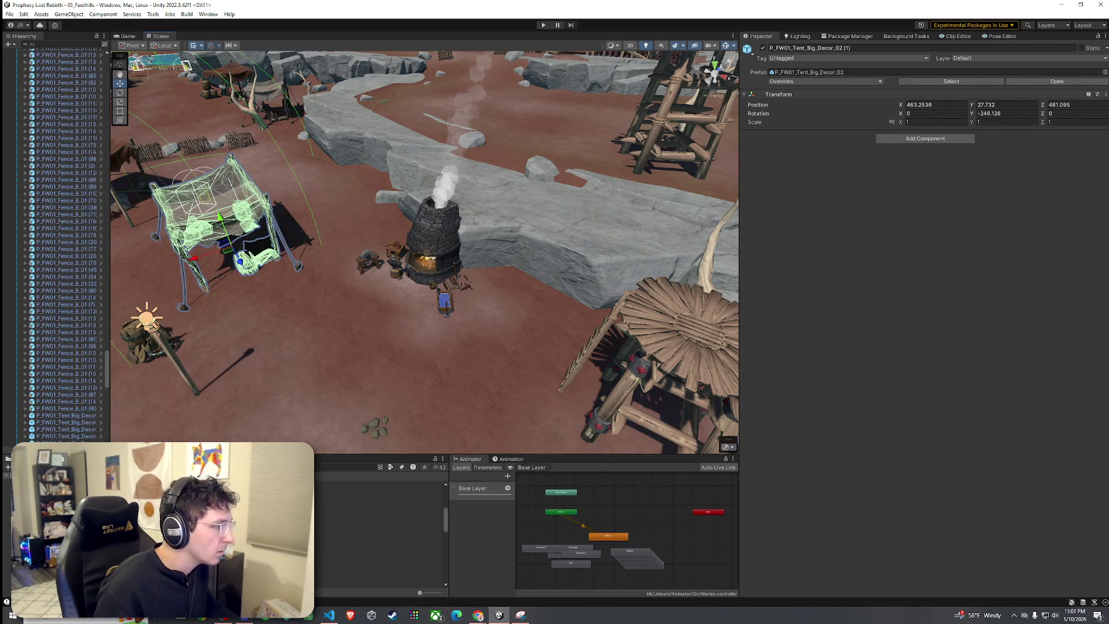
pyautogui.rightClick(80, 437)
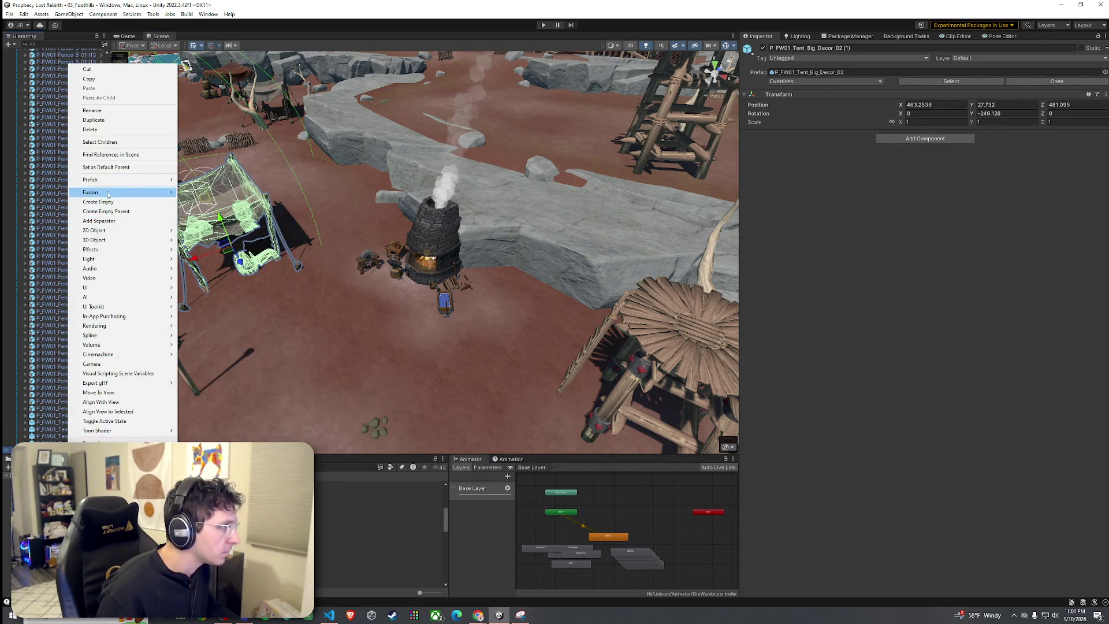
pyautogui.moveTo(107, 180)
pyautogui.click(208, 199)
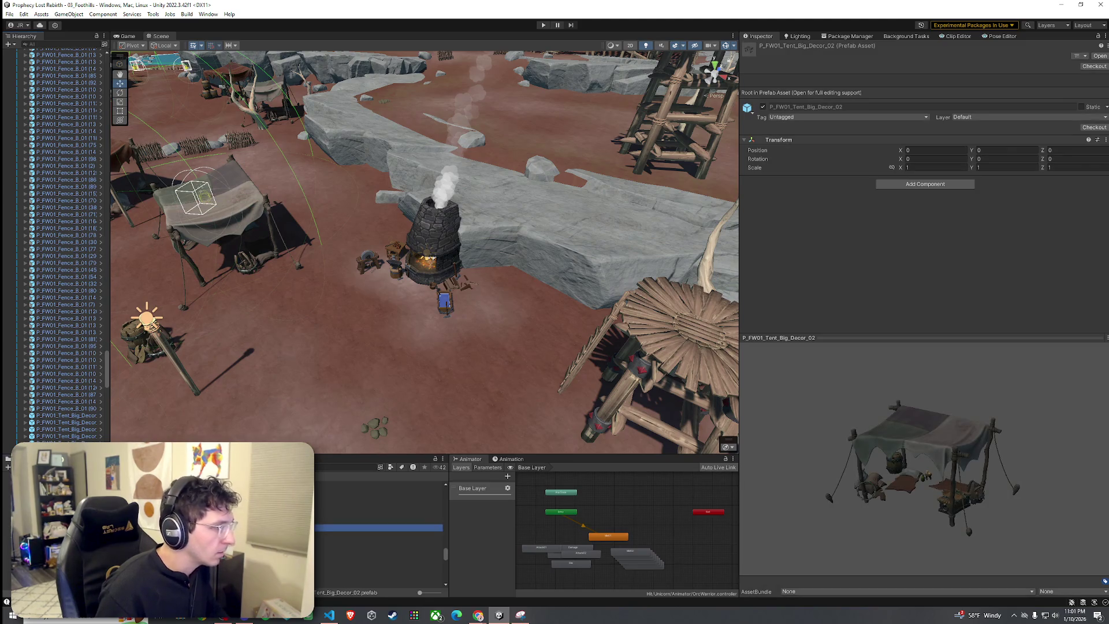
pyautogui.press('Down')
pyautogui.press('Down')
pyautogui.press('Down')
pyautogui.press('Up')
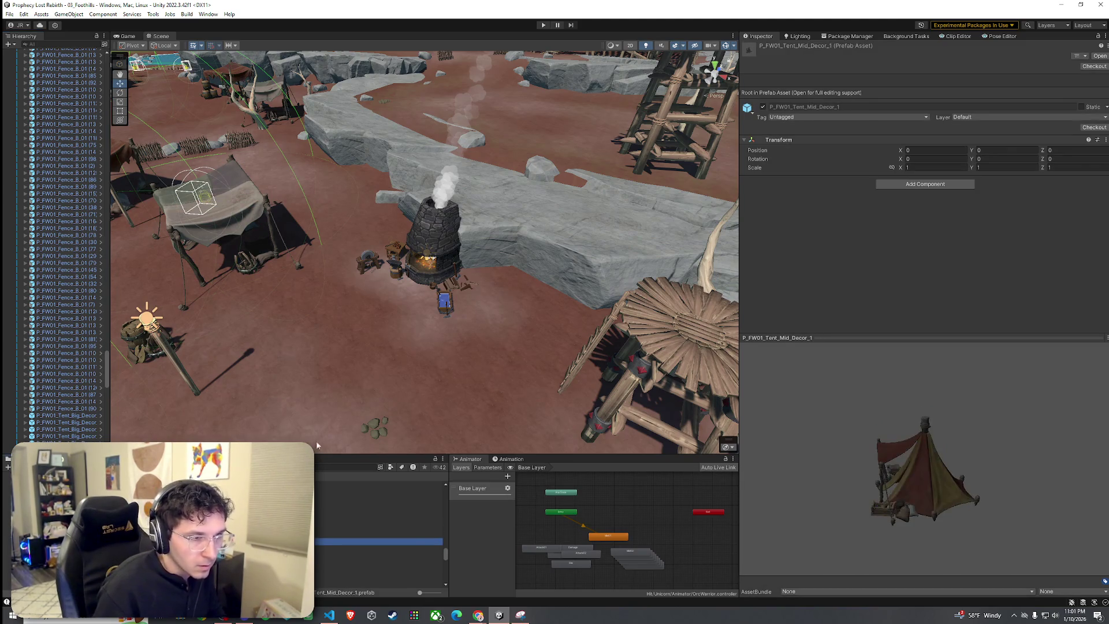
pyautogui.moveTo(872, 491); pyautogui.dragTo(899, 489)
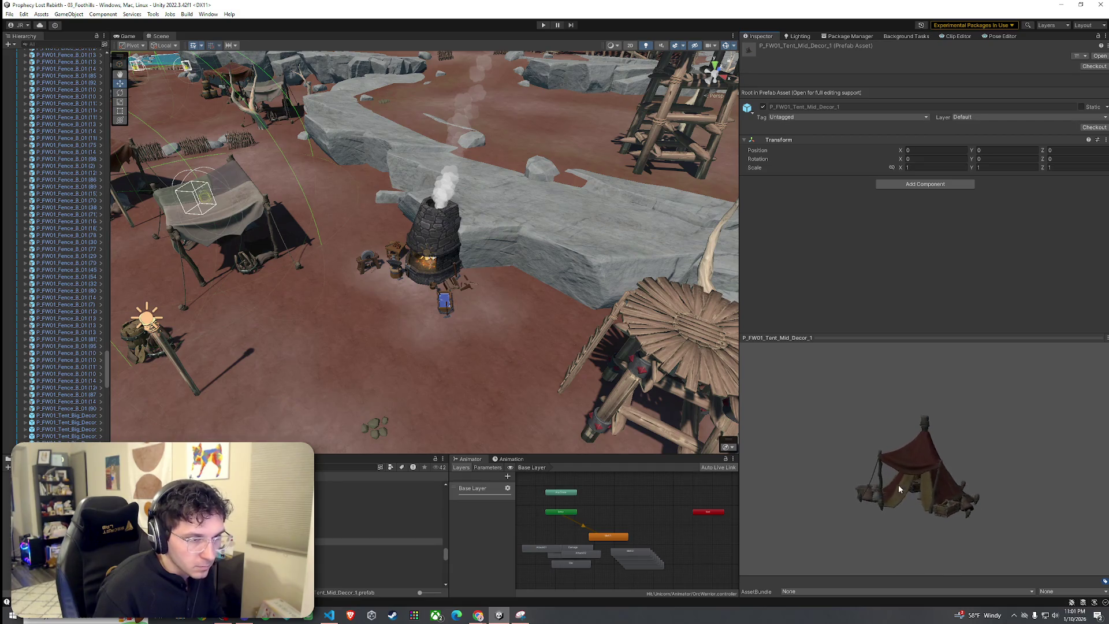
# Place the mid-sized red tent in front of the stone forge.
pyautogui.moveTo(404, 542)
pyautogui.mouseDown()
pyautogui.moveTo(422, 394)
pyautogui.moveTo(324, 374)
pyautogui.mouseUp()
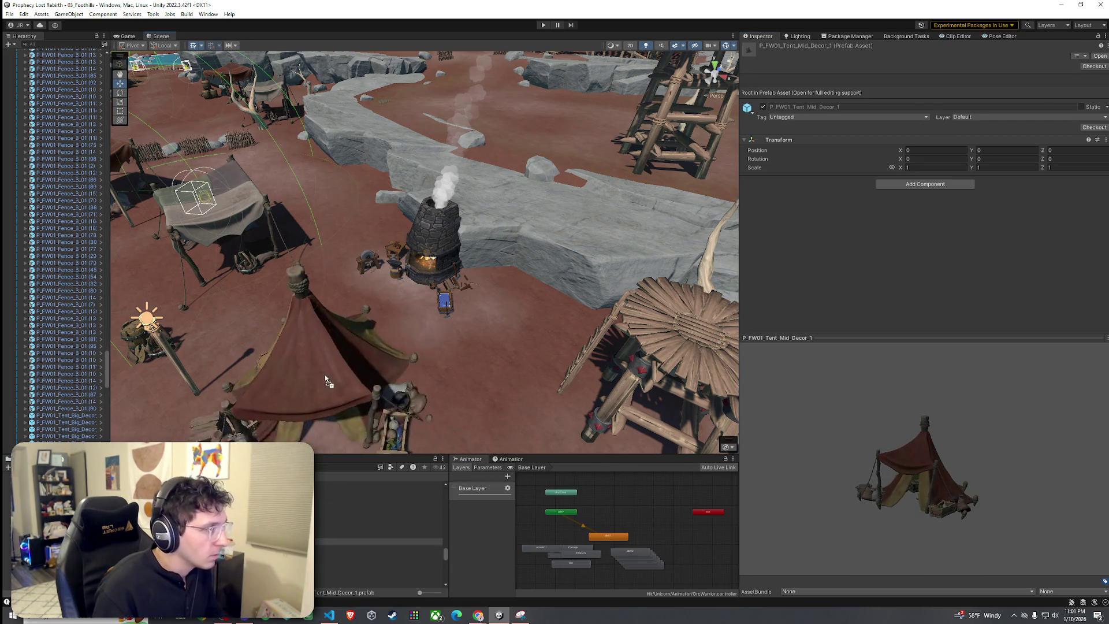
pyautogui.press('f')
pyautogui.moveTo(298, 412)
pyautogui.mouseDown()
pyautogui.moveTo(566, 394)
pyautogui.moveTo(491, 400)
pyautogui.moveTo(431, 379)
pyautogui.moveTo(495, 364)
pyautogui.moveTo(483, 350)
pyautogui.moveTo(558, 359)
pyautogui.moveTo(496, 352)
pyautogui.moveTo(521, 342)
pyautogui.moveTo(475, 209)
pyautogui.moveTo(579, 303)
pyautogui.moveTo(586, 278)
pyautogui.mouseUp()
pyautogui.click(566, 394)
pyautogui.click(475, 209)
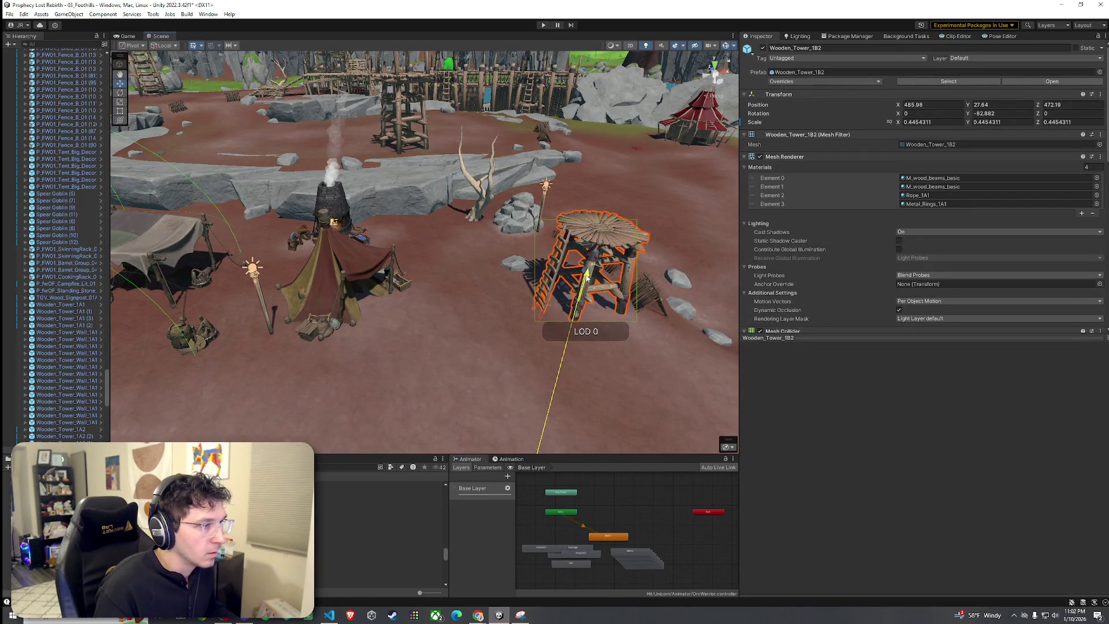
# Move the red tent right of the forge and turn it to about 77° on Y.
pyautogui.click(339, 287)
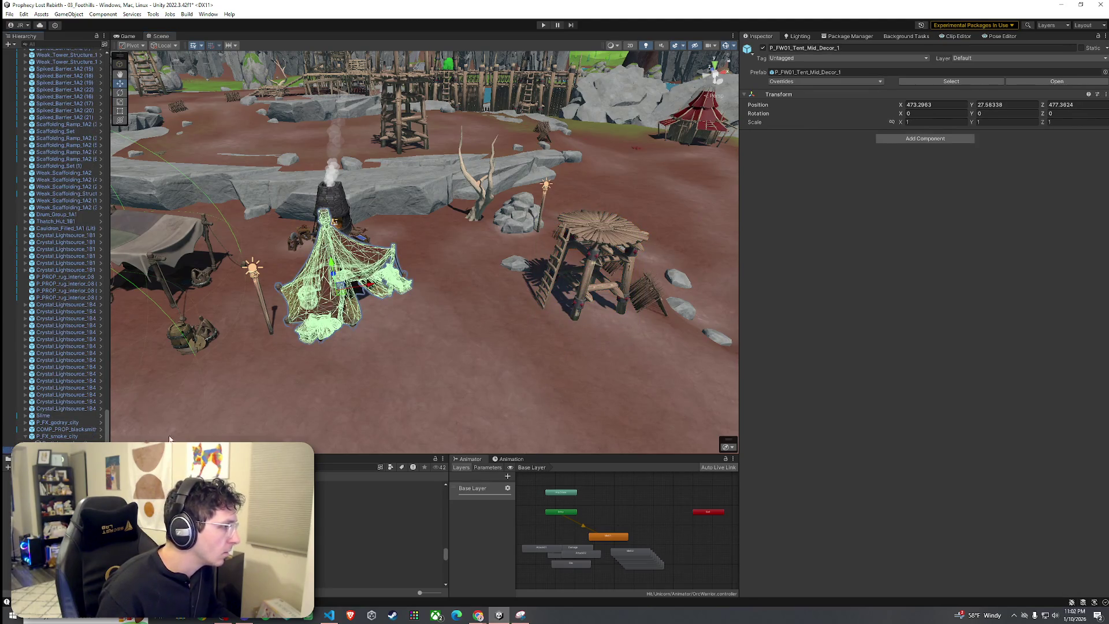
pyautogui.moveTo(341, 289)
pyautogui.mouseDown()
pyautogui.moveTo(376, 254)
pyautogui.moveTo(430, 237)
pyautogui.moveTo(364, 267)
pyautogui.mouseUp()
pyautogui.press('e')
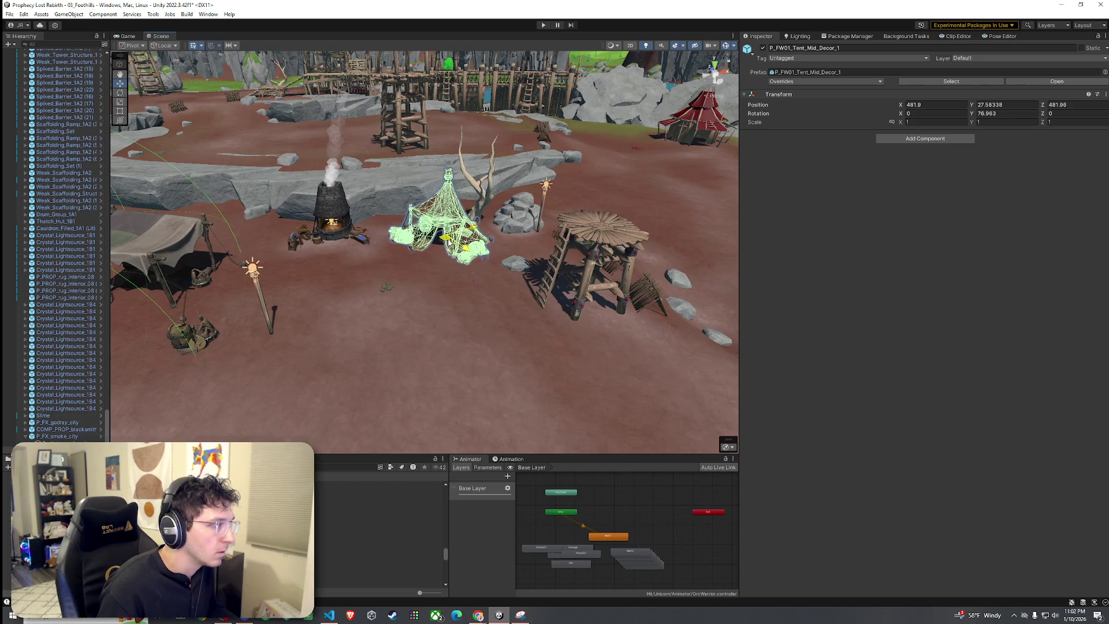
pyautogui.click(433, 254)
pyautogui.press('w')
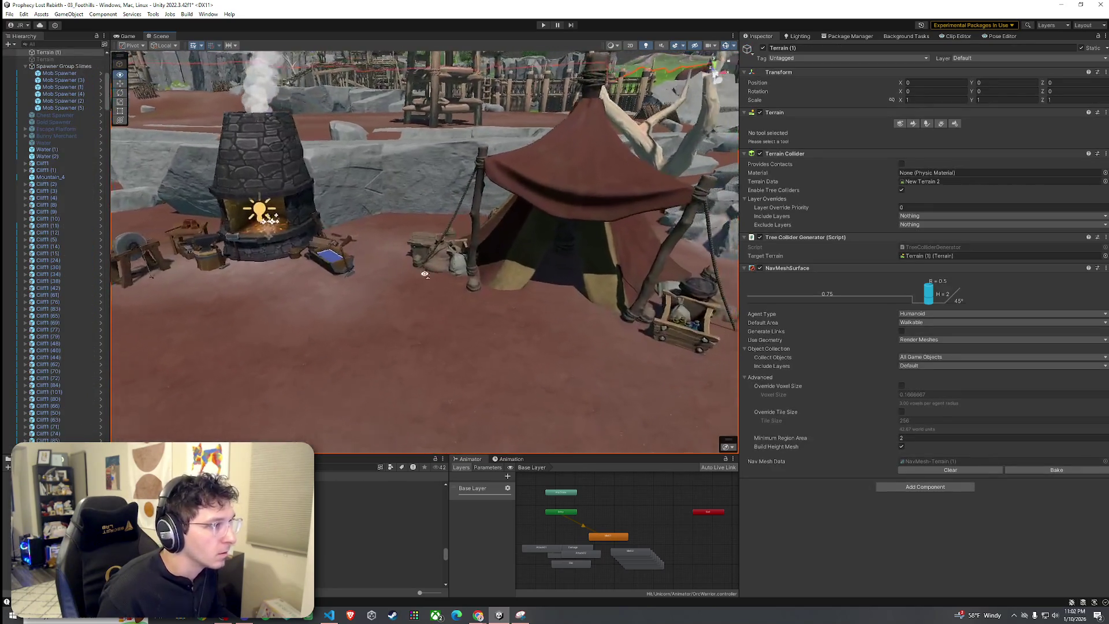
# Choose Dirt Layer 1 for terrain painting, then reselect the tent.
pyautogui.click(913, 124)
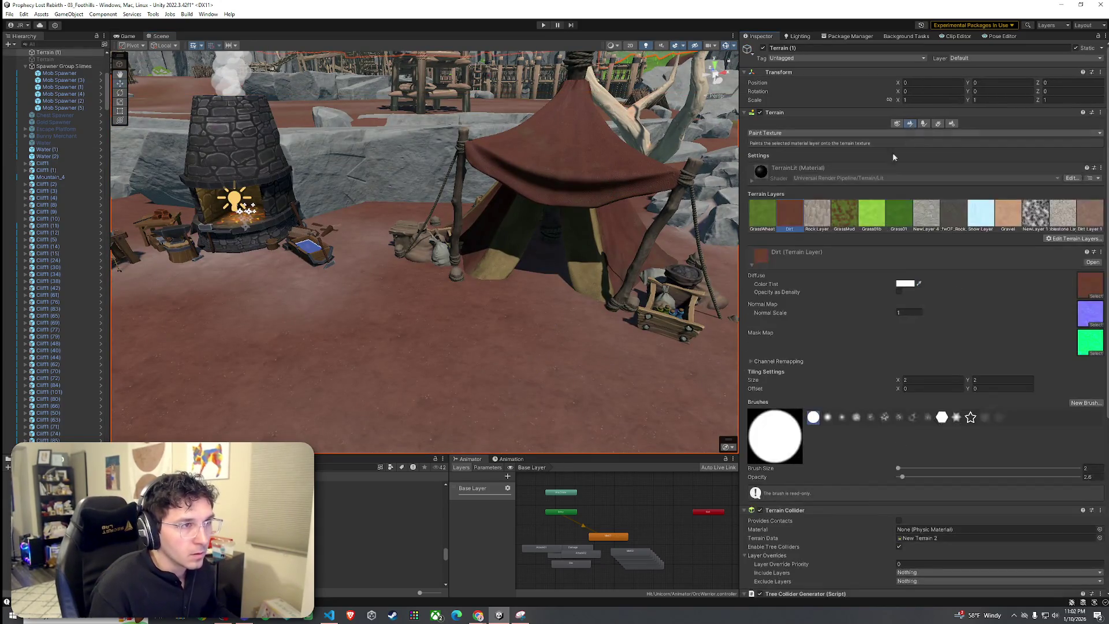
pyautogui.click(1084, 220)
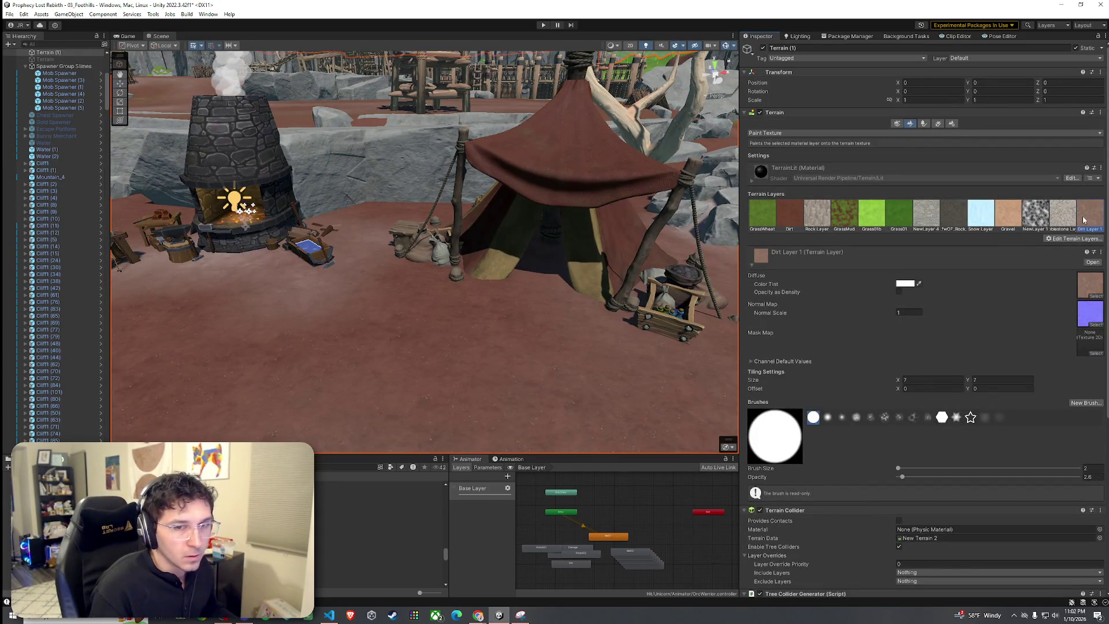
pyautogui.moveTo(548, 290)
pyautogui.mouseDown()
pyautogui.moveTo(603, 305)
pyautogui.moveTo(728, 272)
pyautogui.moveTo(570, 522)
pyautogui.mouseUp()
pyautogui.click(377, 549)
pyautogui.click(481, 204)
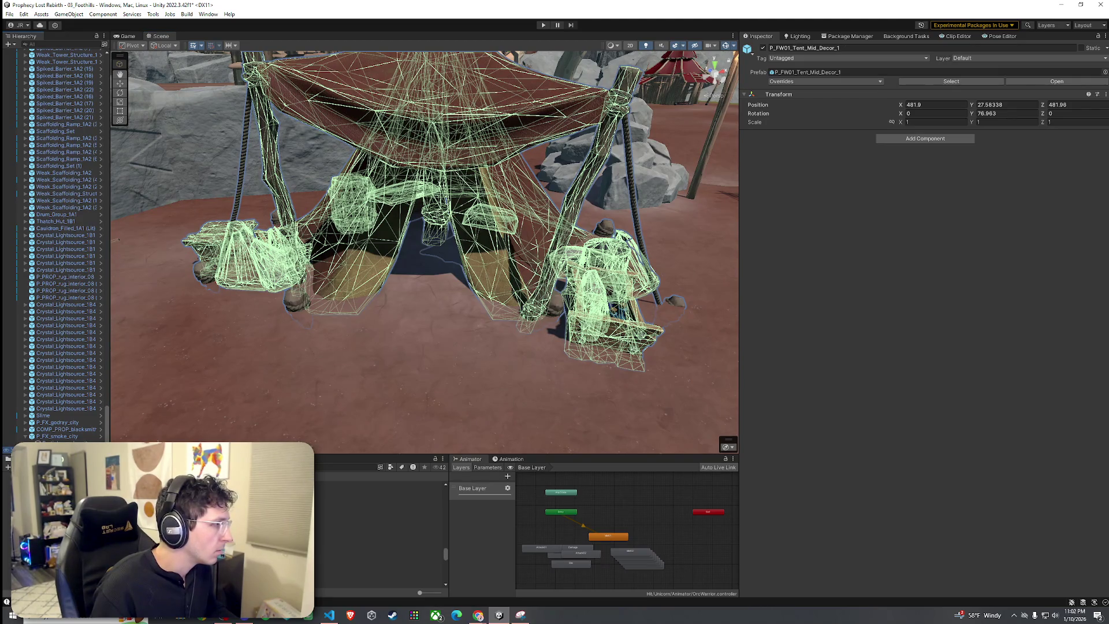
# Inspect the tent group's child props, including the crate and its parts.
pyautogui.click(376, 333)
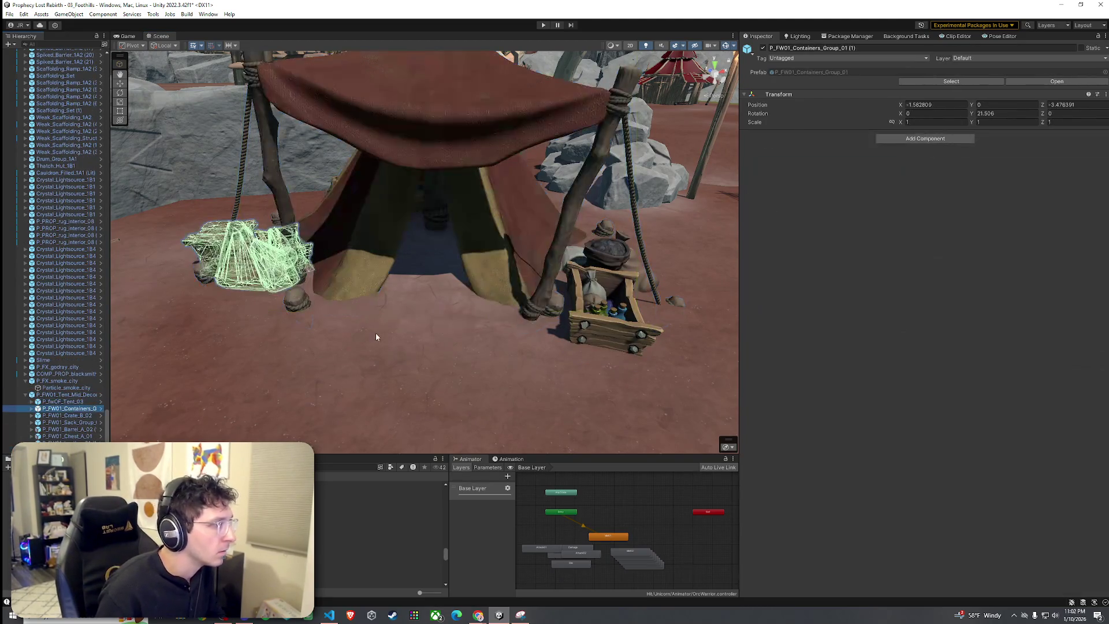
pyautogui.click(375, 333)
pyautogui.press('Down')
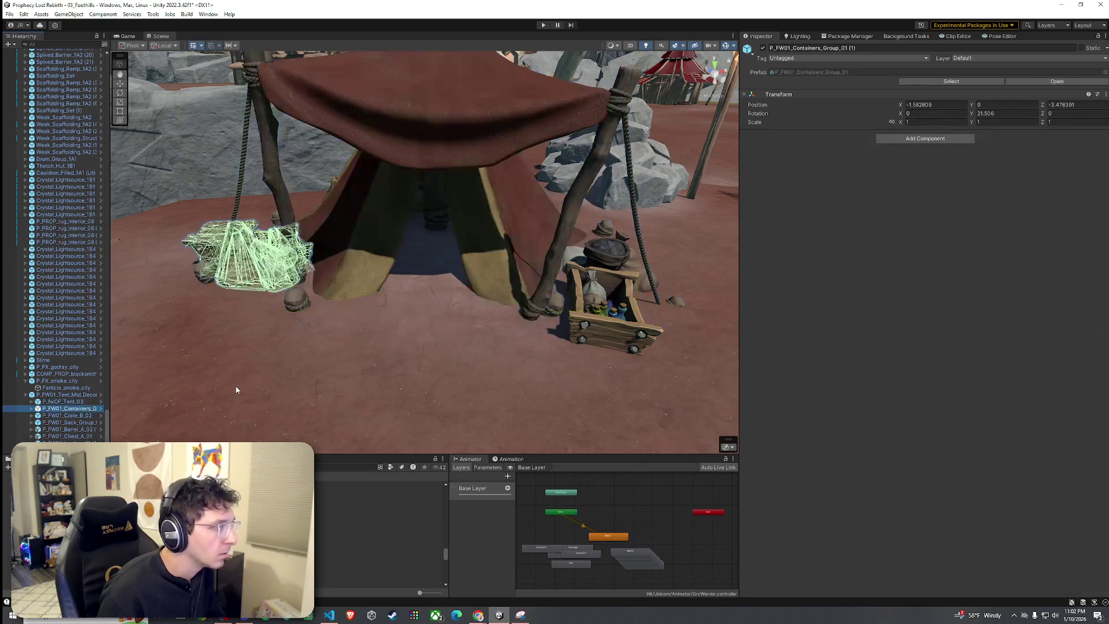
pyautogui.press('Down')
pyautogui.press('Up')
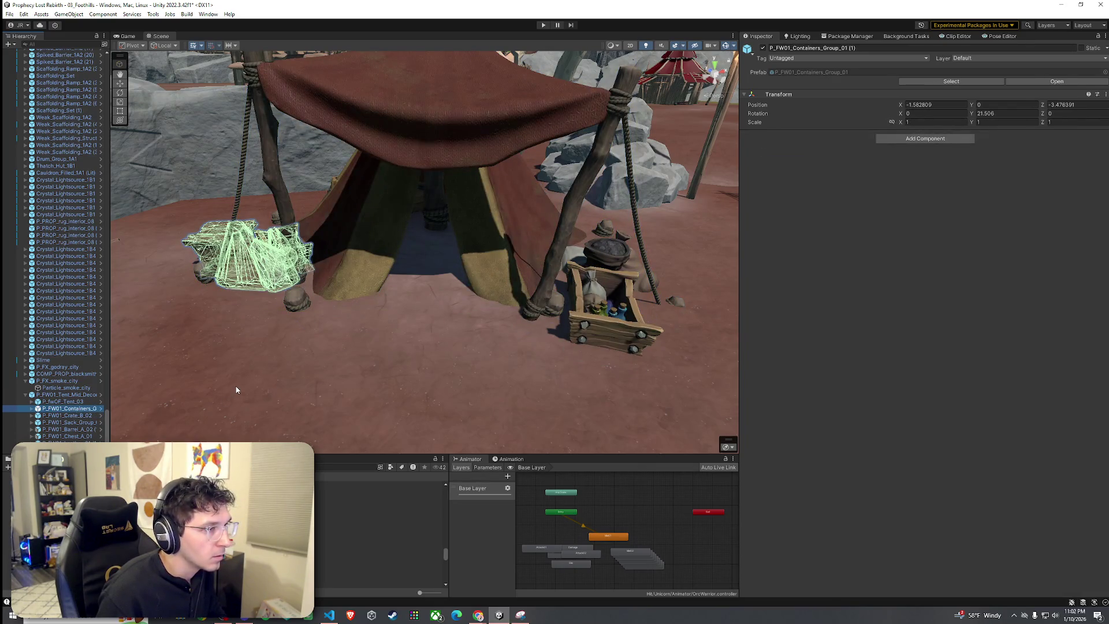
pyautogui.press('Down')
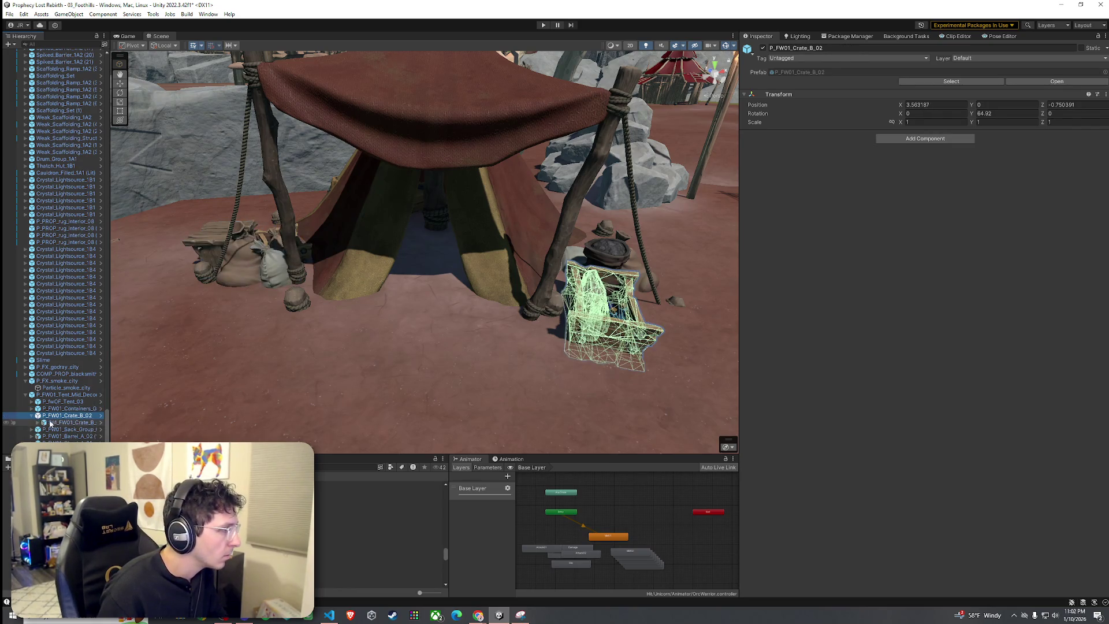
pyautogui.press('Down')
pyautogui.press('Up')
pyautogui.moveTo(457, 376)
pyautogui.mouseDown()
pyautogui.moveTo(388, 385)
pyautogui.moveTo(453, 369)
pyautogui.moveTo(413, 345)
pyautogui.moveTo(449, 336)
pyautogui.moveTo(320, 345)
pyautogui.moveTo(661, 354)
pyautogui.moveTo(465, 366)
pyautogui.moveTo(488, 361)
pyautogui.moveTo(479, 356)
pyautogui.moveTo(445, 376)
pyautogui.mouseUp()
# Raise the whole tent group slightly to Position Y 27.71.
pyautogui.click(61, 395)
pyautogui.scroll(2, 437, 239)
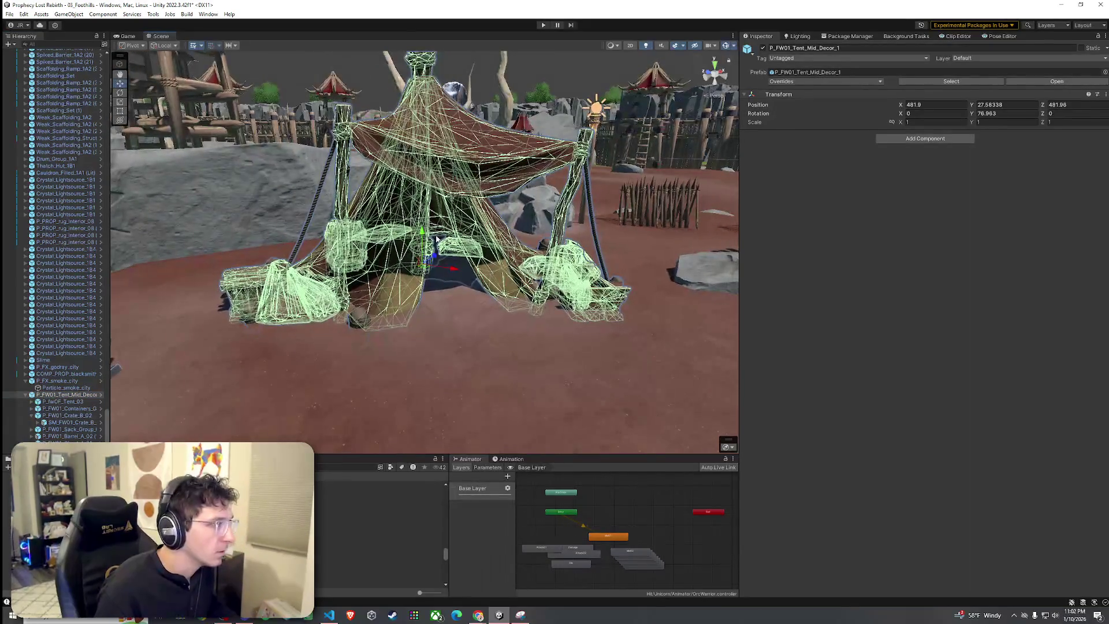
pyautogui.moveTo(424, 234); pyautogui.dragTo(423, 227)
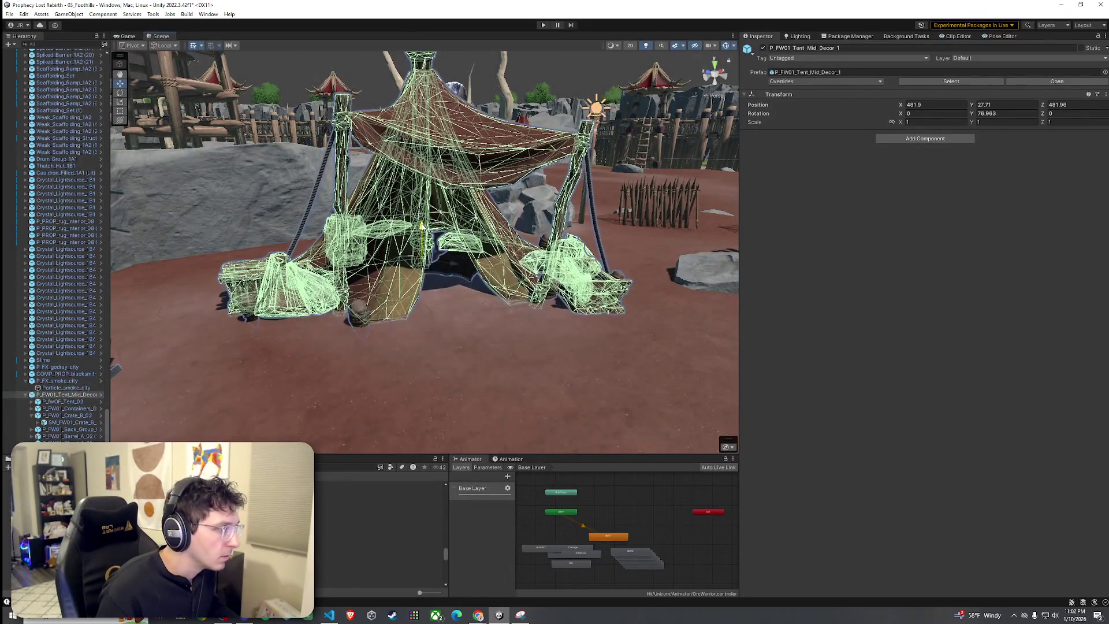
# Lower the mid-sized tent slightly to Position Y 27.723.
pyautogui.click(437, 332)
pyautogui.scroll(3, 437, 323)
pyautogui.click(439, 314)
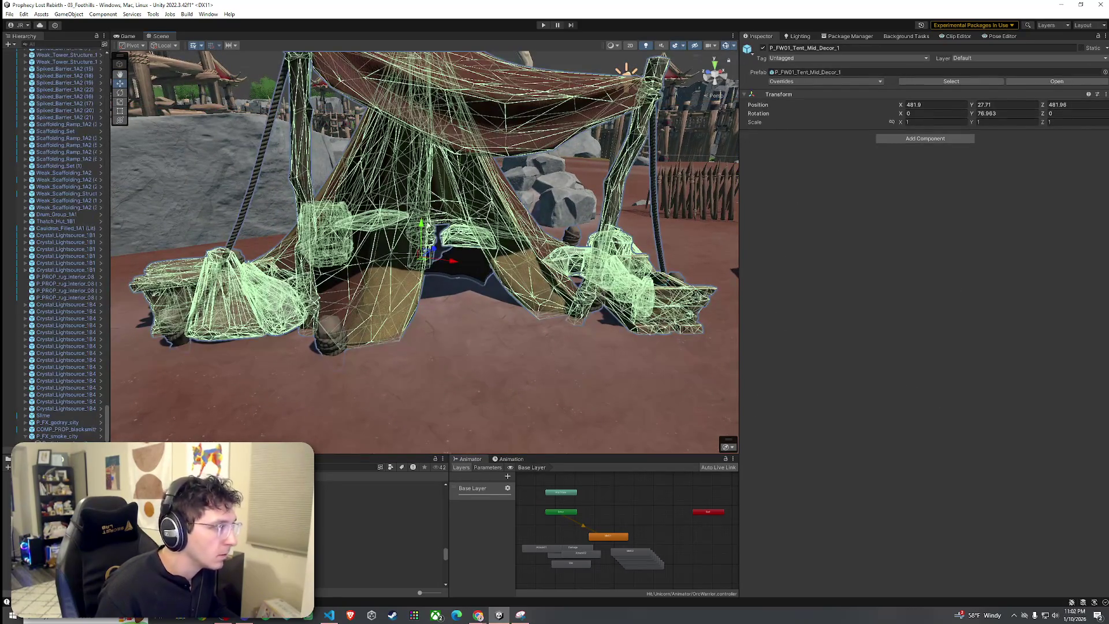
pyautogui.click(450, 296)
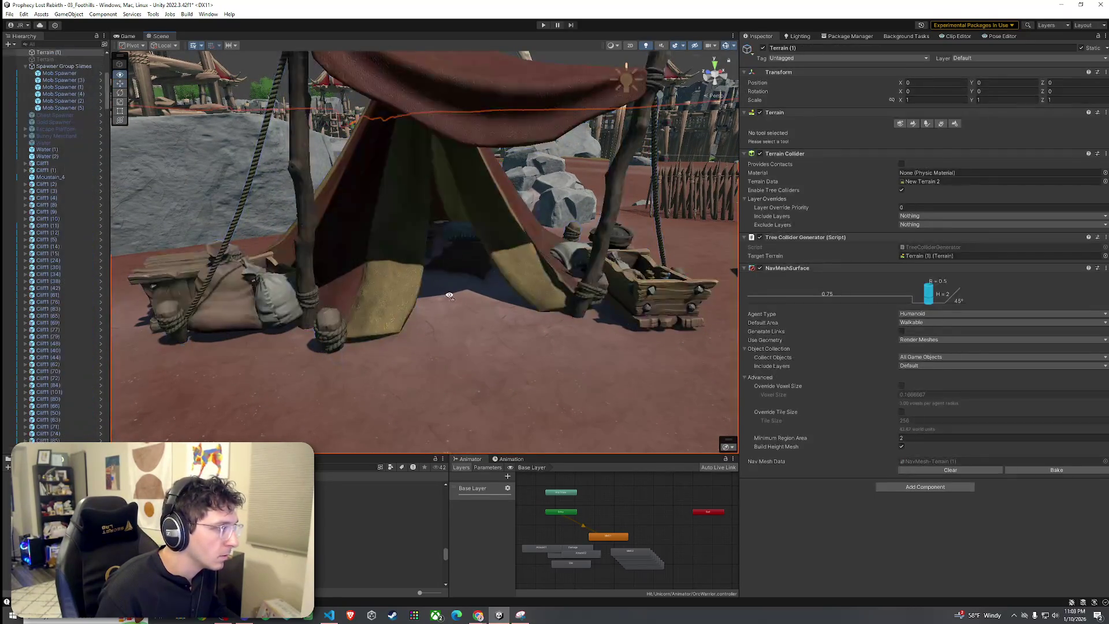
pyautogui.moveTo(450, 296)
pyautogui.mouseDown()
pyautogui.moveTo(462, 300)
pyautogui.moveTo(410, 317)
pyautogui.moveTo(503, 317)
pyautogui.moveTo(483, 344)
pyautogui.moveTo(302, 300)
pyautogui.moveTo(265, 267)
pyautogui.moveTo(395, 271)
pyautogui.mouseUp()
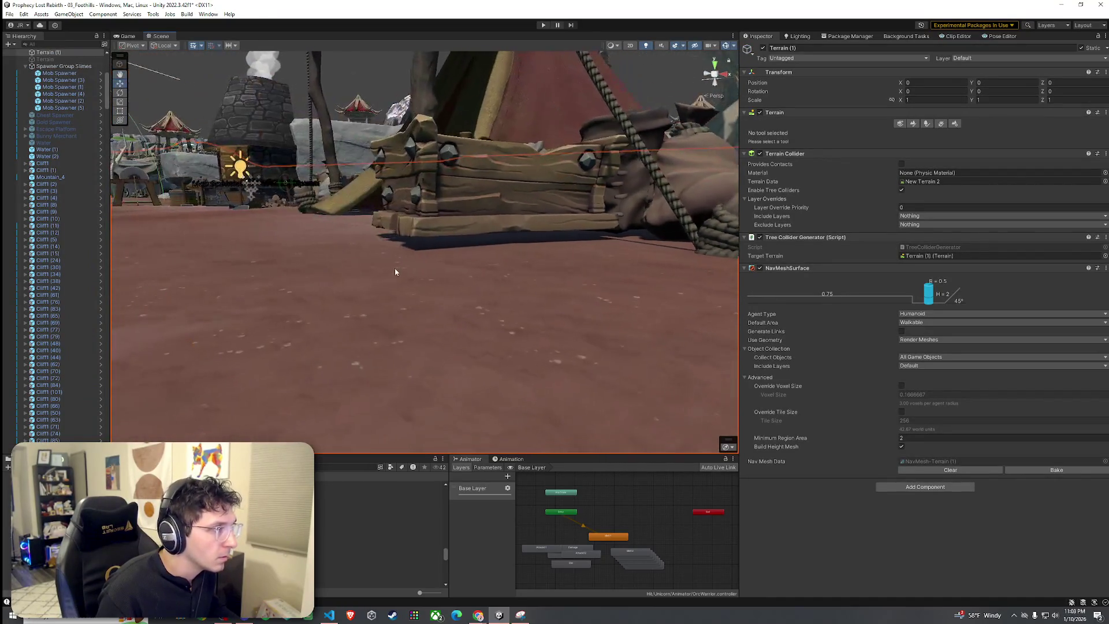
pyautogui.click(425, 267)
pyautogui.press('f')
pyautogui.moveTo(462, 269); pyautogui.dragTo(464, 274)
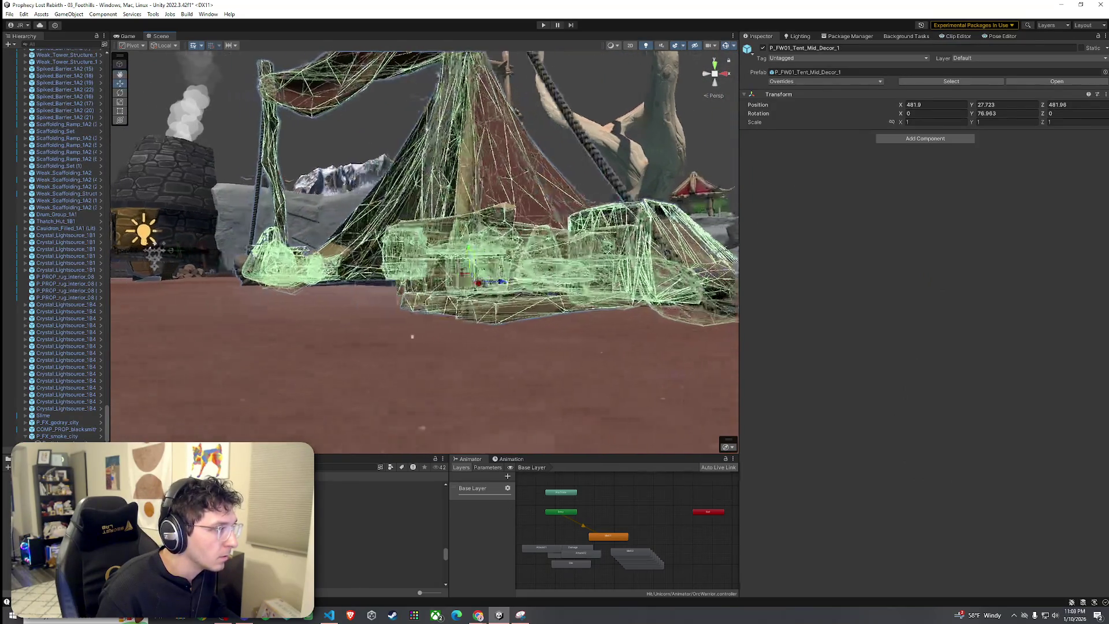
# Select the barrel inside the mid-sized tent group.
pyautogui.click(420, 347)
pyautogui.moveTo(421, 346)
pyautogui.mouseDown()
pyautogui.moveTo(527, 384)
pyautogui.moveTo(471, 345)
pyautogui.moveTo(463, 309)
pyautogui.moveTo(661, 317)
pyautogui.moveTo(615, 289)
pyautogui.moveTo(324, 320)
pyautogui.moveTo(336, 309)
pyautogui.mouseUp()
pyautogui.click(336, 311)
pyautogui.scroll(-3, 336, 311)
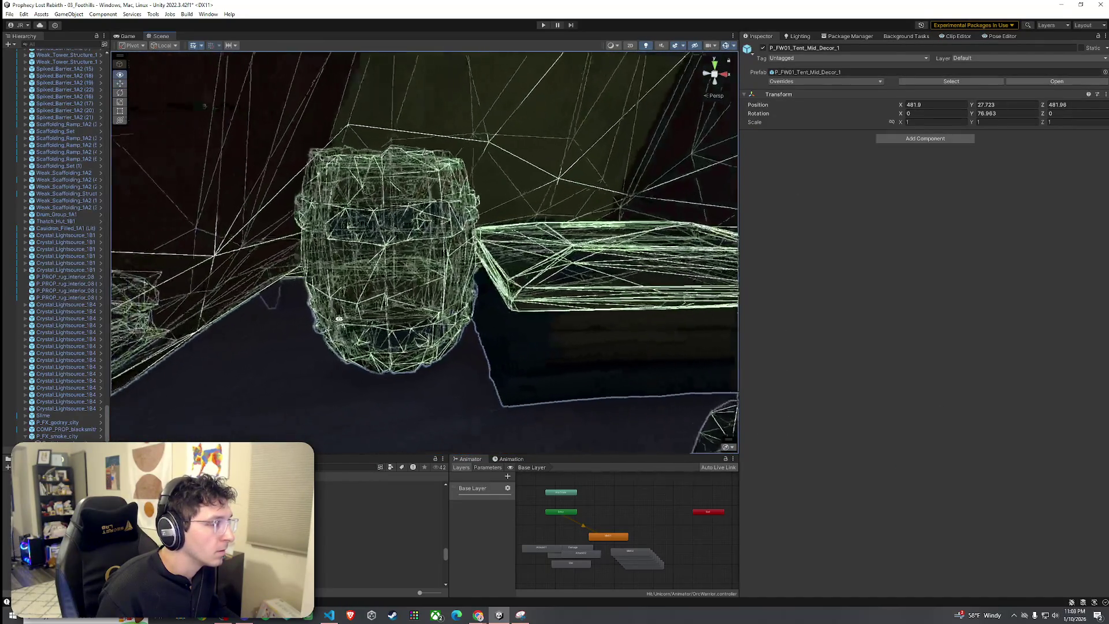
pyautogui.click(398, 300)
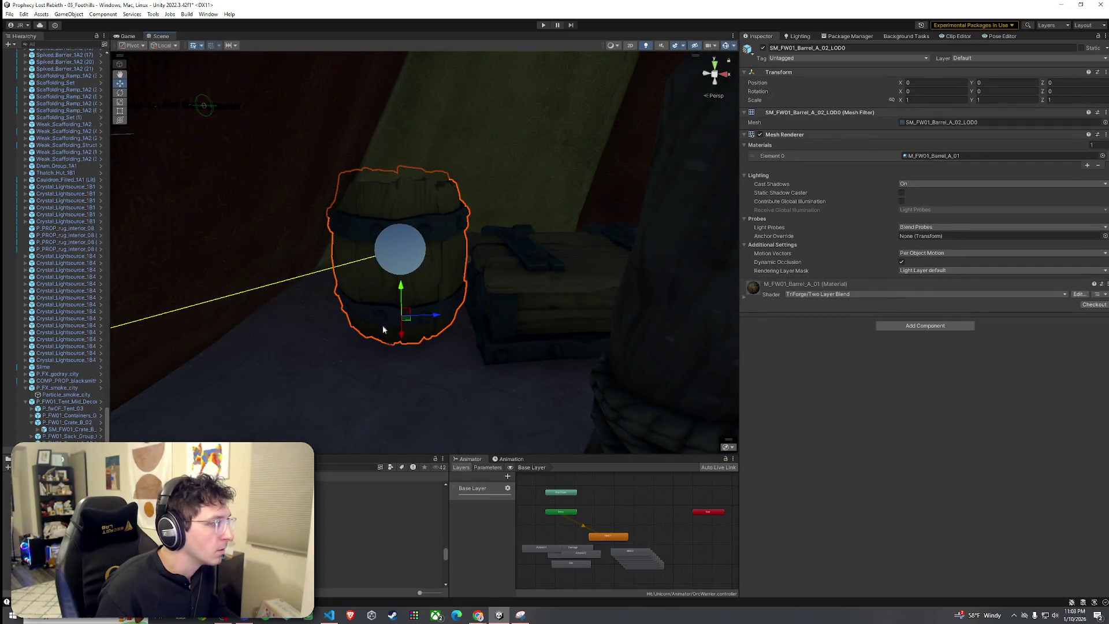
pyautogui.scroll(-2, 82, 384)
# Inspect the barrel's LOD children in the Hierarchy, then view the whole camp.
pyautogui.click(84, 409)
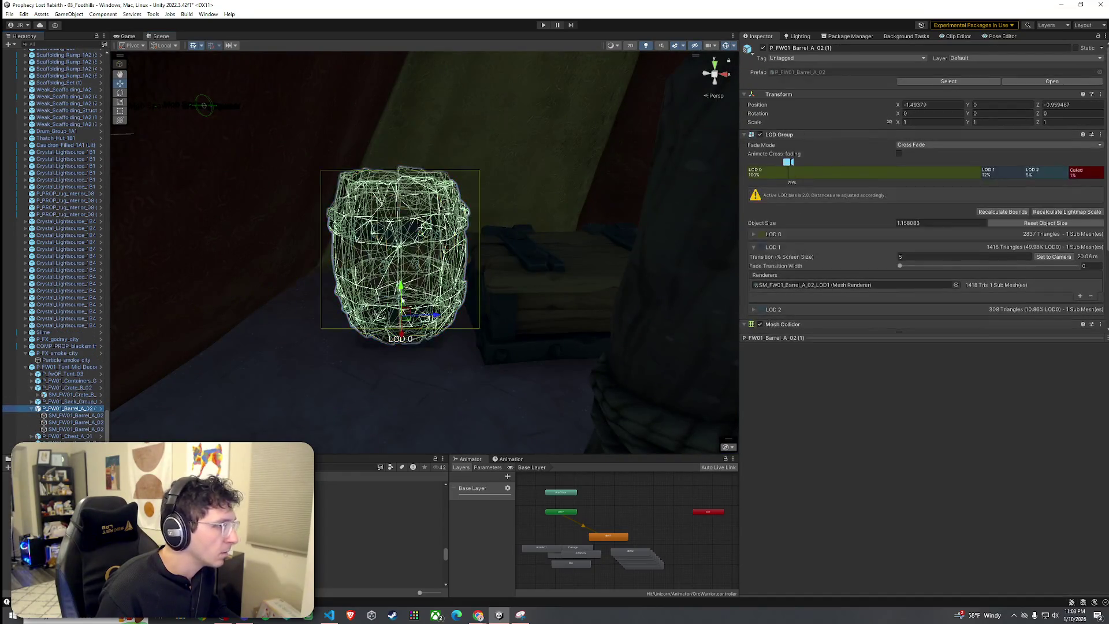
pyautogui.press('Down')
pyautogui.press('Down')
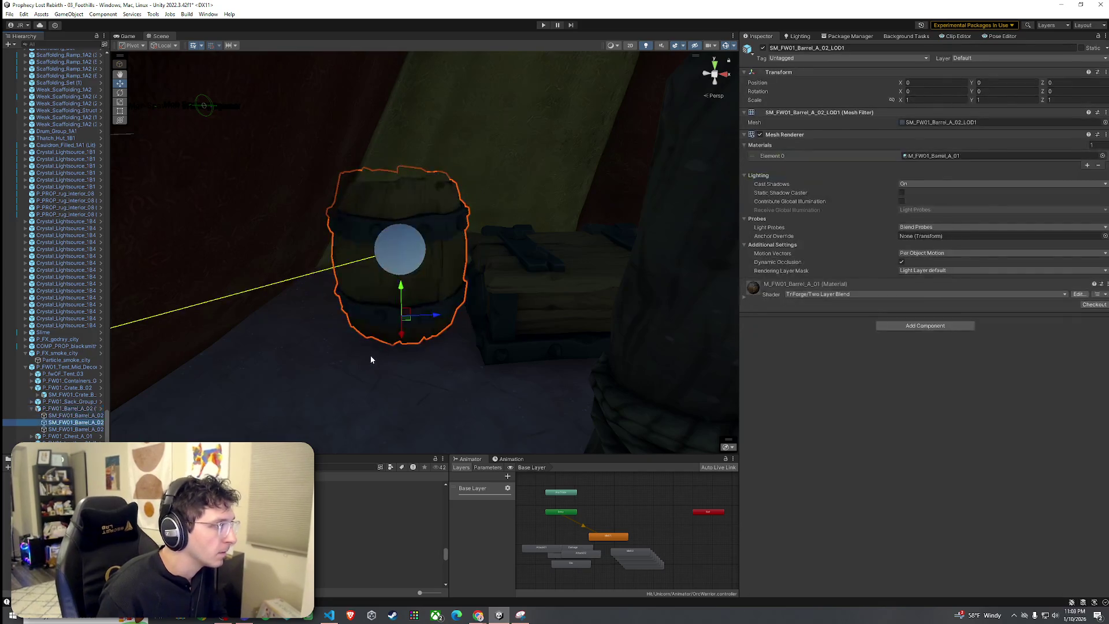
pyautogui.press('Up')
pyautogui.press('Up')
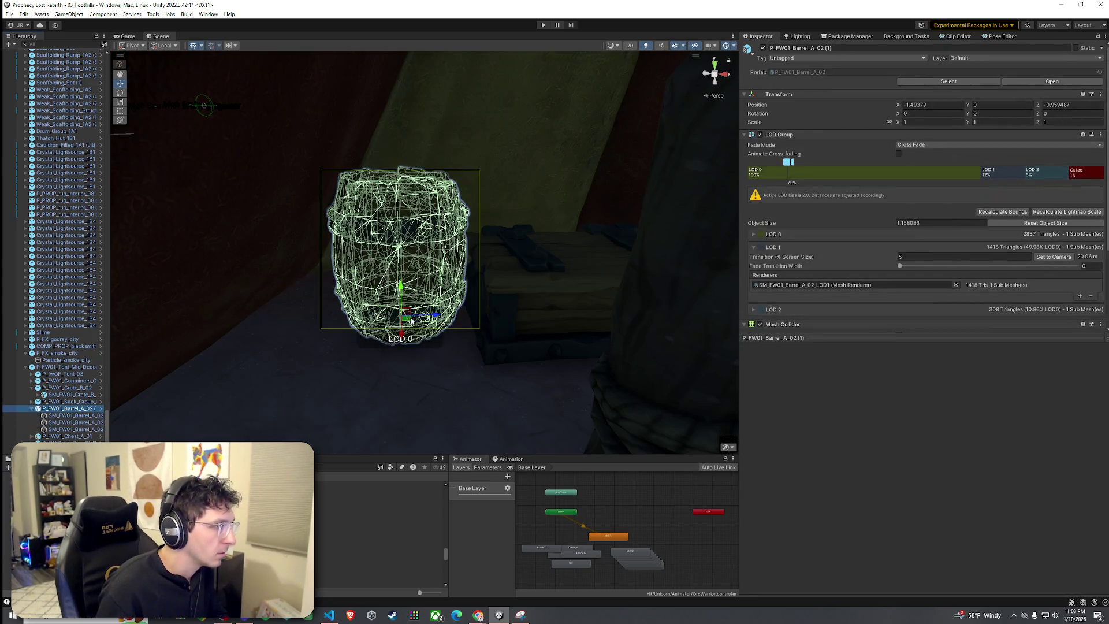
pyautogui.scroll(-5, 435, 370)
pyautogui.click(555, 362)
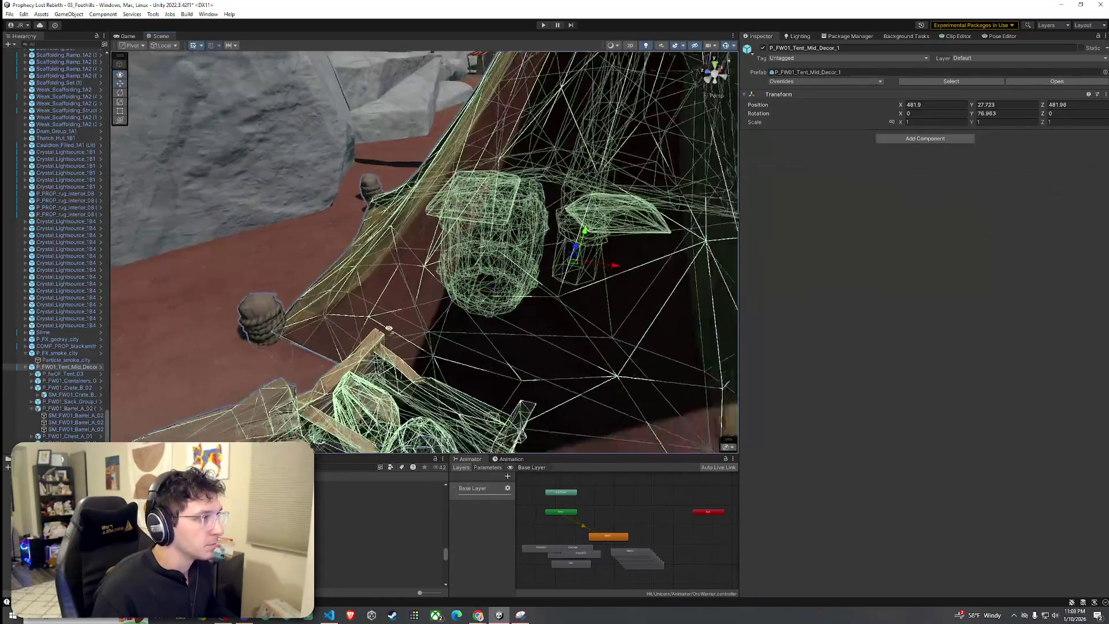
pyautogui.scroll(-3, 461, 368)
pyautogui.click(461, 368)
pyautogui.scroll(-5, 440, 364)
pyautogui.moveTo(399, 362)
pyautogui.mouseDown()
pyautogui.moveTo(372, 361)
pyautogui.moveTo(404, 364)
pyautogui.mouseUp()
# Save the scene from the File menu.
pyautogui.click(9, 14)
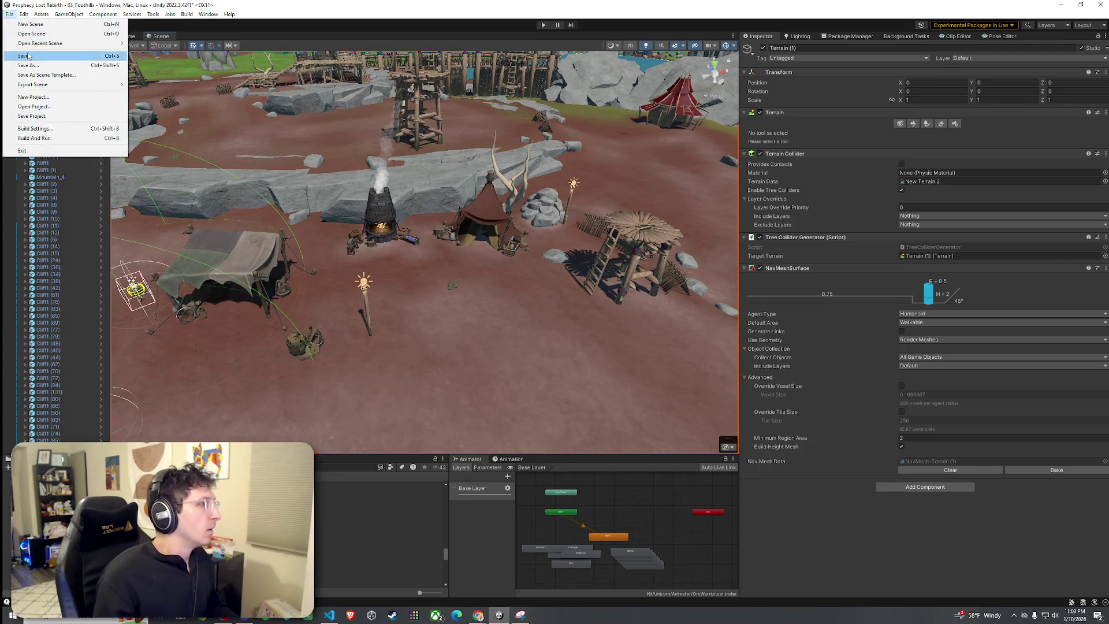
pyautogui.click(35, 55)
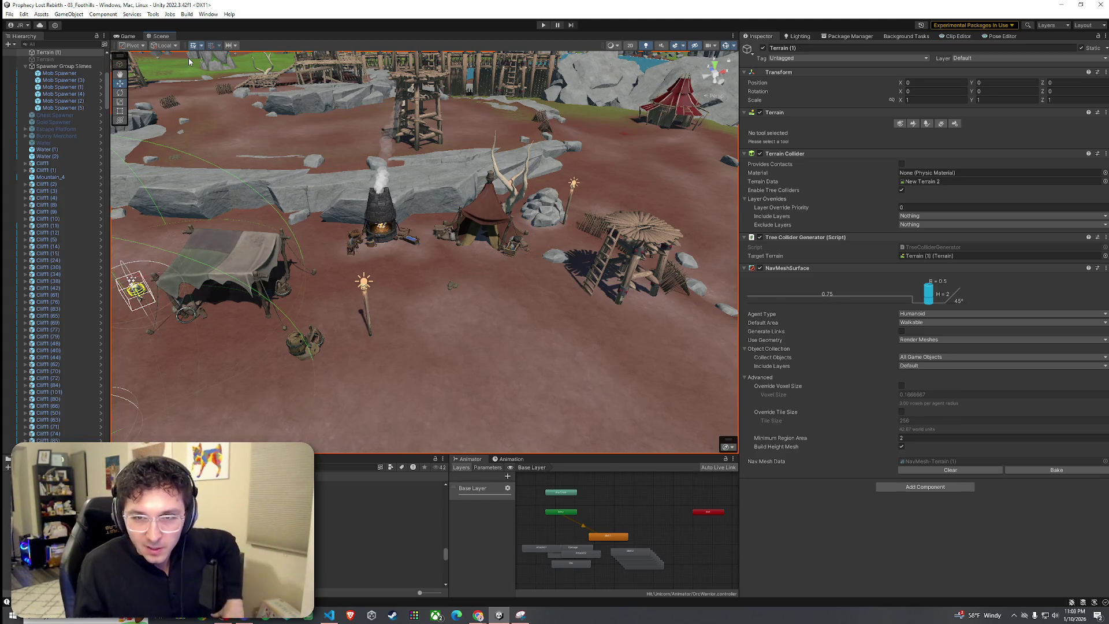
pyautogui.click(10, 14)
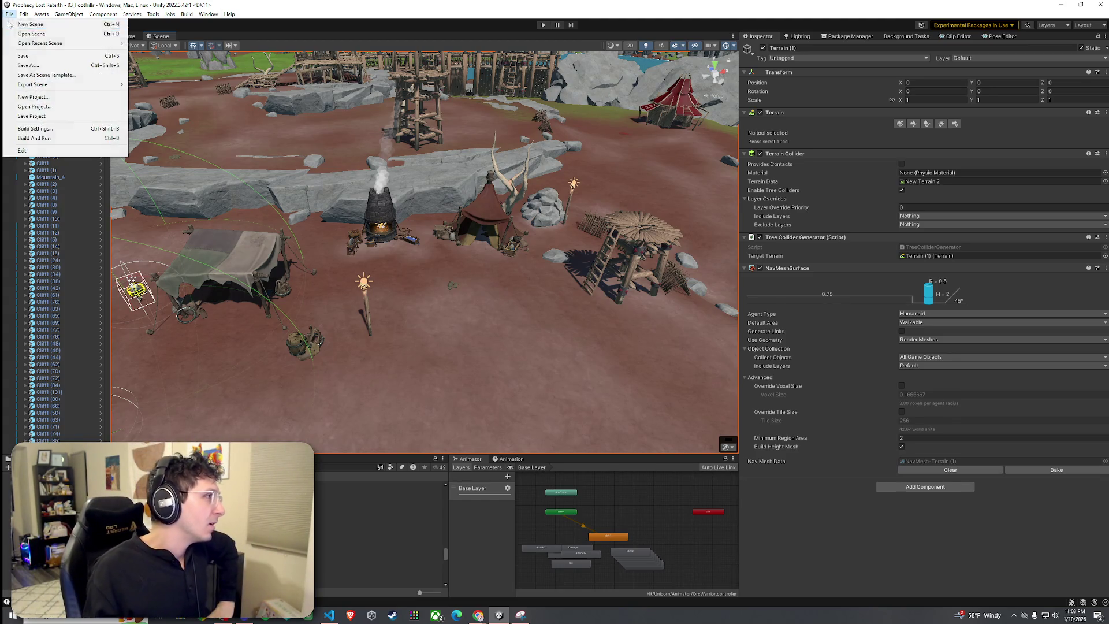
# Save the scene and place the Tent_Small_Decor_02 prefab onto the camp ground.
pyautogui.click(24, 57)
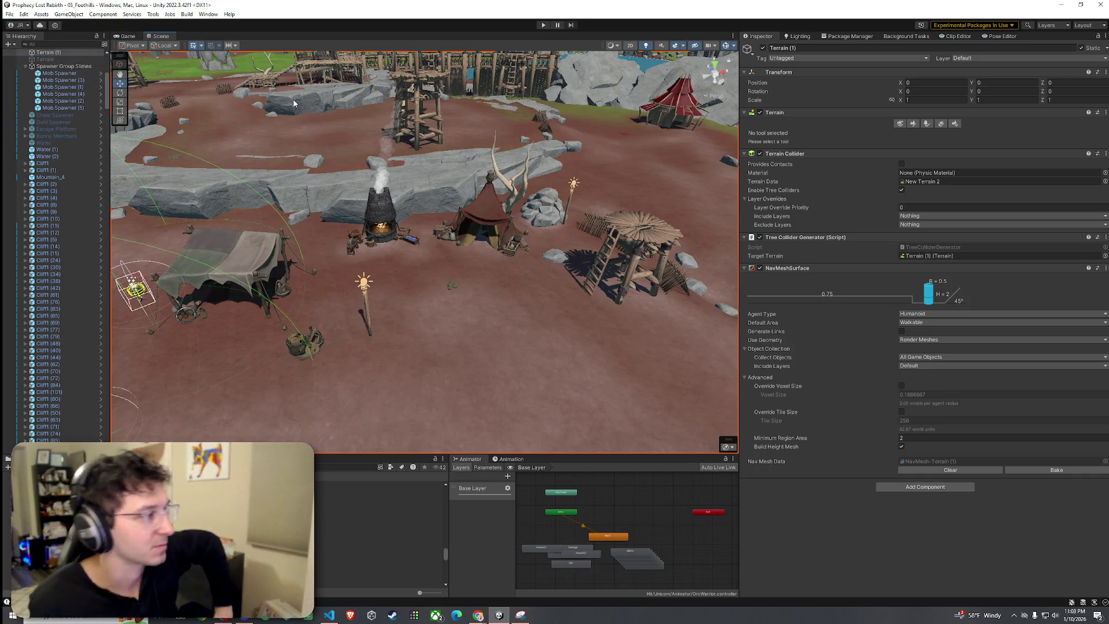
pyautogui.click(320, 555)
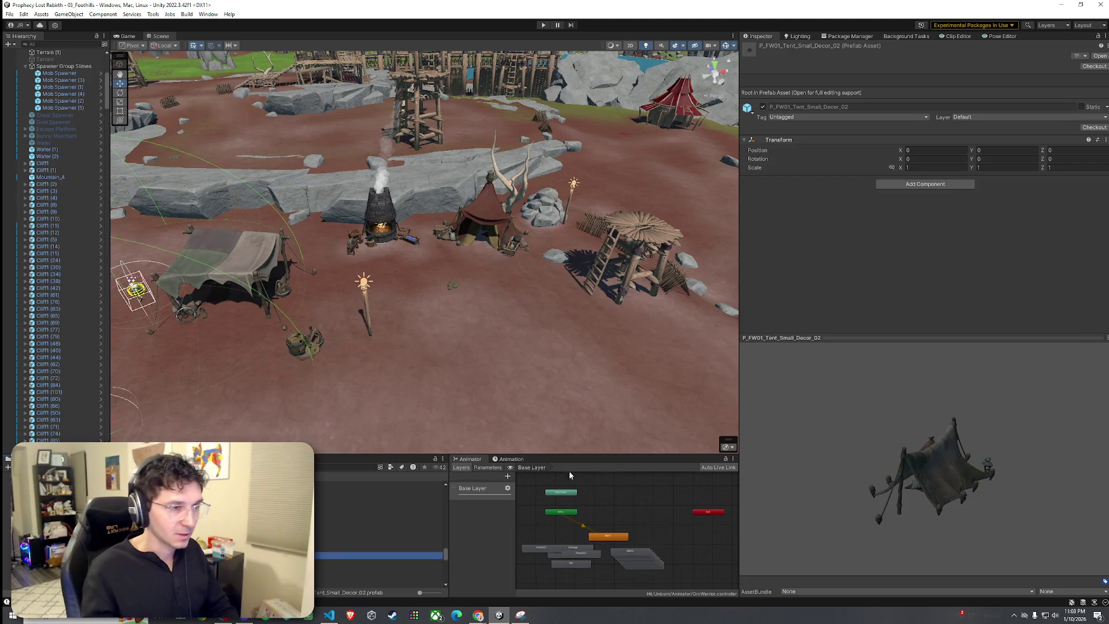
pyautogui.moveTo(872, 462); pyautogui.dragTo(897, 460)
pyautogui.moveTo(359, 555); pyautogui.dragTo(540, 375)
pyautogui.press('f')
# Turn the small tent to about 129° on Y and raise it slightly.
pyautogui.scroll(5, 585, 371)
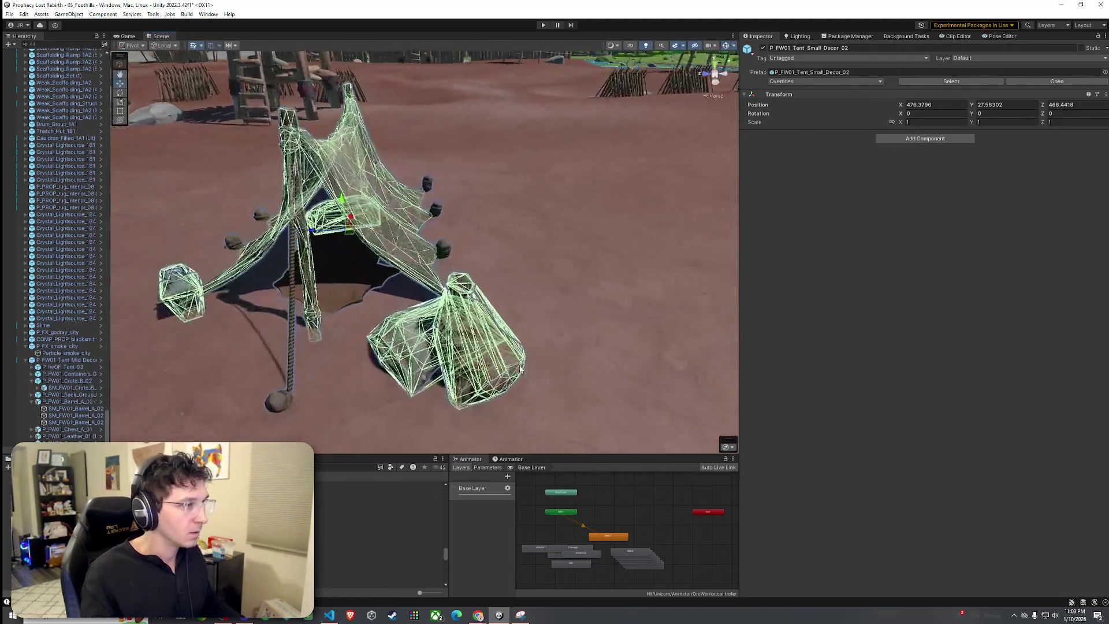
pyautogui.click(392, 393)
pyautogui.moveTo(392, 393)
pyautogui.mouseDown()
pyautogui.moveTo(473, 376)
pyautogui.moveTo(577, 376)
pyautogui.moveTo(532, 386)
pyautogui.mouseUp()
pyautogui.click(532, 386)
pyautogui.scroll(-10, 531, 386)
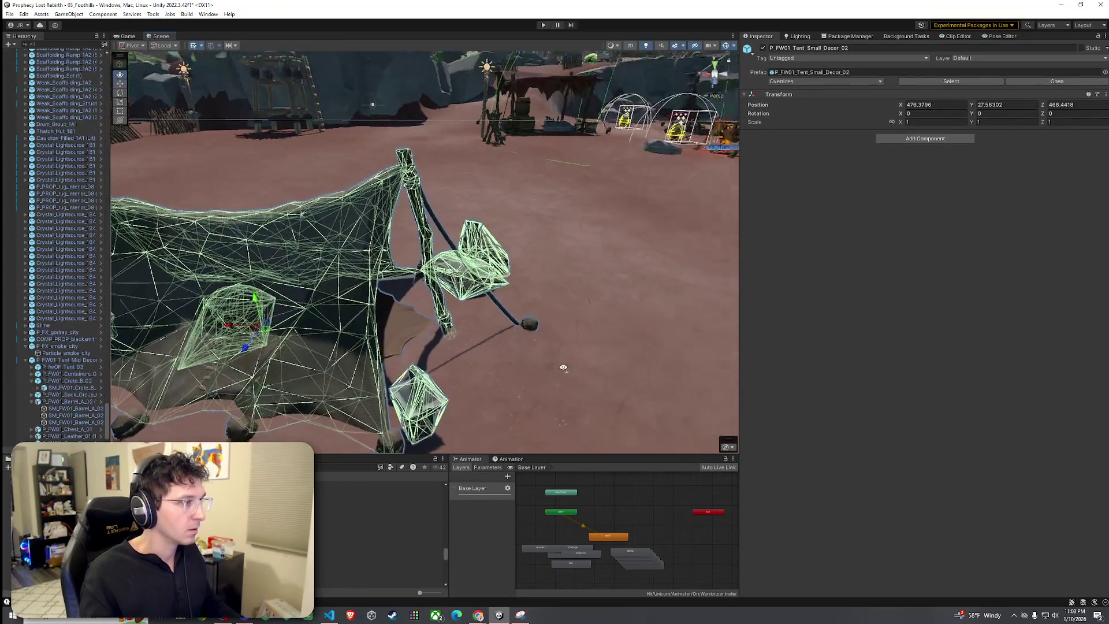
pyautogui.moveTo(662, 396)
pyautogui.mouseDown()
pyautogui.moveTo(538, 286)
pyautogui.moveTo(512, 222)
pyautogui.moveTo(428, 255)
pyautogui.moveTo(405, 292)
pyautogui.mouseUp()
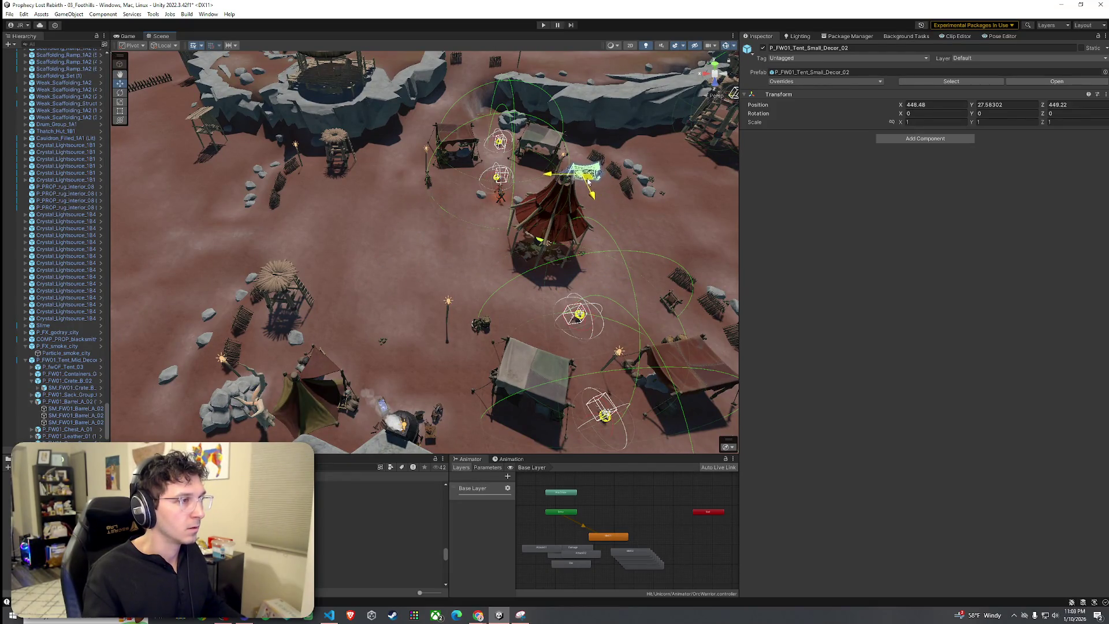
pyautogui.press('f')
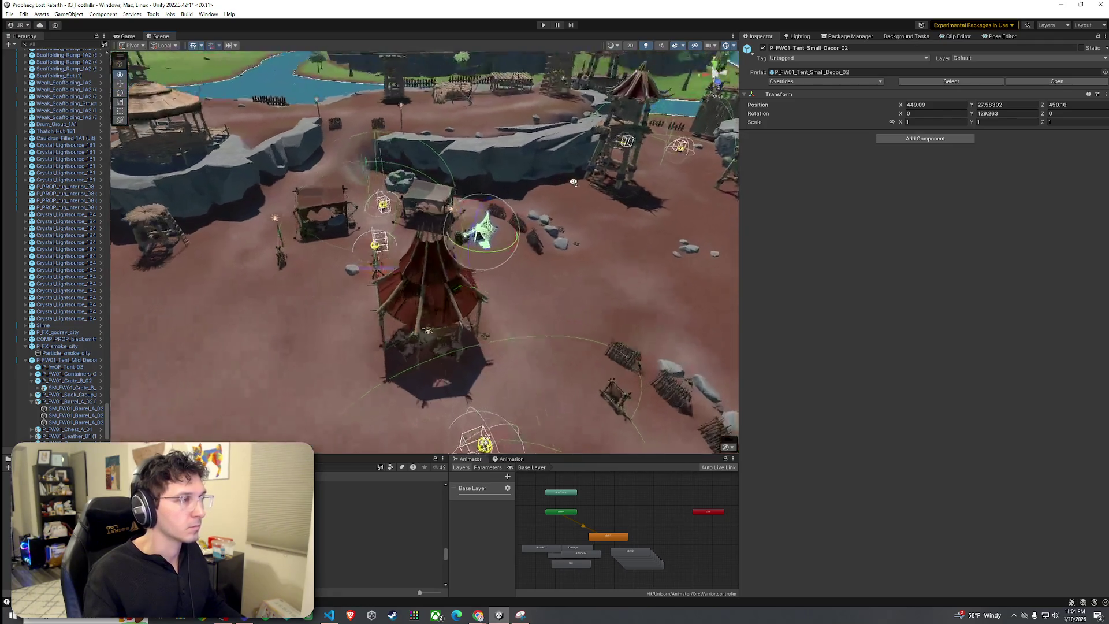
pyautogui.moveTo(544, 190)
pyautogui.mouseDown()
pyautogui.moveTo(572, 173)
pyautogui.moveTo(468, 221)
pyautogui.mouseUp()
pyautogui.press('e')
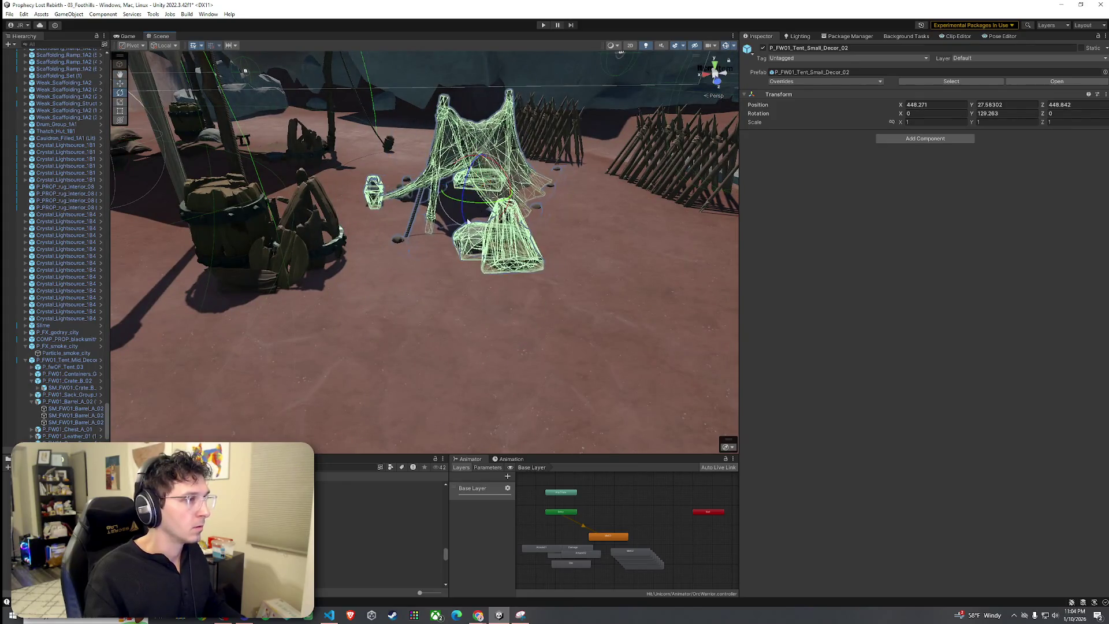
pyautogui.press('f')
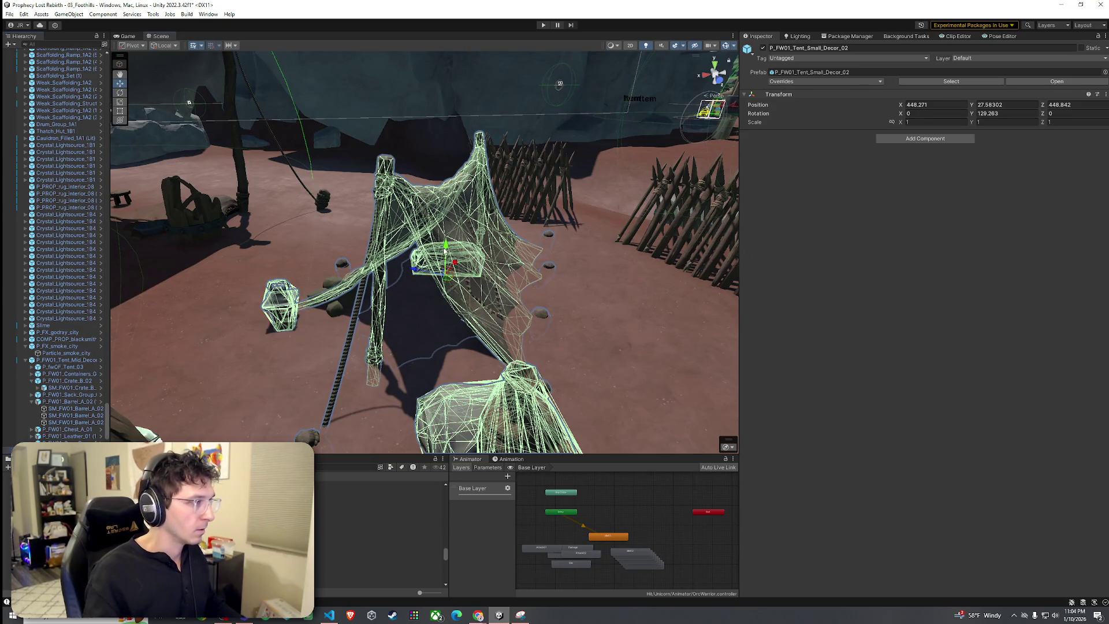
pyautogui.moveTo(445, 250)
pyautogui.mouseDown()
pyautogui.moveTo(448, 239)
pyautogui.moveTo(439, 247)
pyautogui.mouseUp()
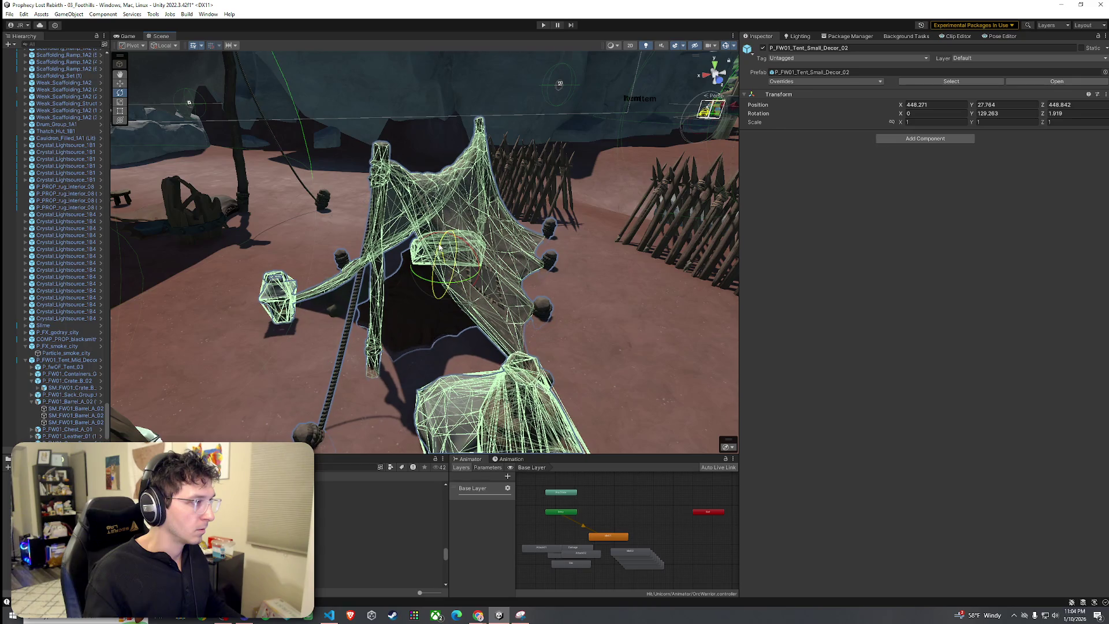
# Slide the small tent left to stand beside the barrel.
pyautogui.click(412, 297)
pyautogui.moveTo(412, 297)
pyautogui.mouseDown()
pyautogui.moveTo(391, 362)
pyautogui.moveTo(363, 371)
pyautogui.moveTo(301, 346)
pyautogui.moveTo(404, 260)
pyautogui.moveTo(508, 236)
pyautogui.mouseUp()
pyautogui.click(529, 253)
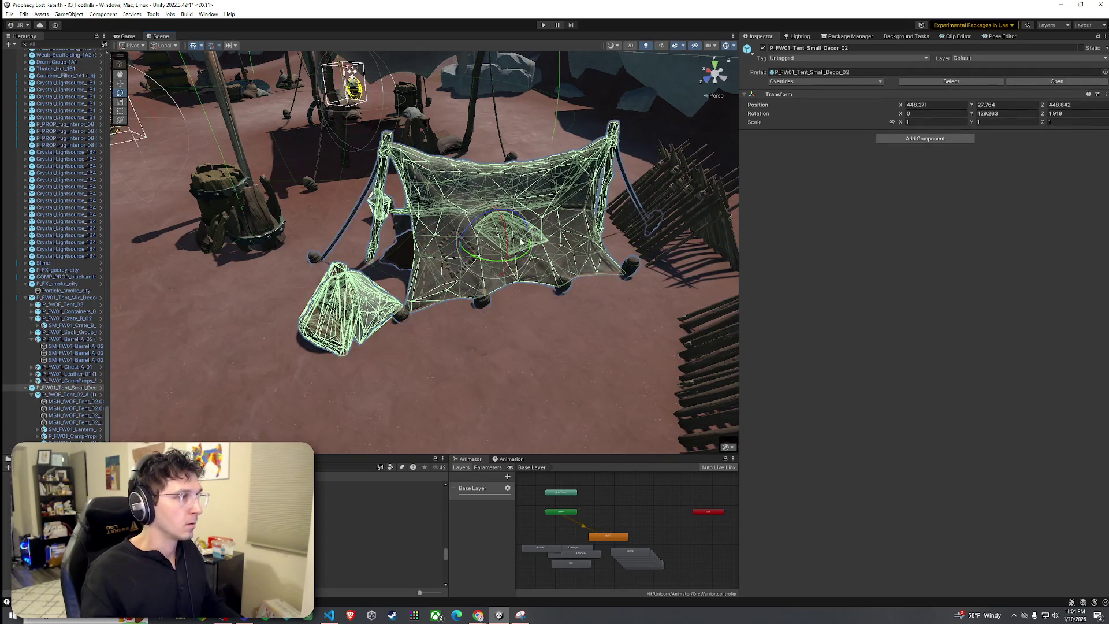
pyautogui.moveTo(484, 247)
pyautogui.mouseDown()
pyautogui.moveTo(469, 249)
pyautogui.moveTo(462, 224)
pyautogui.moveTo(421, 237)
pyautogui.mouseUp()
# Check nearby objects and collapse P_fwOF_Tent_02_A (1)'s children in the Hierarchy.
pyautogui.click(445, 277)
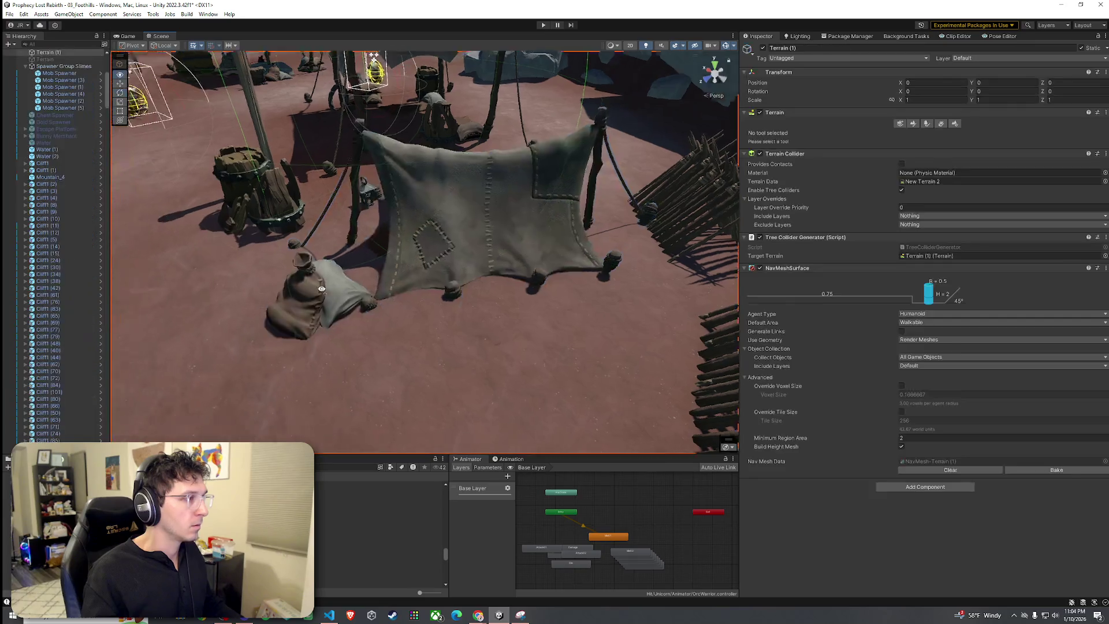
pyautogui.moveTo(445, 278)
pyautogui.mouseDown()
pyautogui.moveTo(454, 290)
pyautogui.moveTo(473, 282)
pyautogui.moveTo(433, 254)
pyautogui.mouseUp()
pyautogui.click(427, 242)
pyautogui.click(345, 272)
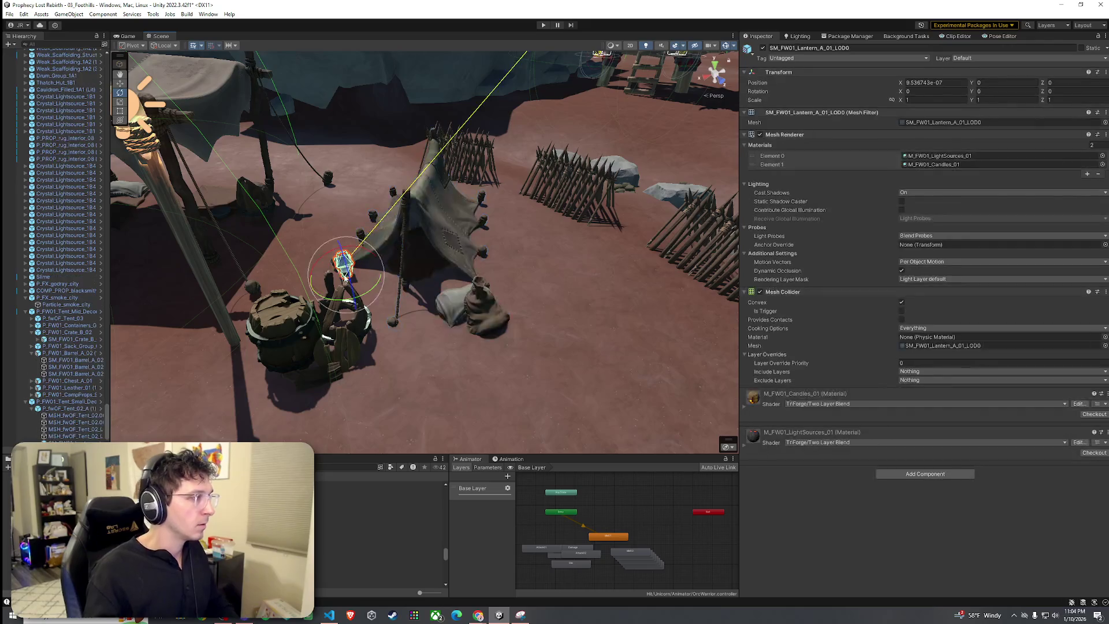
pyautogui.click(326, 375)
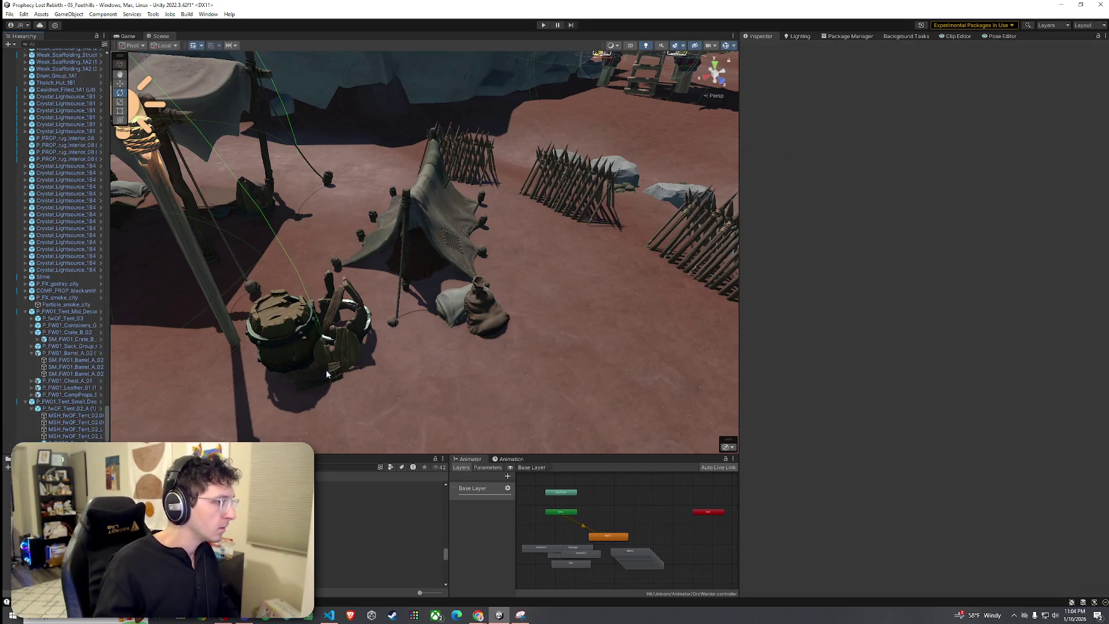
pyautogui.click(62, 409)
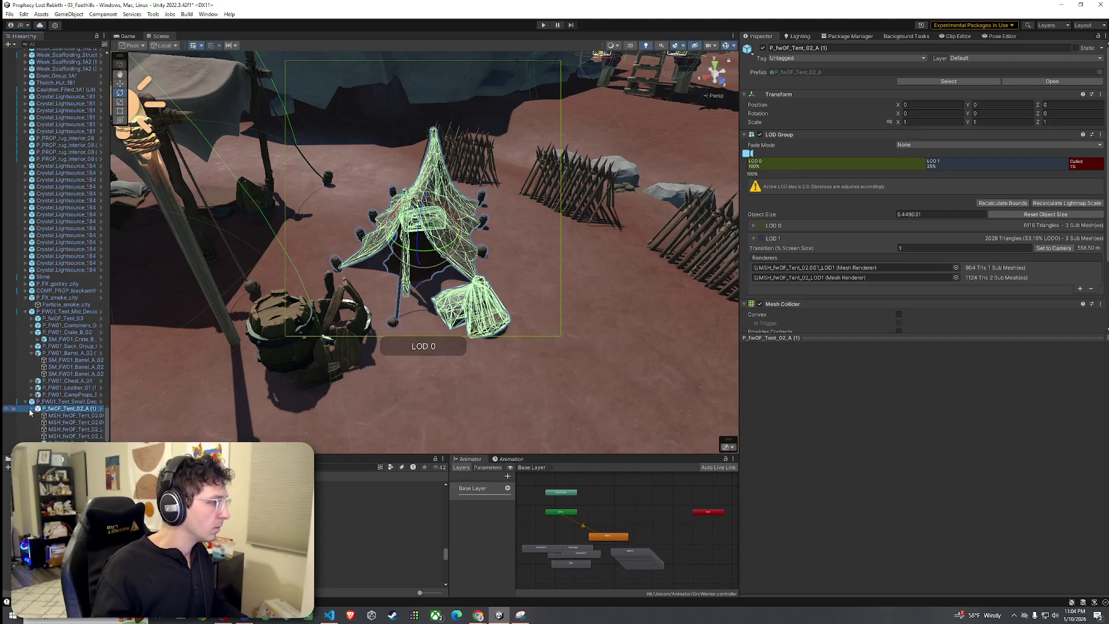
pyautogui.click(31, 409)
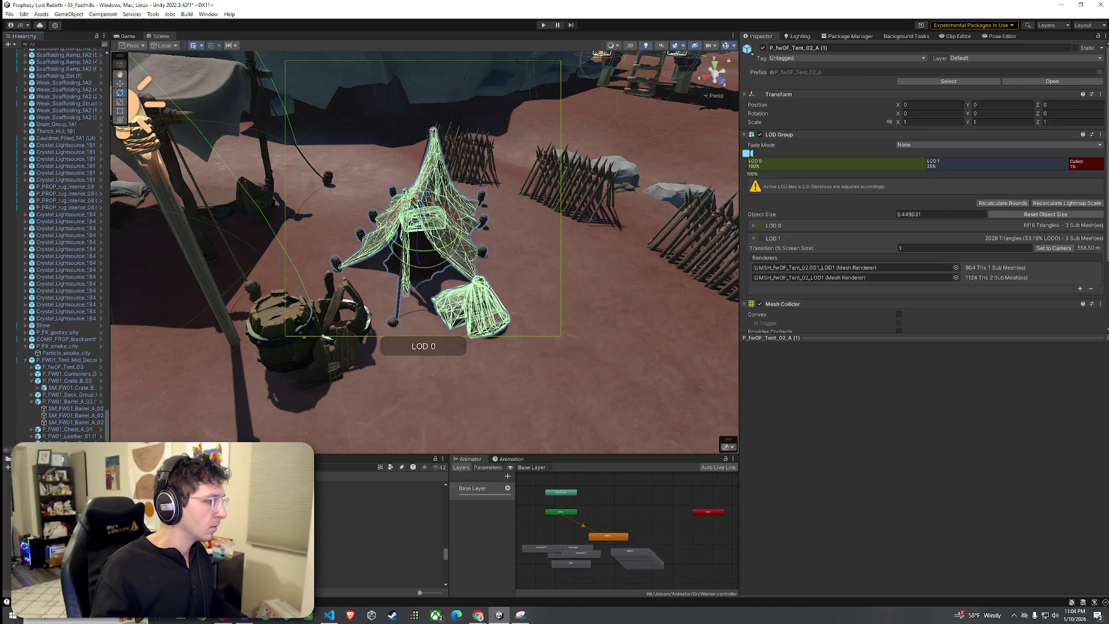
# Move the second small decor tent further right and tilt it slightly.
pyautogui.click(438, 229)
pyautogui.scroll(-5, 438, 230)
pyautogui.scroll(2, 438, 229)
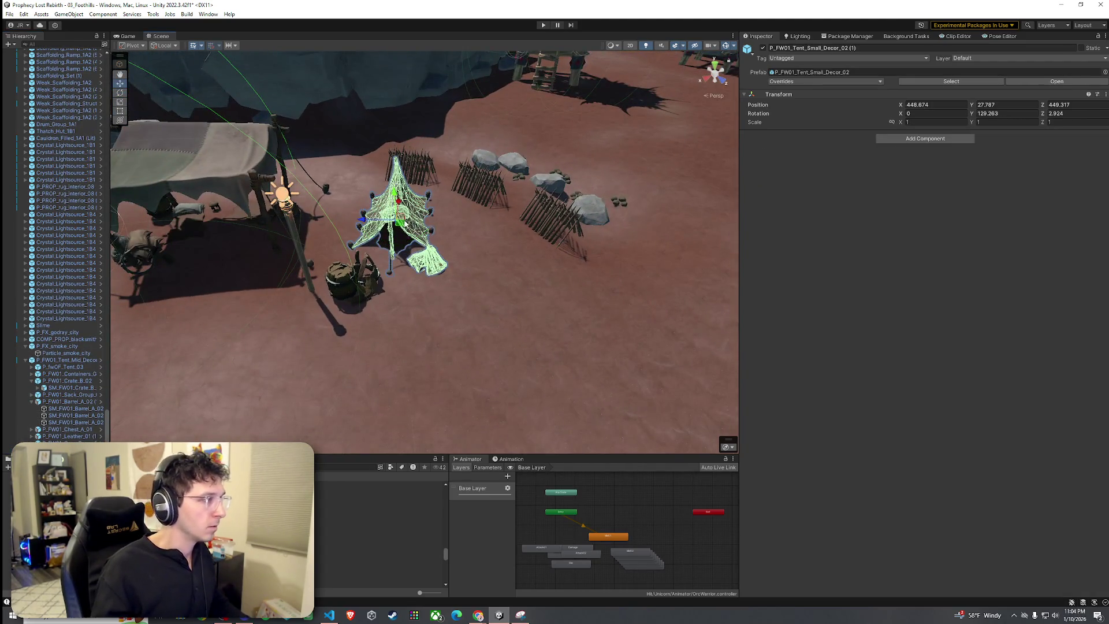
pyautogui.moveTo(406, 223)
pyautogui.mouseDown()
pyautogui.moveTo(504, 257)
pyautogui.moveTo(477, 279)
pyautogui.mouseUp()
pyautogui.press('f')
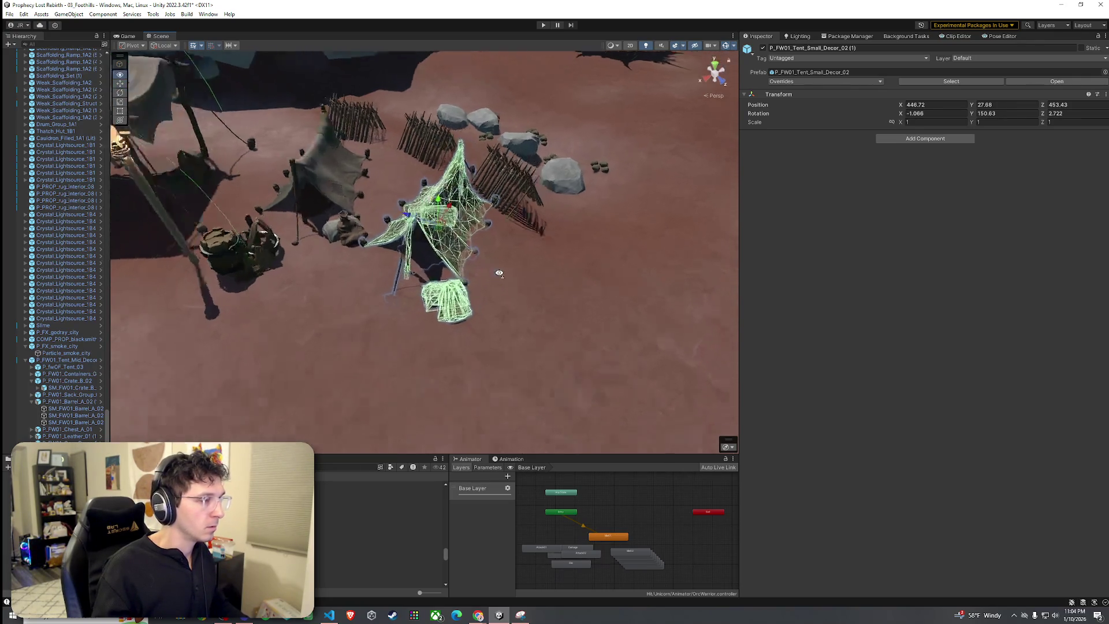
pyautogui.moveTo(432, 254)
pyautogui.mouseDown()
pyautogui.moveTo(388, 246)
pyautogui.moveTo(384, 220)
pyautogui.mouseUp()
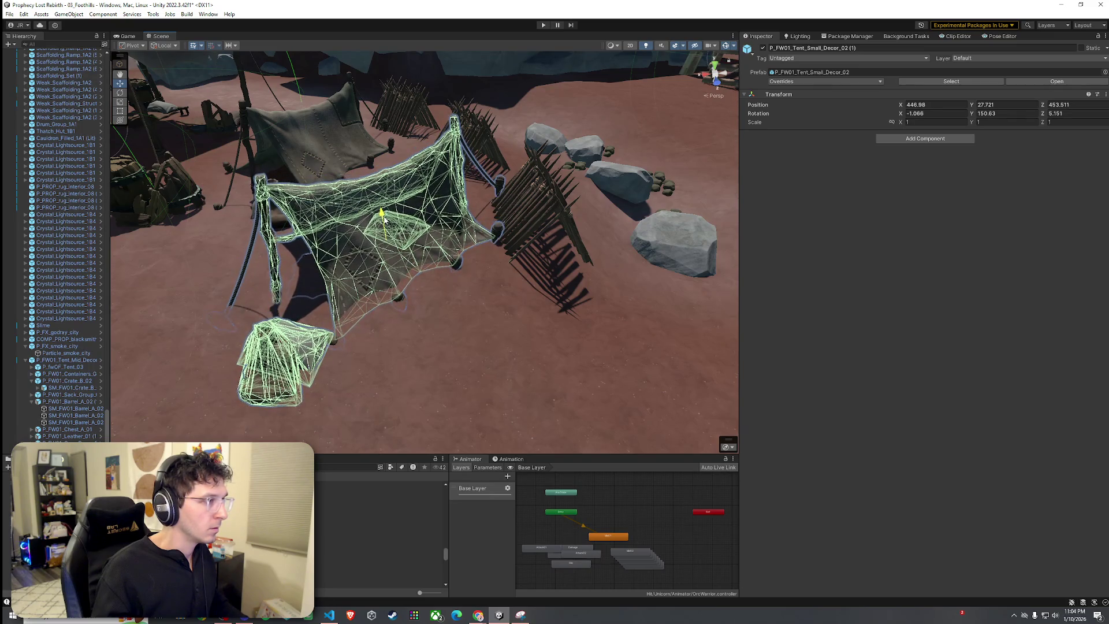
# Try a slight rotation on the small decor tent, then undo it.
pyautogui.click(543, 231)
pyautogui.press('f')
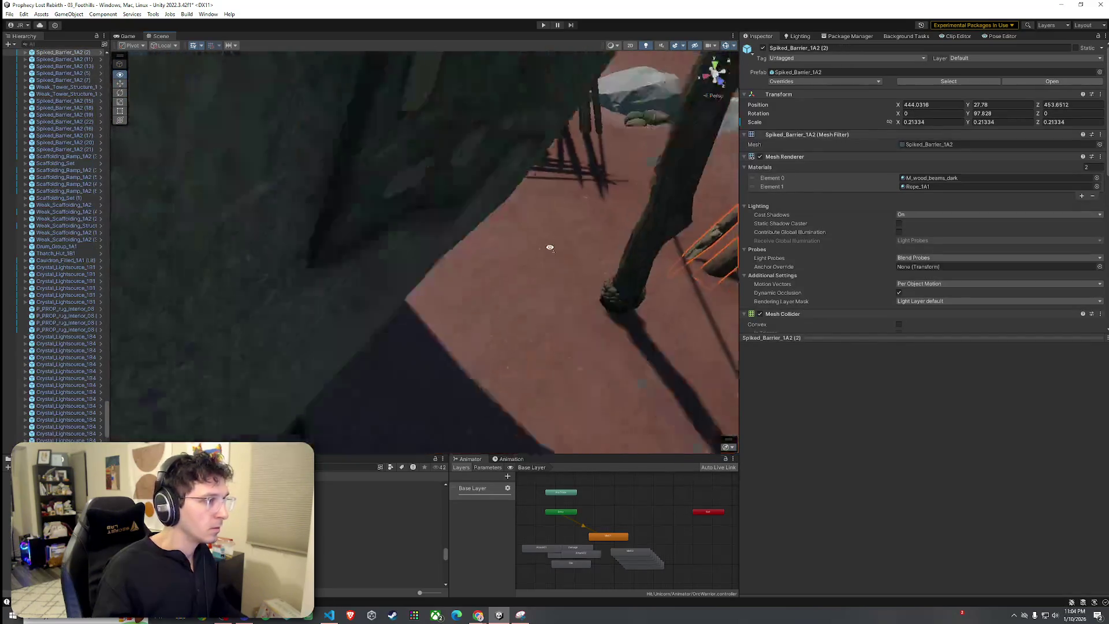
pyautogui.moveTo(550, 248)
pyautogui.mouseDown()
pyautogui.moveTo(634, 276)
pyautogui.moveTo(540, 251)
pyautogui.moveTo(487, 215)
pyautogui.mouseUp()
pyautogui.click(487, 215)
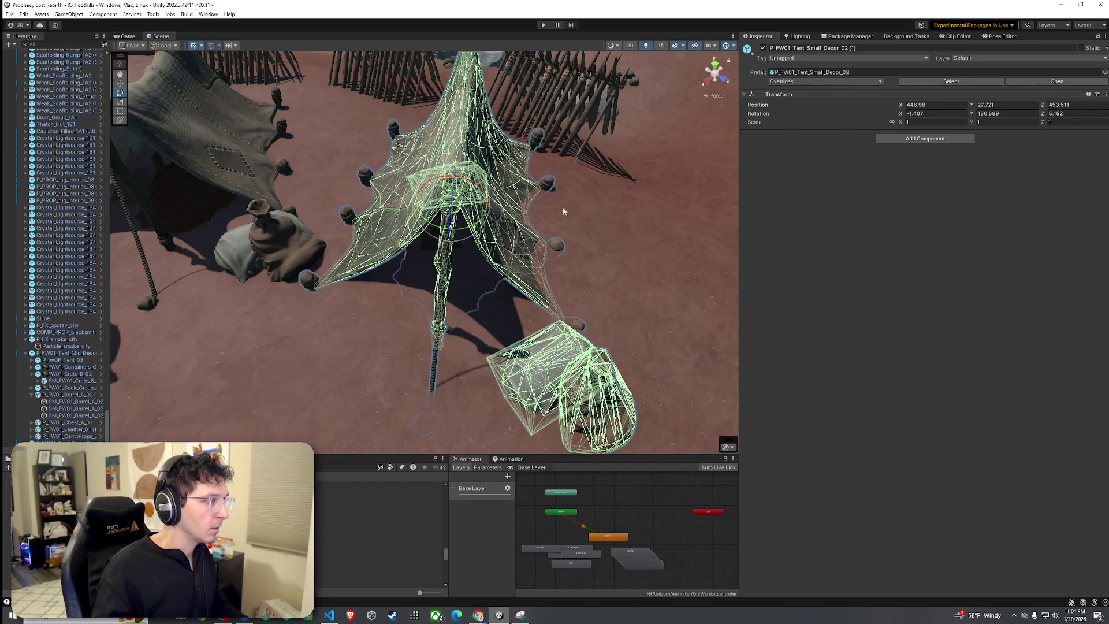
pyautogui.moveTo(430, 191); pyautogui.dragTo(455, 181)
pyautogui.press('w')
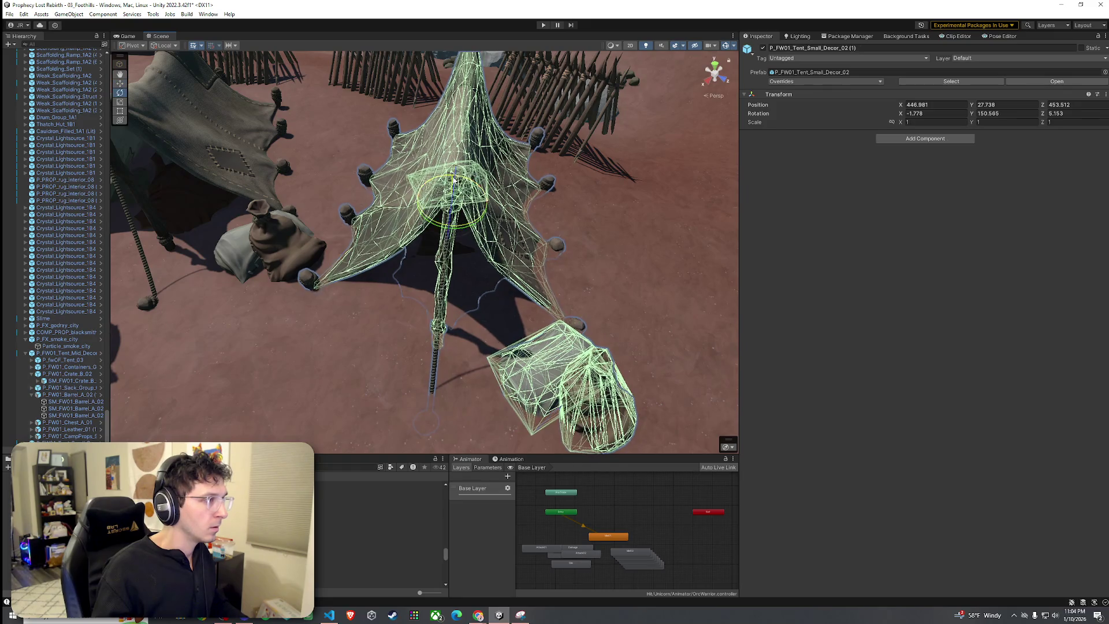
pyautogui.hotkey('ctrl', 'z')
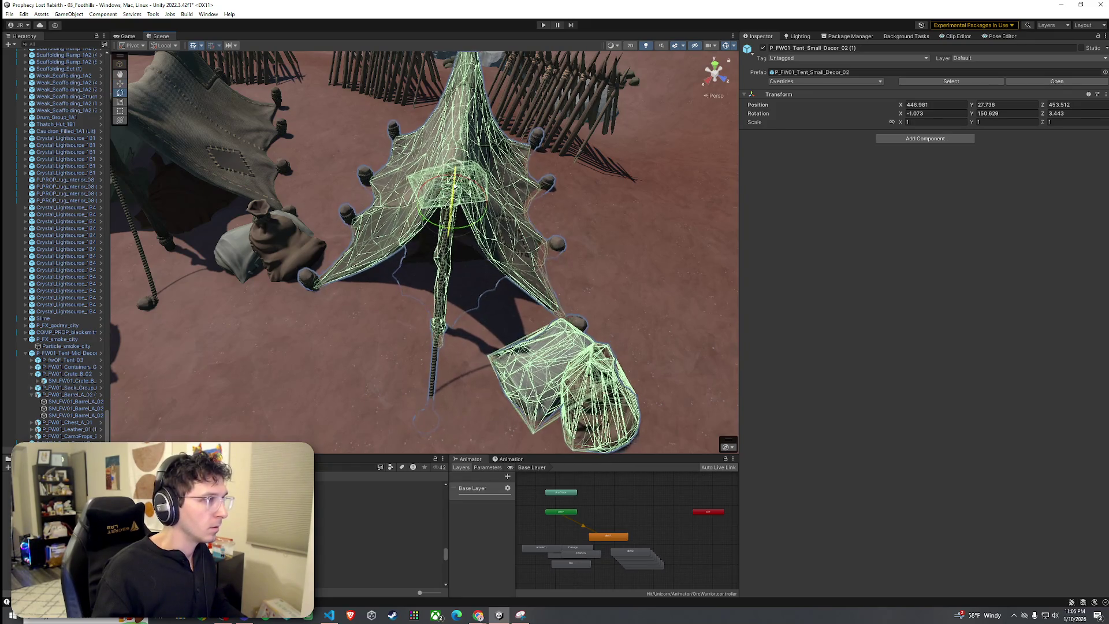
# Raise the small decor tent slightly off the ground.
pyautogui.click(529, 194)
pyautogui.moveTo(529, 195)
pyautogui.mouseDown()
pyautogui.moveTo(601, 193)
pyautogui.moveTo(471, 155)
pyautogui.moveTo(549, 174)
pyautogui.mouseUp()
pyautogui.scroll(-5, 470, 164)
pyautogui.click(550, 173)
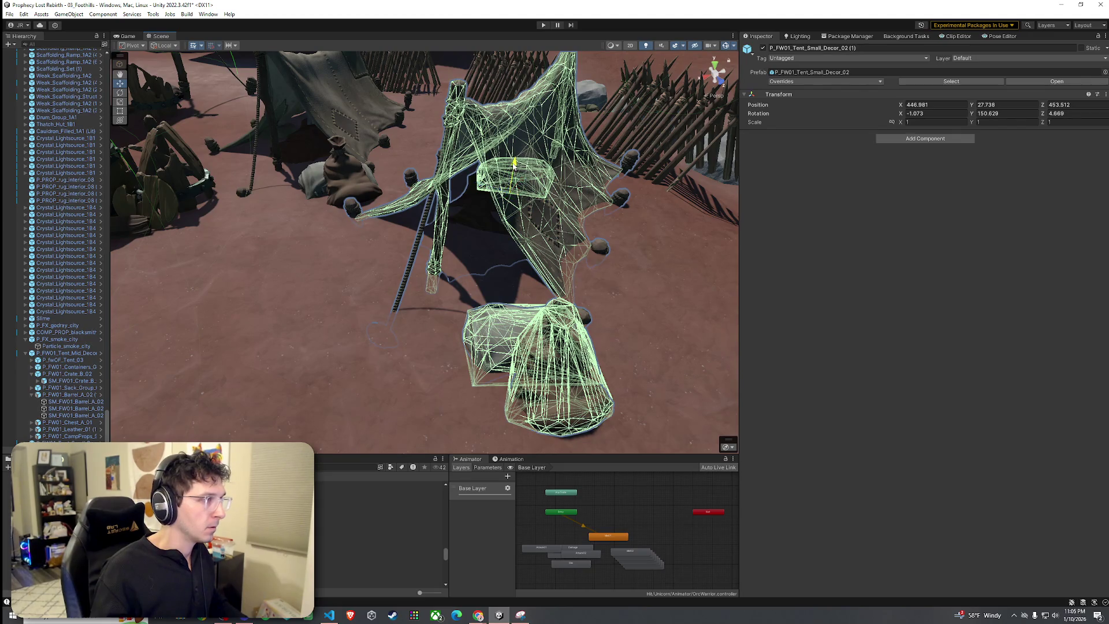
pyautogui.moveTo(513, 164); pyautogui.dragTo(514, 163)
# Move the P_FW01_Sack_Group_04 (1) sack group to the tent entrance.
pyautogui.click(646, 278)
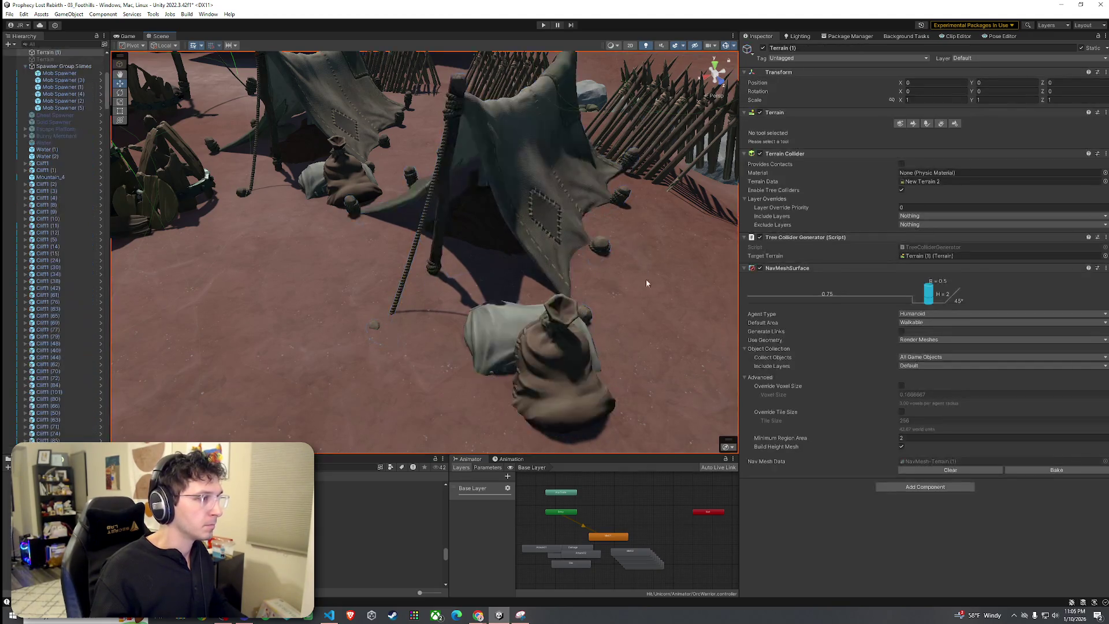
pyautogui.moveTo(646, 278); pyautogui.dragTo(572, 285)
pyautogui.click(572, 285)
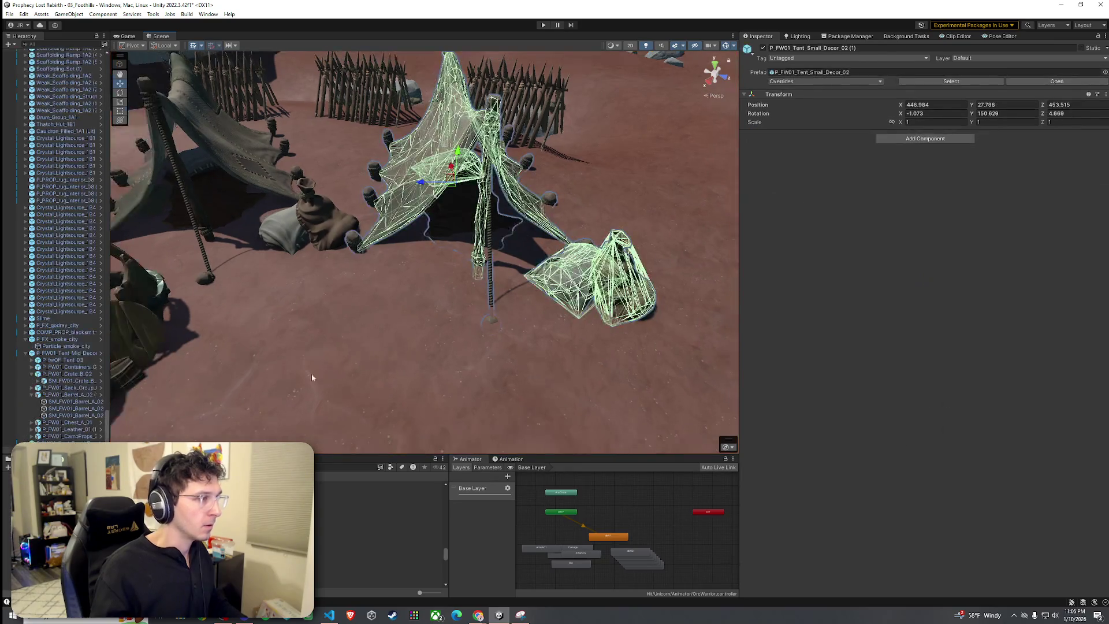
pyautogui.click(577, 280)
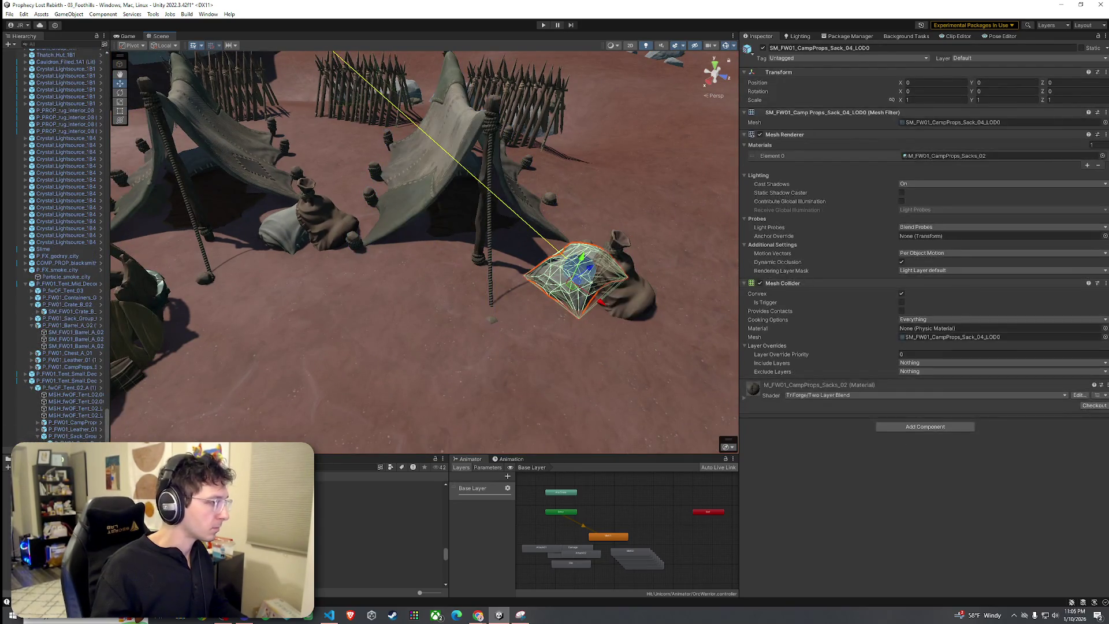
pyautogui.scroll(-1, 75, 431)
pyautogui.click(69, 410)
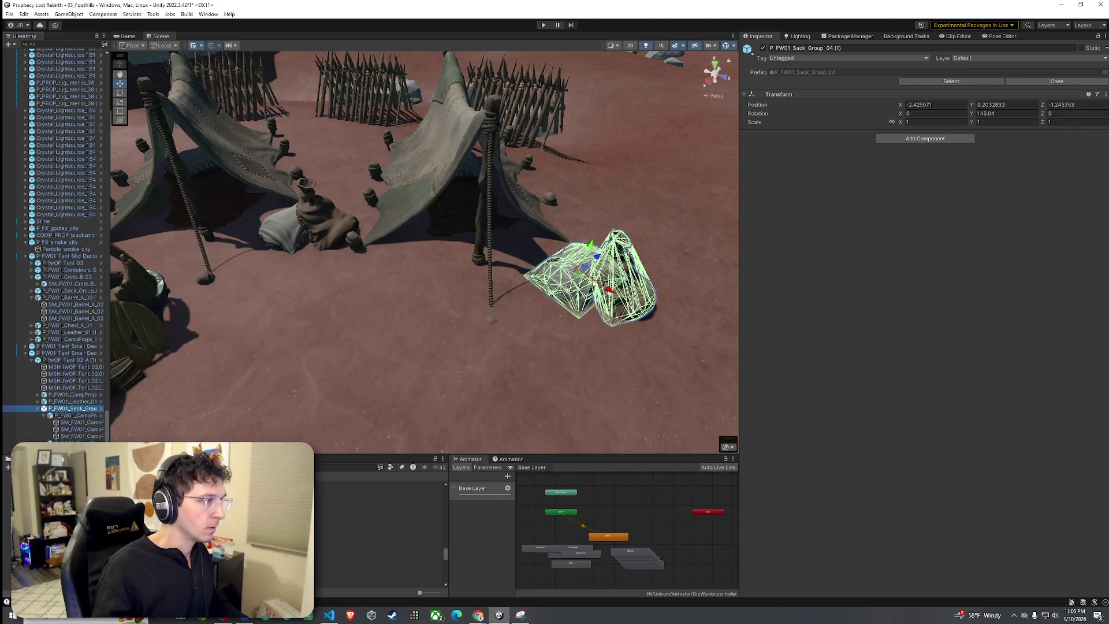
pyautogui.moveTo(582, 279); pyautogui.dragTo(338, 160)
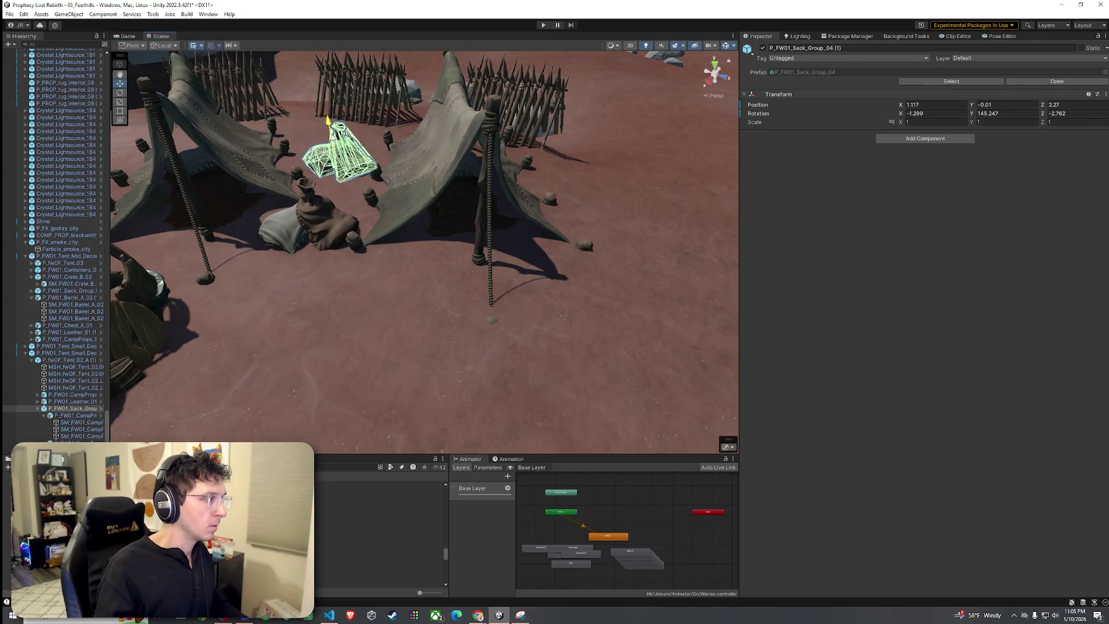
# Rotate the sack group to face a new direction, then view both tents.
pyautogui.click(347, 203)
pyautogui.scroll(3, 348, 210)
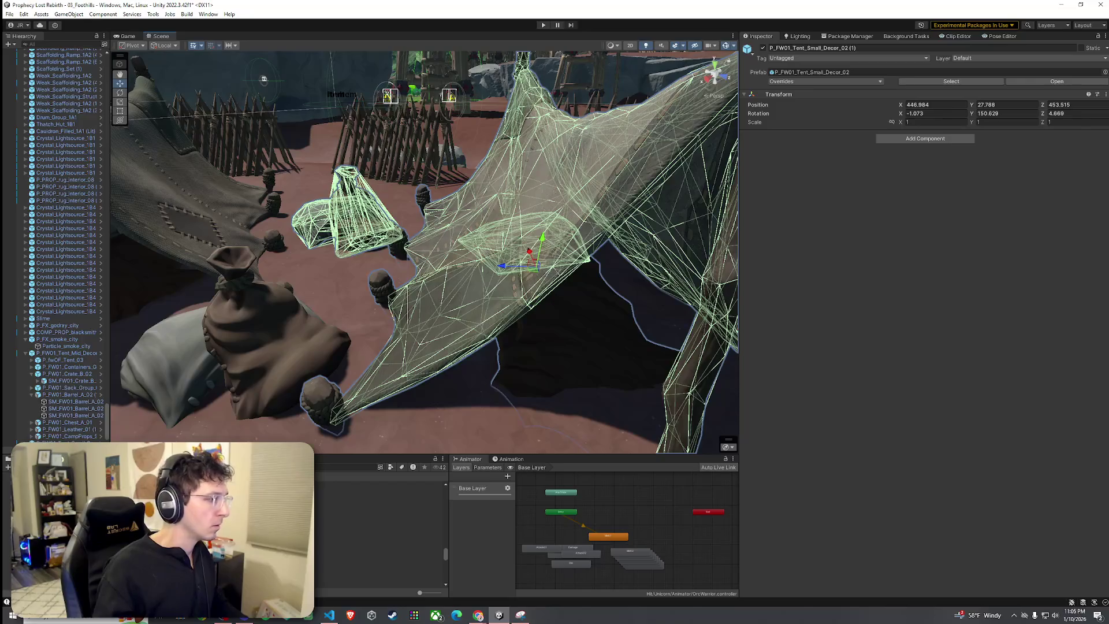
pyautogui.click(358, 219)
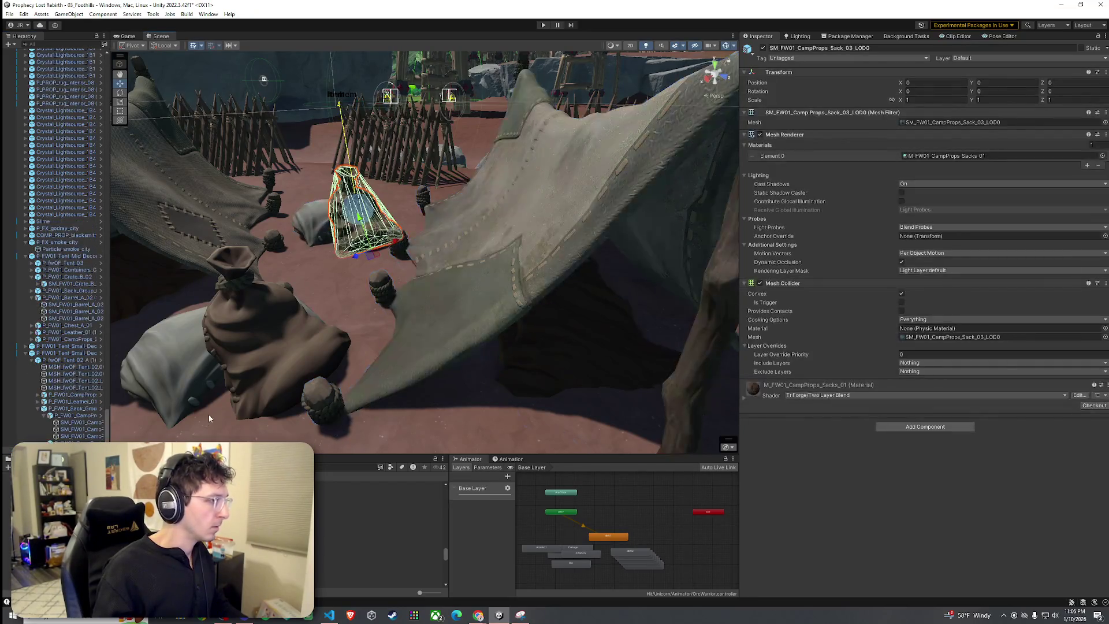
pyautogui.click(358, 219)
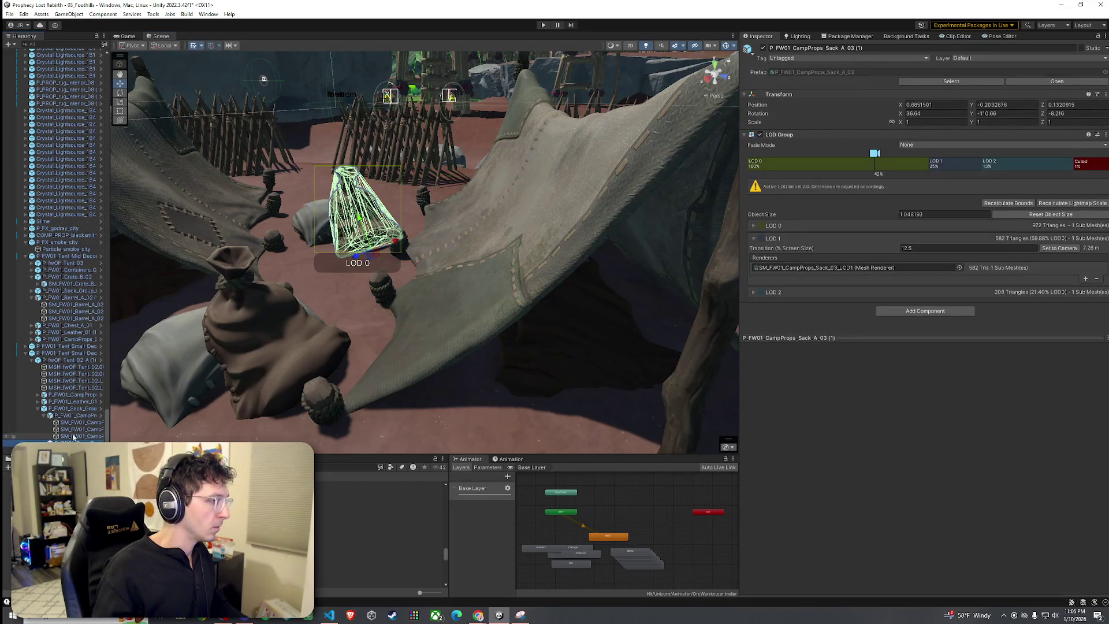
pyautogui.click(74, 409)
pyautogui.moveTo(375, 225); pyautogui.dragTo(432, 228)
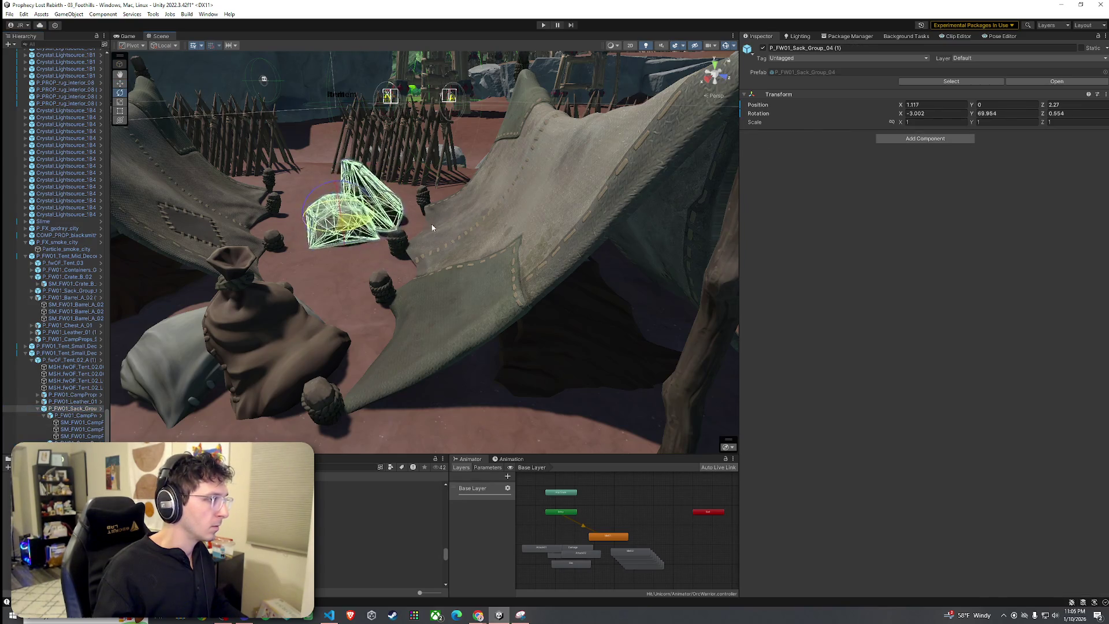
pyautogui.click(348, 268)
pyautogui.moveTo(347, 268)
pyautogui.mouseDown()
pyautogui.moveTo(362, 302)
pyautogui.moveTo(285, 315)
pyautogui.moveTo(364, 322)
pyautogui.moveTo(349, 332)
pyautogui.moveTo(350, 351)
pyautogui.moveTo(580, 332)
pyautogui.moveTo(574, 290)
pyautogui.moveTo(448, 279)
pyautogui.moveTo(584, 305)
pyautogui.moveTo(319, 320)
pyautogui.moveTo(325, 280)
pyautogui.mouseUp()
pyautogui.press('s')
# Select both small decor tents and frame them in the view.
pyautogui.click(497, 301)
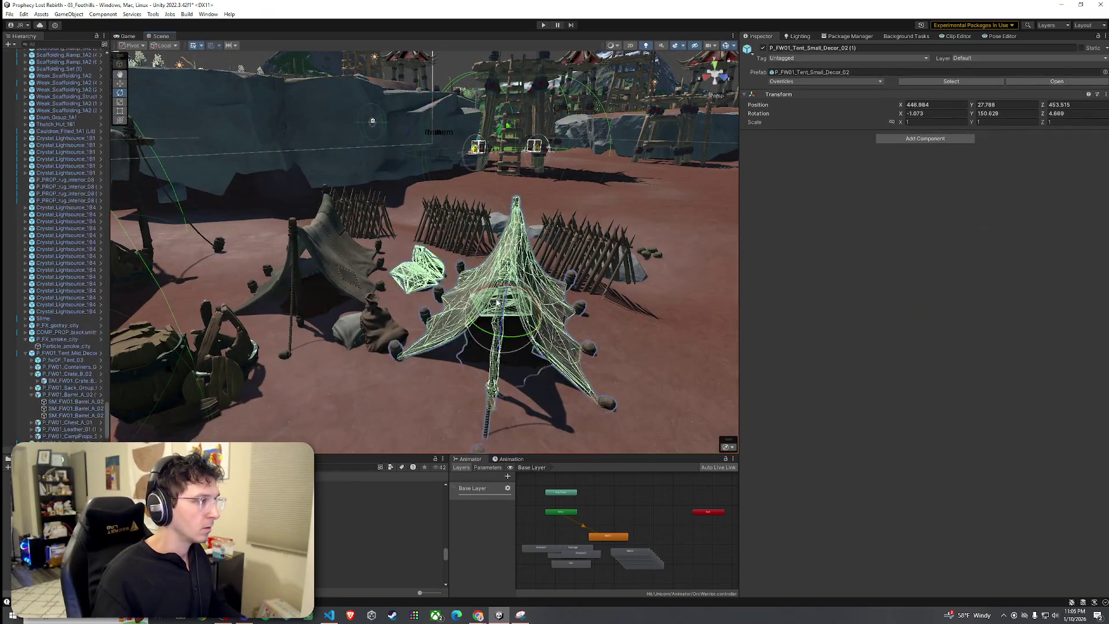
pyautogui.keyDown('shift'); pyautogui.click(323, 264); pyautogui.keyUp('shift')
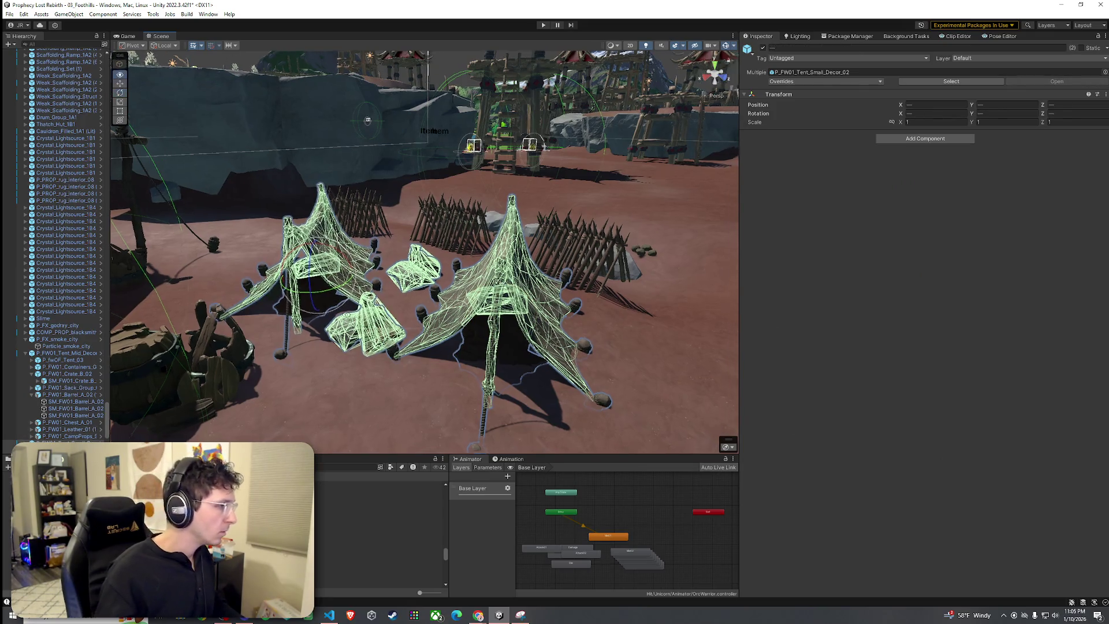
pyautogui.moveTo(322, 264)
pyautogui.mouseDown()
pyautogui.moveTo(396, 357)
pyautogui.moveTo(346, 376)
pyautogui.mouseUp()
pyautogui.scroll(-5, 49, 404)
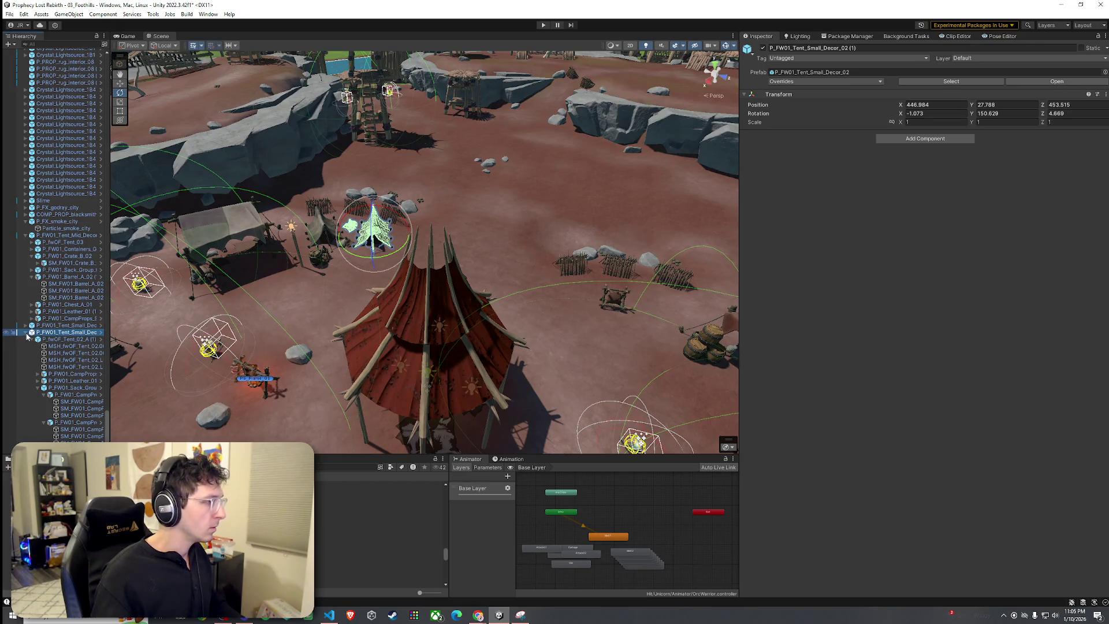
pyautogui.scroll(5, 26, 337)
pyautogui.moveTo(271, 347); pyautogui.dragTo(295, 345)
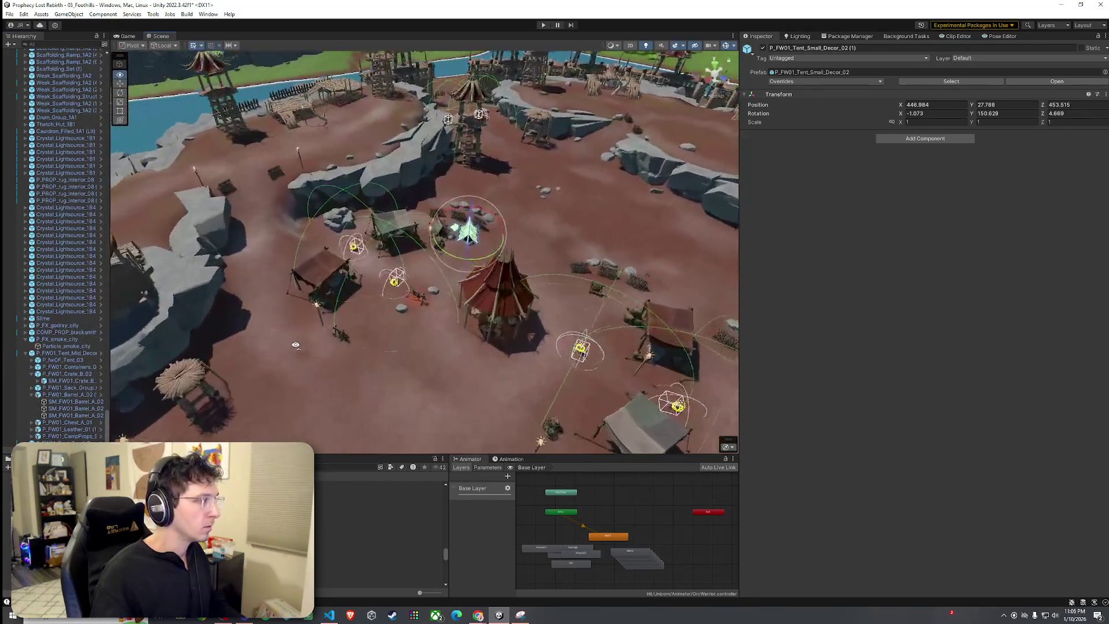
pyautogui.press('f')
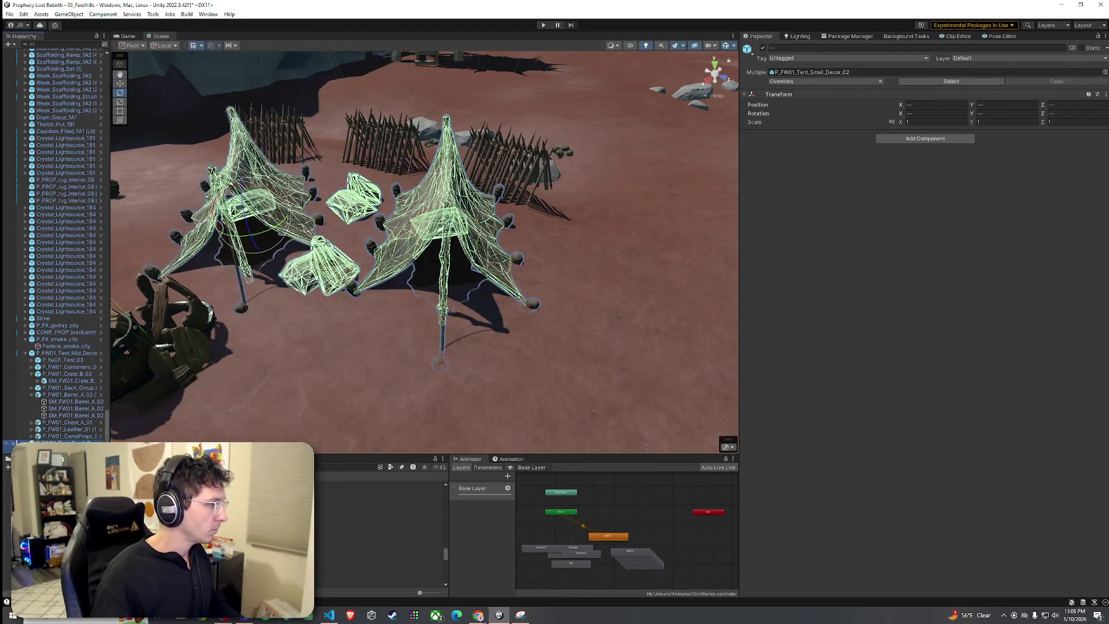
pyautogui.moveTo(450, 374)
pyautogui.mouseDown()
pyautogui.moveTo(405, 358)
pyautogui.moveTo(450, 374)
pyautogui.moveTo(462, 323)
pyautogui.moveTo(588, 181)
pyautogui.moveTo(625, 209)
pyautogui.moveTo(363, 267)
pyautogui.mouseUp()
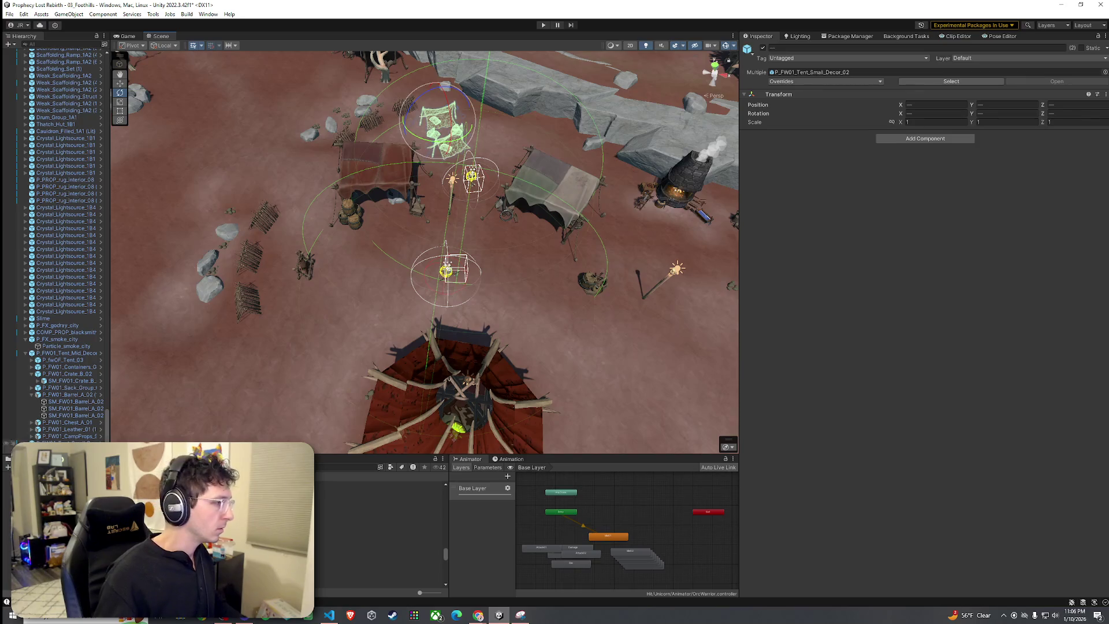
# Move both tents up and to the left, next to the spiked fences.
pyautogui.hotkey('ctrl', 'z')
pyautogui.scroll(1, 334, 211)
pyautogui.press('w')
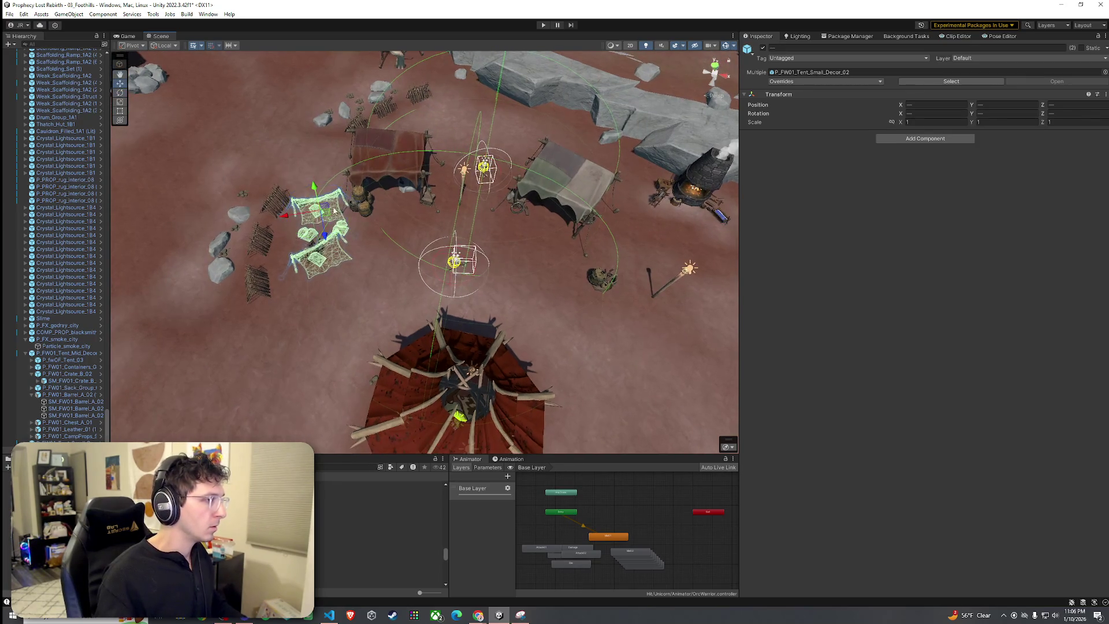
pyautogui.moveTo(316, 180)
pyautogui.mouseDown()
pyautogui.moveTo(321, 153)
pyautogui.moveTo(378, 163)
pyautogui.moveTo(479, 91)
pyautogui.mouseUp()
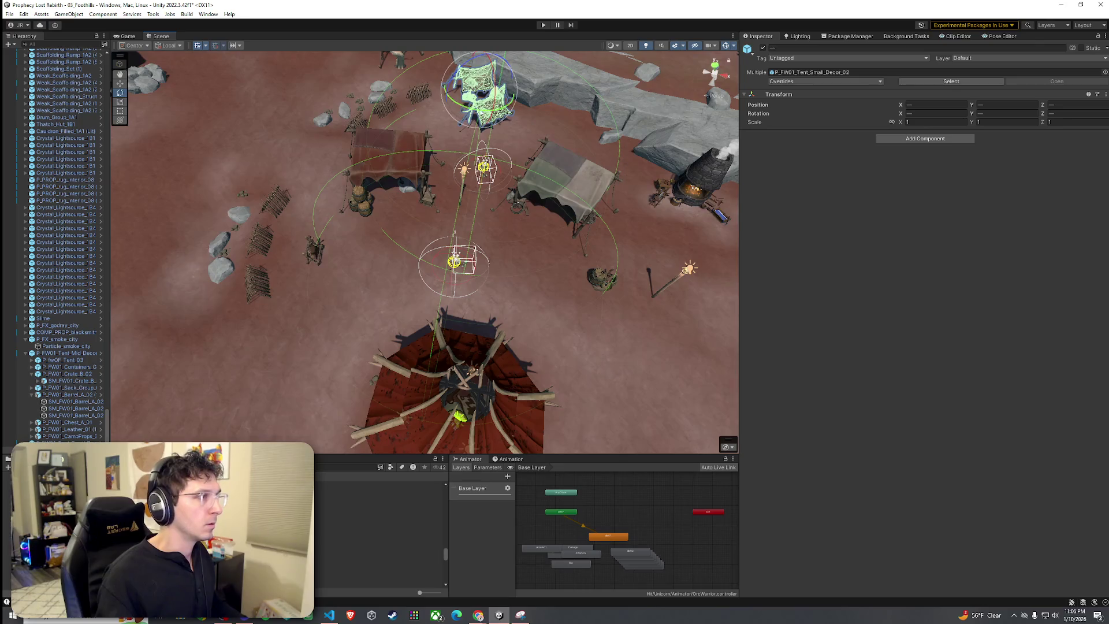
pyautogui.scroll(3, 586, 374)
pyautogui.moveTo(586, 373)
pyautogui.mouseDown()
pyautogui.moveTo(502, 50)
pyautogui.moveTo(509, 87)
pyautogui.moveTo(466, 175)
pyautogui.moveTo(678, 184)
pyautogui.moveTo(404, 159)
pyautogui.moveTo(394, 184)
pyautogui.moveTo(402, 209)
pyautogui.mouseUp()
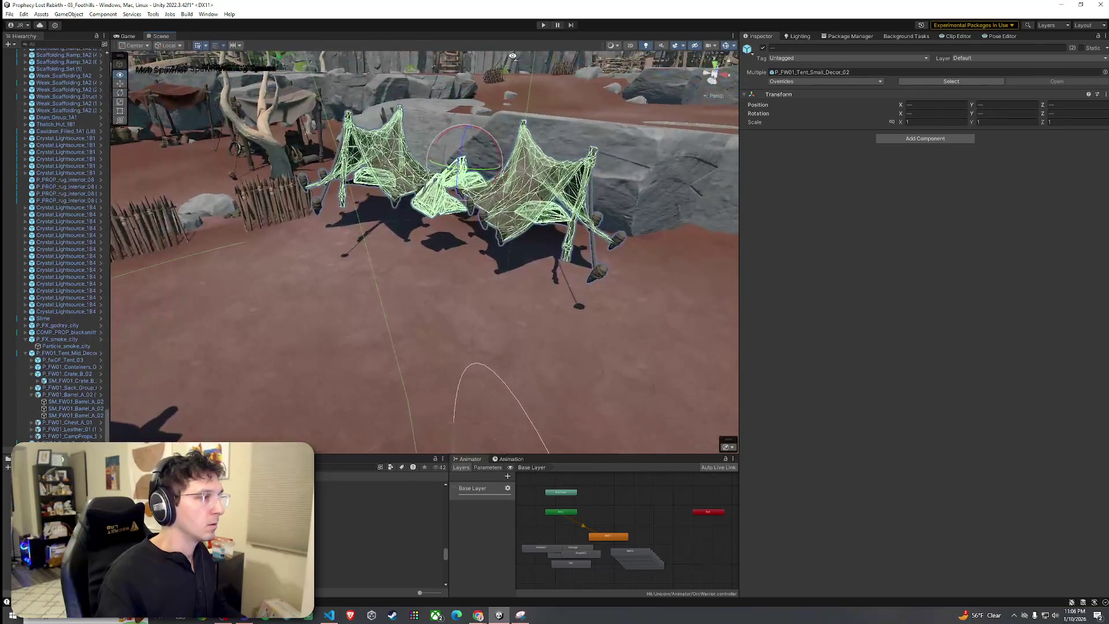
# Rotate the two tents slightly and fine-tune their height.
pyautogui.press('w')
pyautogui.press('e')
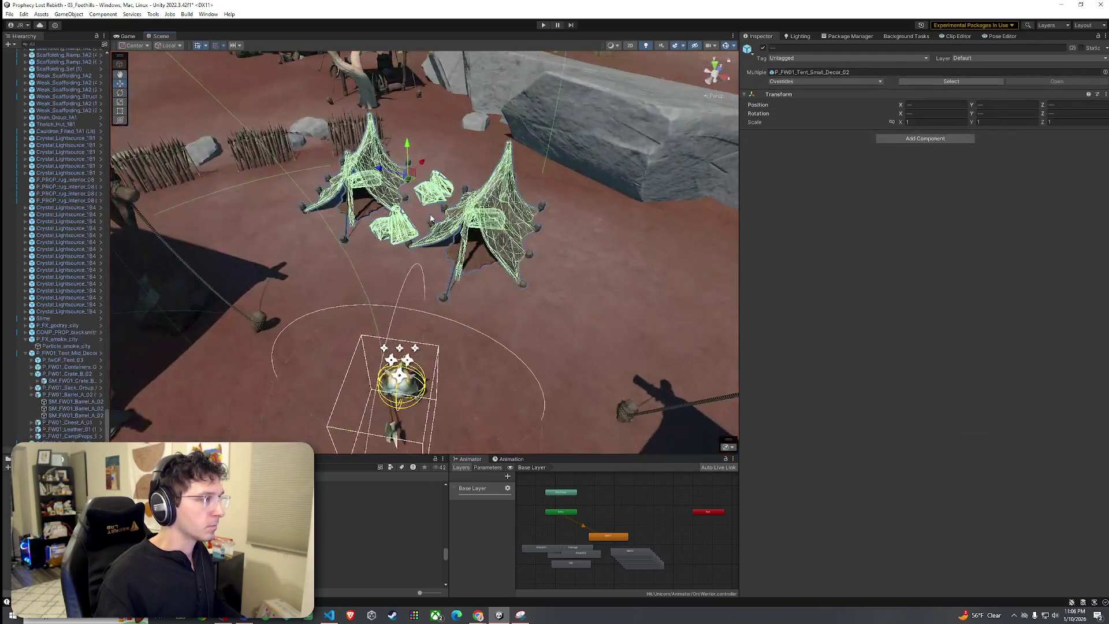
pyautogui.press('e')
pyautogui.moveTo(411, 157); pyautogui.dragTo(416, 160)
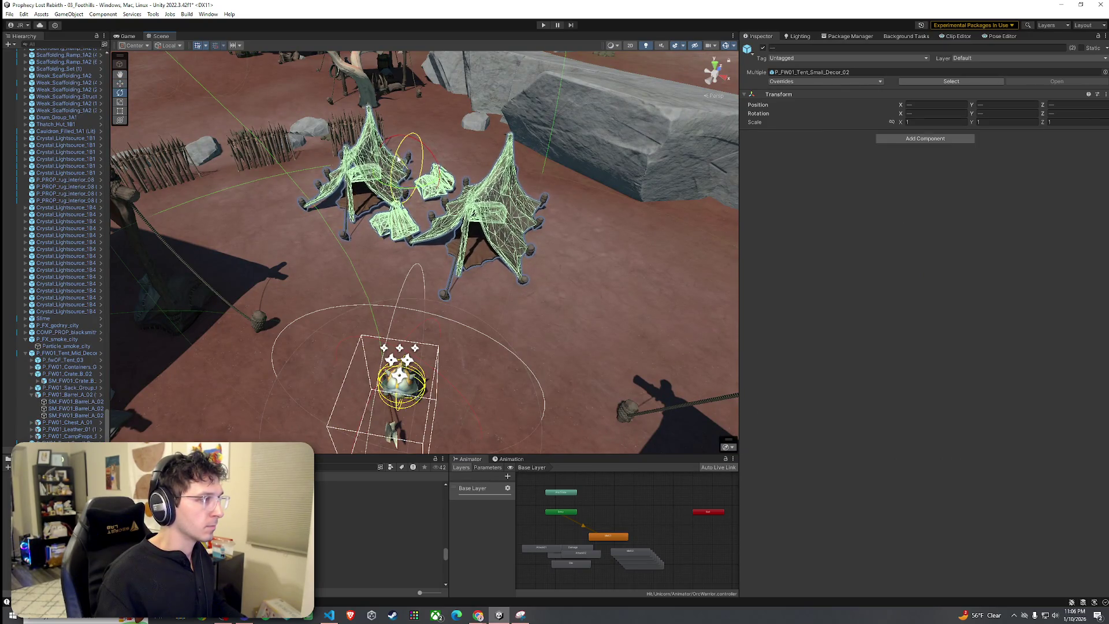
pyautogui.click(422, 252)
pyautogui.hotkey('ctrl', 'z')
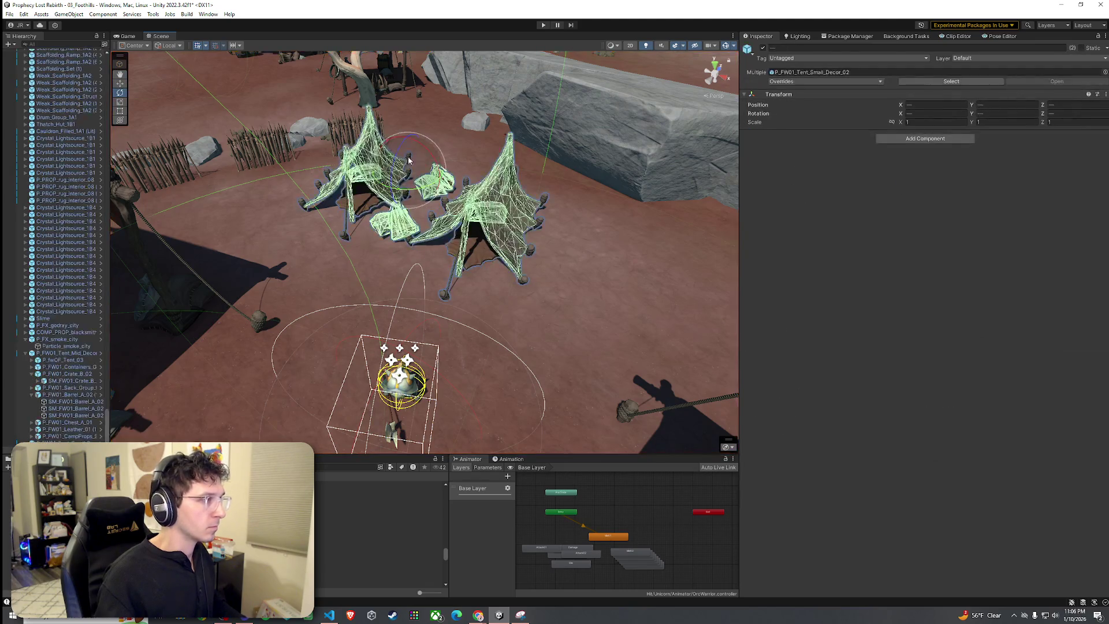
pyautogui.moveTo(405, 148); pyautogui.dragTo(409, 152)
pyautogui.press('e')
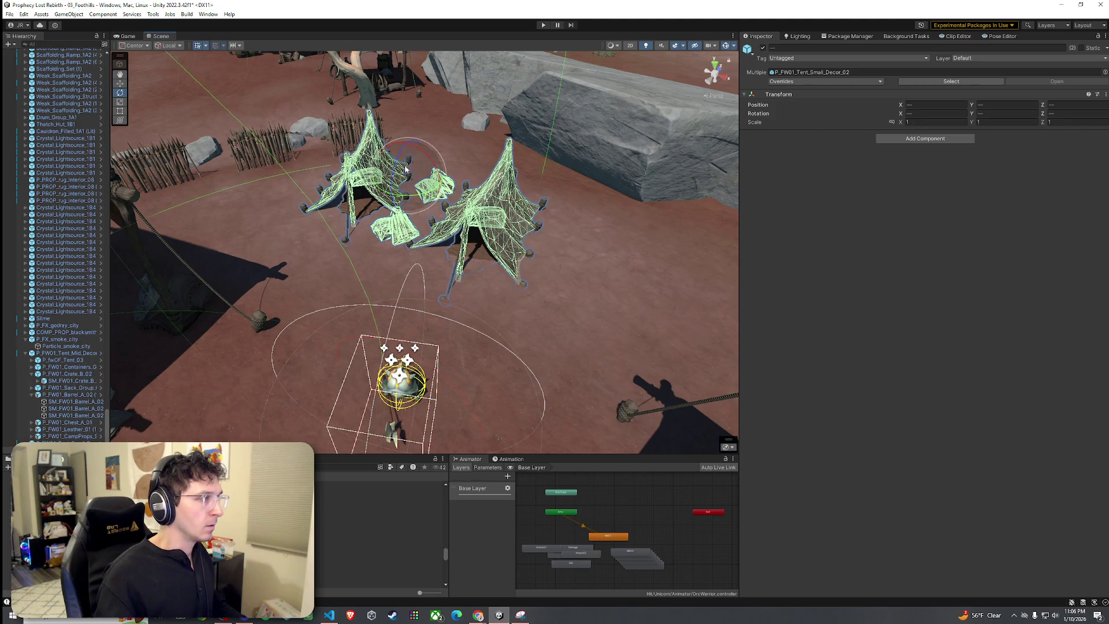
pyautogui.click(492, 232)
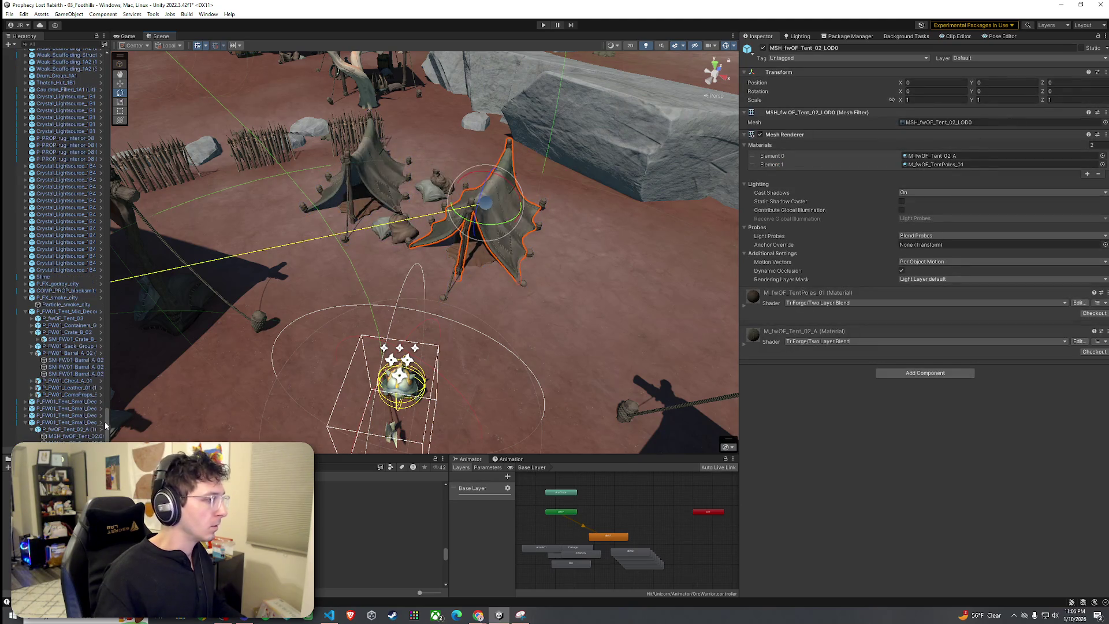
# Select the second tent prefab in the Hierarchy, frame it and orbit around the tents.
pyautogui.click(76, 423)
pyautogui.press('f')
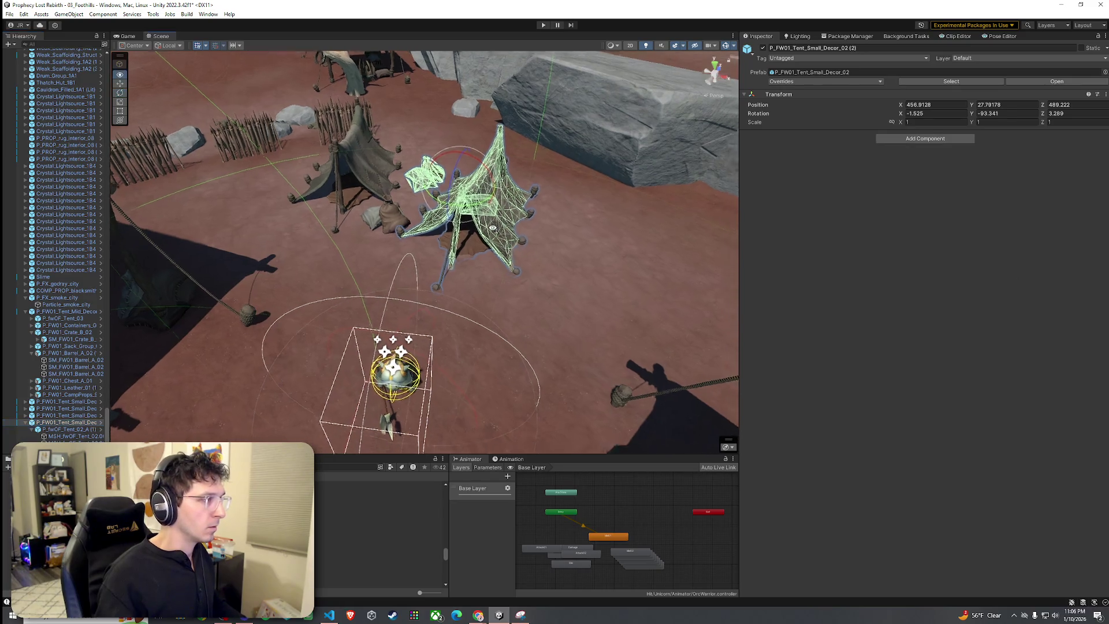
pyautogui.moveTo(393, 185)
pyautogui.mouseDown()
pyautogui.moveTo(337, 195)
pyautogui.moveTo(413, 168)
pyautogui.moveTo(570, 192)
pyautogui.mouseUp()
pyautogui.click(453, 234)
pyautogui.moveTo(452, 235)
pyautogui.mouseDown()
pyautogui.moveTo(706, 220)
pyautogui.moveTo(861, 228)
pyautogui.moveTo(799, 160)
pyautogui.moveTo(809, 171)
pyautogui.moveTo(39, 270)
pyautogui.moveTo(5, 260)
pyautogui.moveTo(1107, 249)
pyautogui.moveTo(1065, 242)
pyautogui.moveTo(862, 271)
pyautogui.moveTo(704, 319)
pyautogui.mouseUp()
# Browse the tent prefabs and drop P_FW01_Tent_Small_Decor_01 into the camp.
pyautogui.click(347, 534)
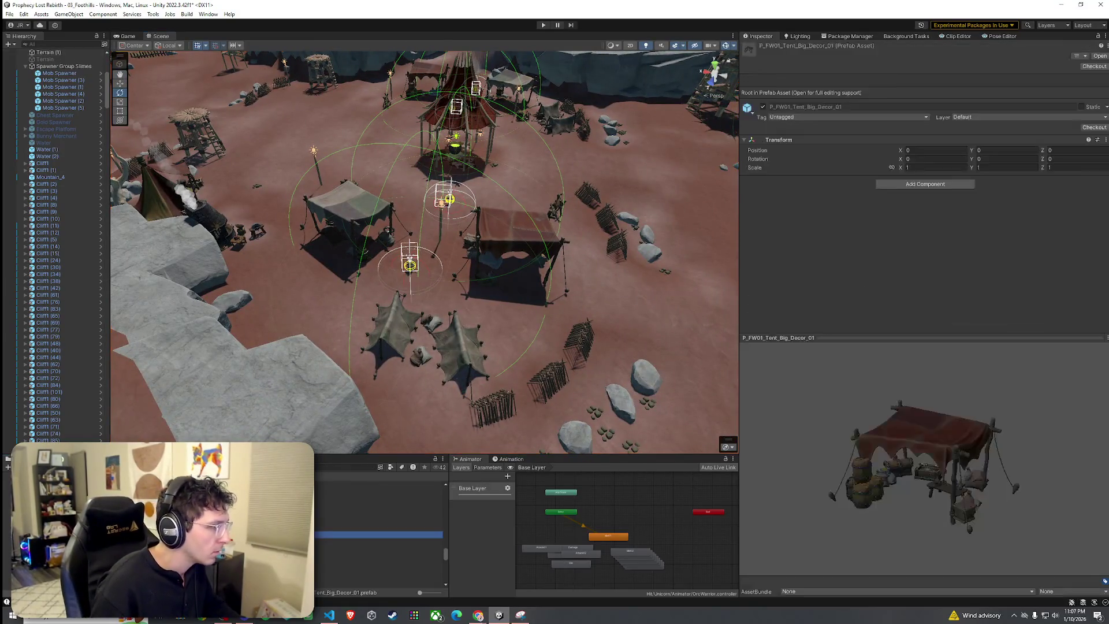
pyautogui.press('Down')
pyautogui.press('Down')
pyautogui.press('Down')
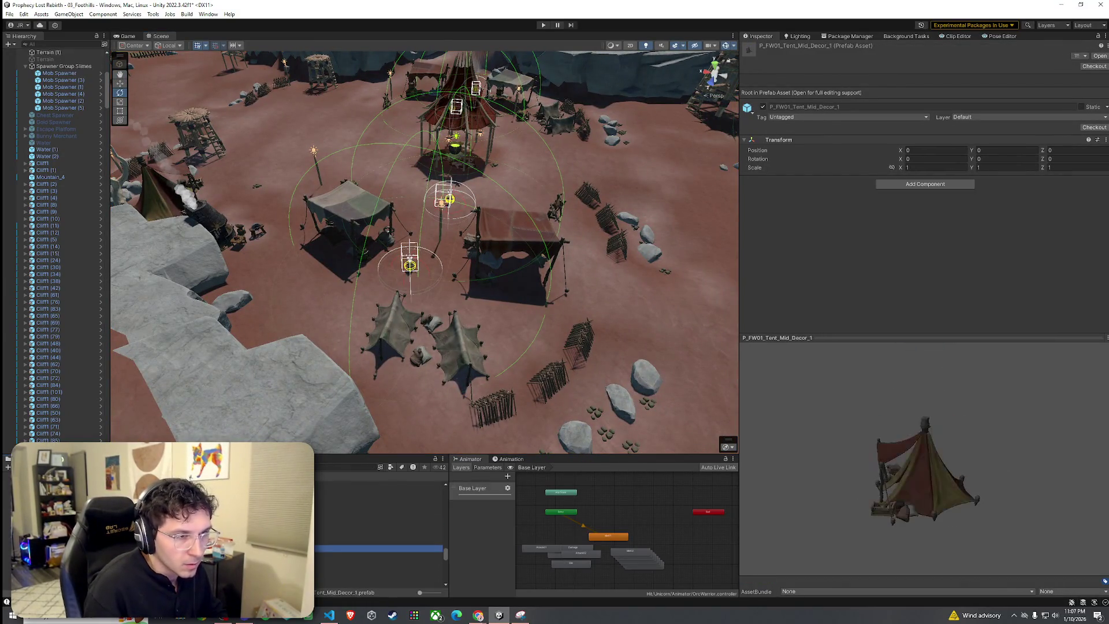
pyautogui.press('Up')
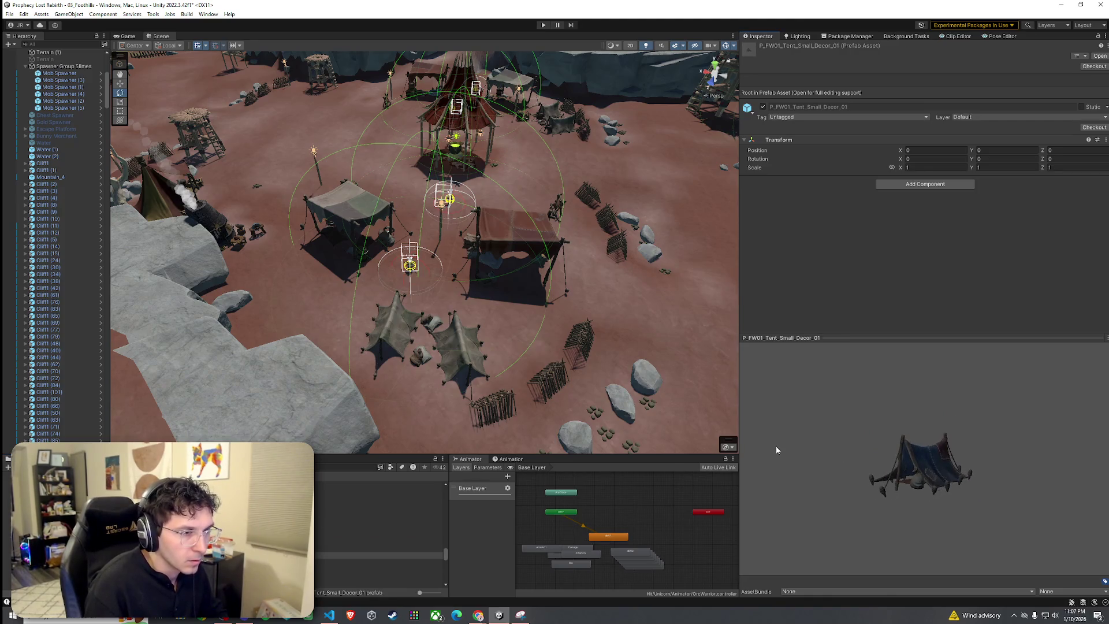
pyautogui.moveTo(299, 307); pyautogui.dragTo(298, 295)
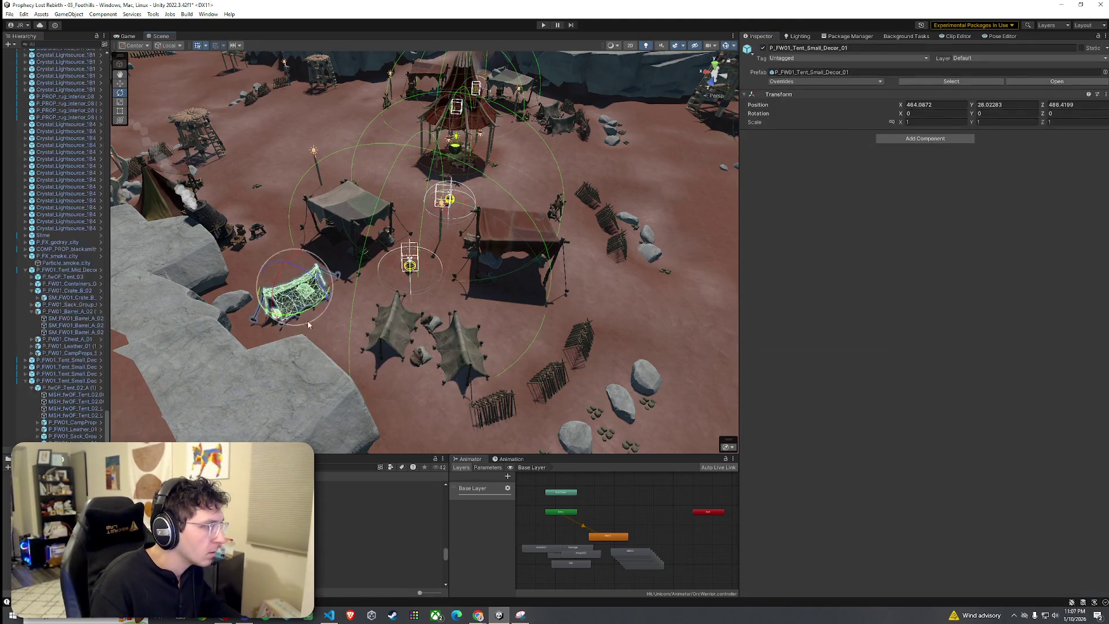
# Move the small tent beside the rock near the cliff and lower it to Y 27.799.
pyautogui.scroll(5, 295, 277)
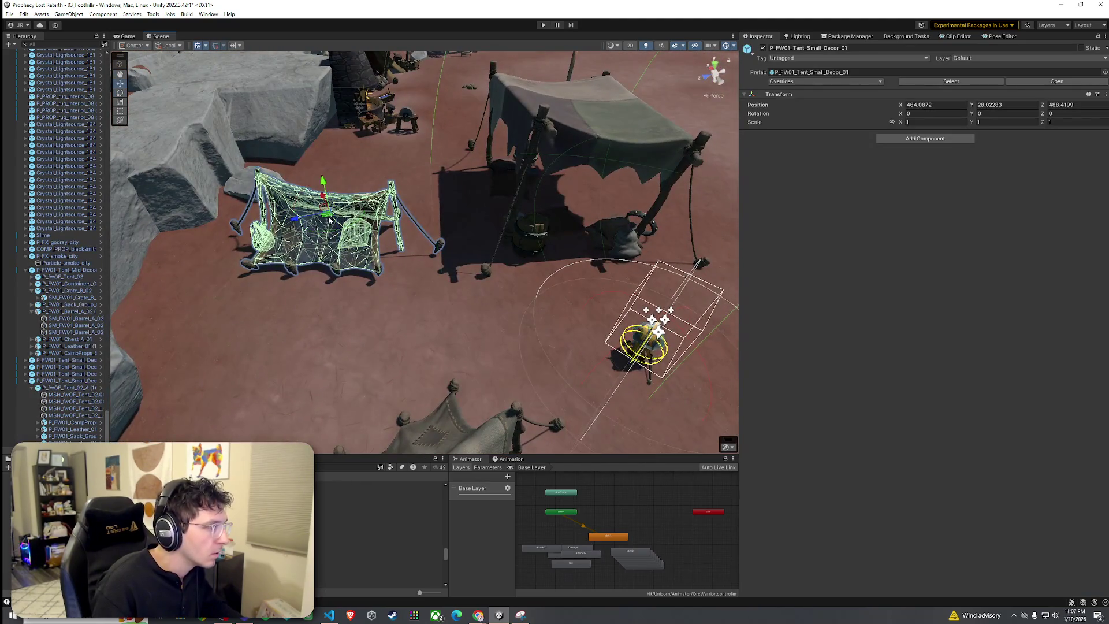
pyautogui.moveTo(322, 253)
pyautogui.mouseDown()
pyautogui.moveTo(306, 296)
pyautogui.moveTo(448, 312)
pyautogui.moveTo(543, 297)
pyautogui.moveTo(387, 282)
pyautogui.mouseUp()
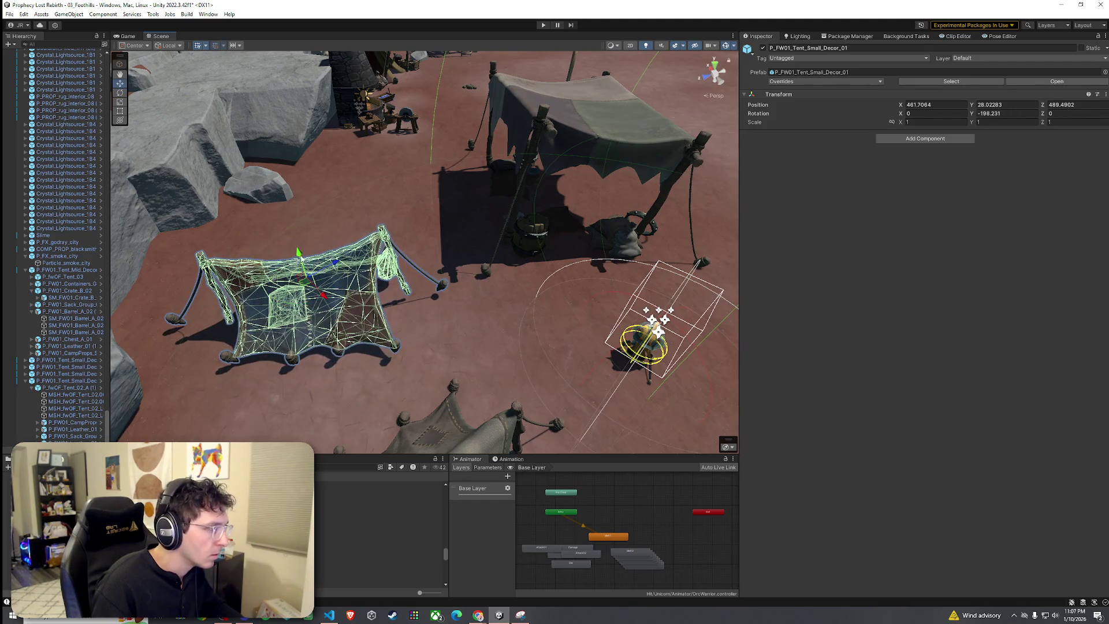
pyautogui.moveTo(297, 253); pyautogui.dragTo(301, 262)
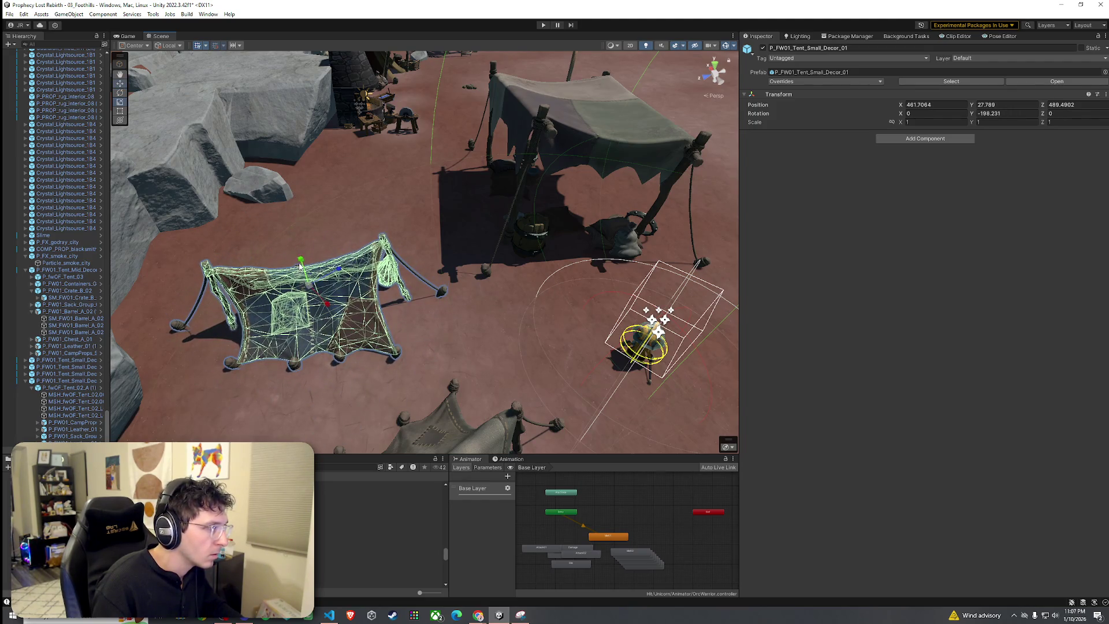
pyautogui.click(379, 296)
pyautogui.moveTo(389, 321)
pyautogui.mouseDown()
pyautogui.moveTo(300, 322)
pyautogui.moveTo(63, 272)
pyautogui.moveTo(53, 297)
pyautogui.moveTo(136, 291)
pyautogui.moveTo(61, 327)
pyautogui.moveTo(64, 355)
pyautogui.moveTo(274, 404)
pyautogui.mouseUp()
# Duplicate P_FW01_Barrel_Group_04 (1), move the copy toward the forge and turn it.
pyautogui.click(274, 403)
pyautogui.scroll(-5, 70, 398)
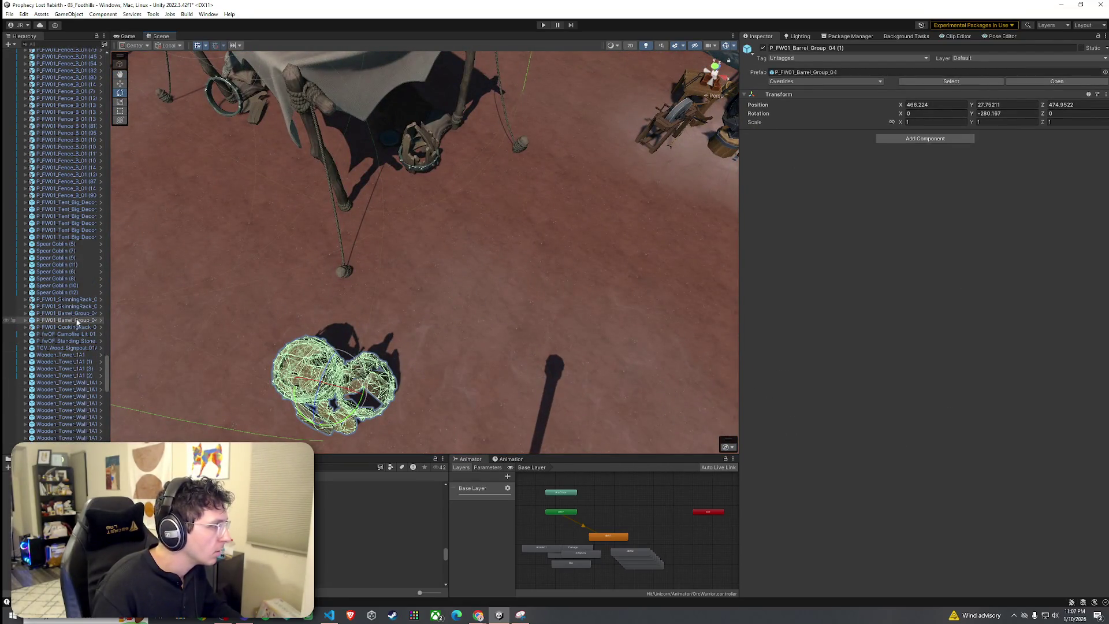
pyautogui.hotkey('ctrl', 'd')
pyautogui.moveTo(247, 348)
pyautogui.mouseDown()
pyautogui.moveTo(386, 383)
pyautogui.moveTo(386, 410)
pyautogui.moveTo(357, 421)
pyautogui.mouseUp()
pyautogui.moveTo(410, 292); pyautogui.dragTo(470, 87)
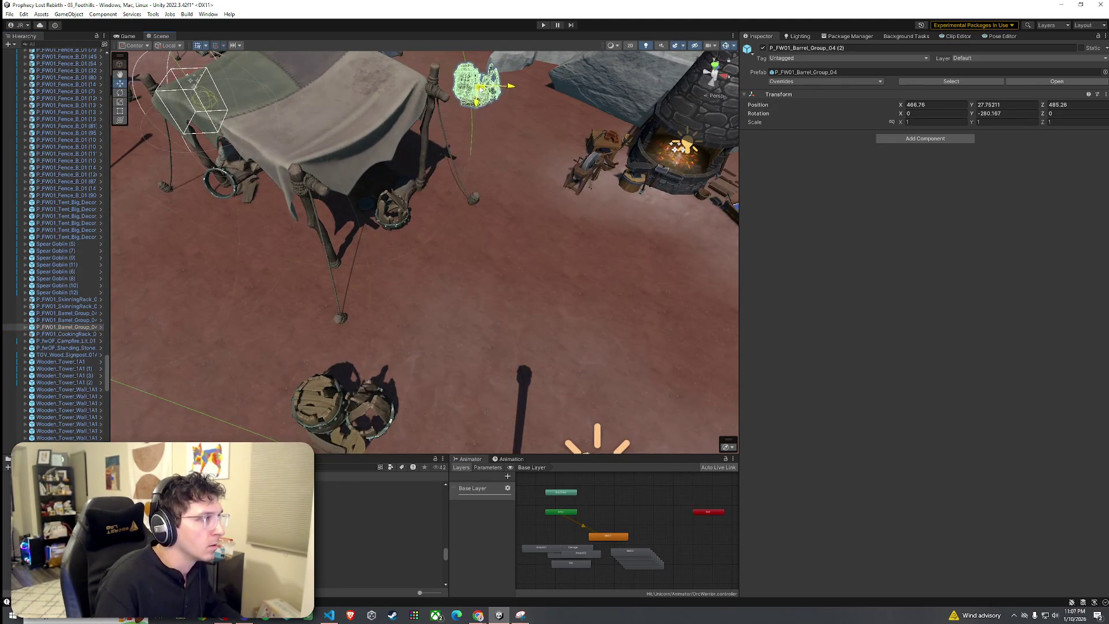
pyautogui.scroll(-5, 407, 205)
pyautogui.press('e')
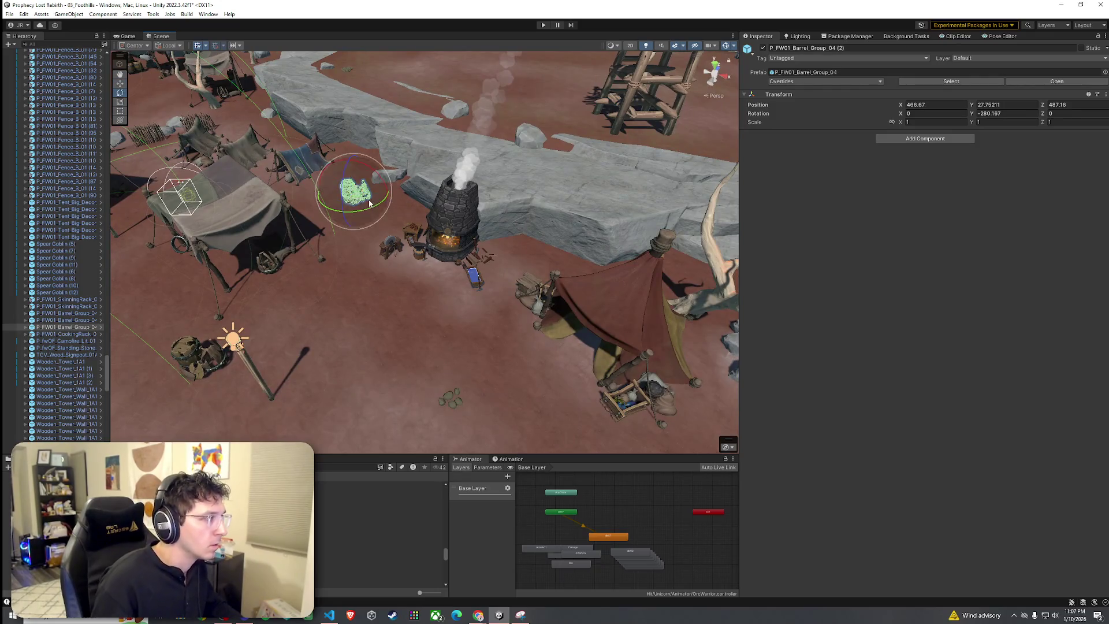
pyautogui.moveTo(390, 198); pyautogui.dragTo(417, 198)
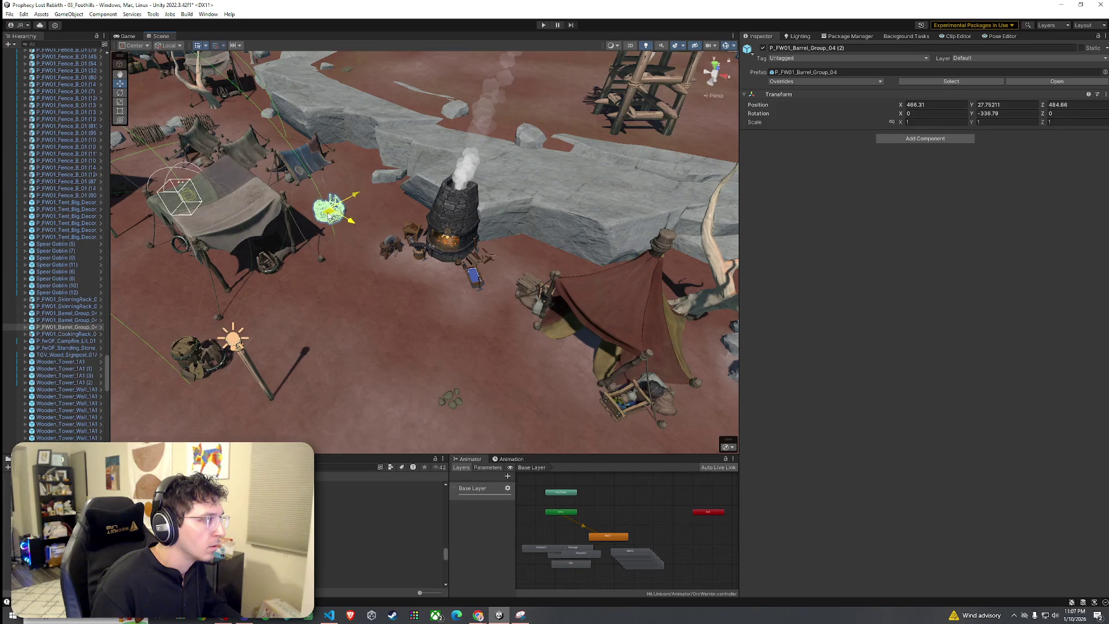
# Make another barrel group copy and place it beside the forge.
pyautogui.scroll(5, 359, 225)
pyautogui.scroll(-3, 359, 226)
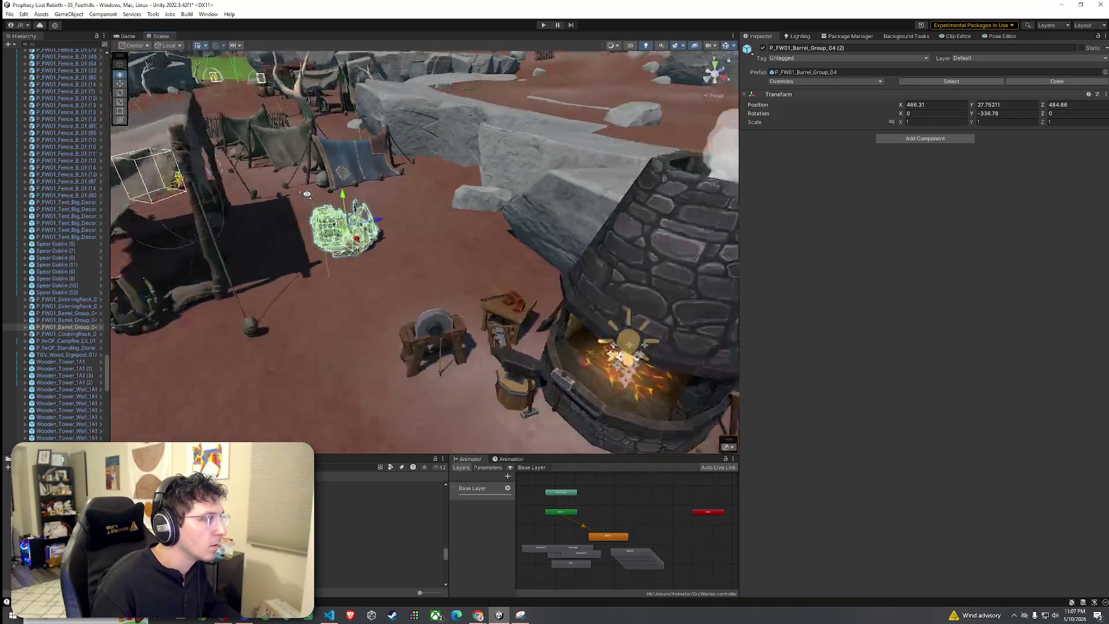
pyautogui.hotkey('ctrl', 'd')
pyautogui.moveTo(356, 232)
pyautogui.mouseDown()
pyautogui.moveTo(434, 250)
pyautogui.moveTo(373, 211)
pyautogui.moveTo(347, 267)
pyautogui.moveTo(349, 252)
pyautogui.moveTo(428, 287)
pyautogui.moveTo(491, 296)
pyautogui.moveTo(228, 312)
pyautogui.mouseUp()
pyautogui.click(364, 278)
# Place P_FW_01_Crate_Group_02 in the scene and slide it next to the left tent.
pyautogui.click(289, 527)
pyautogui.press('Down')
pyautogui.press('Down')
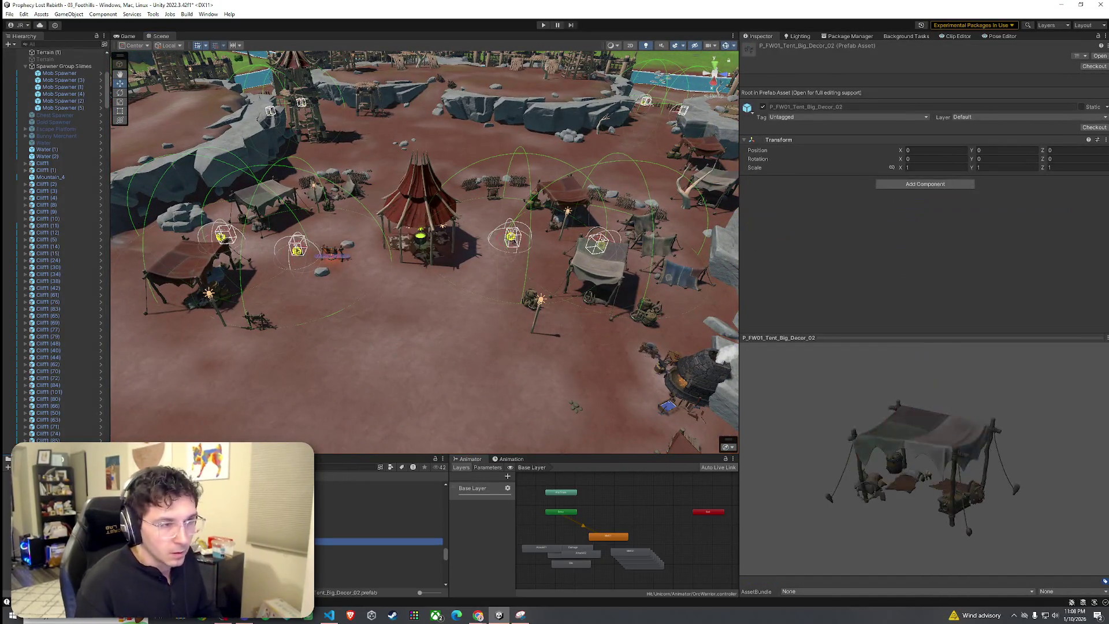
pyautogui.press('Down')
pyautogui.press('Down')
pyautogui.press('Down')
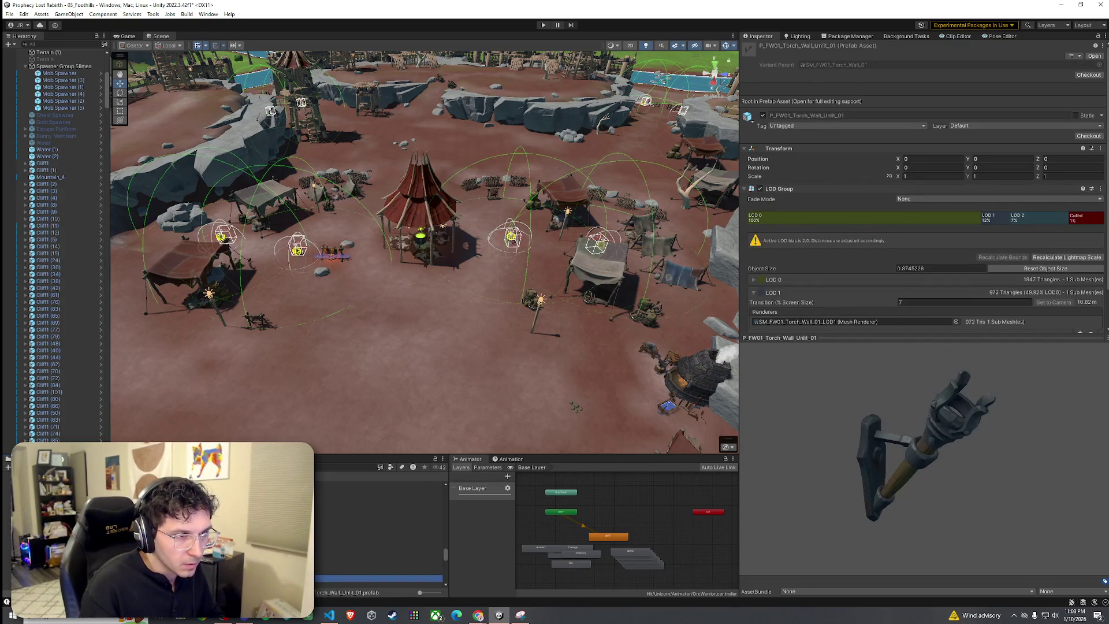
pyautogui.press('Down')
pyautogui.press('Down')
pyautogui.press('Down')
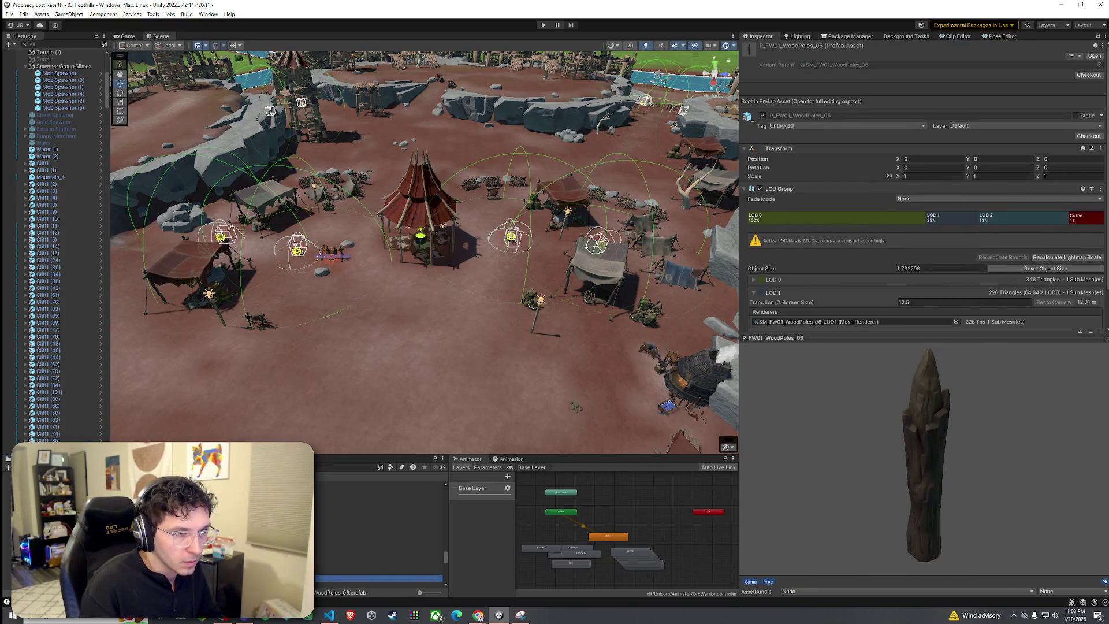
pyautogui.press('Up')
pyautogui.press('Up')
pyautogui.press('Up')
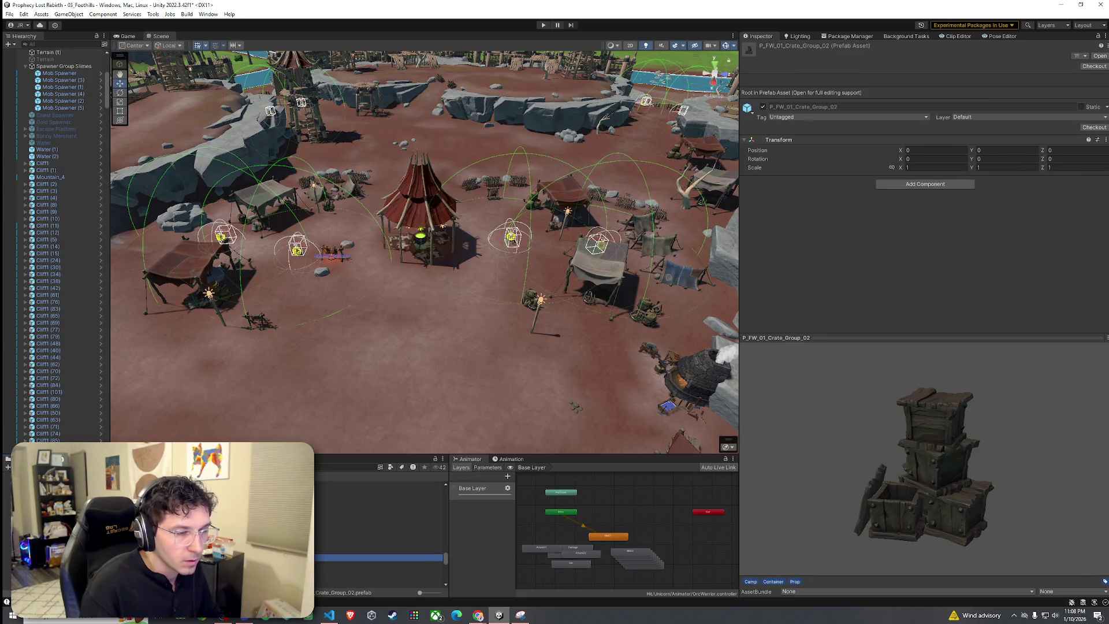
pyautogui.moveTo(347, 557); pyautogui.dragTo(311, 372)
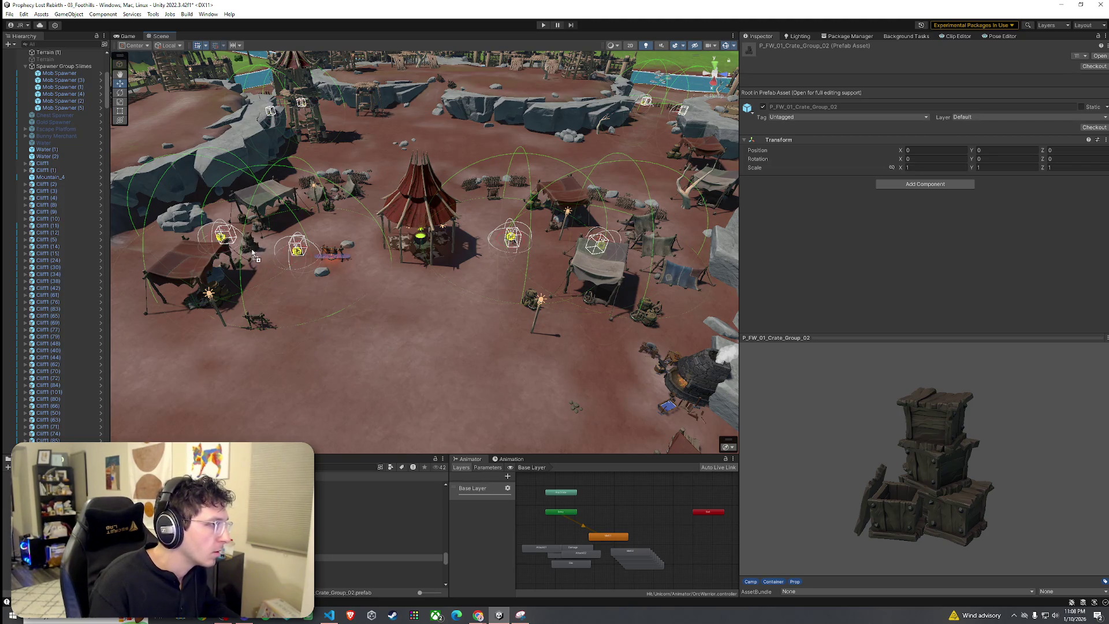
pyautogui.moveTo(249, 257); pyautogui.dragTo(250, 257)
pyautogui.press('f')
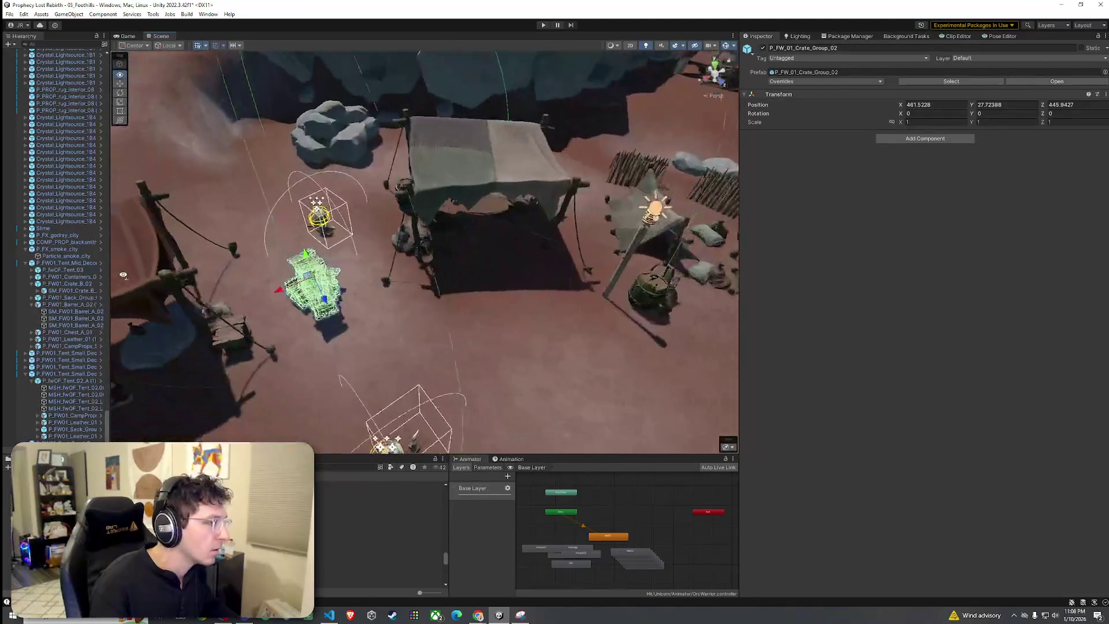
pyautogui.moveTo(297, 283); pyautogui.dragTo(218, 256)
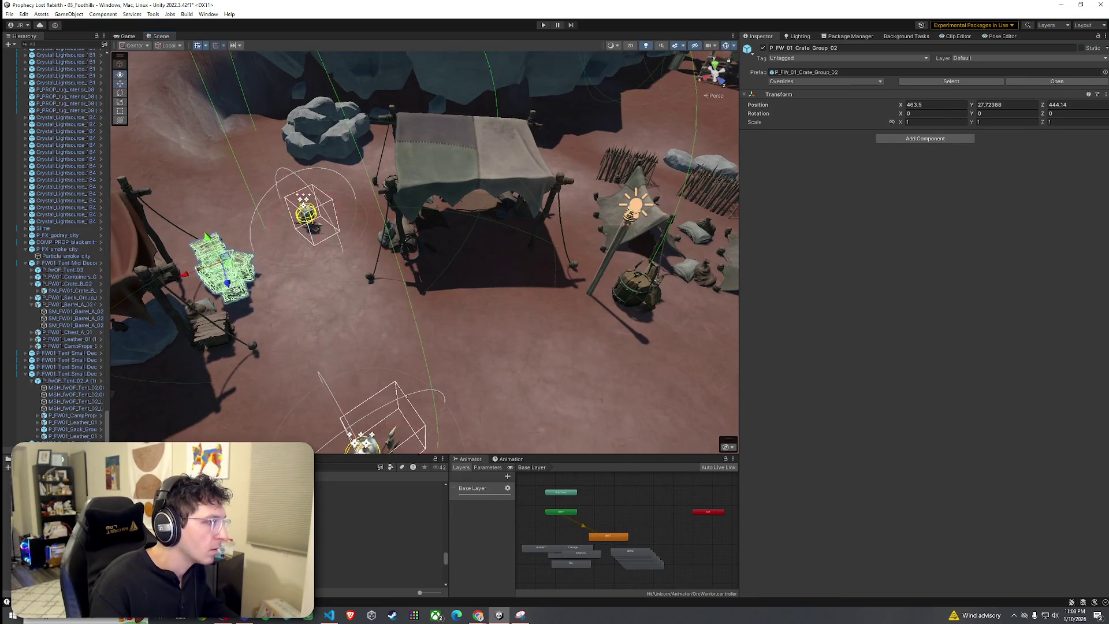
# Duplicate the crate group twice, putting copies beside another tent and the big red tent.
pyautogui.press('f')
pyautogui.moveTo(394, 279)
pyautogui.mouseDown()
pyautogui.moveTo(470, 267)
pyautogui.moveTo(540, 230)
pyautogui.moveTo(547, 259)
pyautogui.moveTo(538, 262)
pyautogui.mouseUp()
pyautogui.hotkey('ctrl', 'd')
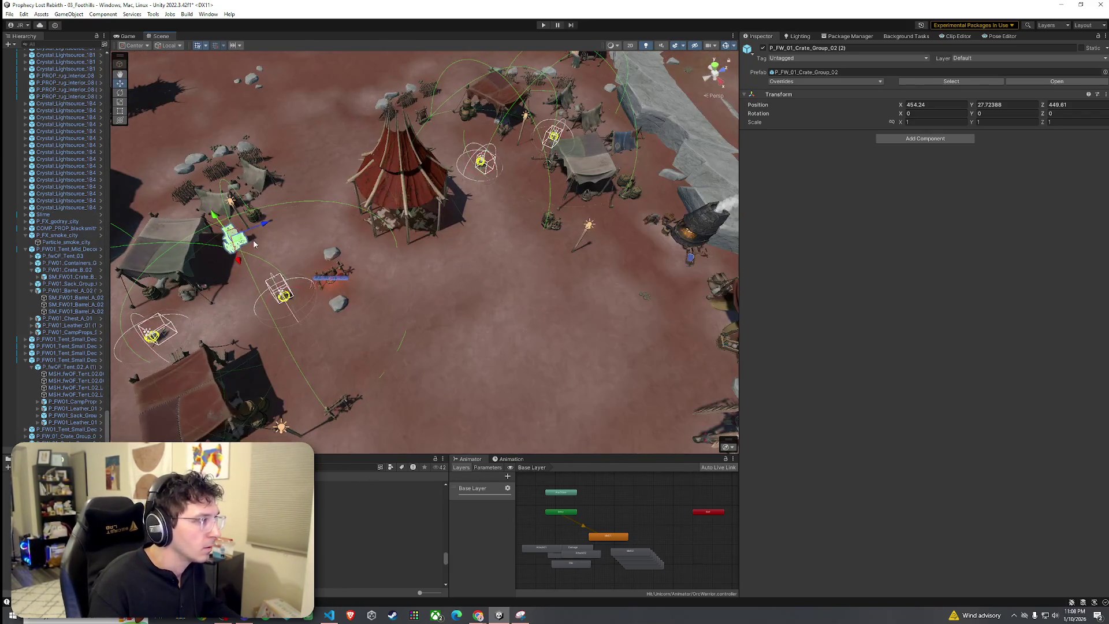
pyautogui.moveTo(242, 245); pyautogui.dragTo(528, 244)
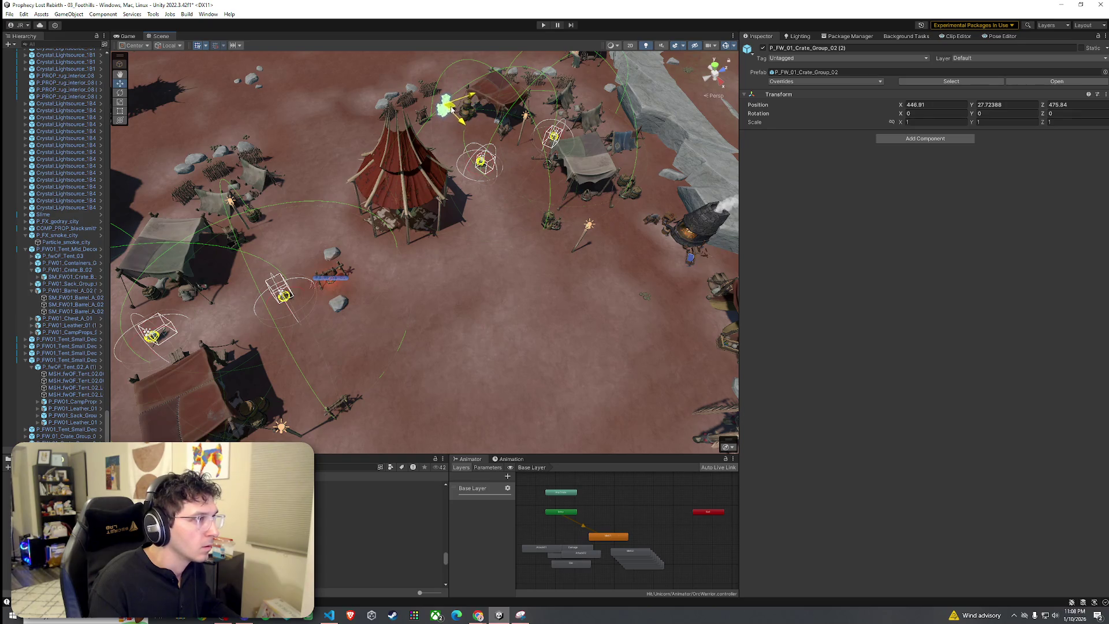
# Duplicate a barrel group and a crate group, moving the copies beside tents.
pyautogui.click(629, 199)
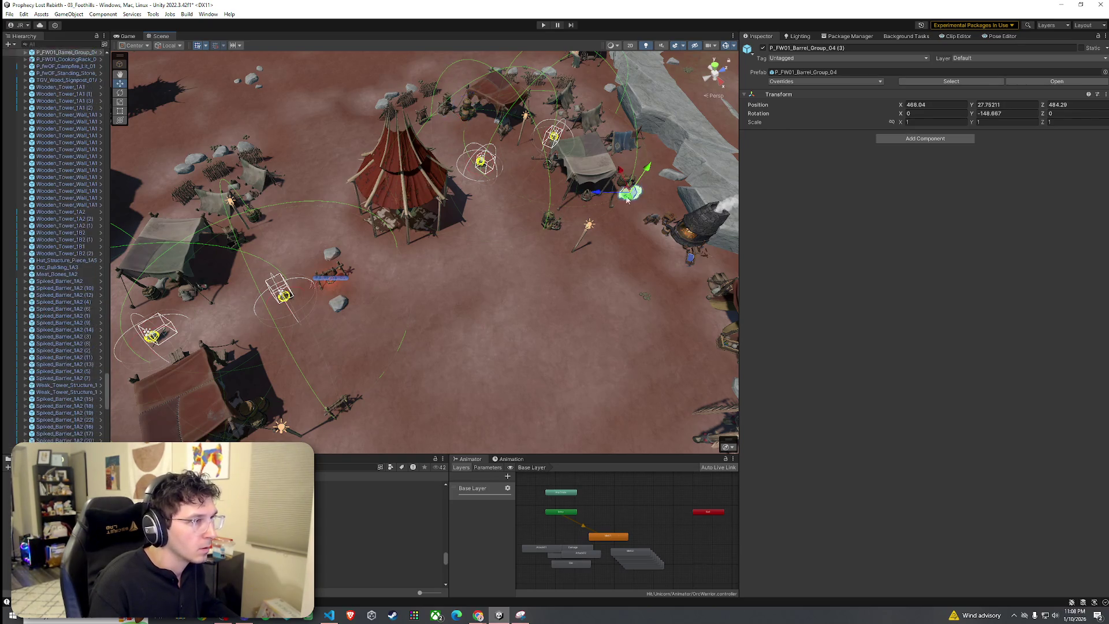
pyautogui.scroll(2, 97, 401)
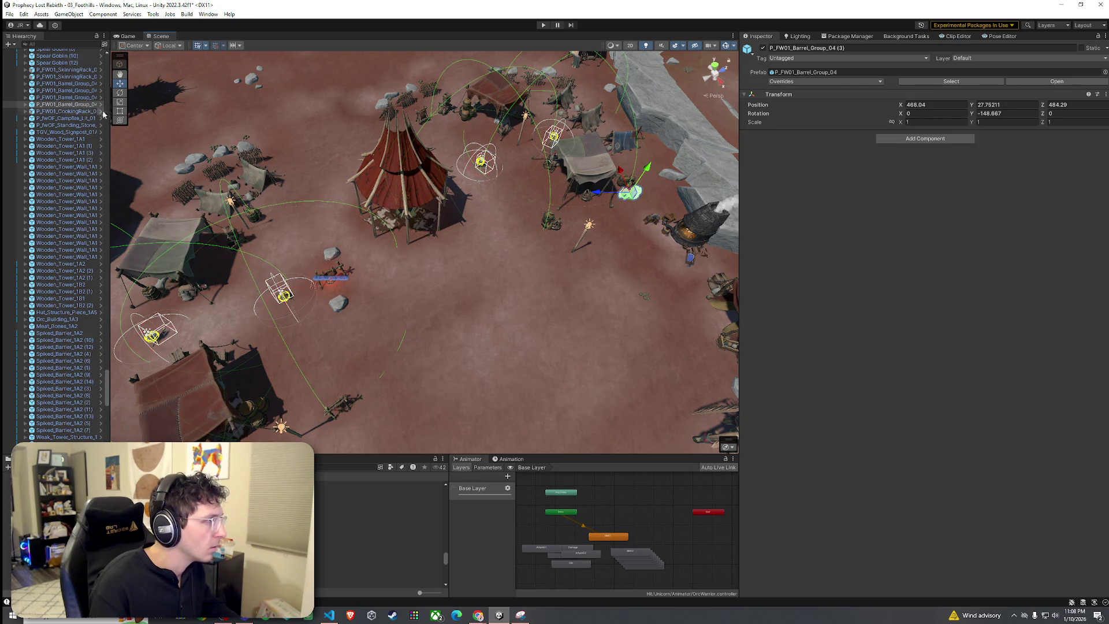
pyautogui.hotkey('ctrl', 'd')
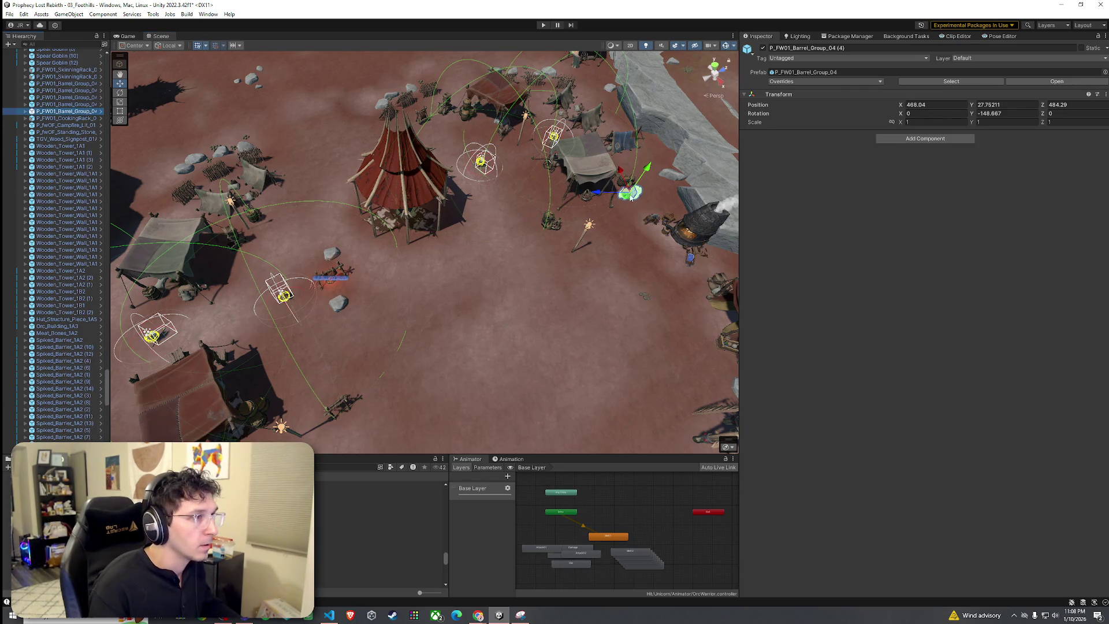
pyautogui.moveTo(630, 193); pyautogui.dragTo(607, 193)
pyautogui.moveTo(329, 340)
pyautogui.mouseDown()
pyautogui.moveTo(520, 315)
pyautogui.moveTo(346, 295)
pyautogui.mouseUp()
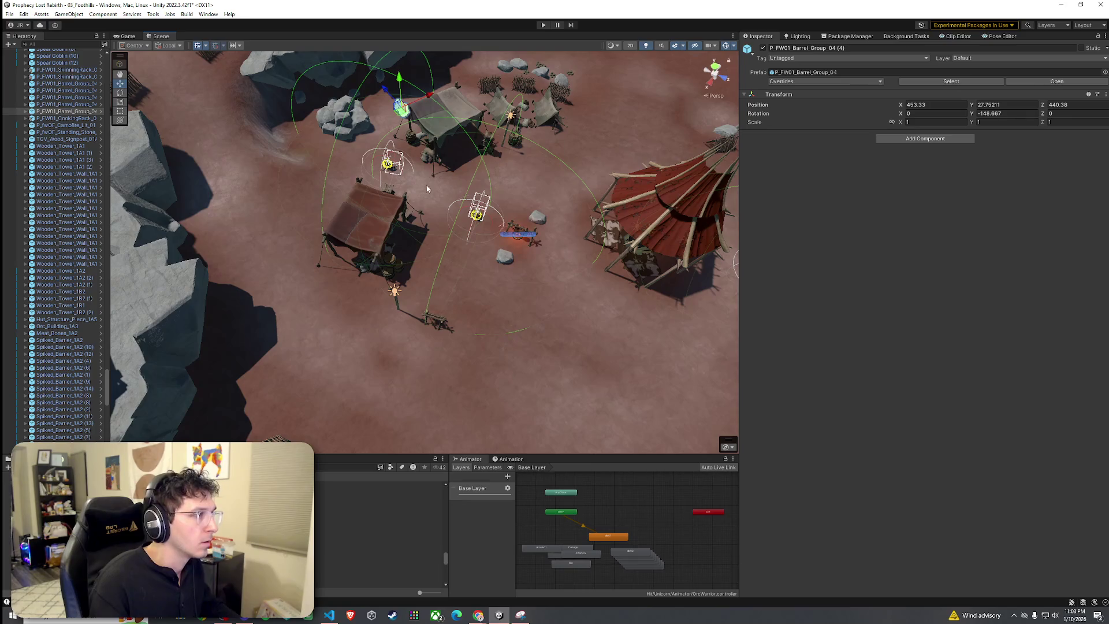
pyautogui.click(389, 192)
pyautogui.hotkey('ctrl', 'd')
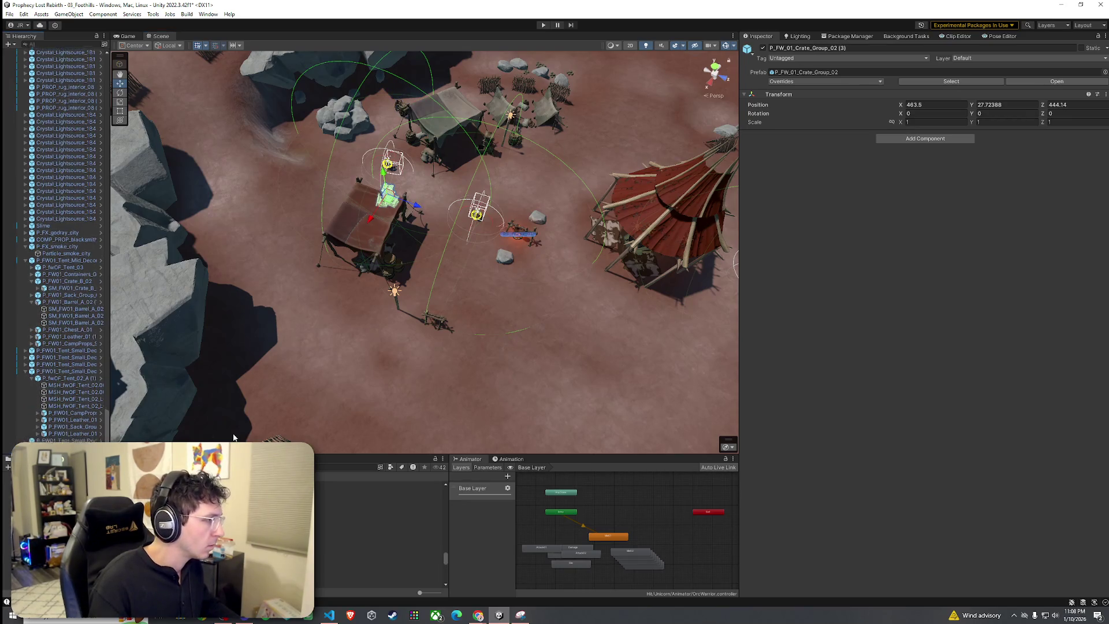
pyautogui.moveTo(389, 199)
pyautogui.mouseDown()
pyautogui.moveTo(408, 104)
pyautogui.moveTo(426, 98)
pyautogui.mouseUp()
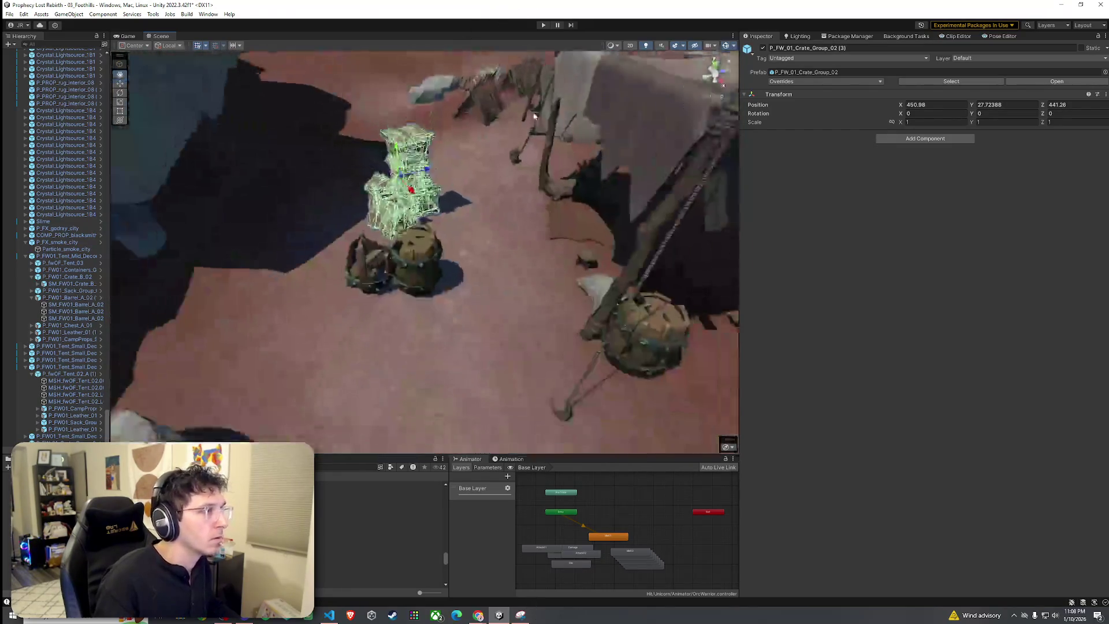
pyautogui.click(475, 221)
pyautogui.scroll(-10, 475, 221)
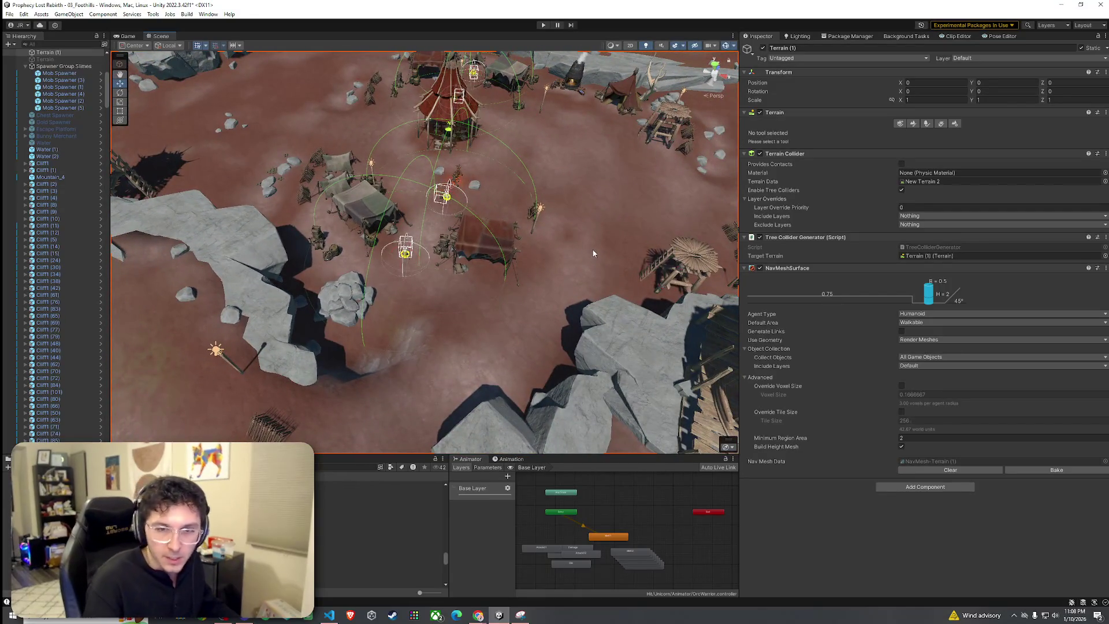
# Start Play mode, then select the game manager's four spawn points and frame them.
pyautogui.click(10, 13)
pyautogui.click(140, 43)
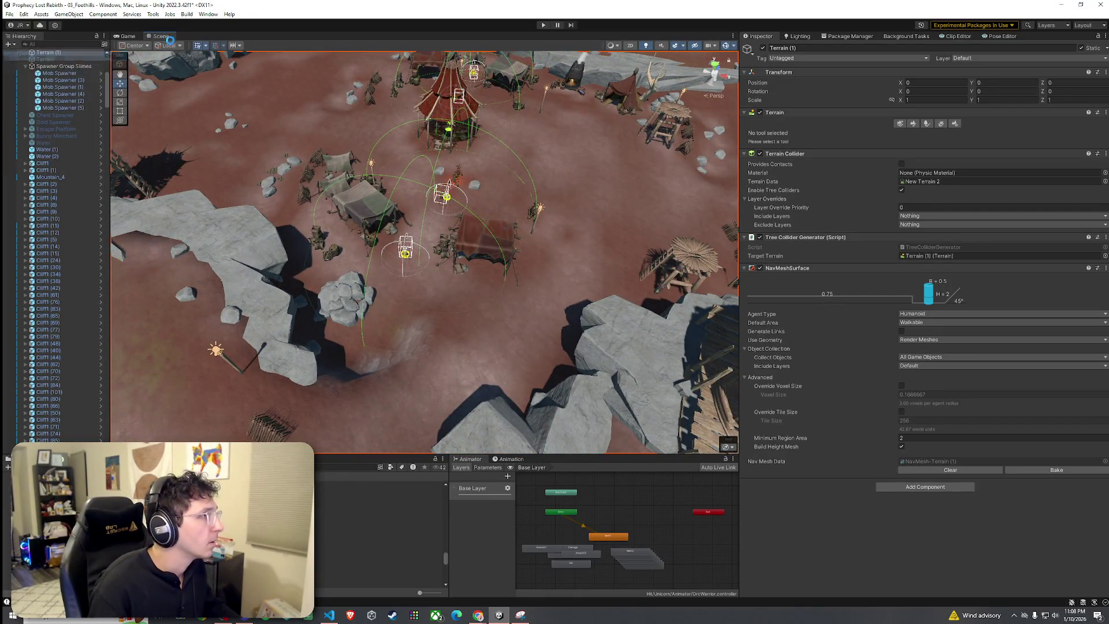
pyautogui.hotkey('ctrl', 'p')
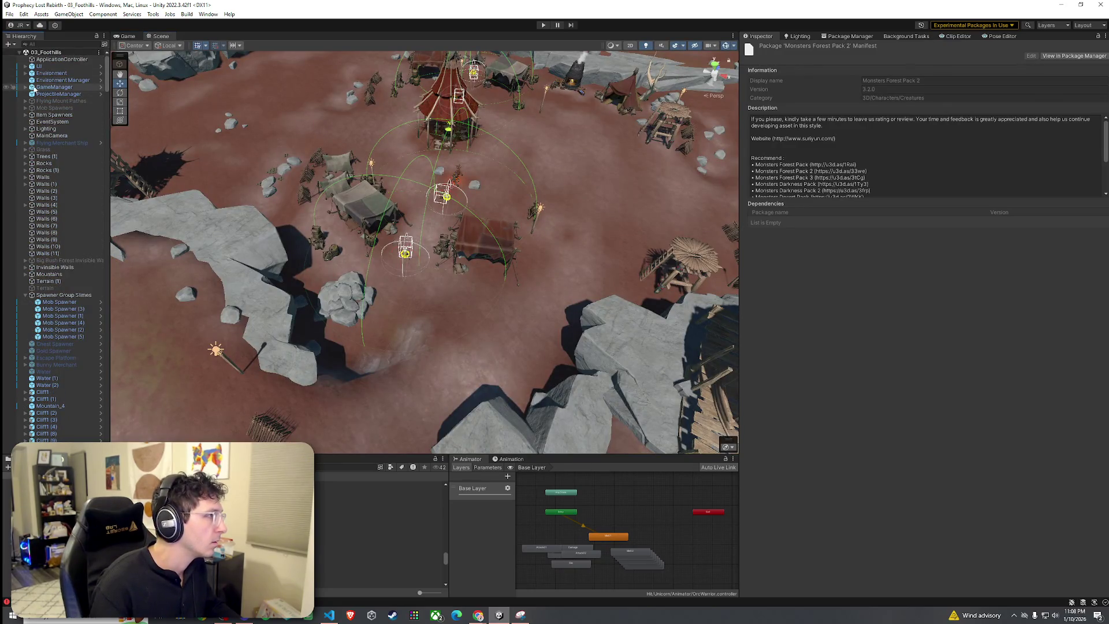
pyautogui.click(35, 86)
pyautogui.click(26, 86)
pyautogui.click(67, 94)
pyautogui.keyDown('shift'); pyautogui.click(70, 115); pyautogui.keyUp('shift')
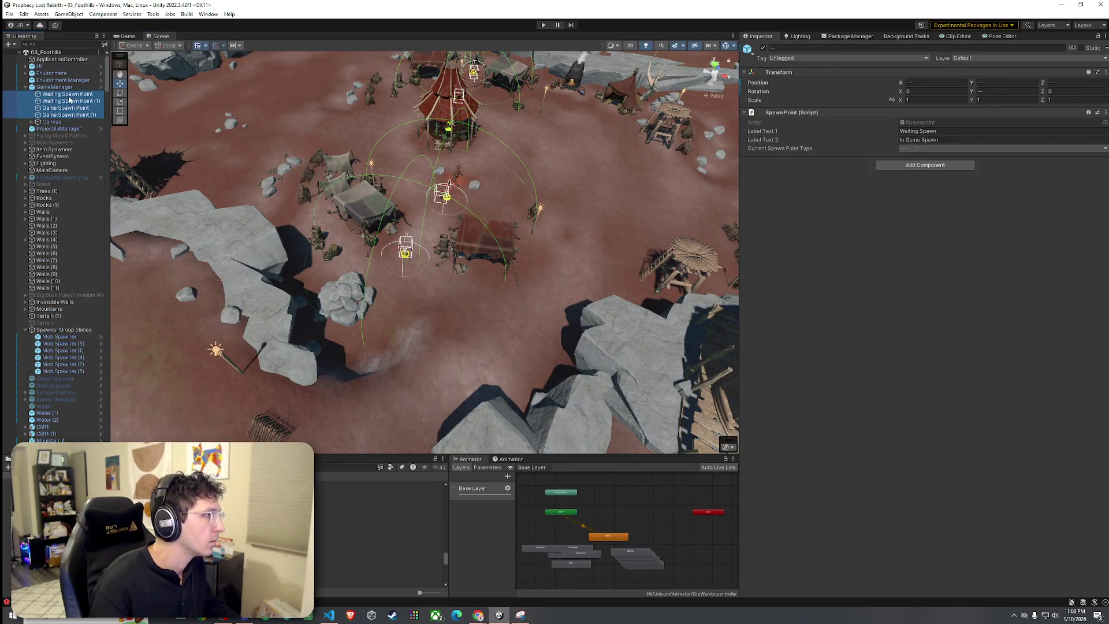
pyautogui.press('f')
pyautogui.moveTo(166, 134)
pyautogui.mouseDown()
pyautogui.moveTo(312, 171)
pyautogui.moveTo(365, 382)
pyautogui.moveTo(504, 128)
pyautogui.mouseUp()
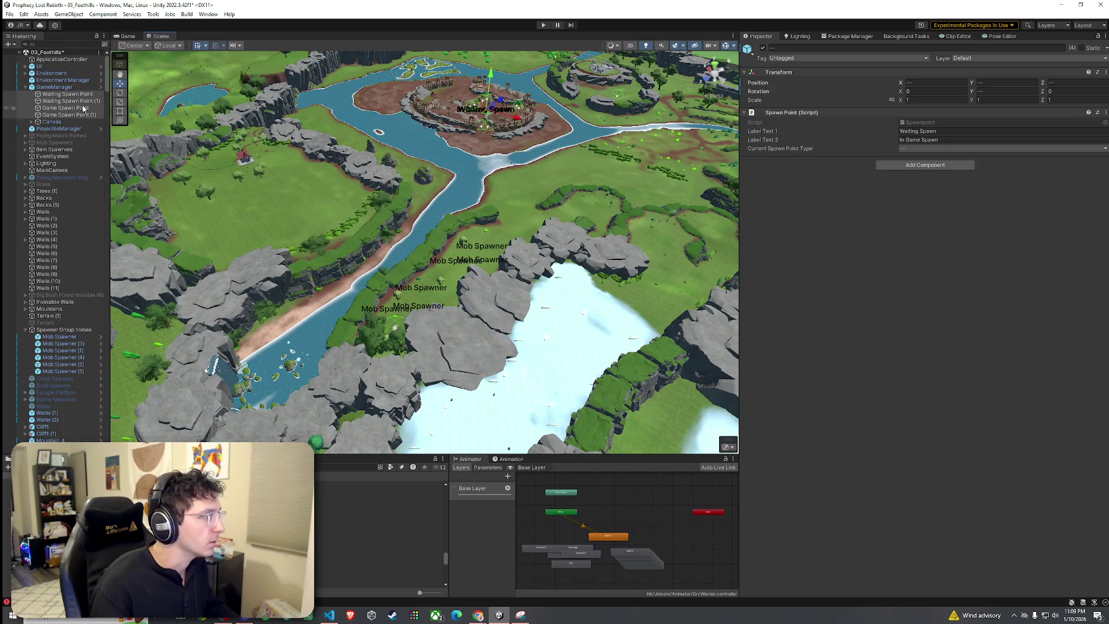
# Move the Waiting Spawn Point and the other spawn points off the ridge onto open ground.
pyautogui.doubleClick(66, 95)
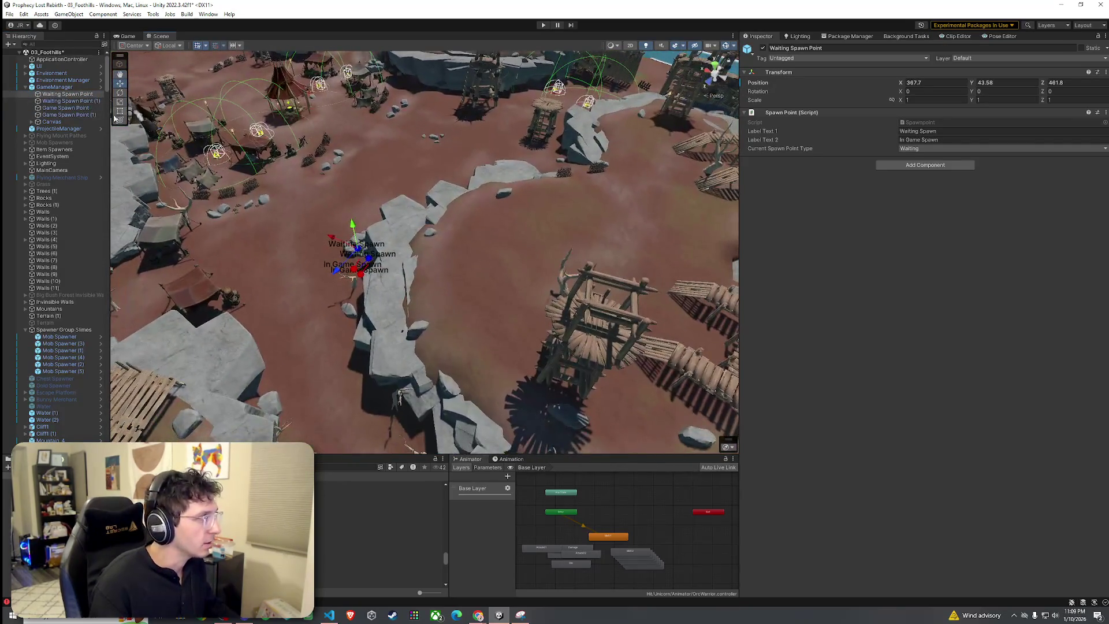
pyautogui.keyDown('shift'); pyautogui.click(105, 115); pyautogui.keyUp('shift')
pyautogui.moveTo(358, 267)
pyautogui.mouseDown()
pyautogui.moveTo(570, 179)
pyautogui.moveTo(557, 198)
pyautogui.moveTo(513, 201)
pyautogui.moveTo(493, 296)
pyautogui.mouseUp()
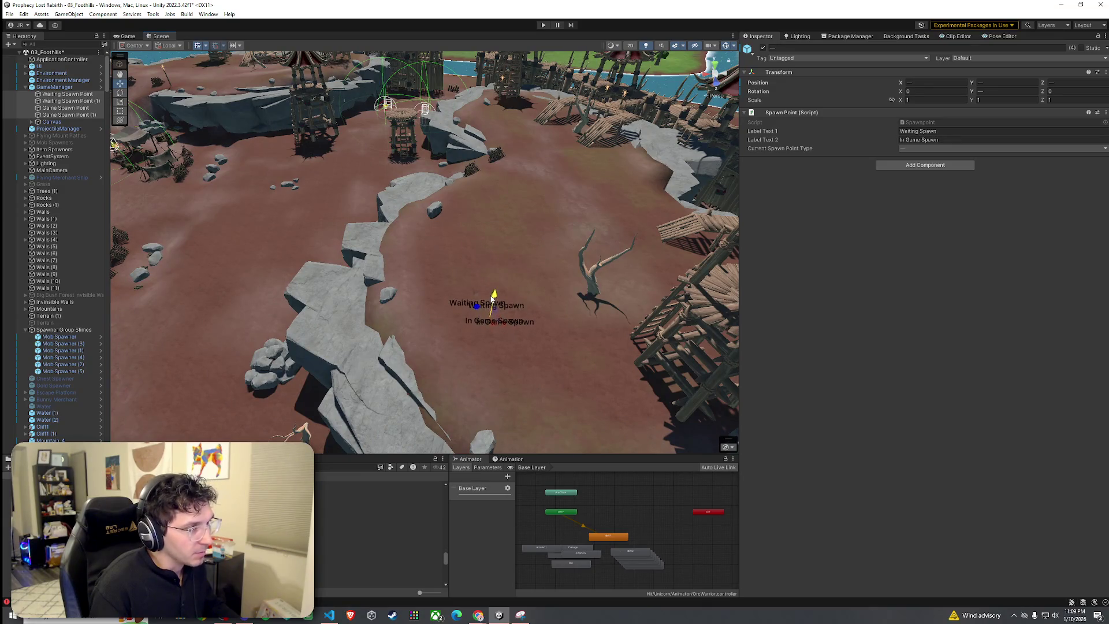
pyautogui.click(10, 14)
# Save the scene, enter Play mode and start the game from the title screen.
pyautogui.click(26, 55)
pyautogui.hotkey('ctrl', 'p')
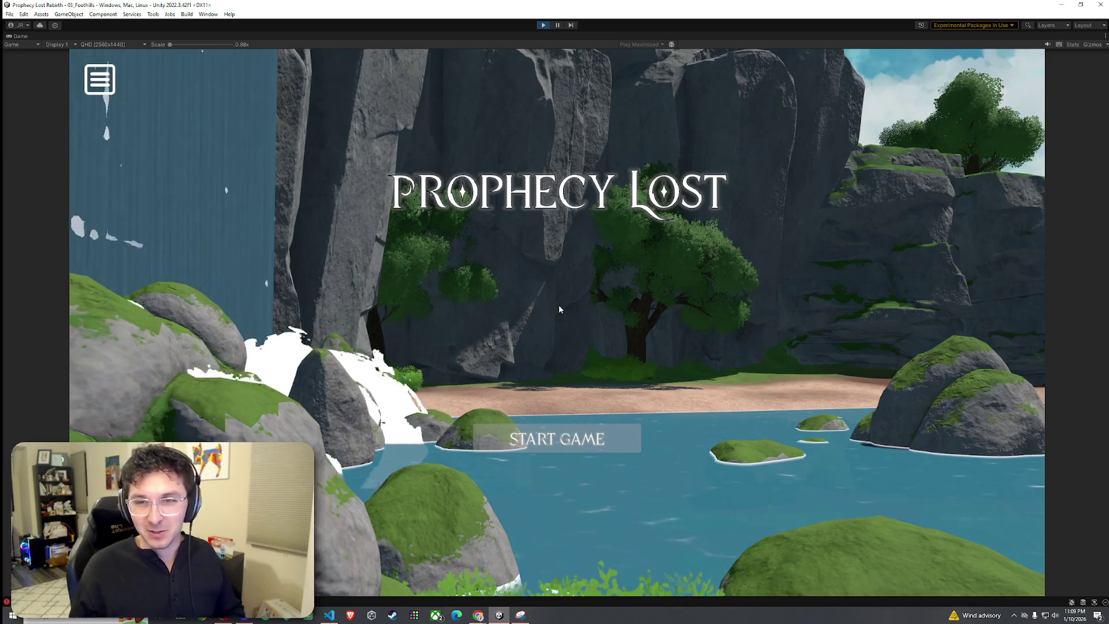
pyautogui.click(571, 440)
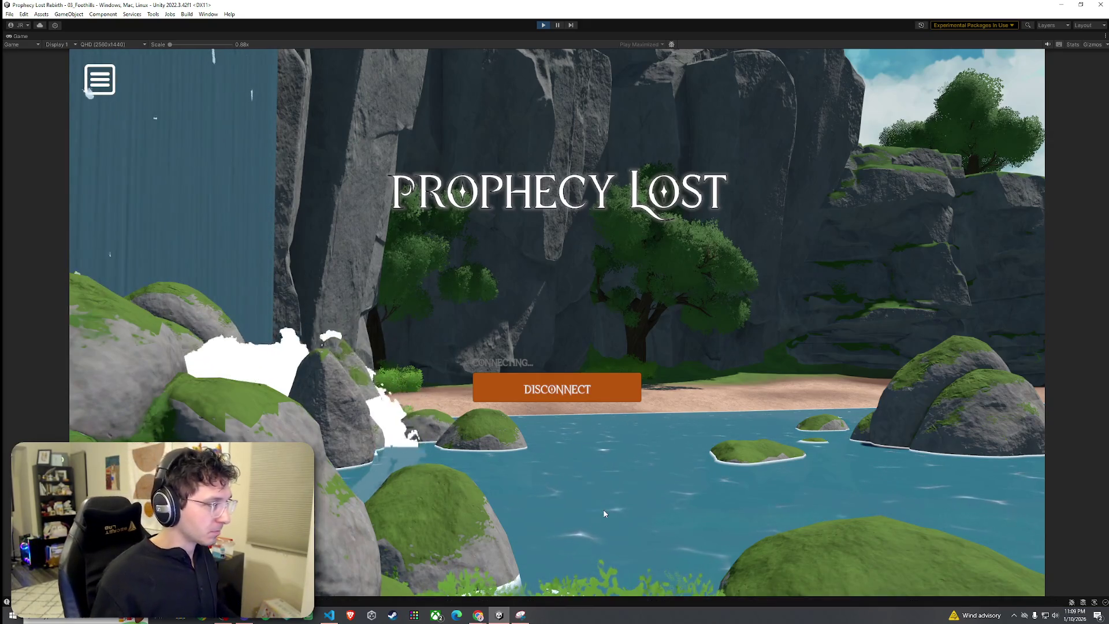
# Run the character through the camp and around the tent, then return to the menu after dying.
pyautogui.press('w')
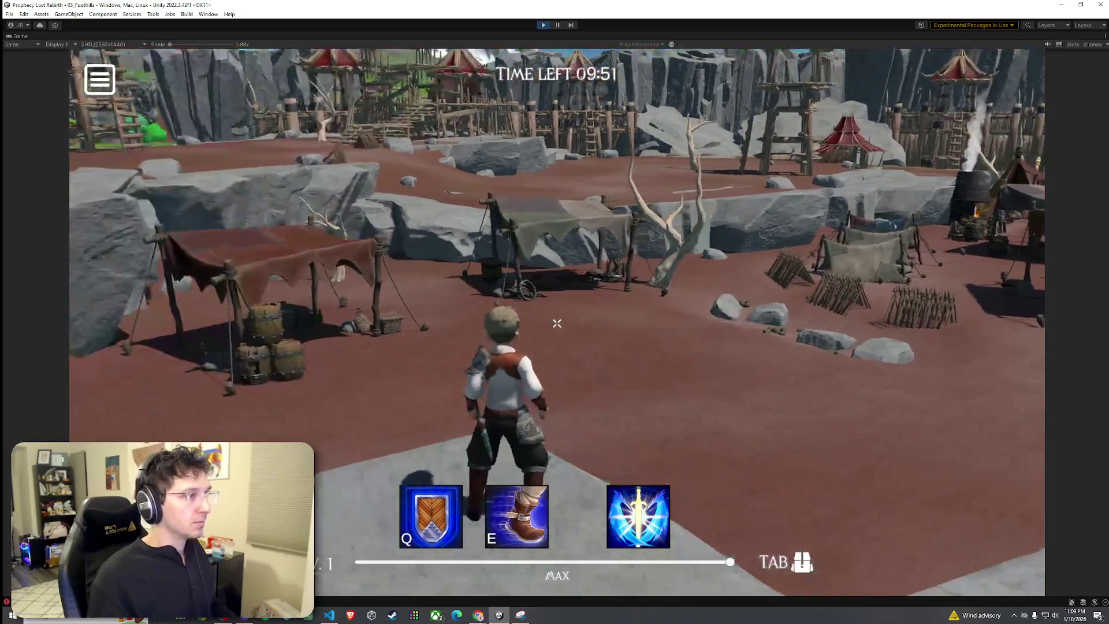
pyautogui.press('w')
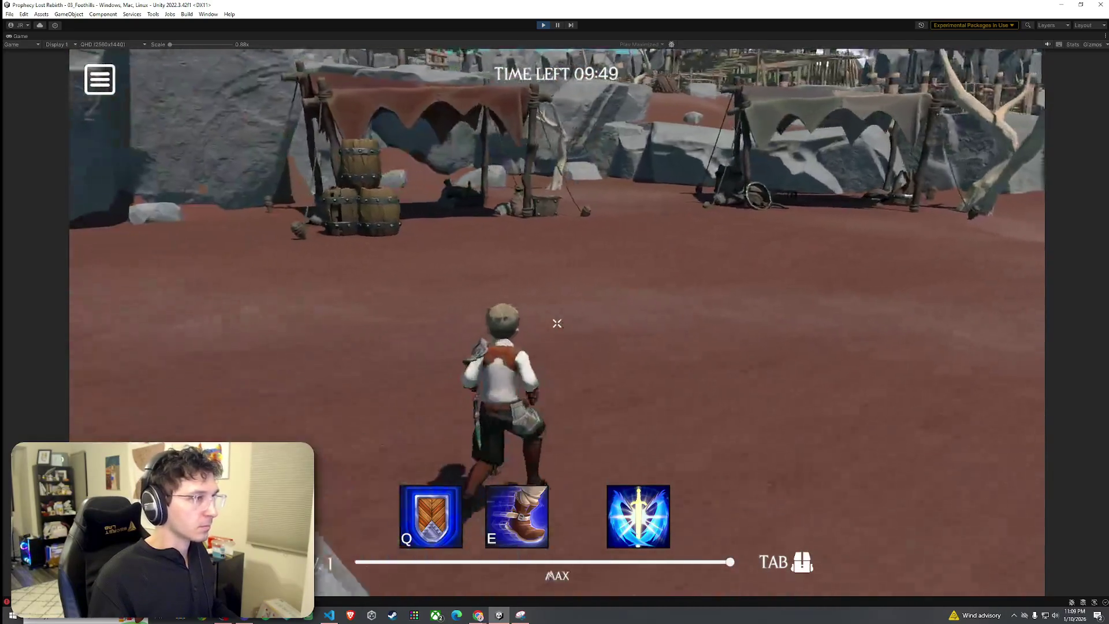
pyautogui.press('w')
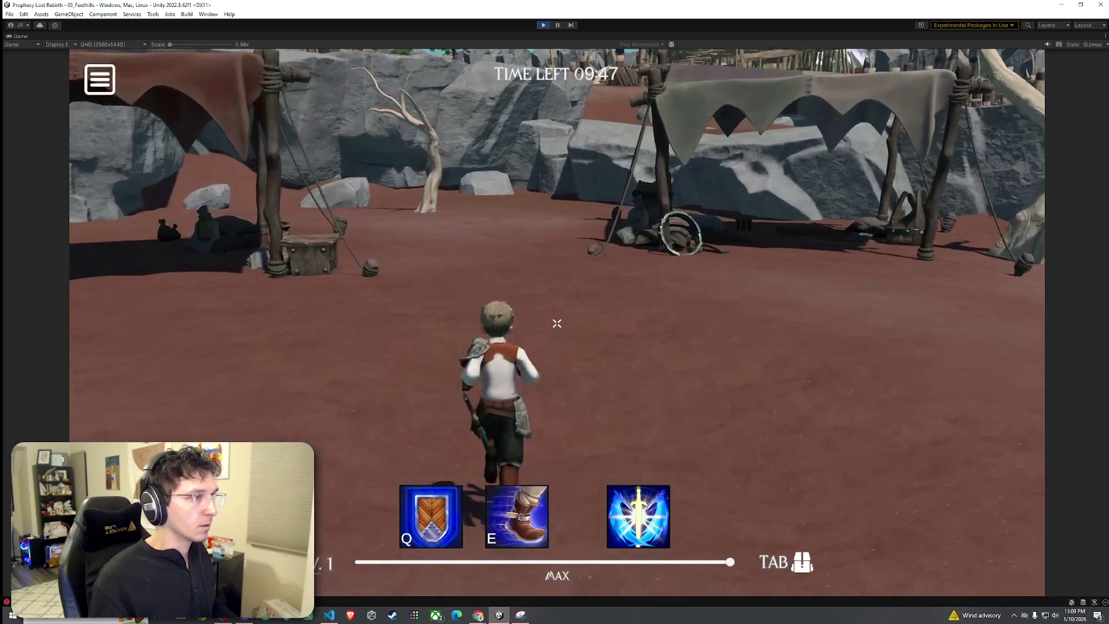
pyautogui.press('w')
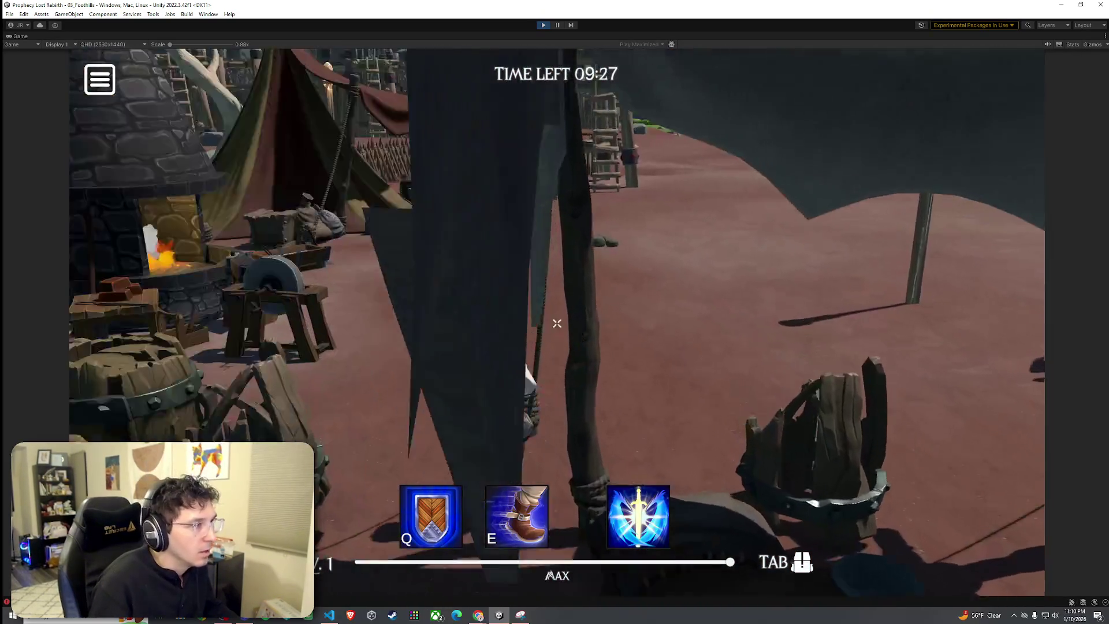
pyautogui.press('w')
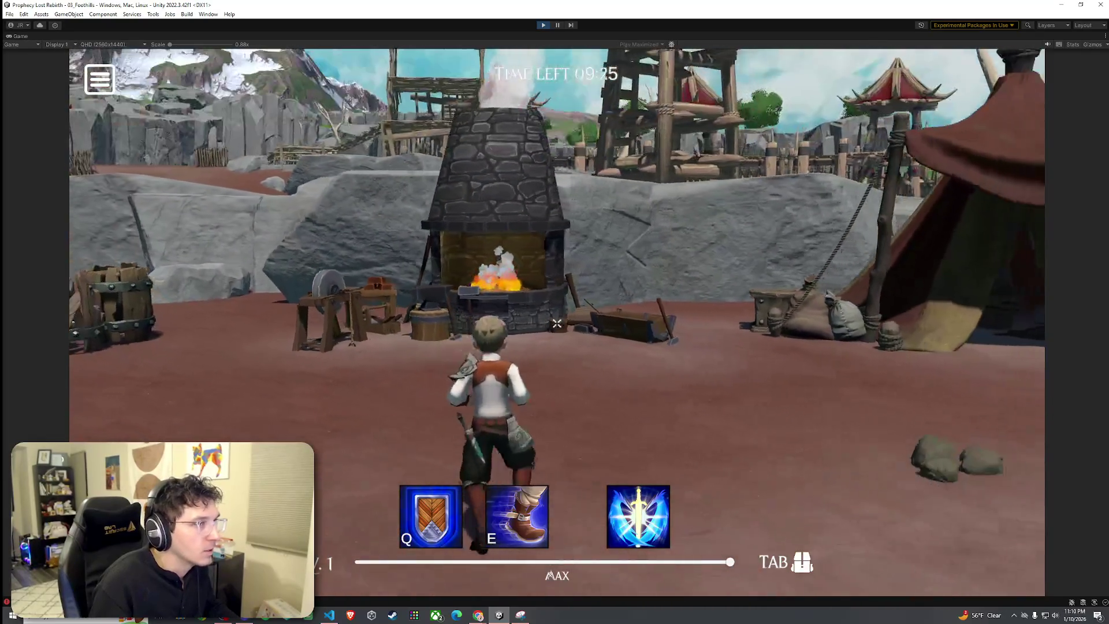
pyautogui.press('w')
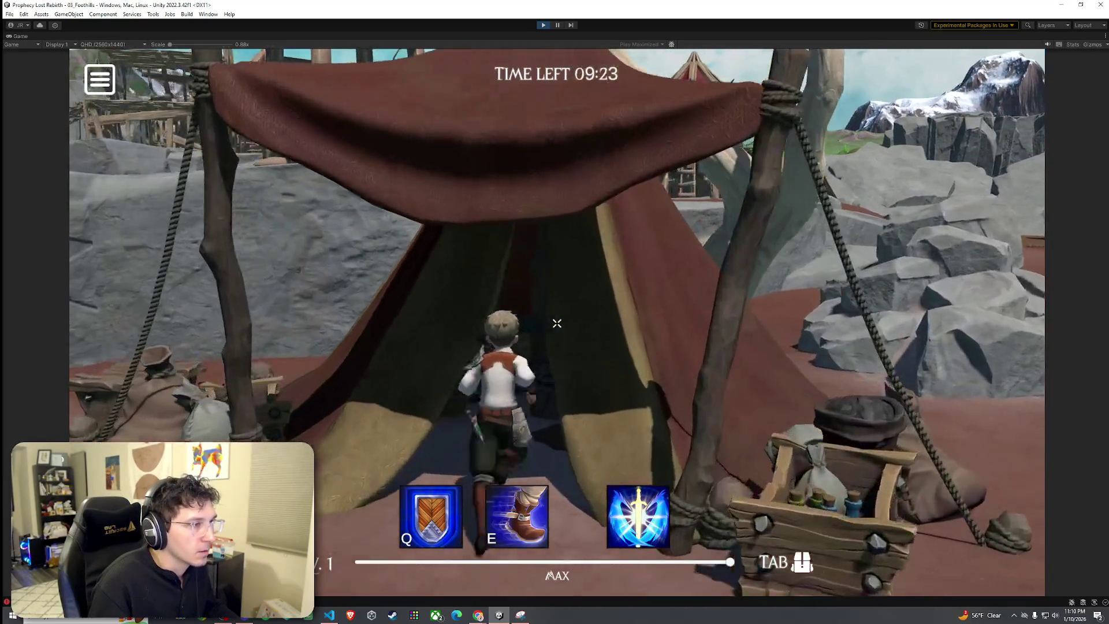
pyautogui.press('w')
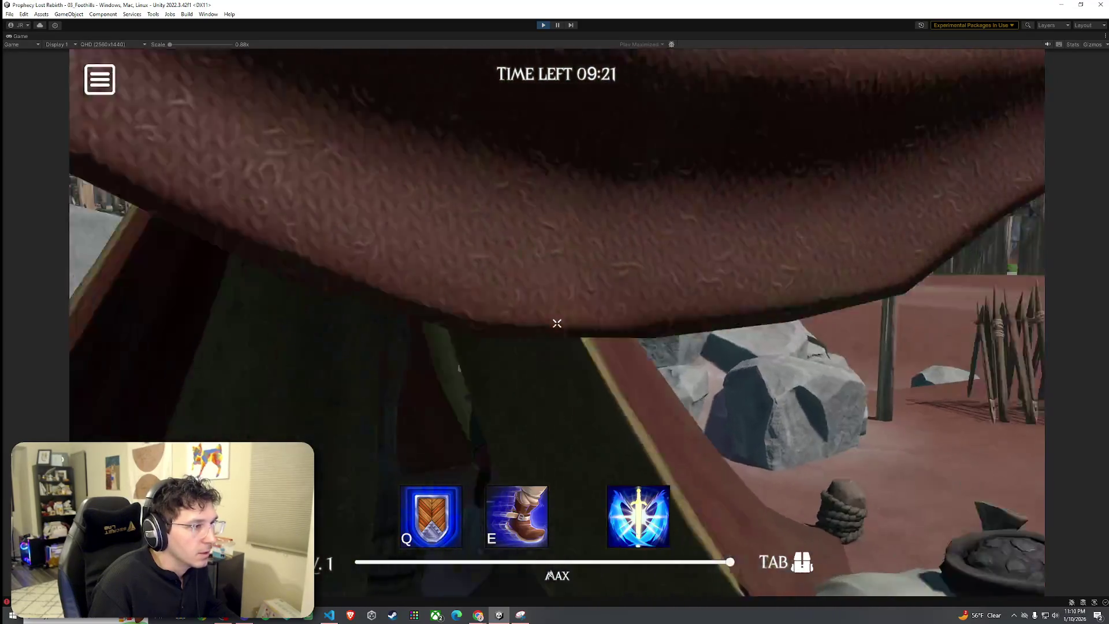
pyautogui.press('w')
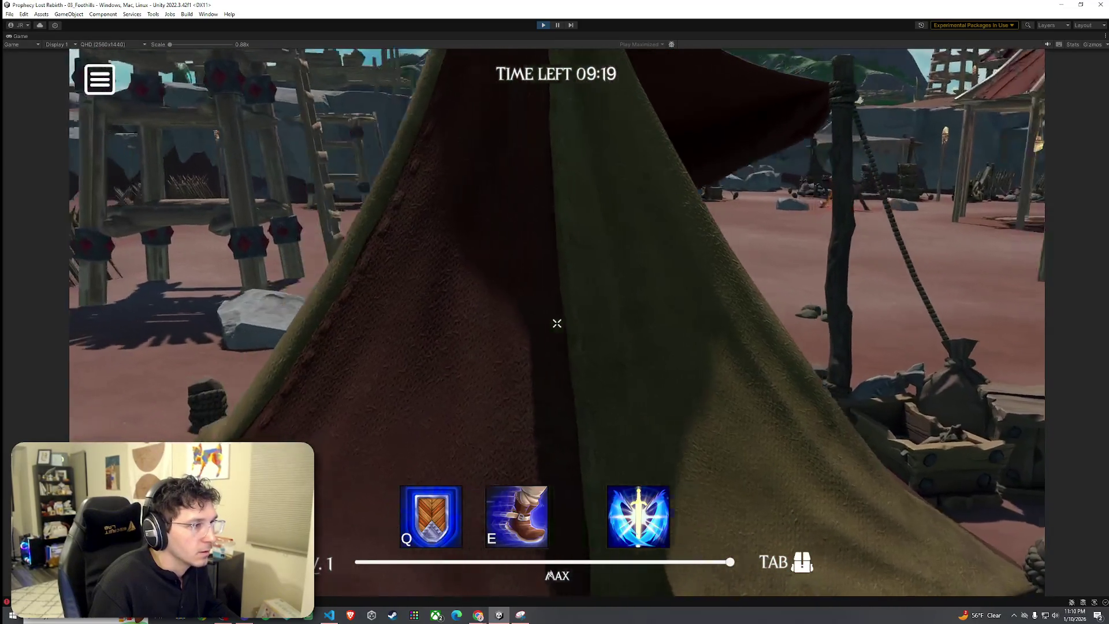
pyautogui.press('w')
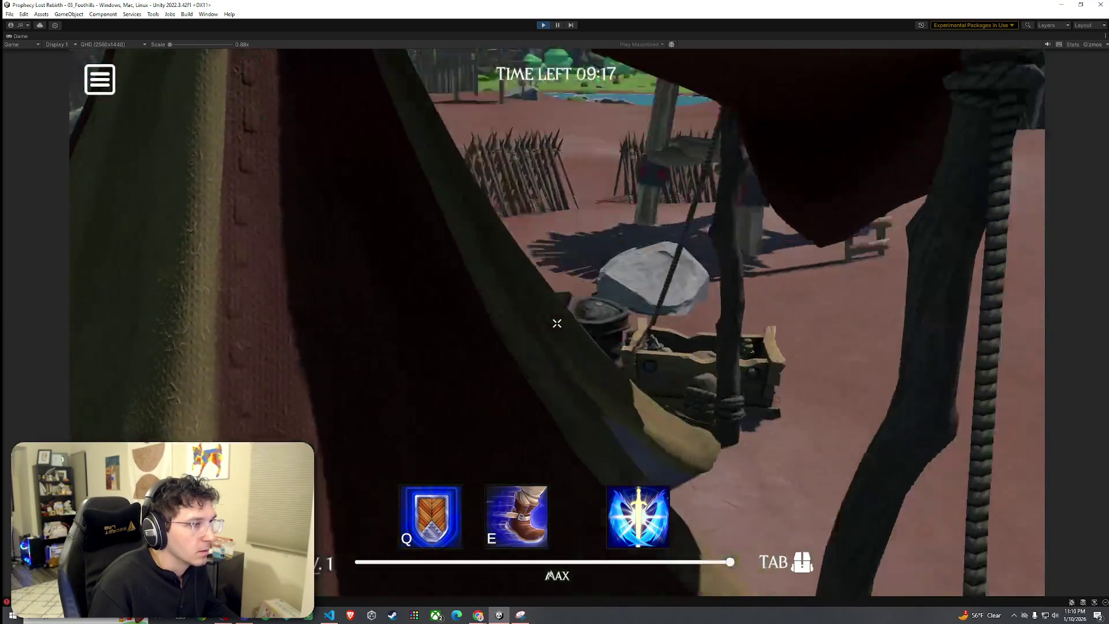
pyautogui.press('w')
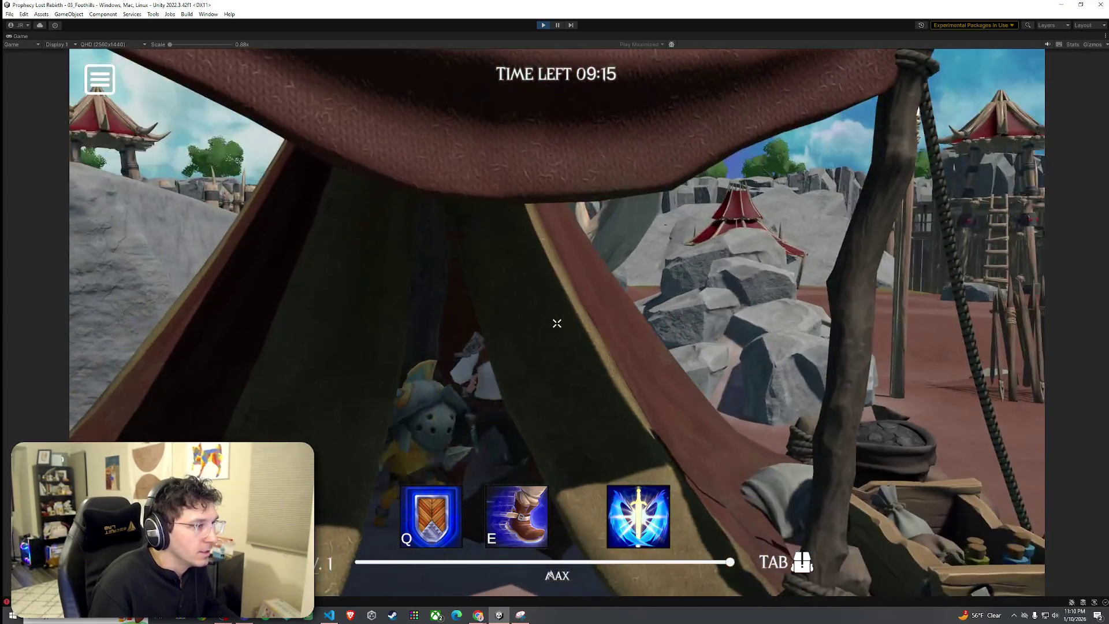
pyautogui.press('w')
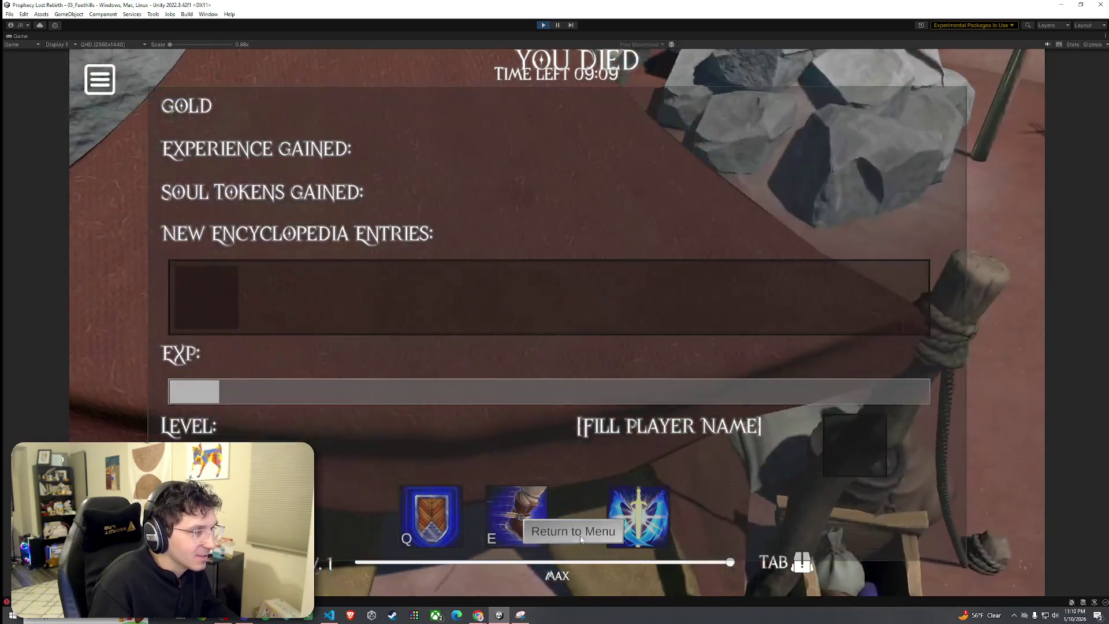
pyautogui.click(581, 538)
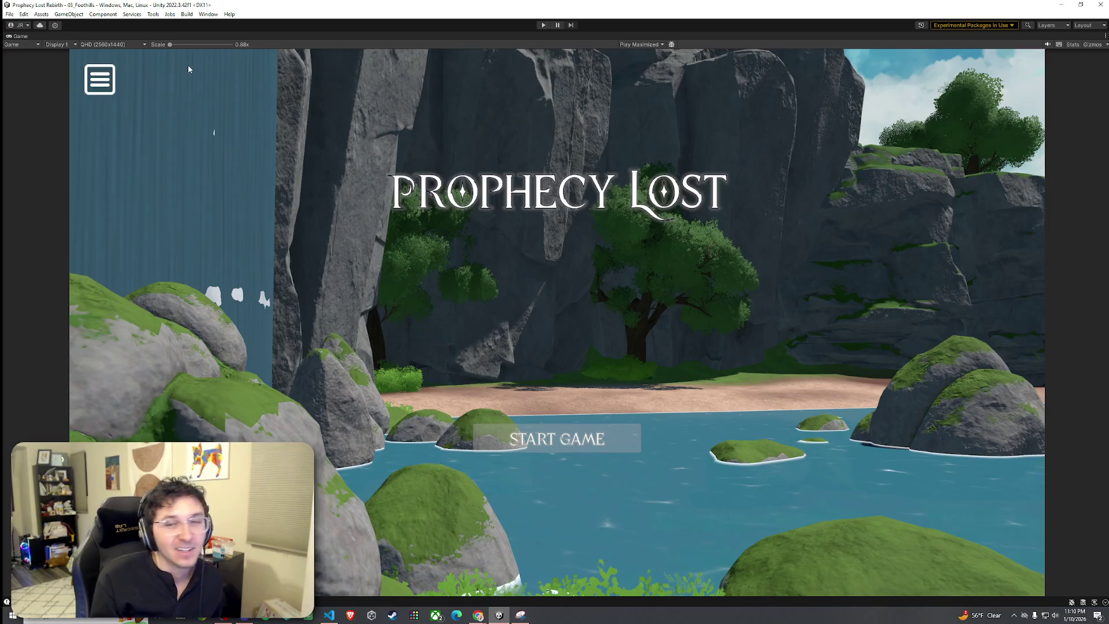
# Stop Play mode and return to the Scene view of the camp.
pyautogui.hotkey('ctrl', 'p')
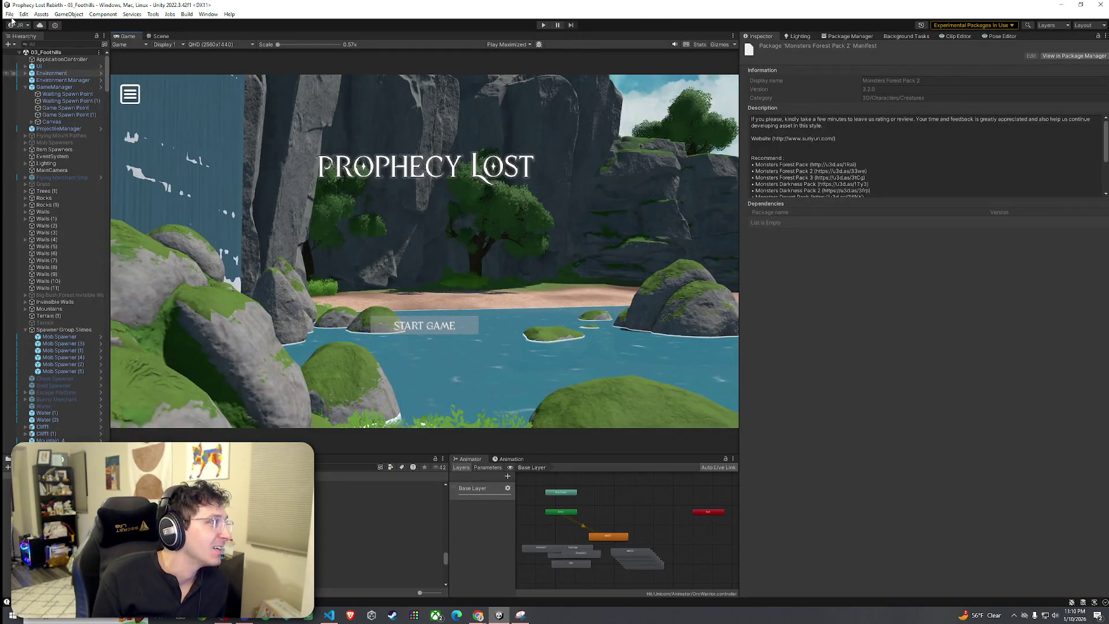
pyautogui.click(9, 14)
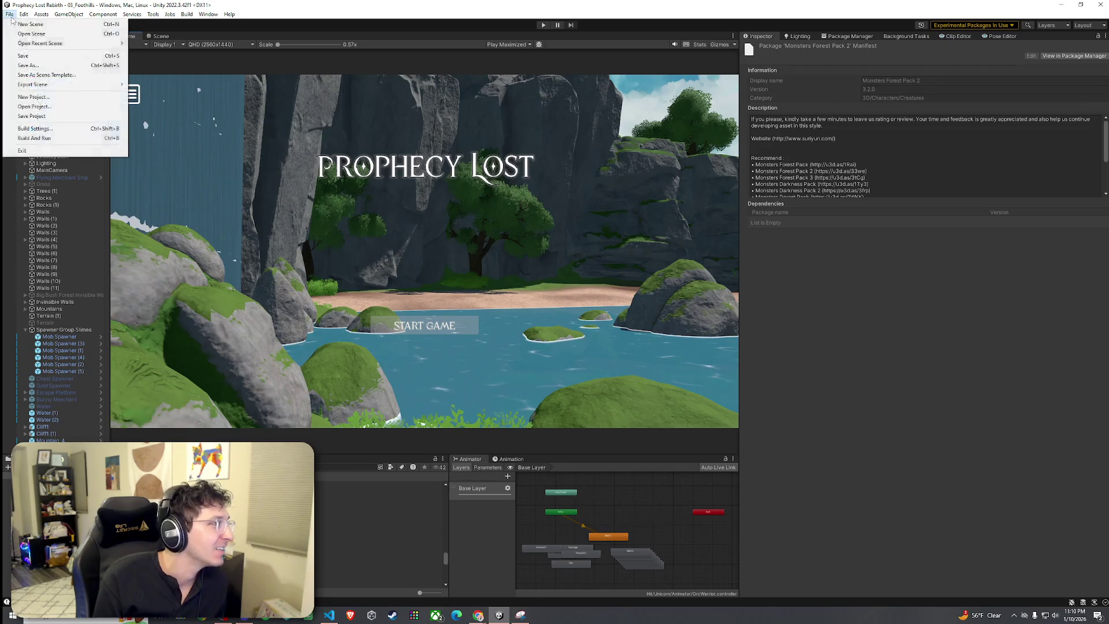
pyautogui.click(26, 56)
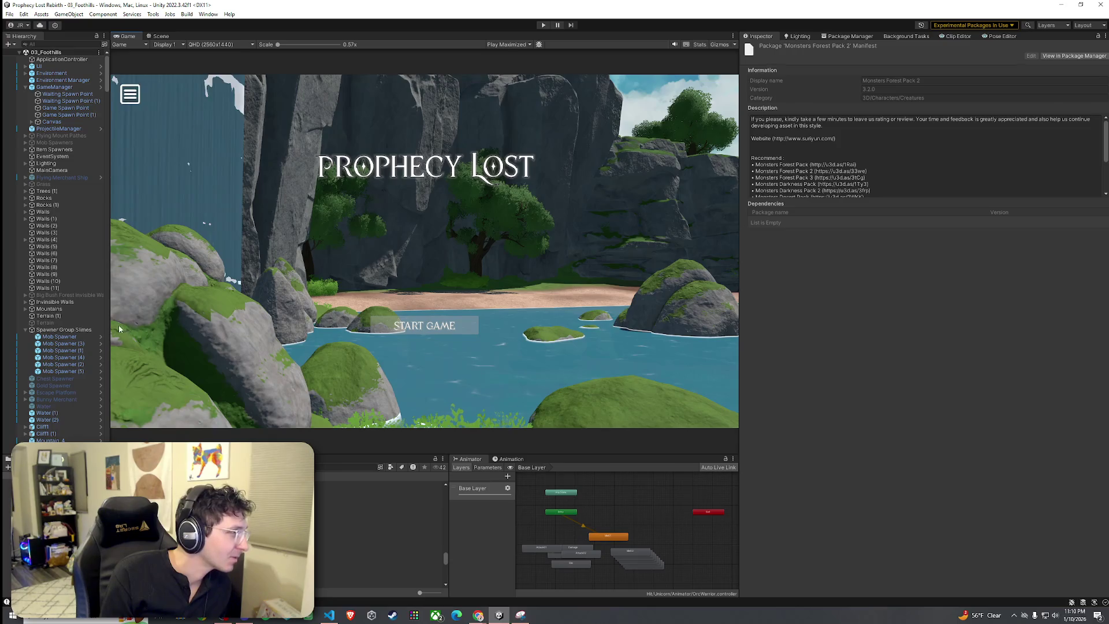
pyautogui.click(162, 36)
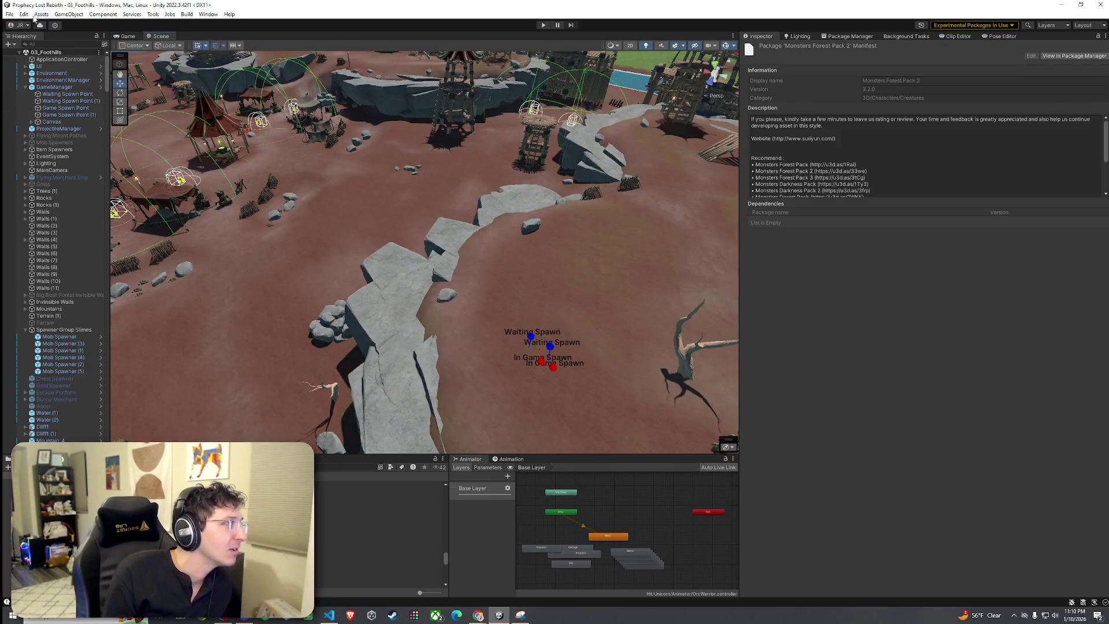
# Look down on the camp and box-select the tents, barrels and crates around the forge.
pyautogui.click(9, 14)
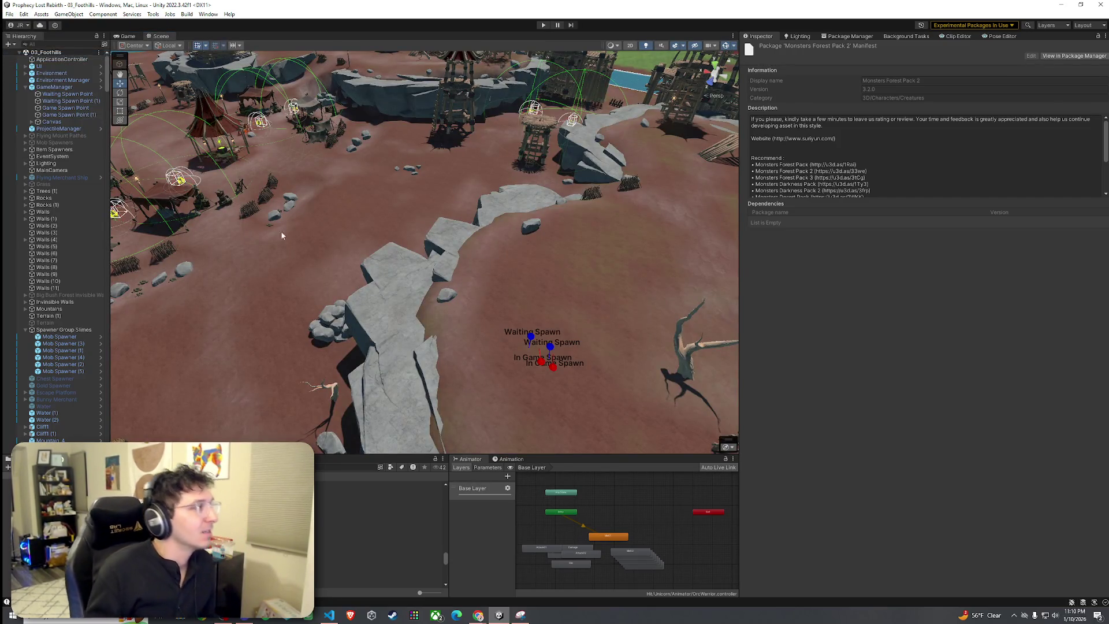
pyautogui.moveTo(356, 231)
pyautogui.mouseDown()
pyautogui.moveTo(446, 228)
pyautogui.moveTo(270, 195)
pyautogui.moveTo(579, 167)
pyautogui.moveTo(125, 148)
pyautogui.moveTo(1090, 269)
pyautogui.moveTo(950, 301)
pyautogui.mouseUp()
pyautogui.moveTo(849, 265)
pyautogui.mouseDown()
pyautogui.moveTo(622, 342)
pyautogui.moveTo(340, 185)
pyautogui.mouseUp()
pyautogui.moveTo(283, 149)
pyautogui.mouseDown()
pyautogui.moveTo(462, 208)
pyautogui.moveTo(523, 295)
pyautogui.moveTo(544, 305)
pyautogui.mouseUp()
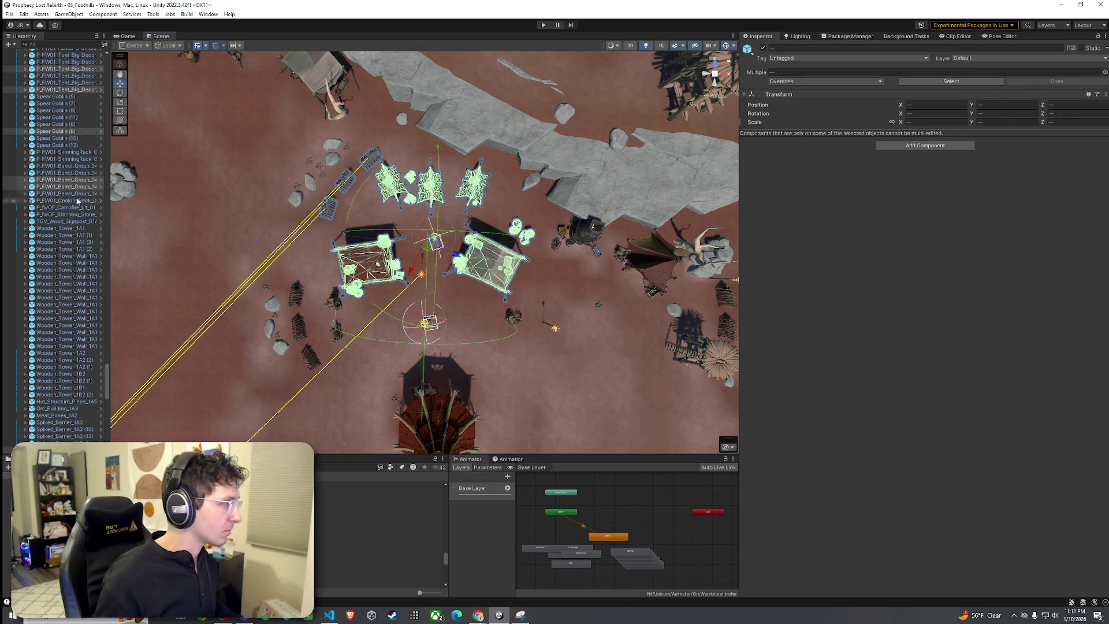
pyautogui.scroll(3, 76, 201)
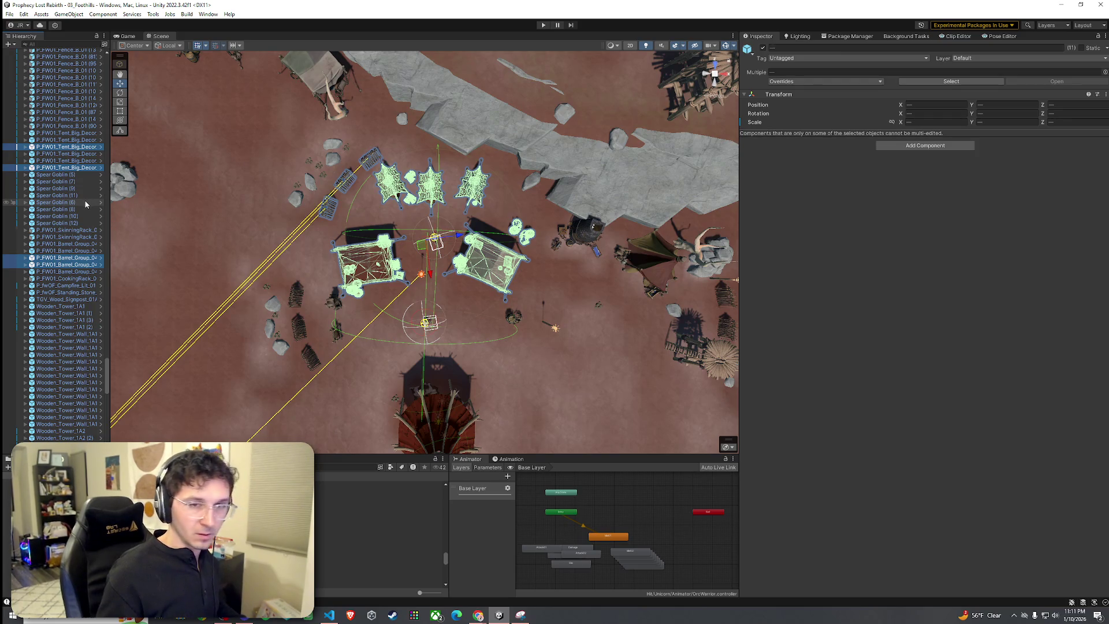
pyautogui.moveTo(107, 375); pyautogui.dragTo(112, 347)
pyautogui.scroll(-15, 81, 377)
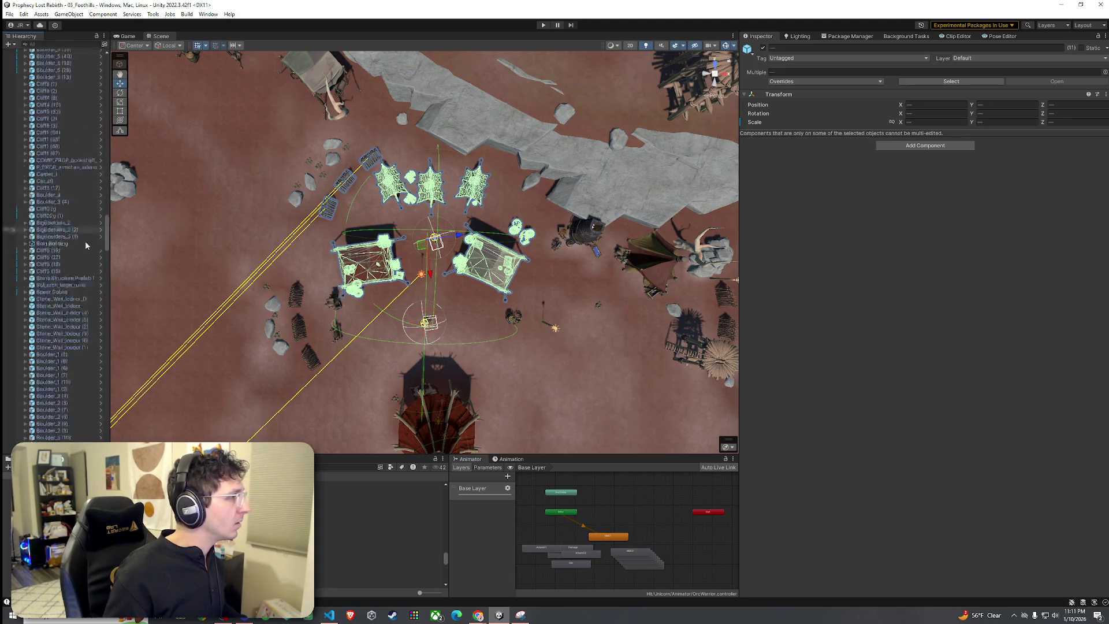
pyautogui.scroll(-15, 81, 377)
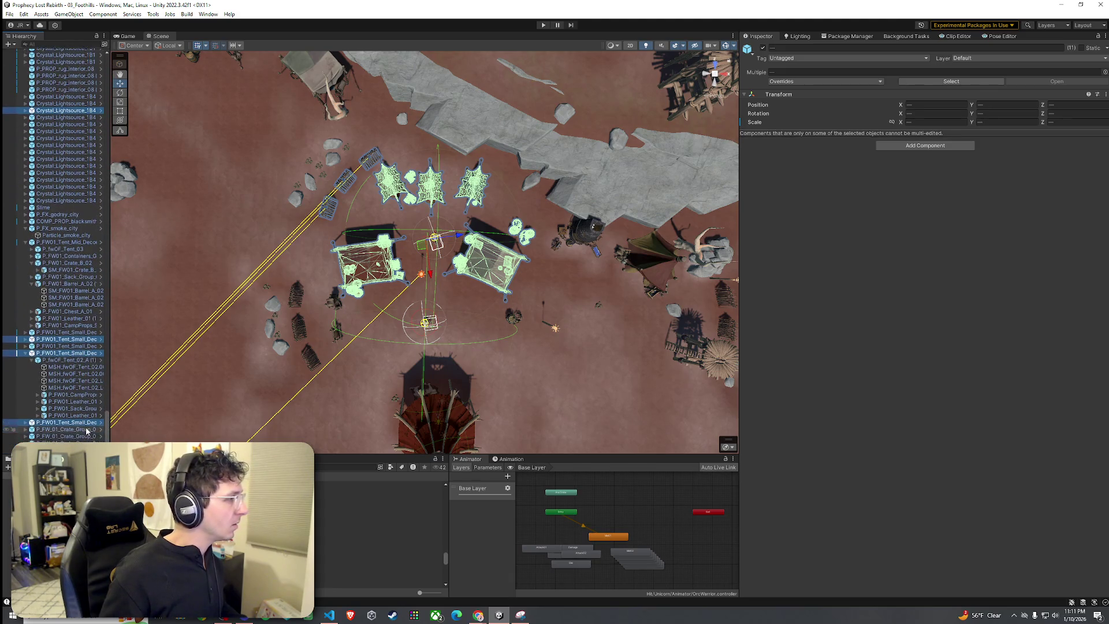
pyautogui.scroll(-5, 529, 288)
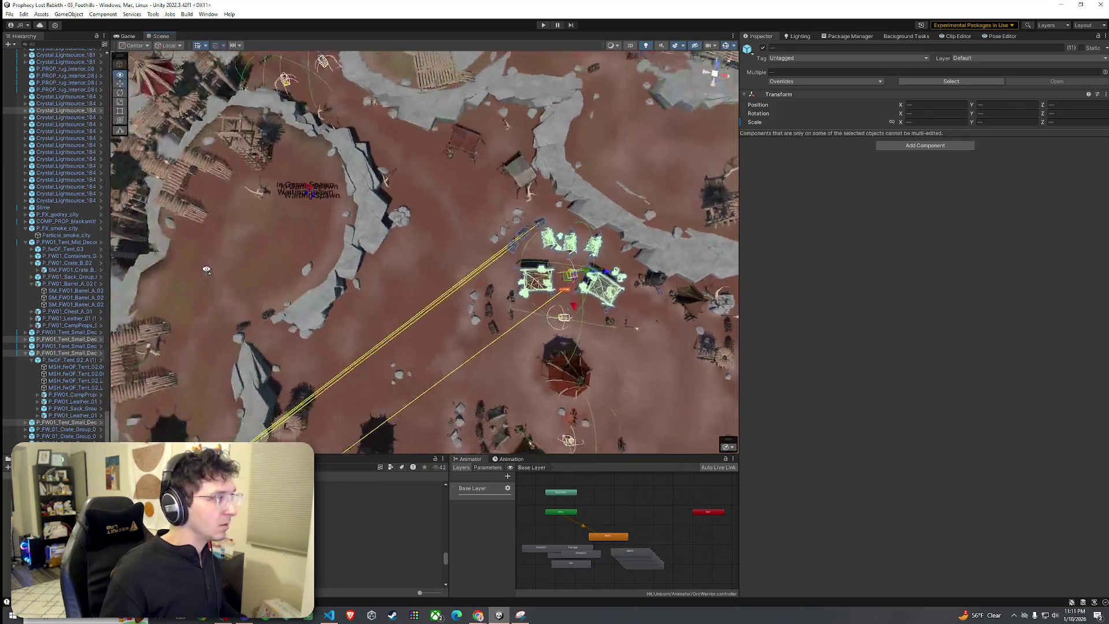
# Fly the Scene camera around the tent camp down to ground level.
pyautogui.scroll(2, 529, 287)
pyautogui.moveTo(575, 280)
pyautogui.mouseDown()
pyautogui.moveTo(339, 248)
pyautogui.moveTo(317, 190)
pyautogui.moveTo(335, 128)
pyautogui.moveTo(342, 173)
pyautogui.mouseUp()
pyautogui.scroll(-5, 444, 290)
pyautogui.scroll(3, 443, 290)
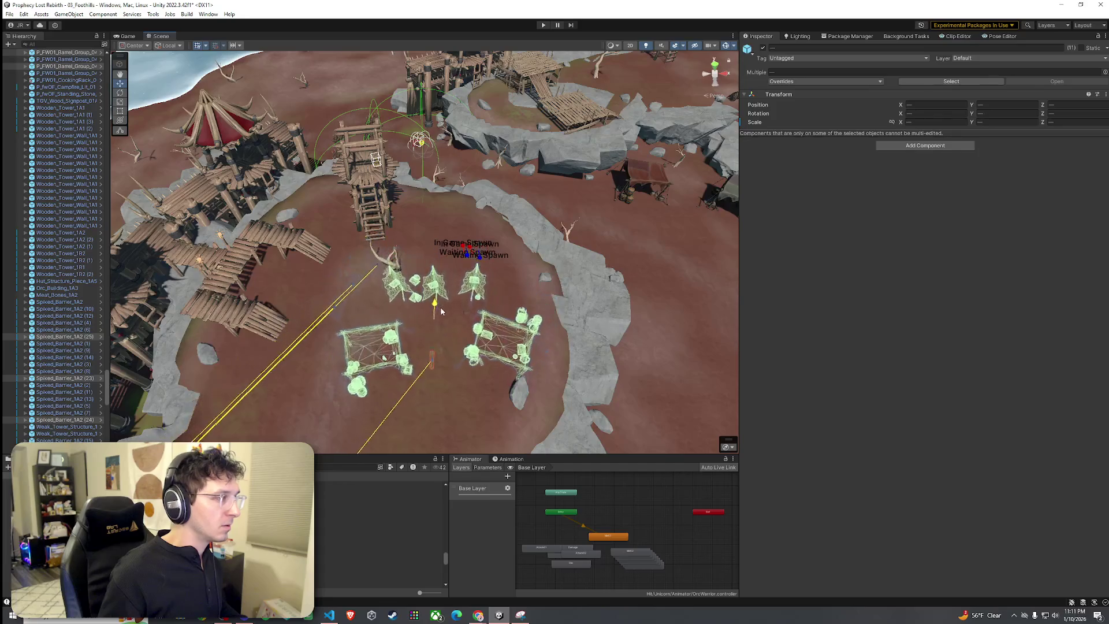
pyautogui.moveTo(445, 331)
pyautogui.mouseDown()
pyautogui.moveTo(511, 296)
pyautogui.moveTo(422, 302)
pyautogui.moveTo(389, 284)
pyautogui.mouseUp()
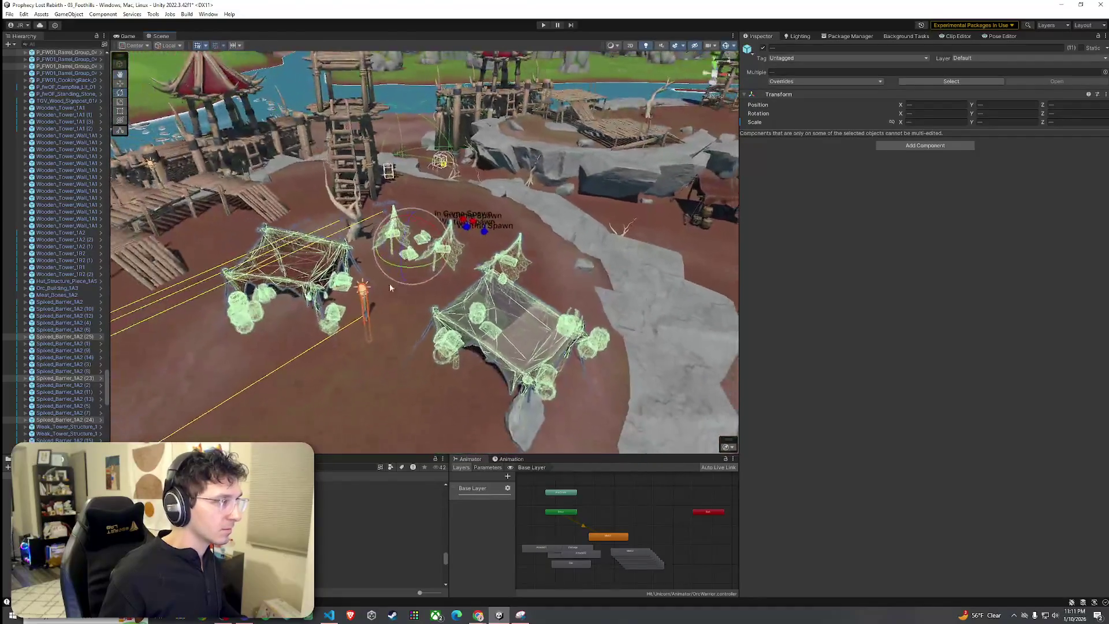
pyautogui.scroll(3, 411, 203)
pyautogui.moveTo(410, 204)
pyautogui.mouseDown()
pyautogui.moveTo(435, 186)
pyautogui.moveTo(390, 139)
pyautogui.moveTo(407, 260)
pyautogui.moveTo(395, 265)
pyautogui.moveTo(431, 216)
pyautogui.moveTo(432, 165)
pyautogui.moveTo(410, 164)
pyautogui.moveTo(583, 168)
pyautogui.moveTo(466, 106)
pyautogui.mouseUp()
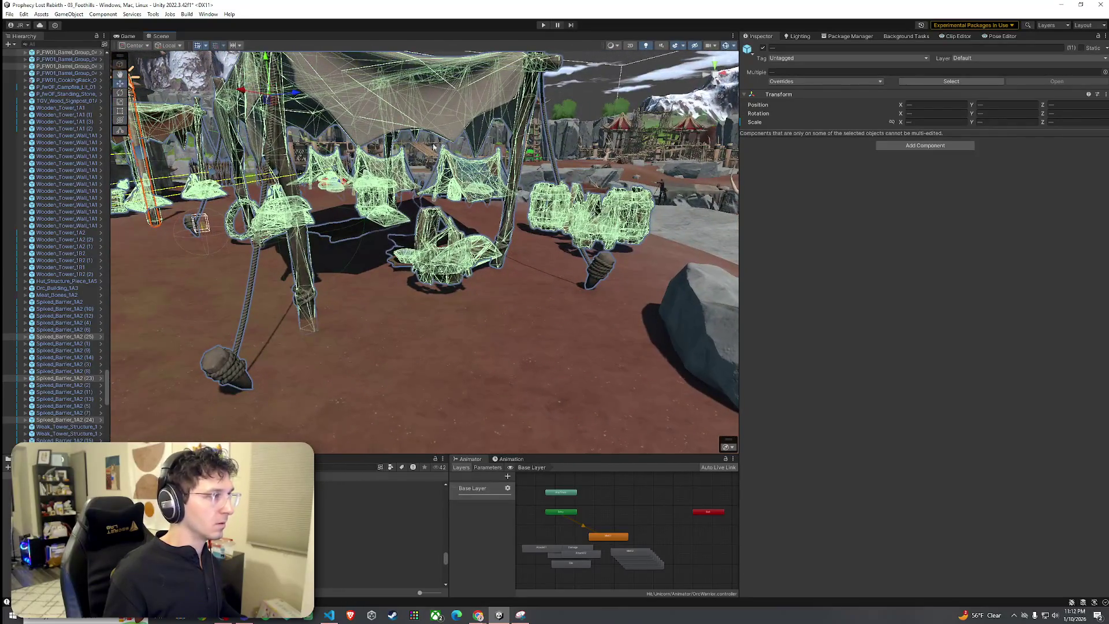
pyautogui.moveTo(433, 148); pyautogui.dragTo(456, 149)
pyautogui.scroll(2, 294, 74)
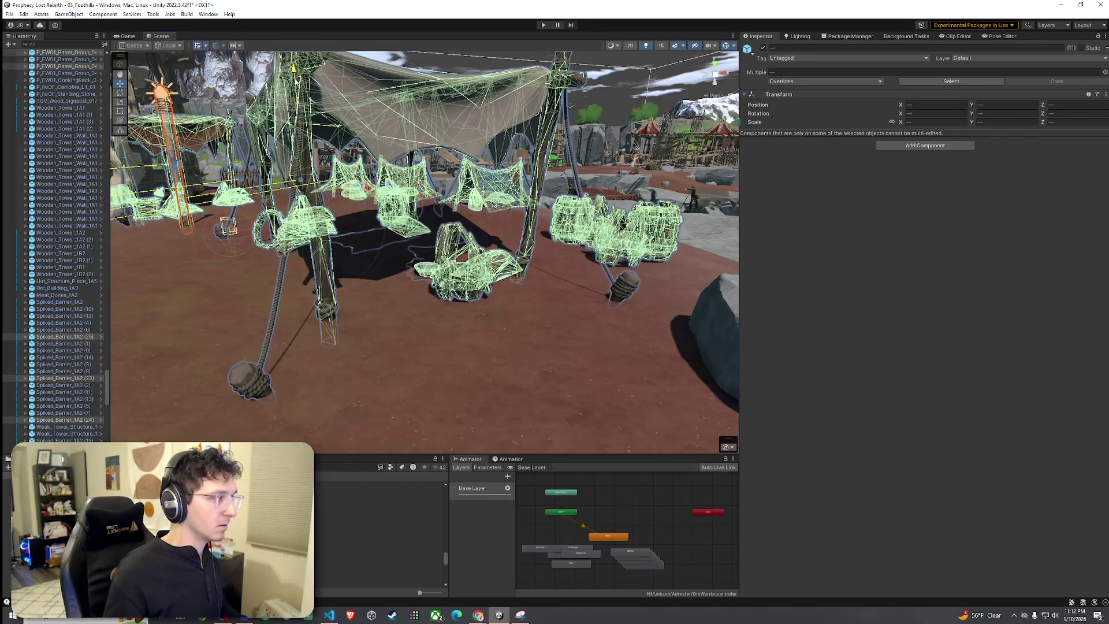
pyautogui.moveTo(297, 84)
pyautogui.mouseDown()
pyautogui.moveTo(503, 223)
pyautogui.moveTo(494, 217)
pyautogui.mouseUp()
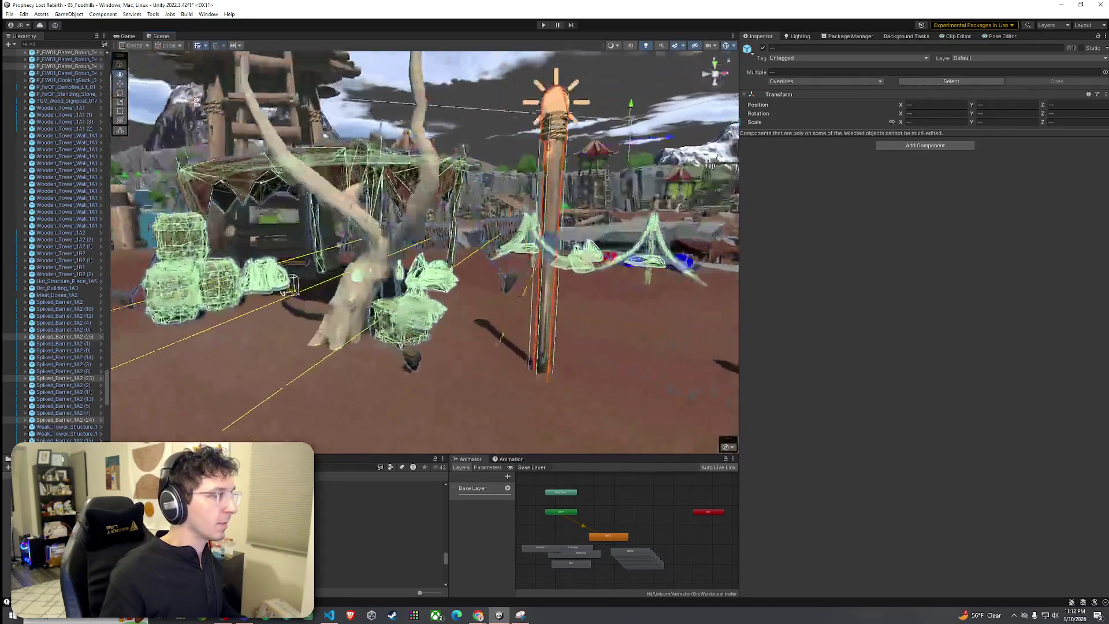
# Select the wooden watchtower Wooden_Tower_1A2 (1) beside the tents and frame it.
pyautogui.moveTo(370, 144); pyautogui.dragTo(372, 179)
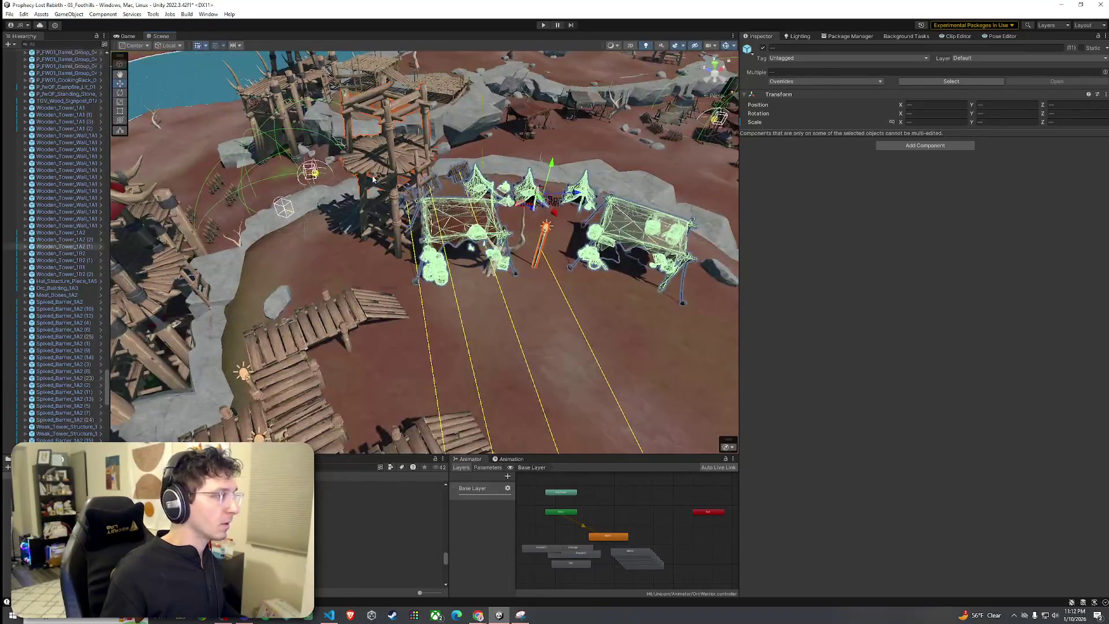
pyautogui.click(373, 180)
pyautogui.press('f')
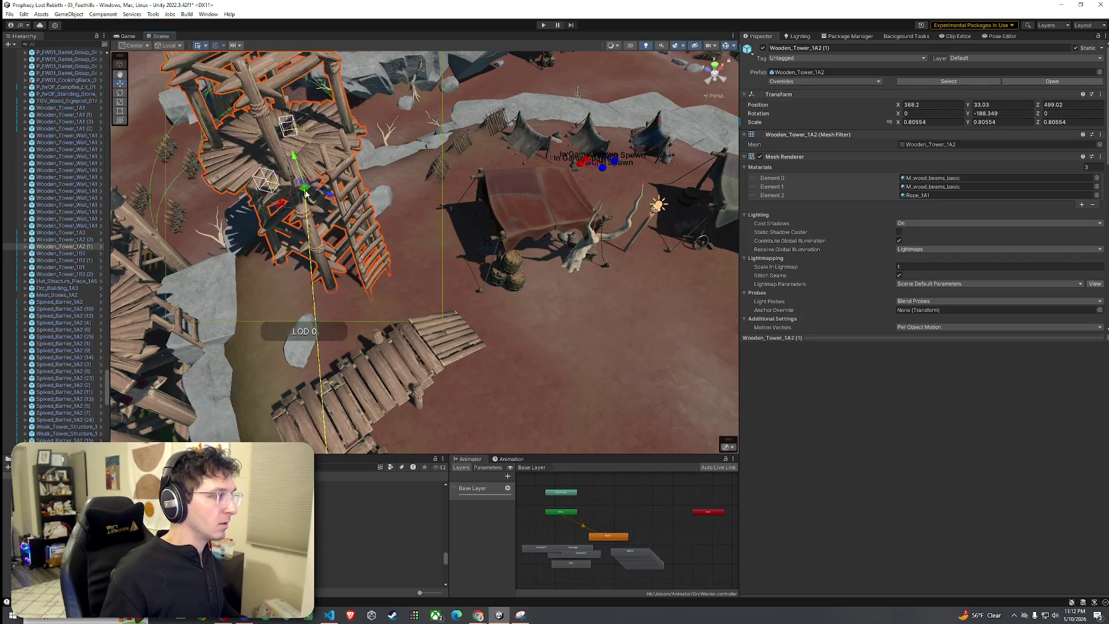
# Tilt the small blue tent P_FW01_Tent_Small_Decor_01 (1) to follow the slope of the ground.
pyautogui.moveTo(306, 194)
pyautogui.mouseDown()
pyautogui.moveTo(167, 175)
pyautogui.moveTo(305, 180)
pyautogui.moveTo(210, 189)
pyautogui.mouseUp()
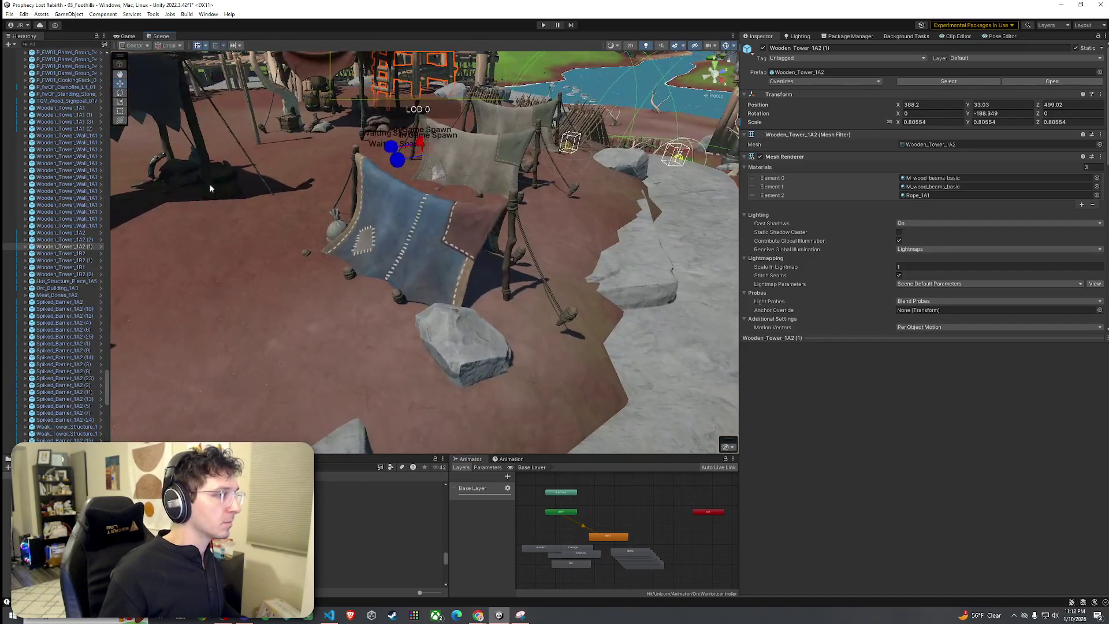
pyautogui.click(448, 222)
pyautogui.press('f')
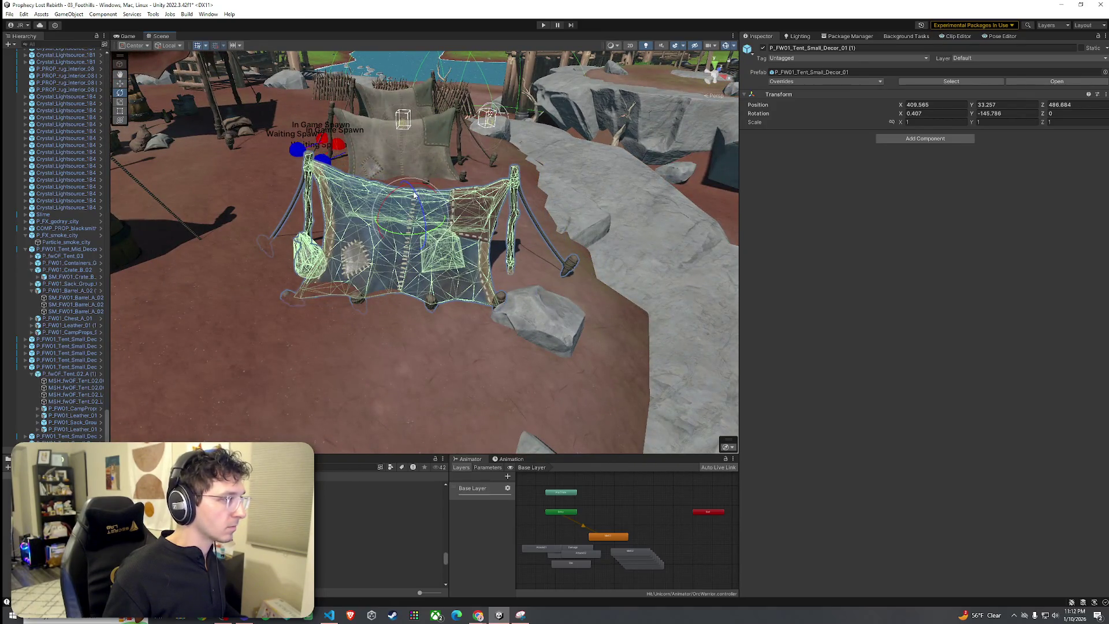
pyautogui.moveTo(417, 198)
pyautogui.mouseDown()
pyautogui.moveTo(427, 189)
pyautogui.moveTo(380, 228)
pyautogui.moveTo(350, 217)
pyautogui.mouseUp()
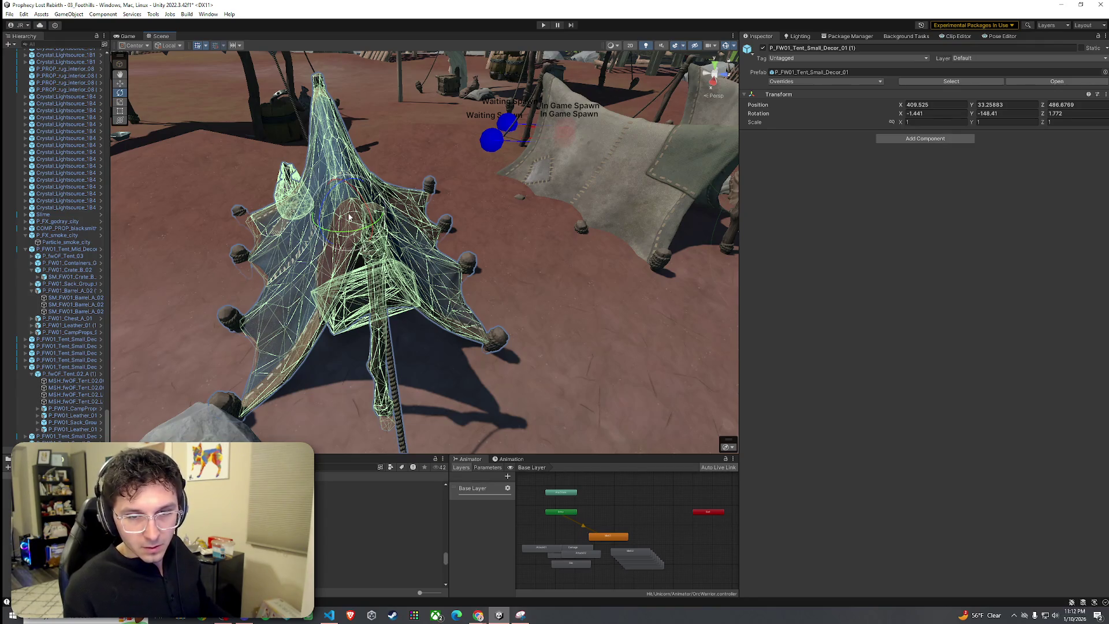
pyautogui.moveTo(349, 217)
pyautogui.mouseDown()
pyautogui.moveTo(519, 251)
pyautogui.moveTo(473, 217)
pyautogui.mouseUp()
# Raise the blue tent slightly along Y so it sits evenly on the dirt.
pyautogui.click(481, 253)
pyautogui.scroll(-3, 566, 252)
pyautogui.click(473, 216)
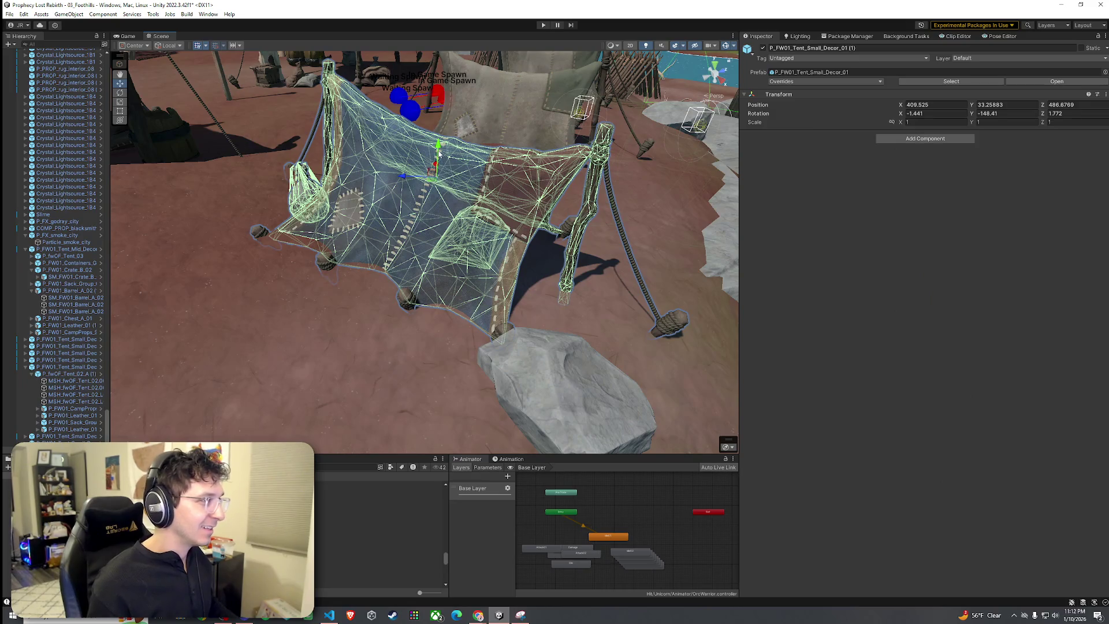
pyautogui.moveTo(438, 152)
pyautogui.mouseDown()
pyautogui.moveTo(404, 159)
pyautogui.moveTo(429, 172)
pyautogui.moveTo(427, 214)
pyautogui.moveTo(455, 209)
pyautogui.mouseUp()
pyautogui.press('r')
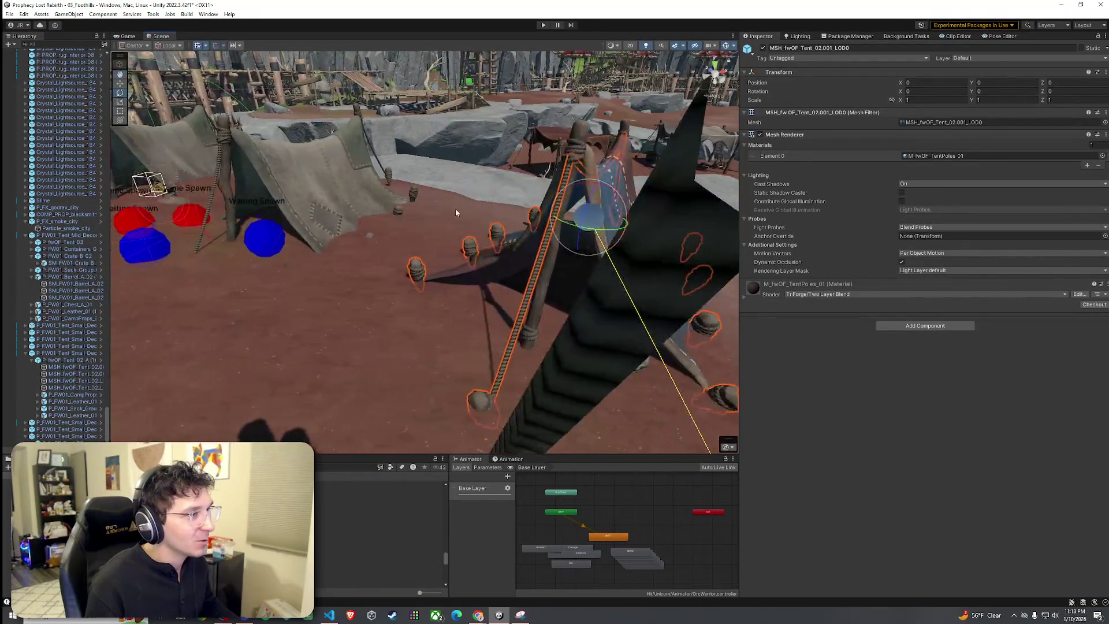
pyautogui.click(439, 220)
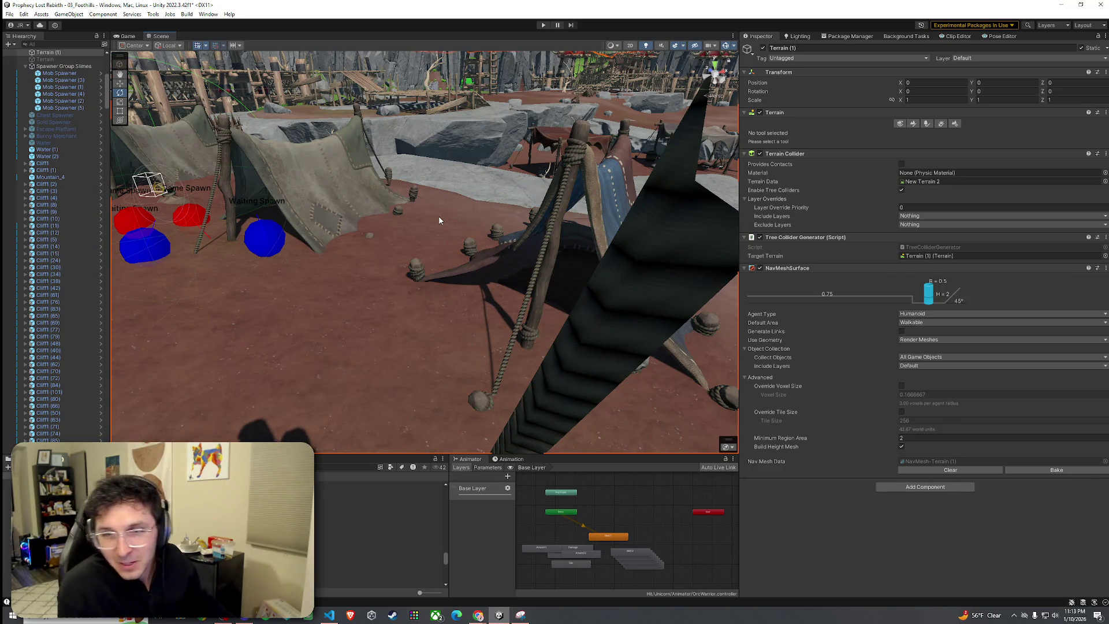
pyautogui.moveTo(403, 241)
pyautogui.mouseDown()
pyautogui.moveTo(464, 231)
pyautogui.moveTo(425, 231)
pyautogui.moveTo(513, 252)
pyautogui.moveTo(555, 279)
pyautogui.moveTo(560, 240)
pyautogui.moveTo(601, 275)
pyautogui.mouseUp()
pyautogui.click(492, 215)
# Select the terrain and switch its paint tool to Set Height.
pyautogui.press('f')
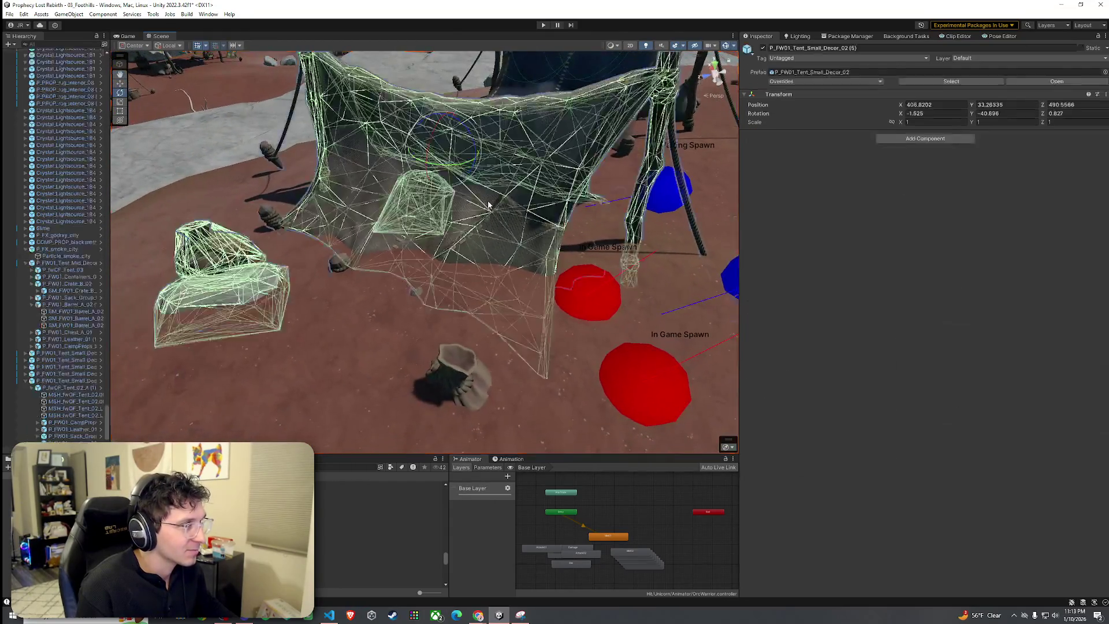
pyautogui.click(396, 300)
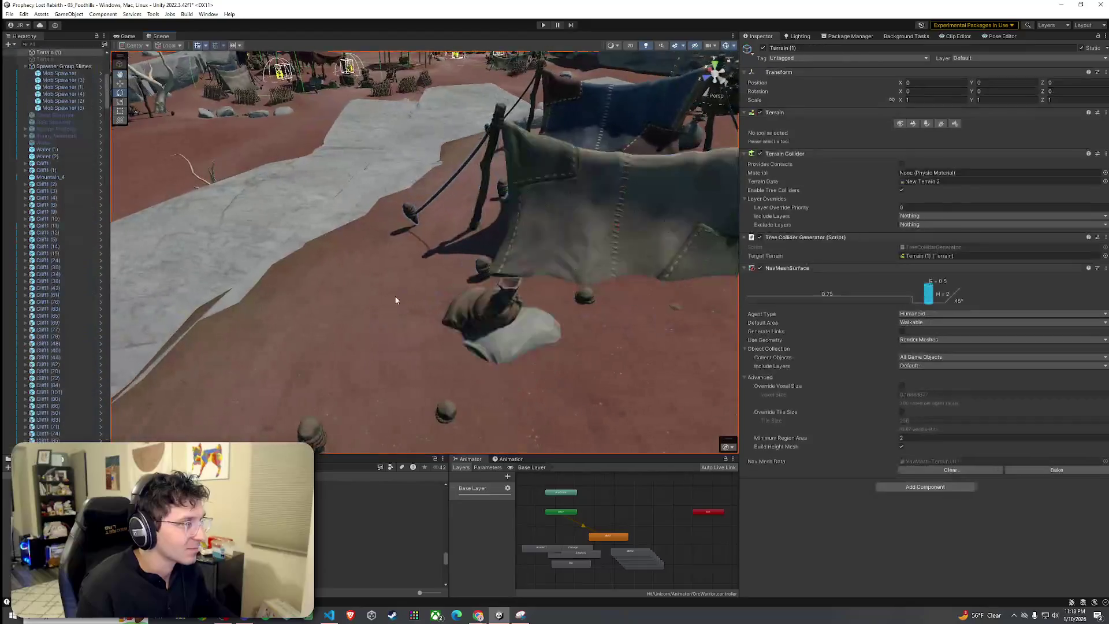
pyautogui.click(916, 125)
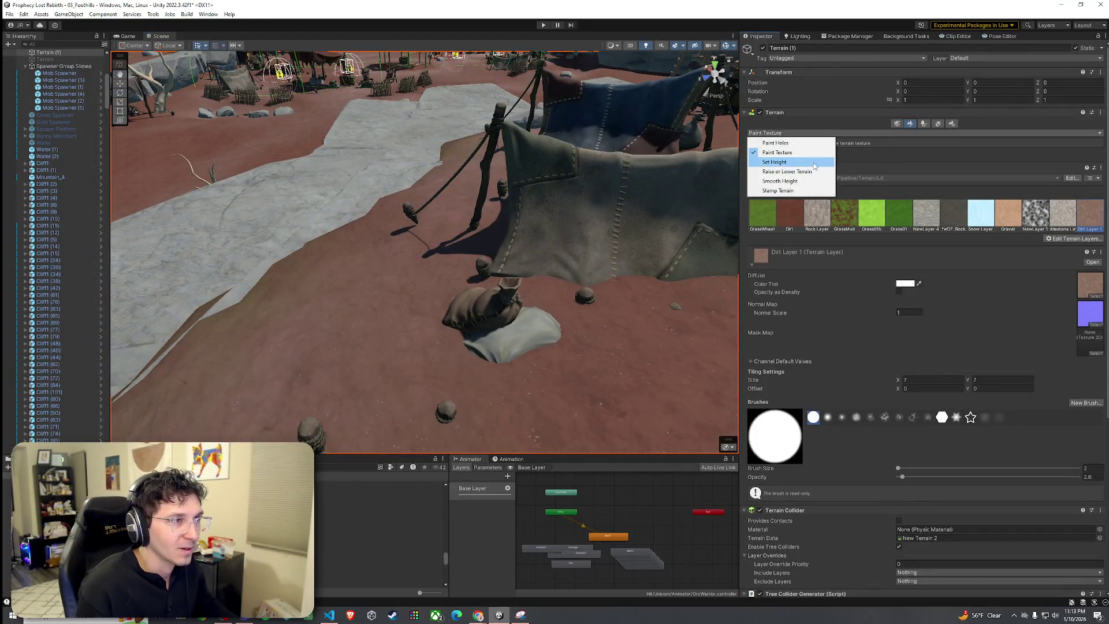
pyautogui.click(809, 163)
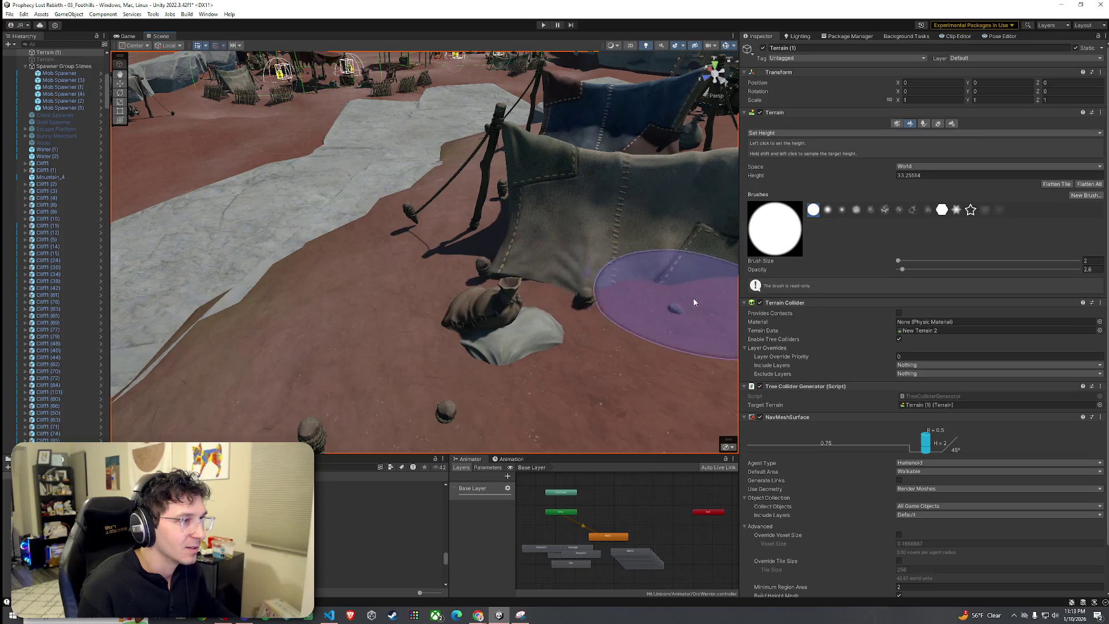
# Sample the target ground height beside the tents and spawn markers.
pyautogui.moveTo(695, 302)
pyautogui.mouseDown()
pyautogui.moveTo(583, 271)
pyautogui.moveTo(545, 248)
pyautogui.moveTo(358, 261)
pyautogui.mouseUp()
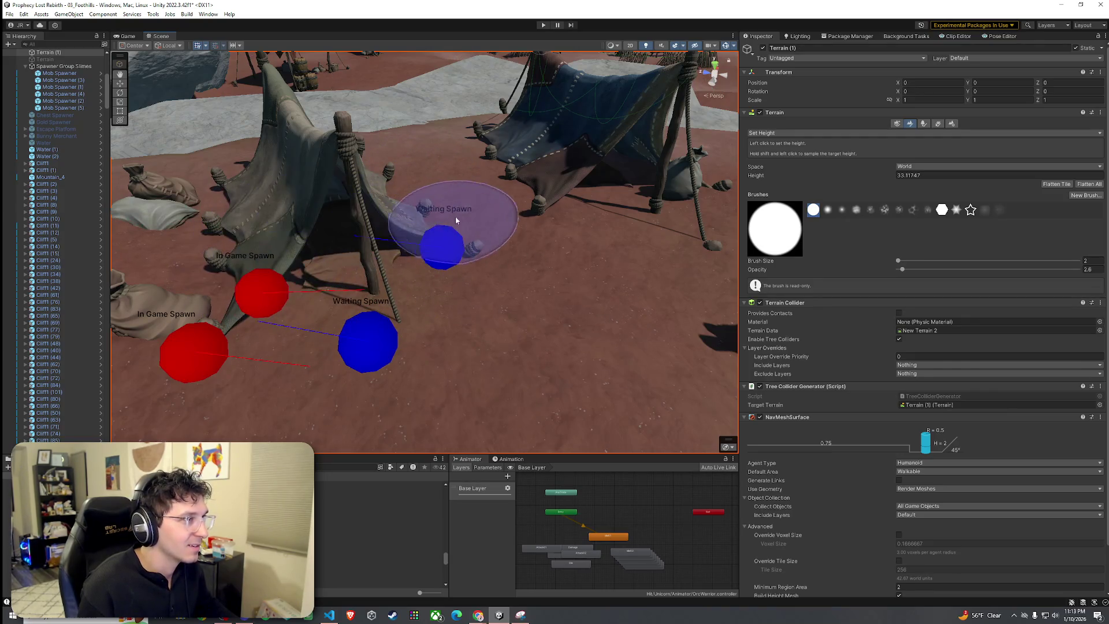
pyautogui.moveTo(698, 228)
pyautogui.mouseDown()
pyautogui.moveTo(587, 216)
pyautogui.moveTo(445, 222)
pyautogui.moveTo(464, 219)
pyautogui.mouseUp()
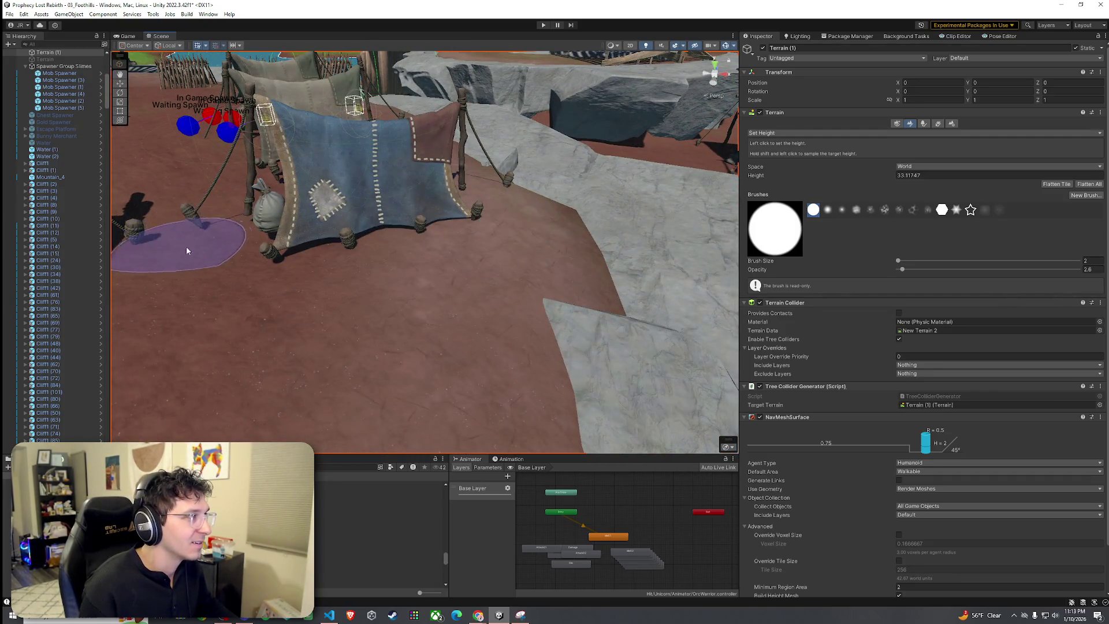
pyautogui.moveTo(187, 250)
pyautogui.mouseDown()
pyautogui.moveTo(459, 215)
pyautogui.moveTo(334, 235)
pyautogui.mouseUp()
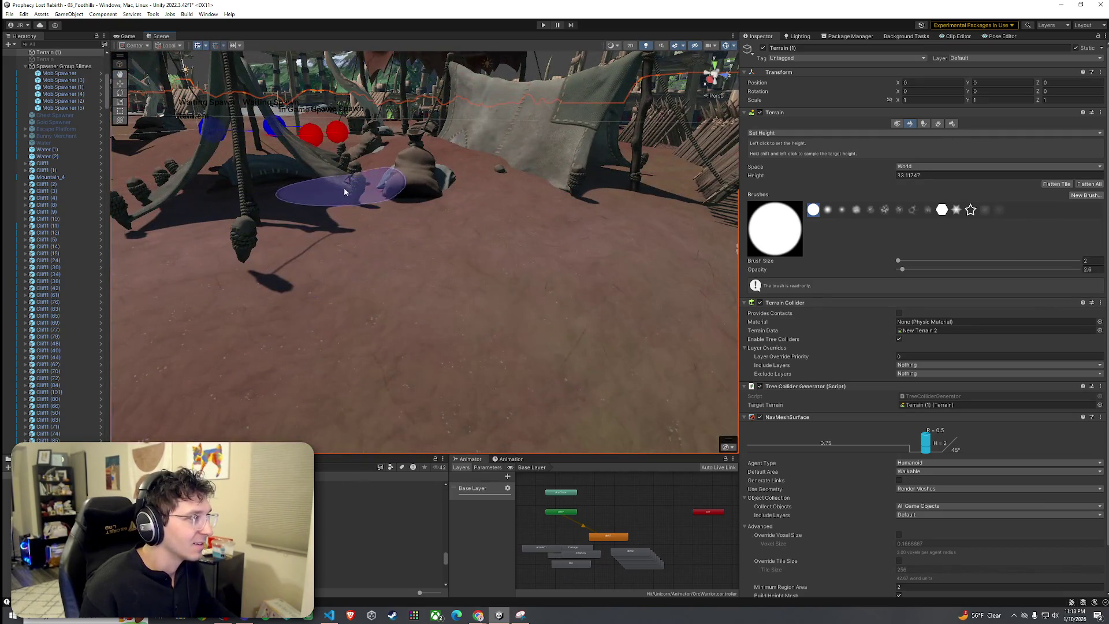
pyautogui.keyDown('shift'); pyautogui.click(421, 168); pyautogui.keyUp('shift')
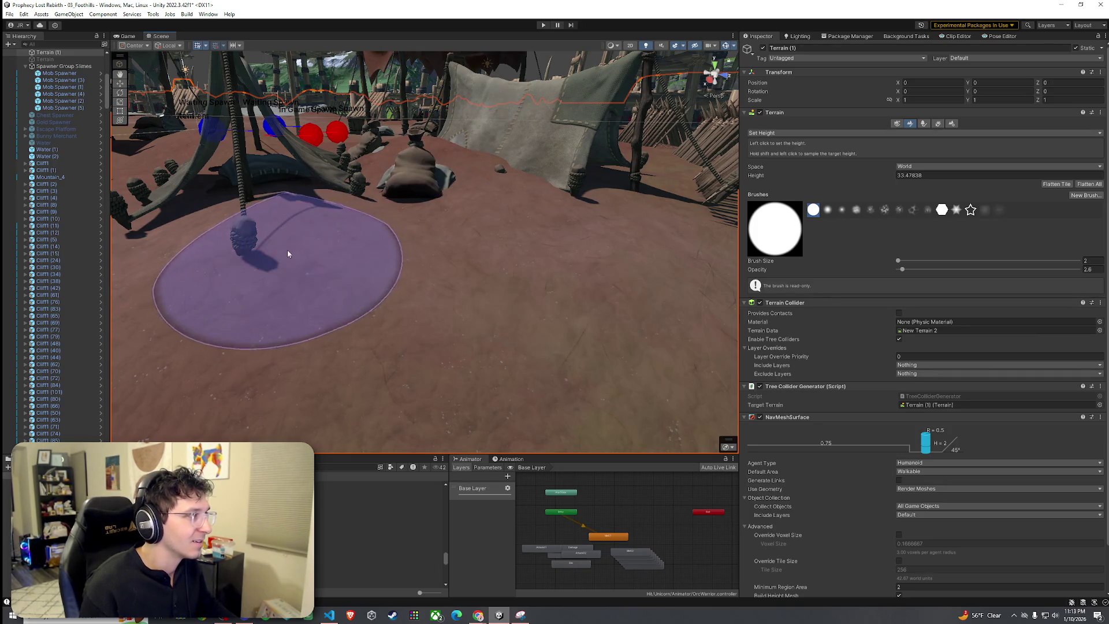
pyautogui.moveTo(288, 255)
pyautogui.mouseDown()
pyautogui.moveTo(329, 179)
pyautogui.moveTo(329, 218)
pyautogui.moveTo(360, 273)
pyautogui.mouseUp()
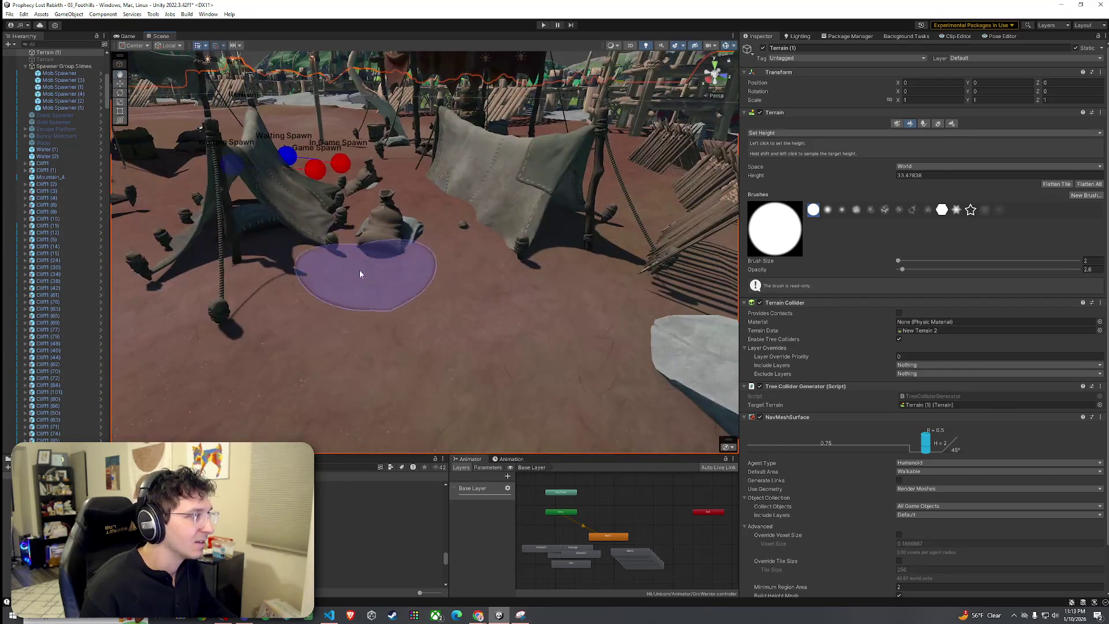
pyautogui.keyDown('shift'); pyautogui.click(397, 203); pyautogui.keyUp('shift')
pyautogui.scroll(5, 397, 203)
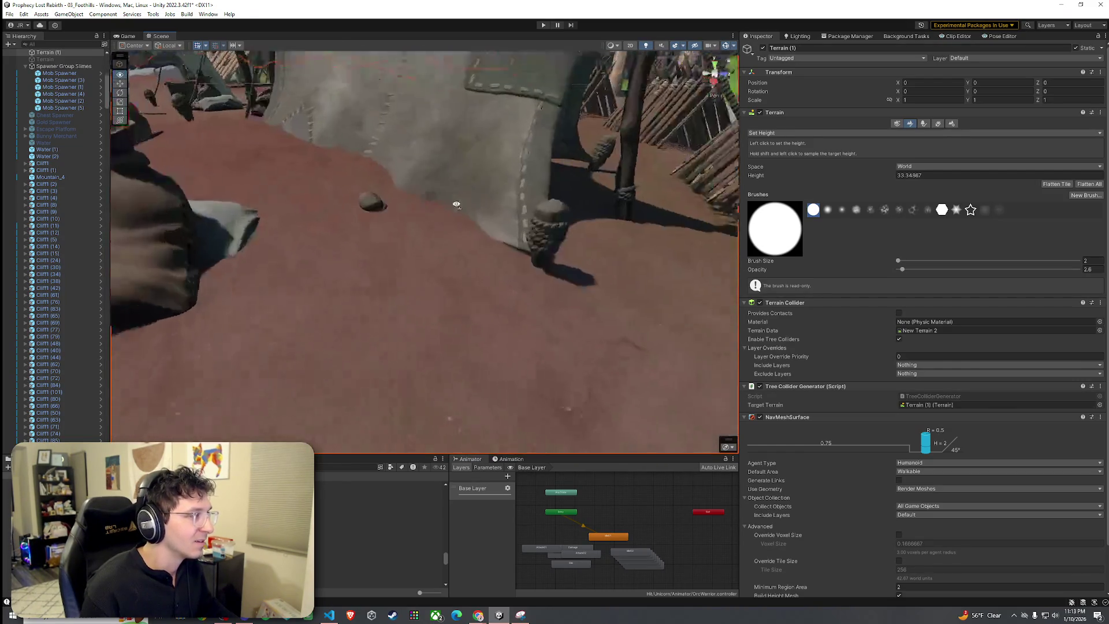
pyautogui.scroll(-5, 390, 219)
pyautogui.keyDown('shift'); pyautogui.click(483, 222); pyautogui.keyUp('shift')
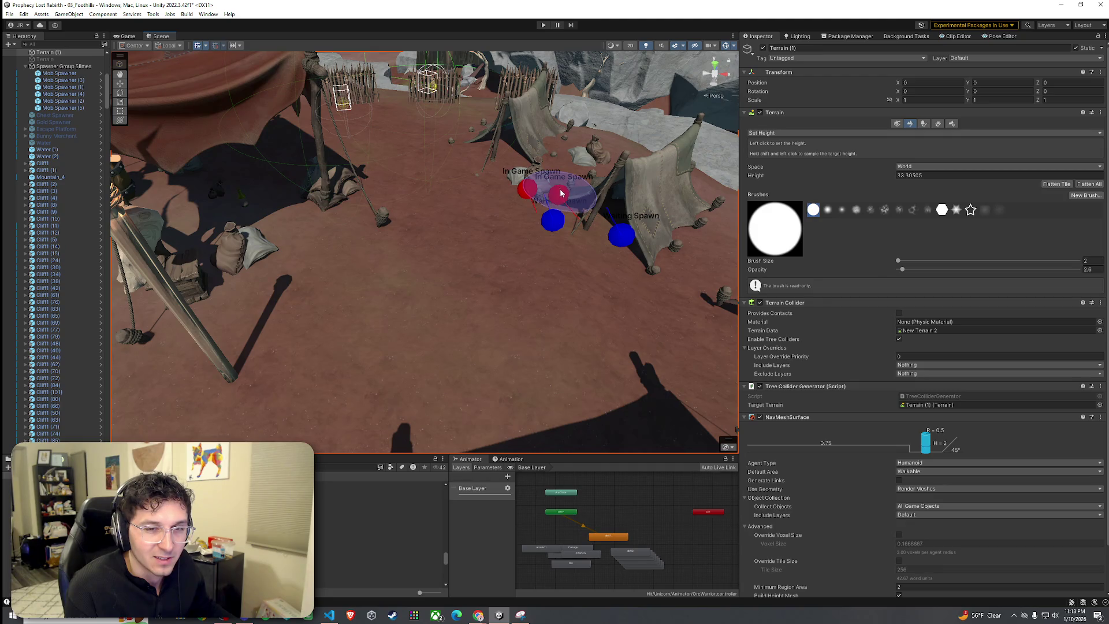
# Level the ground under the tent floor with the Set Height brush.
pyautogui.press('w')
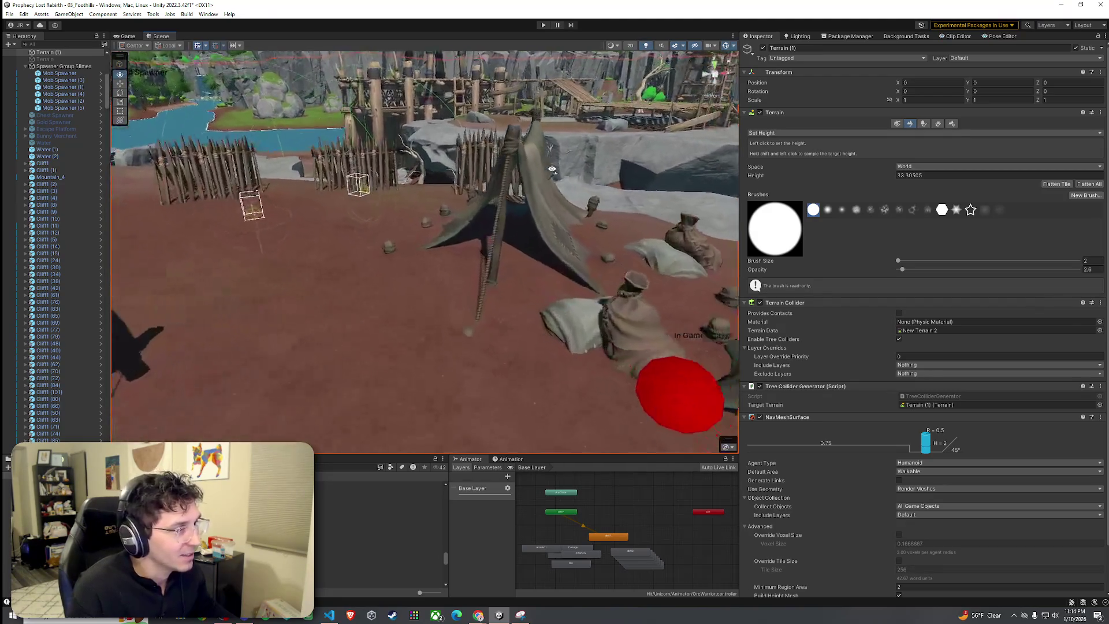
pyautogui.press('s')
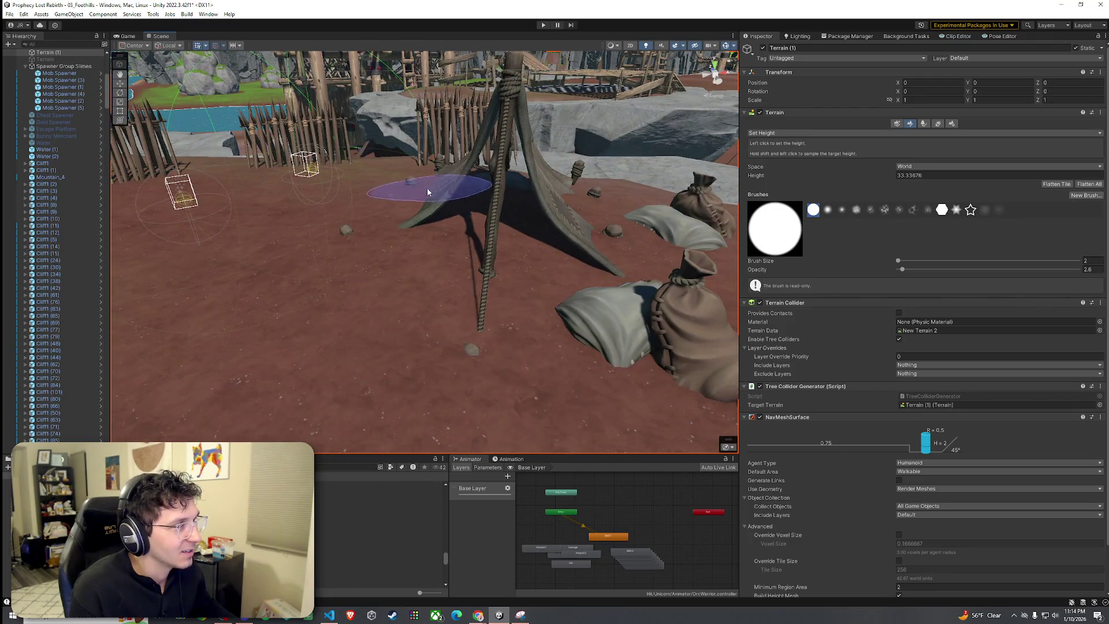
pyautogui.moveTo(428, 192)
pyautogui.mouseDown()
pyautogui.moveTo(460, 248)
pyautogui.moveTo(587, 231)
pyautogui.moveTo(363, 186)
pyautogui.mouseUp()
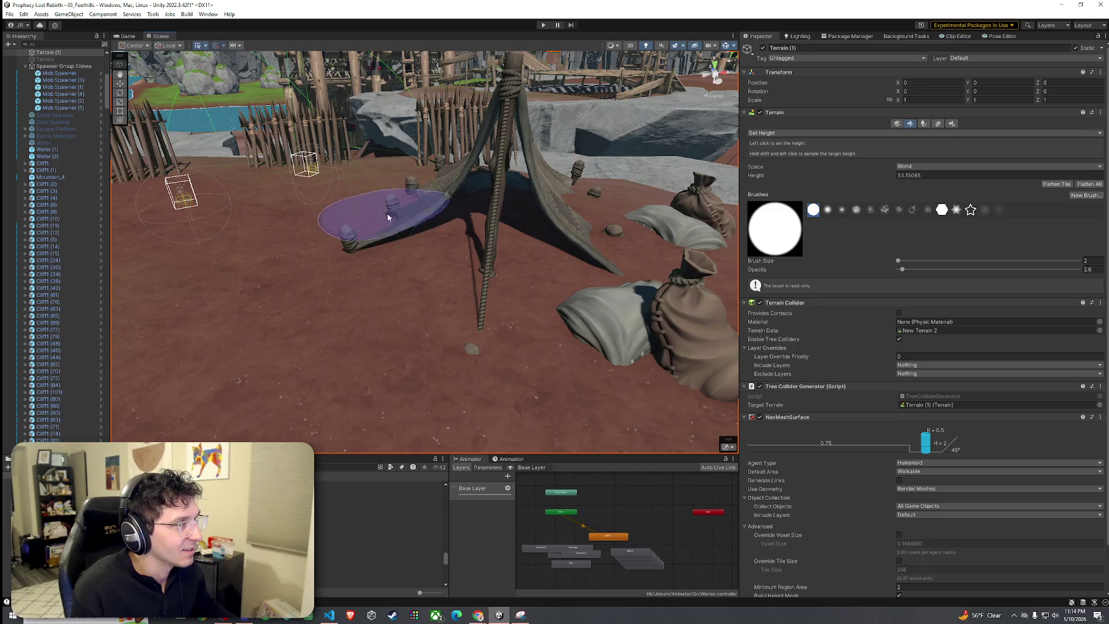
pyautogui.scroll(5, 469, 206)
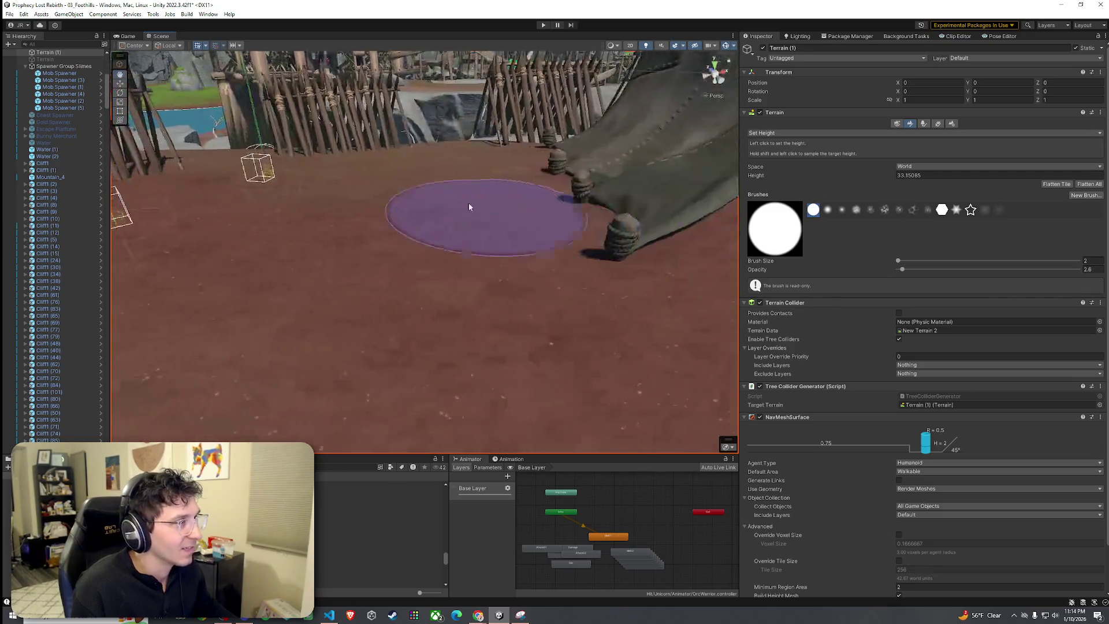
pyautogui.scroll(-3, 469, 207)
pyautogui.moveTo(458, 193); pyautogui.dragTo(585, 197)
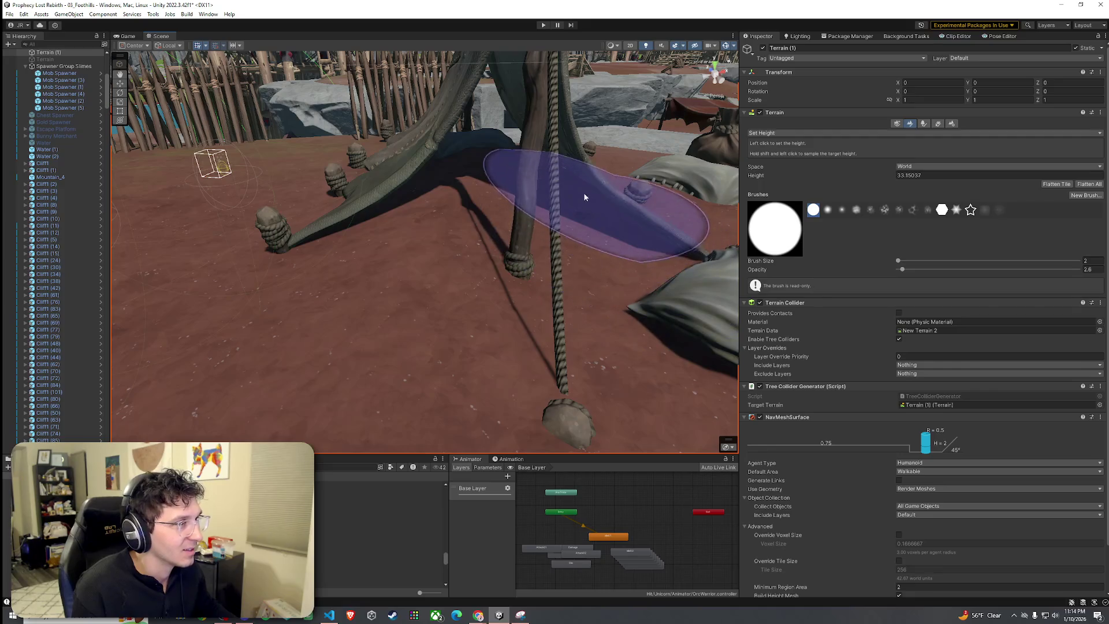
pyautogui.moveTo(488, 310)
pyautogui.mouseDown()
pyautogui.moveTo(552, 287)
pyautogui.moveTo(492, 275)
pyautogui.moveTo(341, 292)
pyautogui.moveTo(612, 300)
pyautogui.moveTo(682, 235)
pyautogui.moveTo(595, 230)
pyautogui.moveTo(453, 337)
pyautogui.moveTo(335, 342)
pyautogui.moveTo(302, 310)
pyautogui.mouseUp()
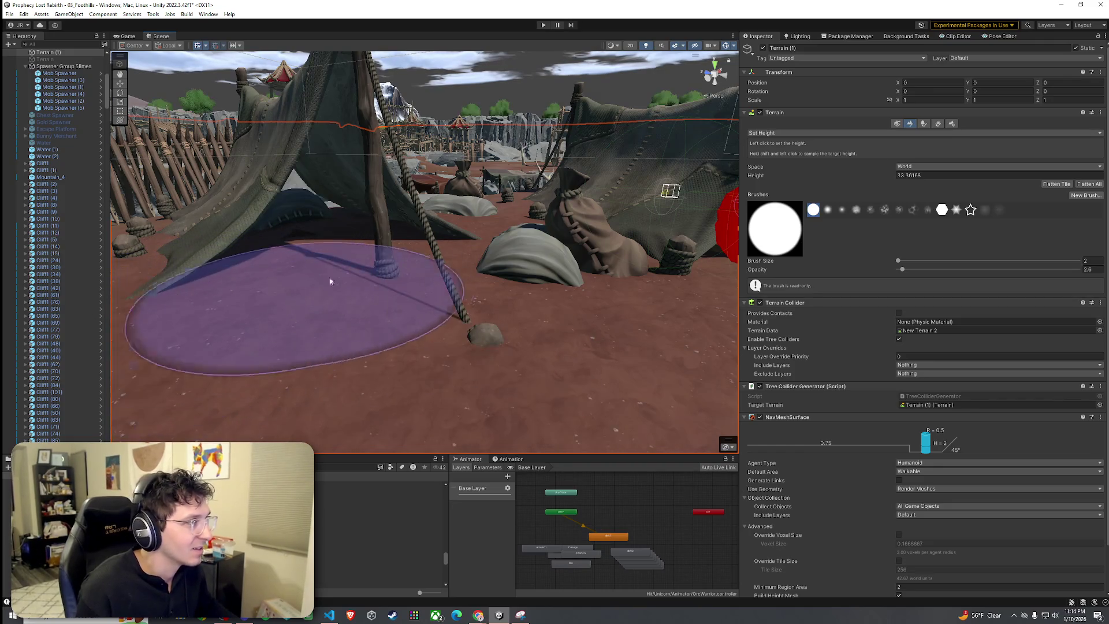
pyautogui.moveTo(302, 267)
pyautogui.mouseDown()
pyautogui.moveTo(321, 264)
pyautogui.moveTo(194, 264)
pyautogui.mouseUp()
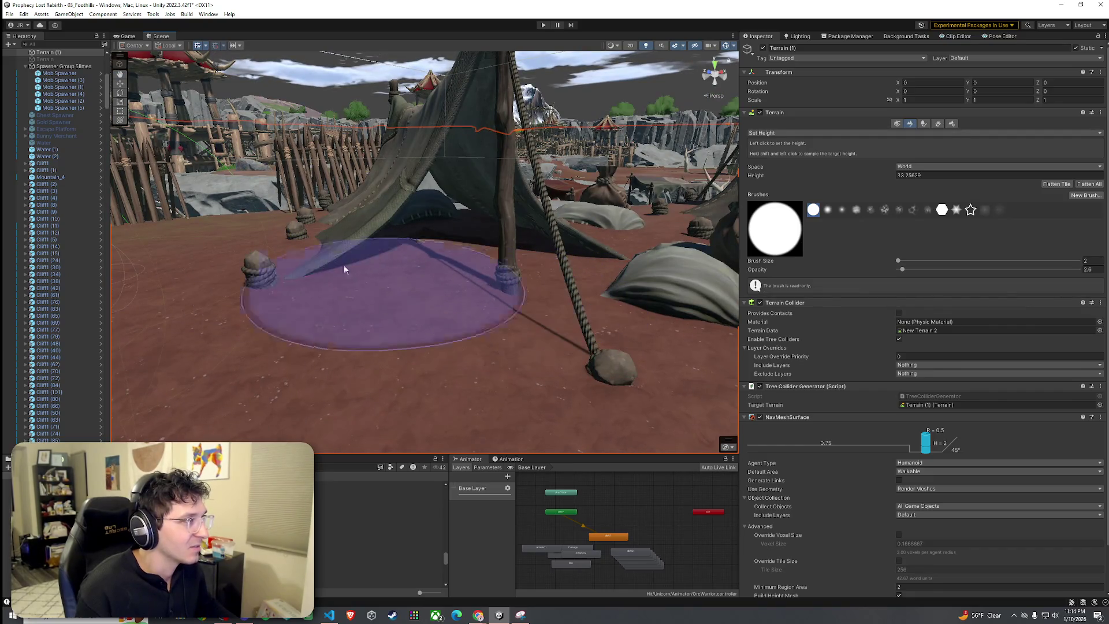
# Resample the height inside the tent, then return to Paint Trees with Shift+T.
pyautogui.keyDown('shift'); pyautogui.click(438, 275); pyautogui.keyUp('shift')
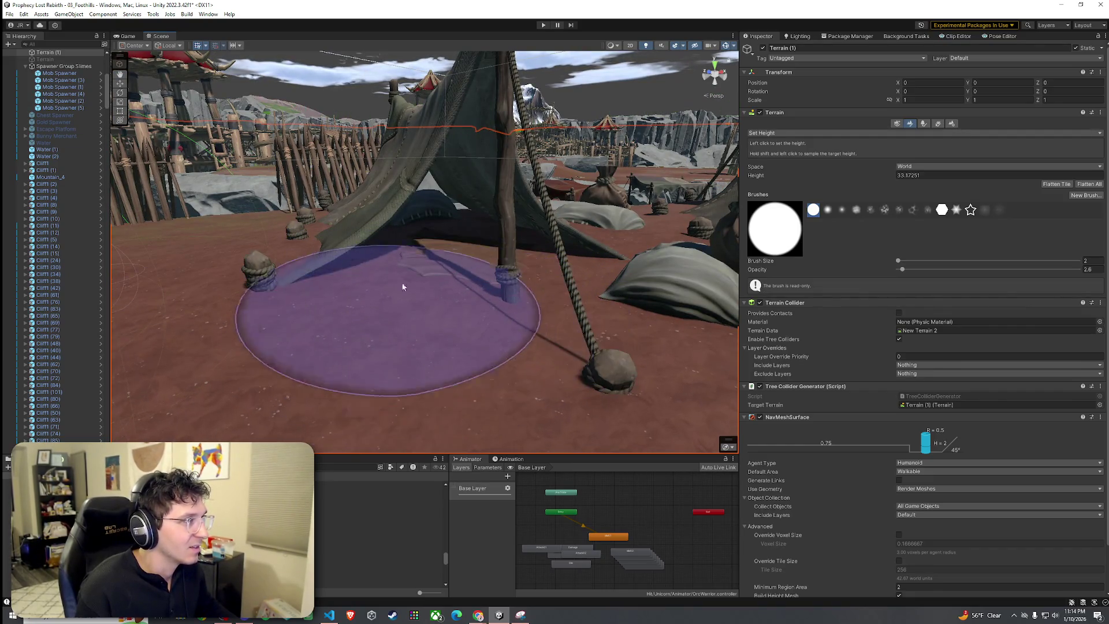
pyautogui.moveTo(508, 310)
pyautogui.mouseDown()
pyautogui.moveTo(465, 287)
pyautogui.moveTo(606, 292)
pyautogui.mouseUp()
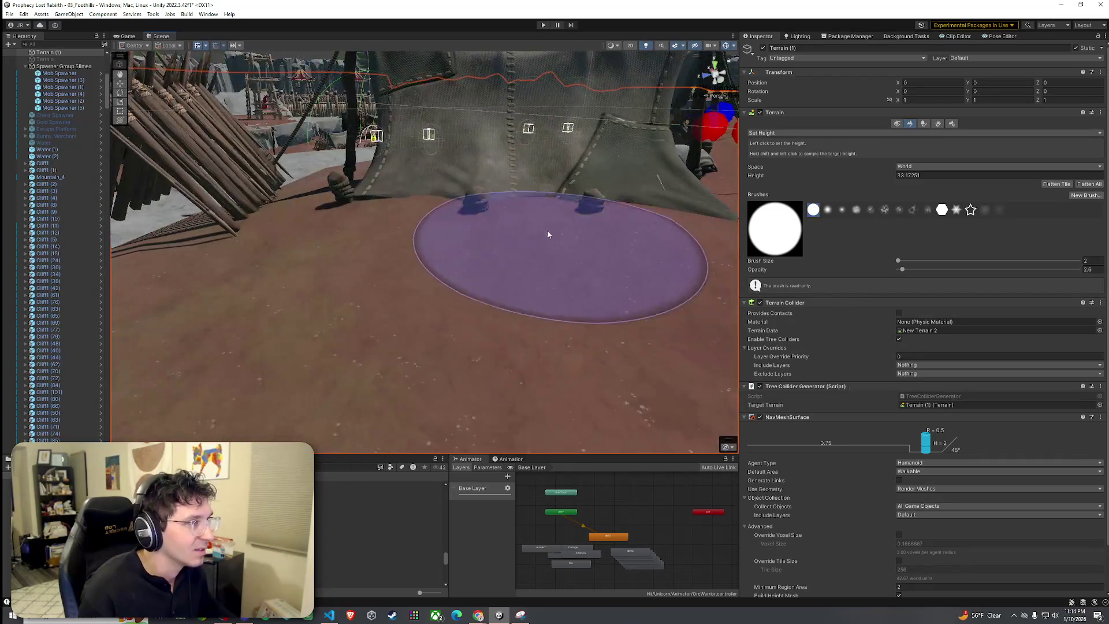
pyautogui.moveTo(511, 272)
pyautogui.mouseDown()
pyautogui.moveTo(220, 231)
pyautogui.moveTo(322, 248)
pyautogui.moveTo(571, 226)
pyautogui.moveTo(947, 252)
pyautogui.moveTo(1007, 221)
pyautogui.moveTo(997, 285)
pyautogui.moveTo(454, 325)
pyautogui.mouseUp()
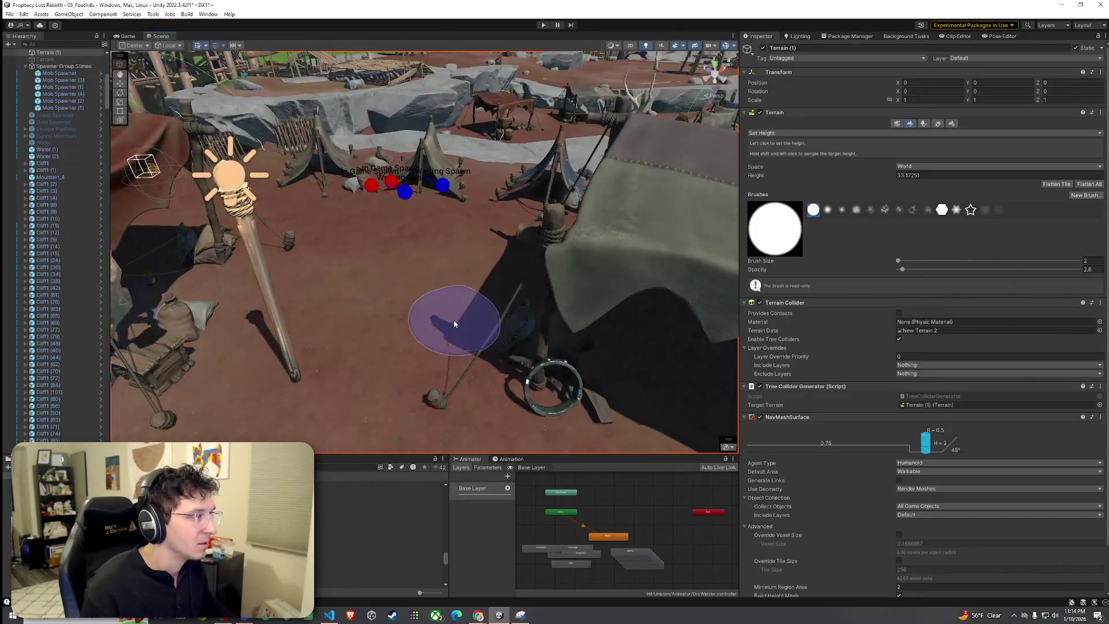
pyautogui.moveTo(411, 228)
pyautogui.mouseDown()
pyautogui.moveTo(523, 285)
pyautogui.moveTo(441, 279)
pyautogui.moveTo(522, 277)
pyautogui.moveTo(460, 272)
pyautogui.moveTo(456, 290)
pyautogui.moveTo(483, 314)
pyautogui.moveTo(525, 327)
pyautogui.moveTo(457, 315)
pyautogui.mouseUp()
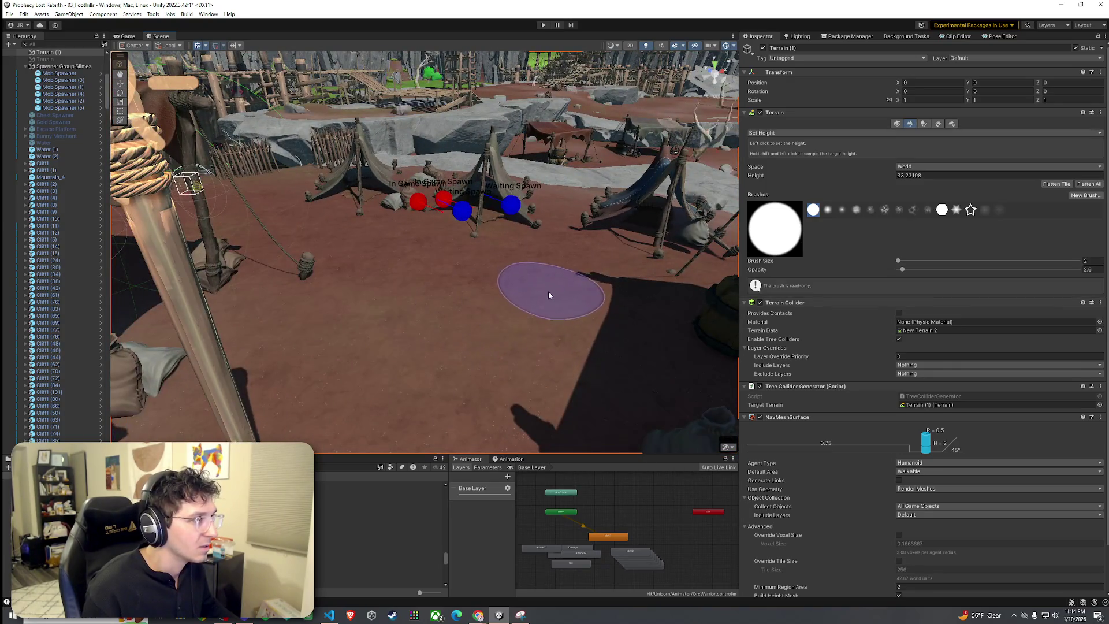
pyautogui.moveTo(549, 292)
pyautogui.mouseDown()
pyautogui.moveTo(537, 312)
pyautogui.moveTo(495, 318)
pyautogui.moveTo(565, 292)
pyautogui.moveTo(579, 322)
pyautogui.moveTo(711, 313)
pyautogui.mouseUp()
pyautogui.hotkey('shift', 't')
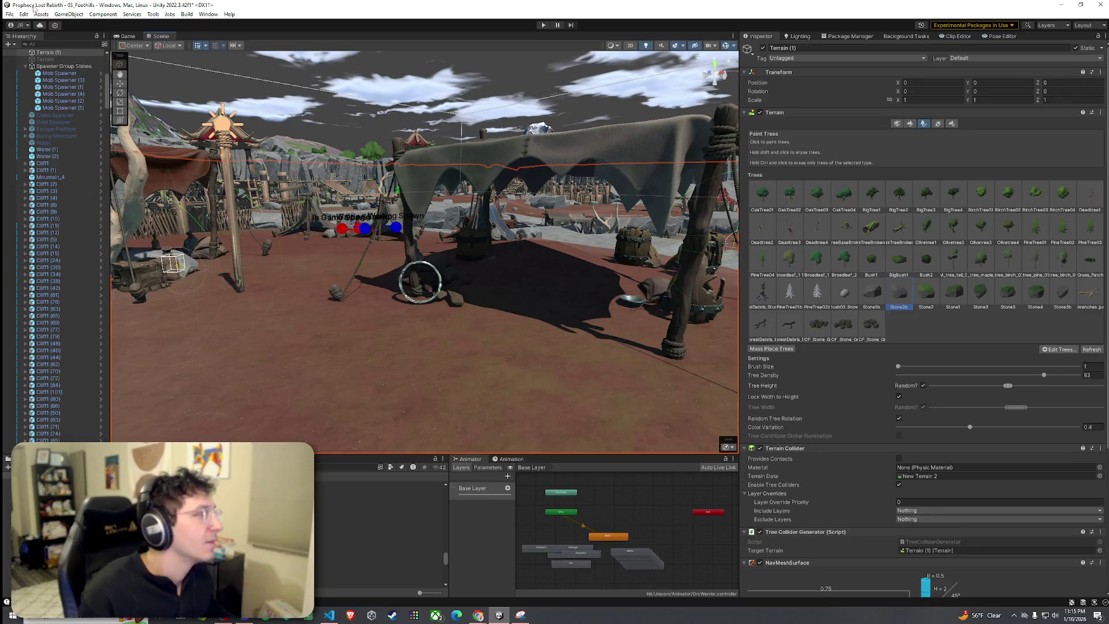
# Save the scene via File > Save.
pyautogui.click(9, 14)
pyautogui.click(33, 55)
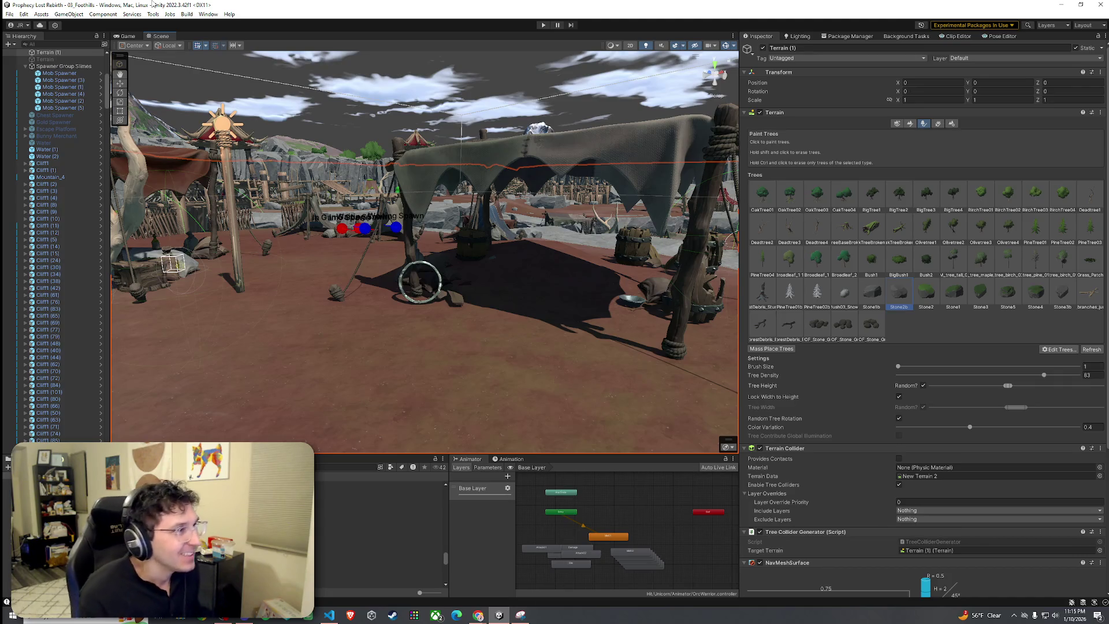
pyautogui.moveTo(440, 329)
pyautogui.mouseDown()
pyautogui.moveTo(434, 381)
pyautogui.moveTo(483, 304)
pyautogui.mouseUp()
pyautogui.moveTo(544, 248); pyautogui.dragTo(665, 191)
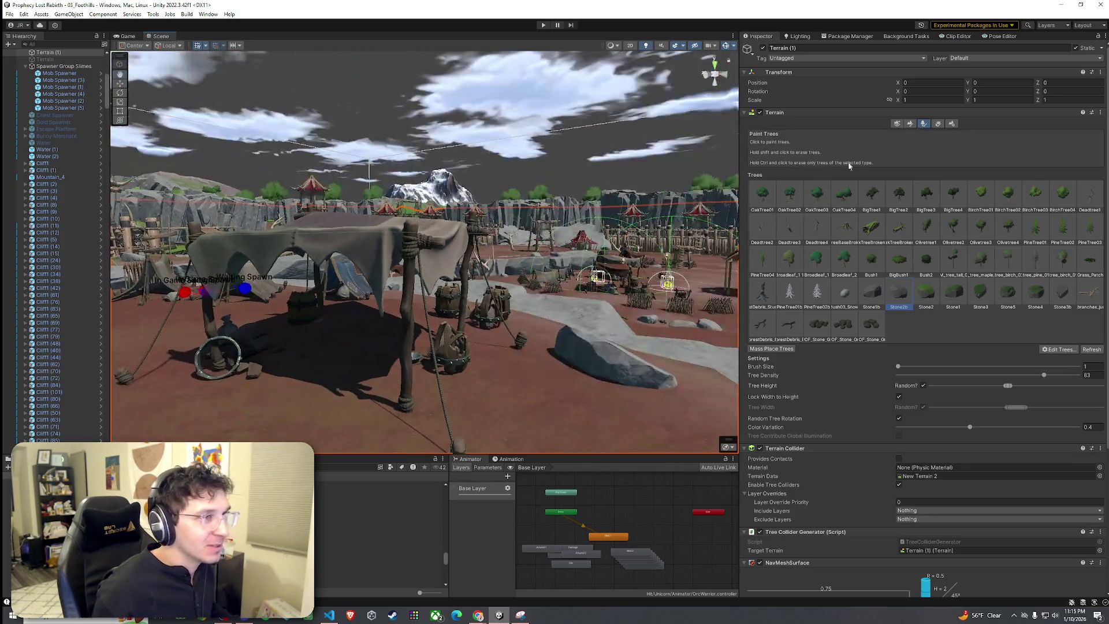
# Switch the terrain tool back to Set Height from the tool dropdown.
pyautogui.click(911, 125)
pyautogui.click(866, 133)
pyautogui.moveTo(447, 326); pyautogui.dragTo(448, 332)
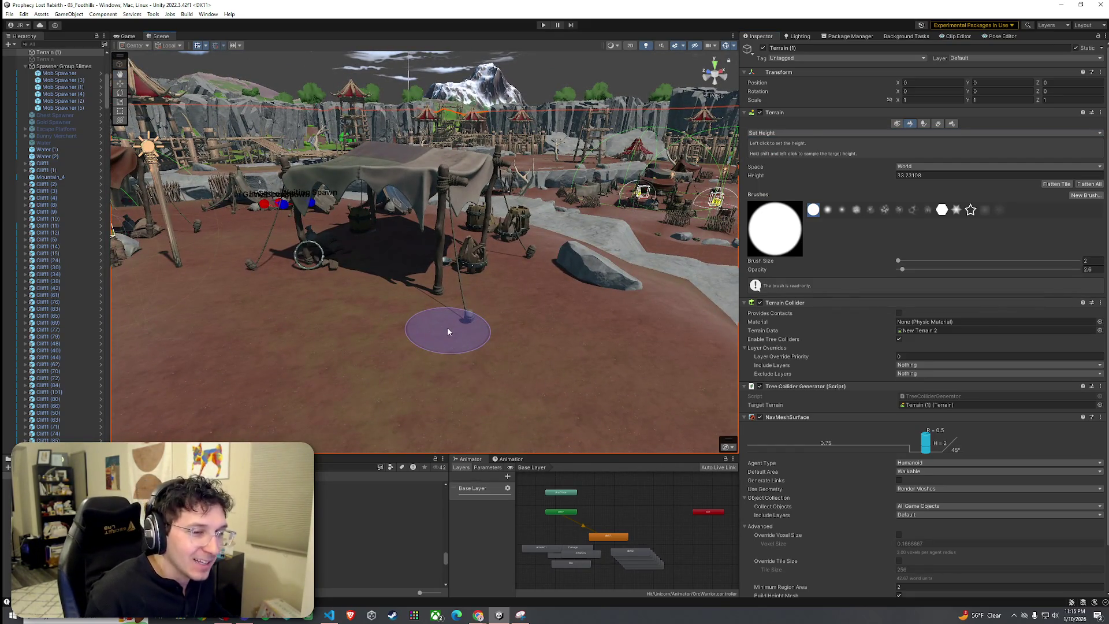
# Sample a target height of 33.16243 near the tent and select barrel group P_FW01_Barrel_Group_04 (6).
pyautogui.keyDown('shift'); pyautogui.click(404, 313); pyautogui.keyUp('shift')
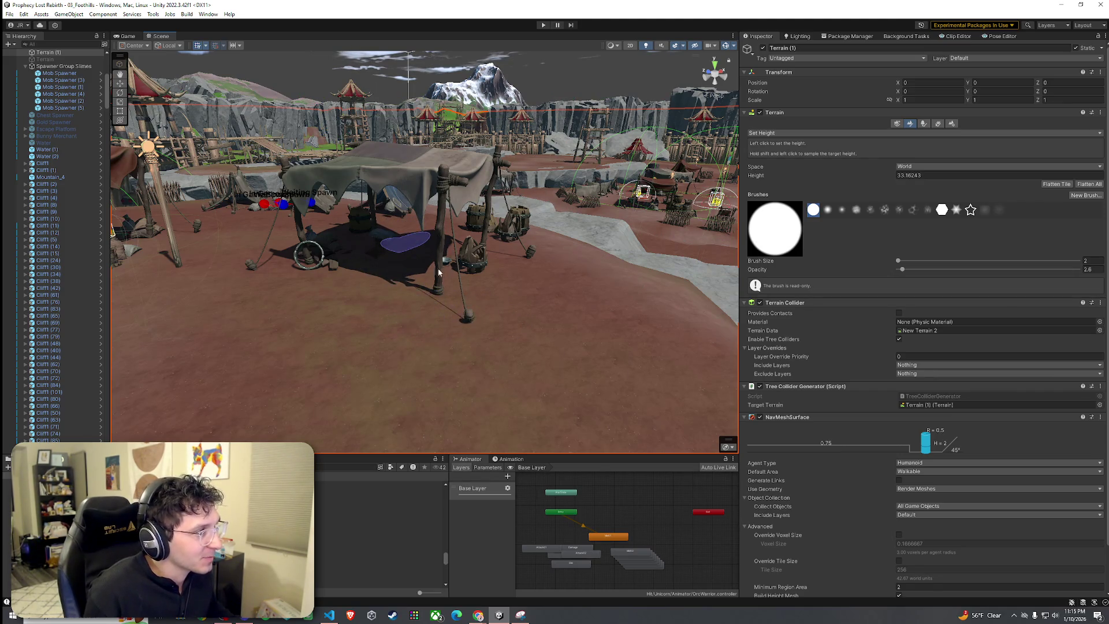
pyautogui.moveTo(435, 254)
pyautogui.mouseDown()
pyautogui.moveTo(425, 280)
pyautogui.moveTo(444, 265)
pyautogui.moveTo(408, 289)
pyautogui.moveTo(494, 343)
pyautogui.moveTo(260, 327)
pyautogui.mouseUp()
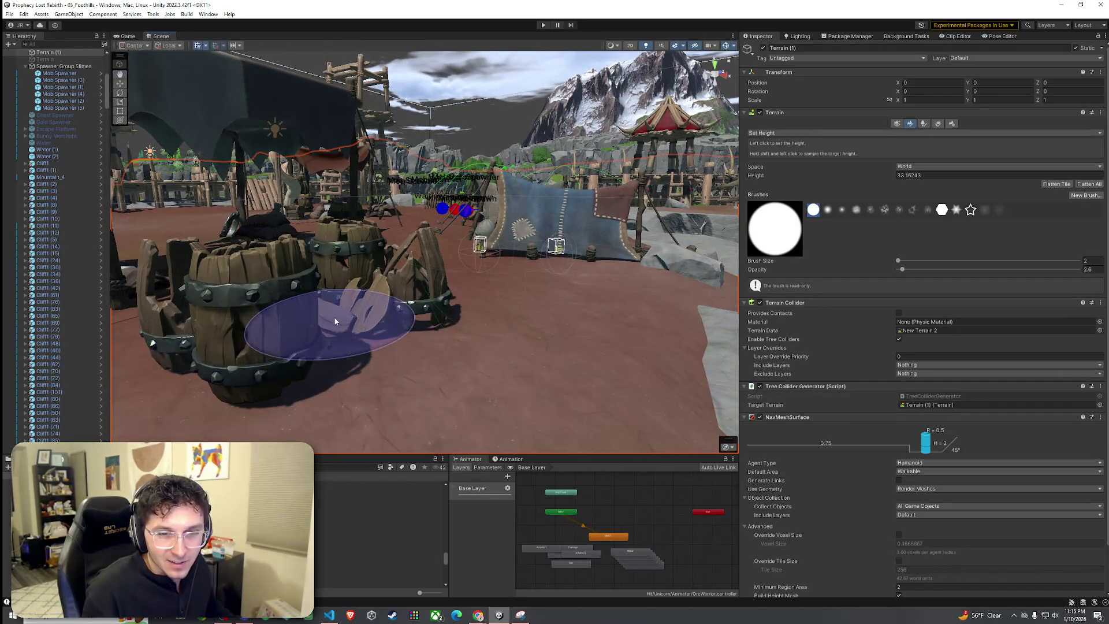
pyautogui.moveTo(351, 308); pyautogui.dragTo(344, 287)
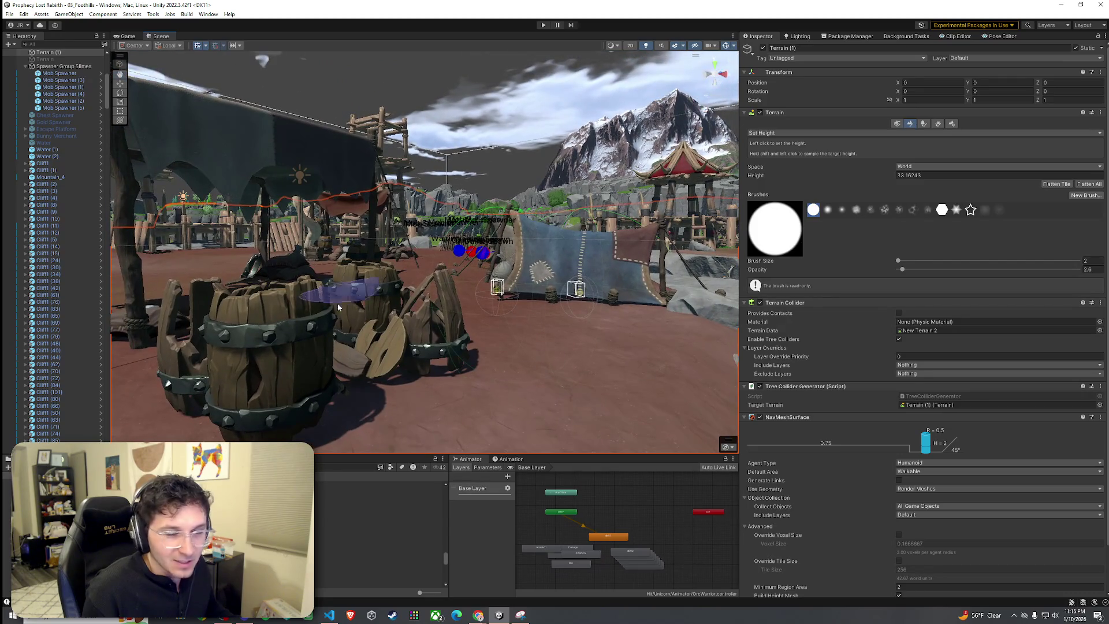
pyautogui.click(306, 379)
# Lower barrel groups (6) and (5) slightly into the ground, bringing (6) to Y 33.107.
pyautogui.press('f')
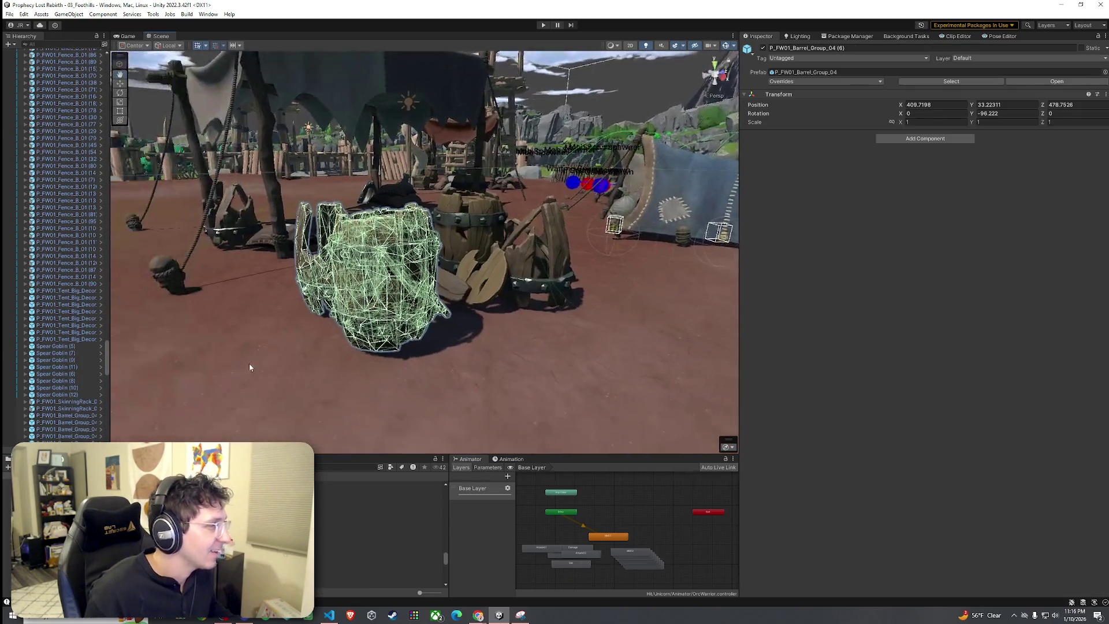
pyautogui.moveTo(377, 238); pyautogui.dragTo(380, 249)
pyautogui.click(462, 249)
pyautogui.press('f')
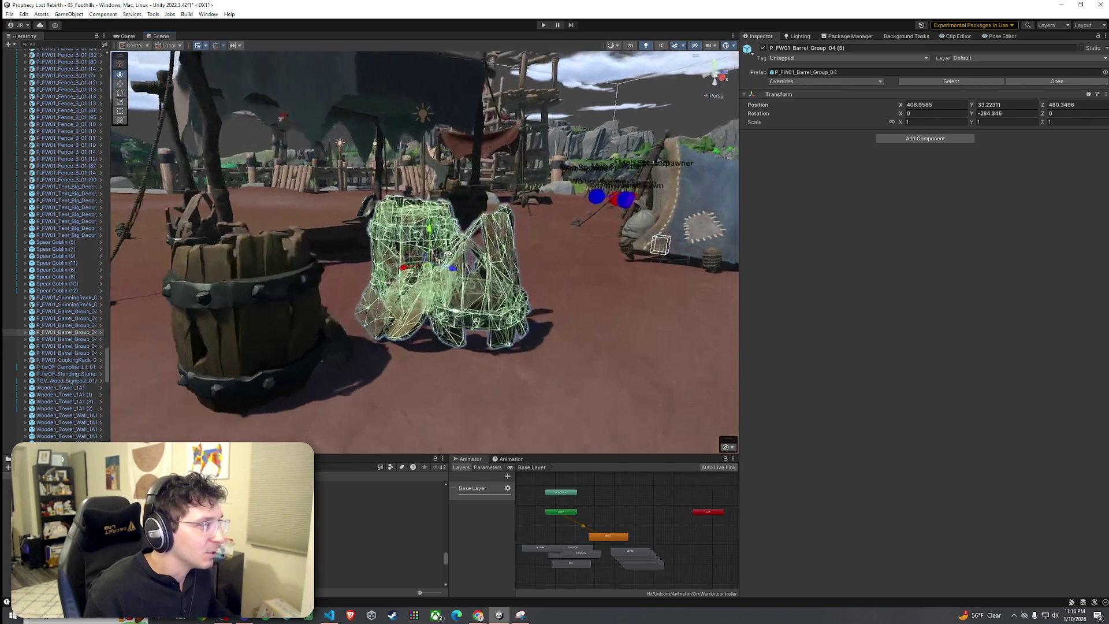
pyautogui.moveTo(444, 254); pyautogui.dragTo(383, 328)
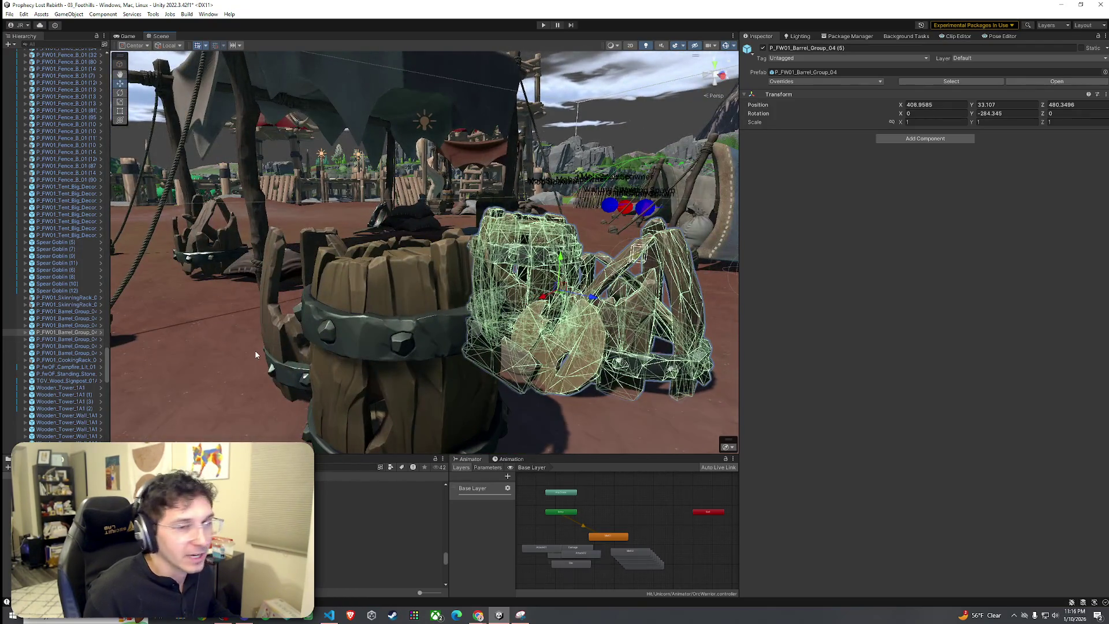
pyautogui.moveTo(256, 355)
pyautogui.mouseDown()
pyautogui.moveTo(514, 341)
pyautogui.moveTo(375, 225)
pyautogui.mouseUp()
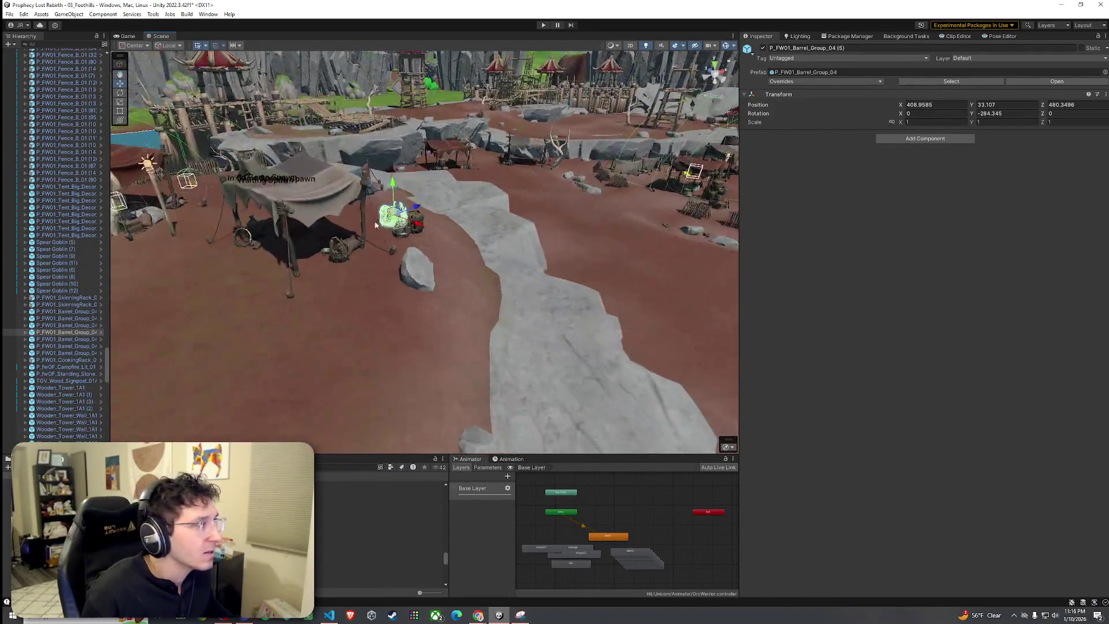
# Save the scene.
pyautogui.click(10, 13)
pyautogui.click(23, 55)
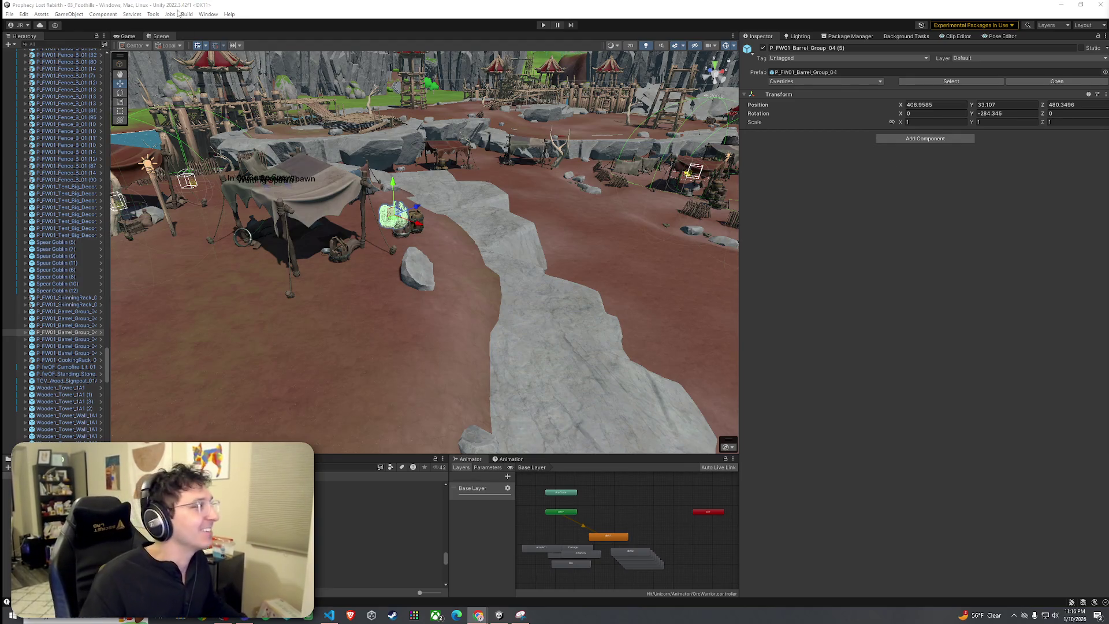
pyautogui.click(10, 13)
pyautogui.click(24, 55)
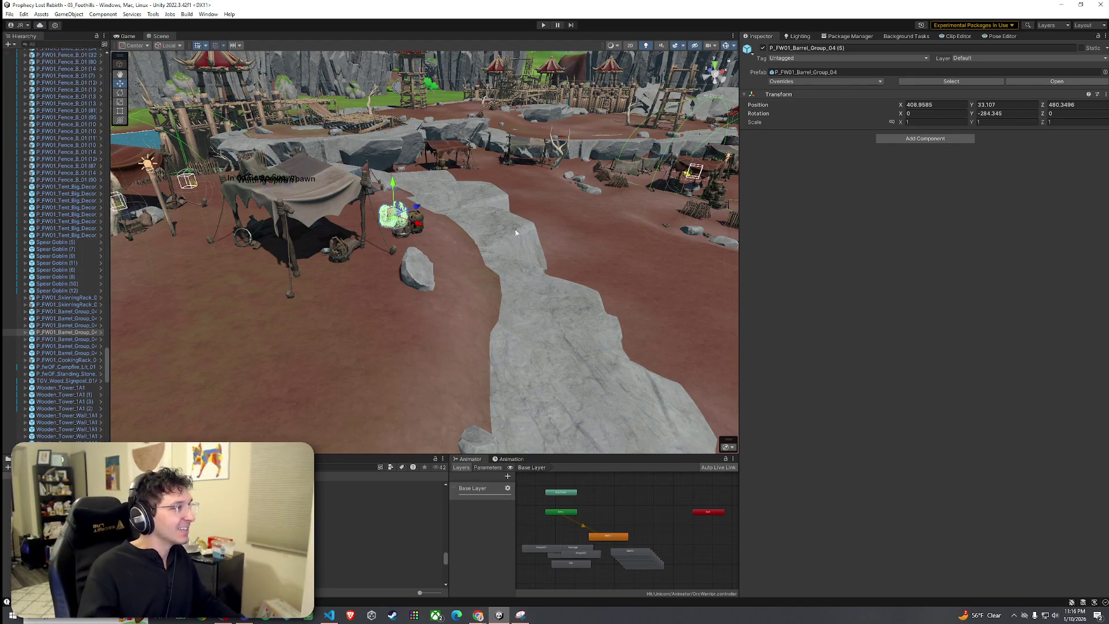
pyautogui.moveTo(516, 232)
pyautogui.mouseDown()
pyautogui.moveTo(407, 236)
pyautogui.moveTo(436, 251)
pyautogui.moveTo(407, 280)
pyautogui.moveTo(364, 294)
pyautogui.moveTo(231, 317)
pyautogui.moveTo(165, 314)
pyautogui.moveTo(404, 317)
pyautogui.moveTo(248, 262)
pyautogui.moveTo(147, 283)
pyautogui.moveTo(116, 257)
pyautogui.moveTo(90, 368)
pyautogui.moveTo(105, 53)
pyautogui.mouseUp()
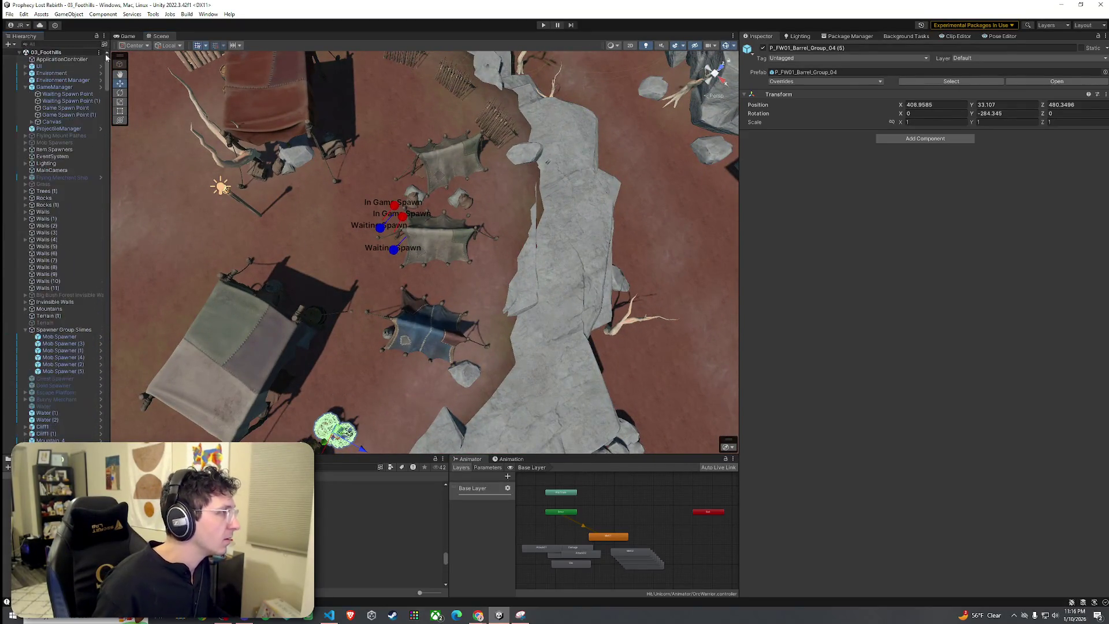
# Move the spawn points to the left of the tents.
pyautogui.click(77, 101)
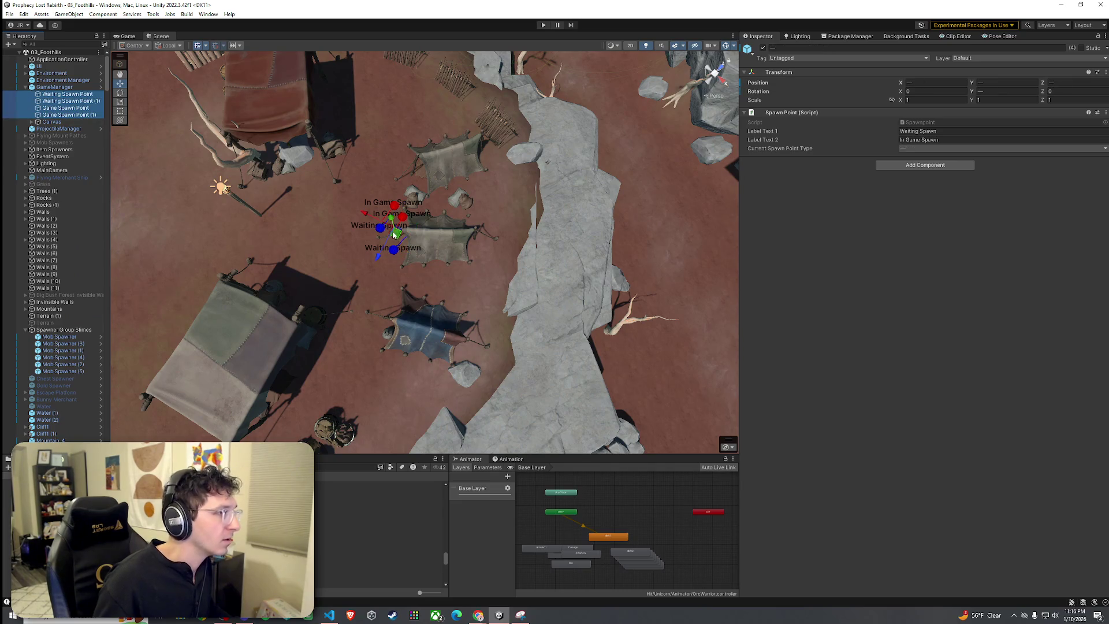
pyautogui.moveTo(394, 234); pyautogui.dragTo(312, 236)
pyautogui.scroll(2, 322, 249)
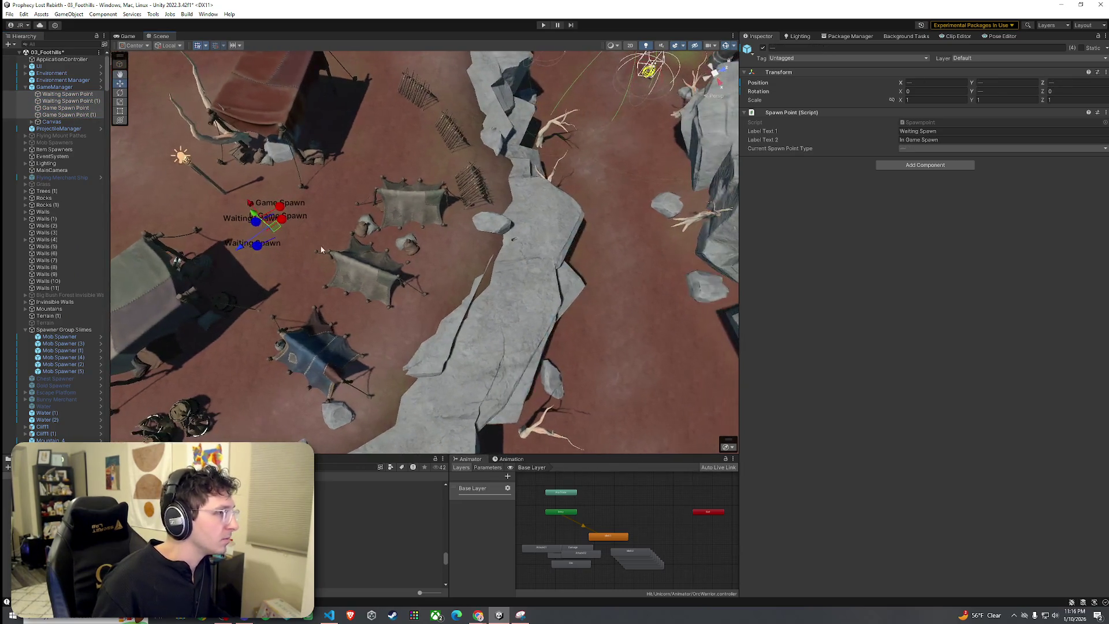
pyautogui.scroll(-3, 503, 261)
pyautogui.click(479, 263)
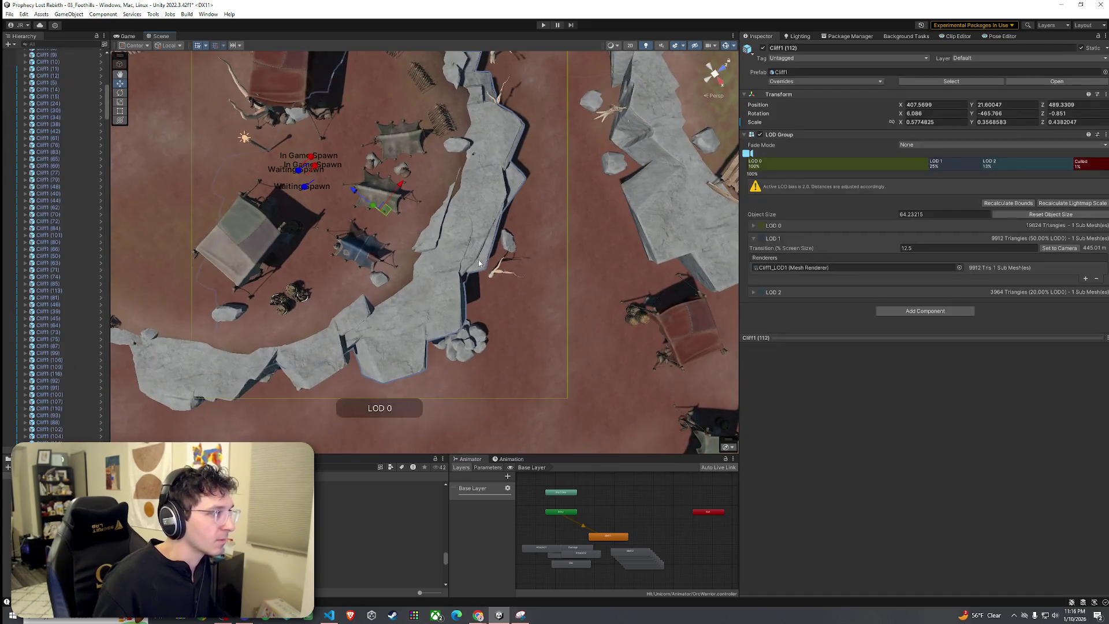
# Box-select the three small tents and move them near the wooden walkways.
pyautogui.click(561, 170)
pyautogui.moveTo(418, 113)
pyautogui.mouseDown()
pyautogui.moveTo(327, 300)
pyautogui.moveTo(238, 292)
pyautogui.moveTo(191, 323)
pyautogui.mouseUp()
pyautogui.scroll(-5, 83, 366)
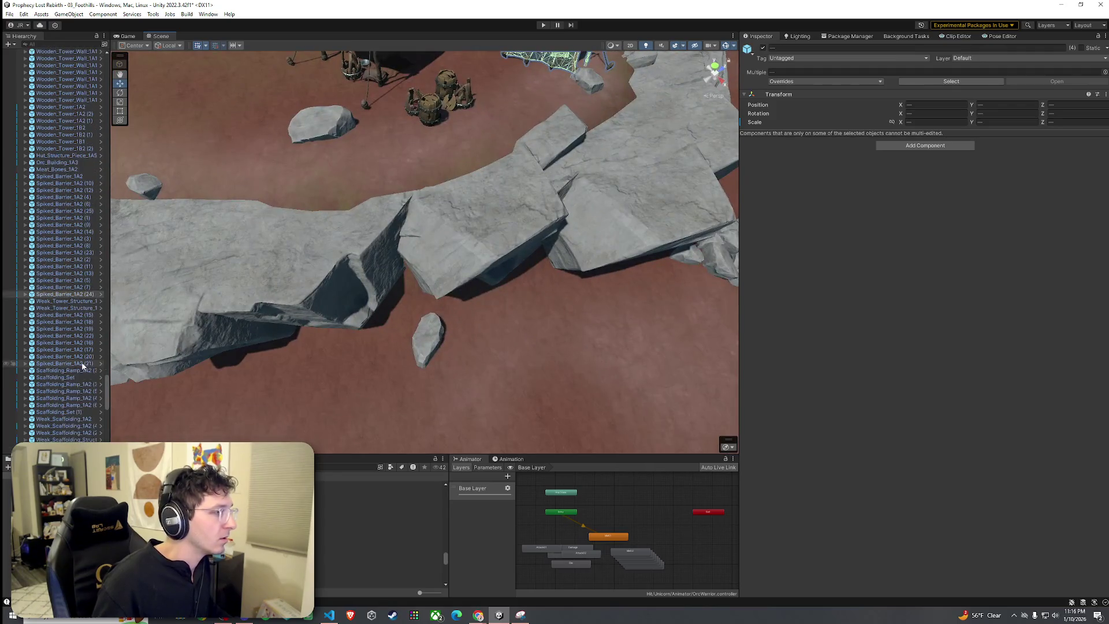
pyautogui.moveTo(103, 386)
pyautogui.mouseDown()
pyautogui.moveTo(102, 231)
pyautogui.moveTo(101, 428)
pyautogui.mouseUp()
pyautogui.moveTo(439, 173)
pyautogui.keyDown('alt'); pyautogui.mouseDown()
pyautogui.moveTo(474, 260)
pyautogui.moveTo(491, 267)
pyautogui.mouseUp(); pyautogui.keyUp('alt')
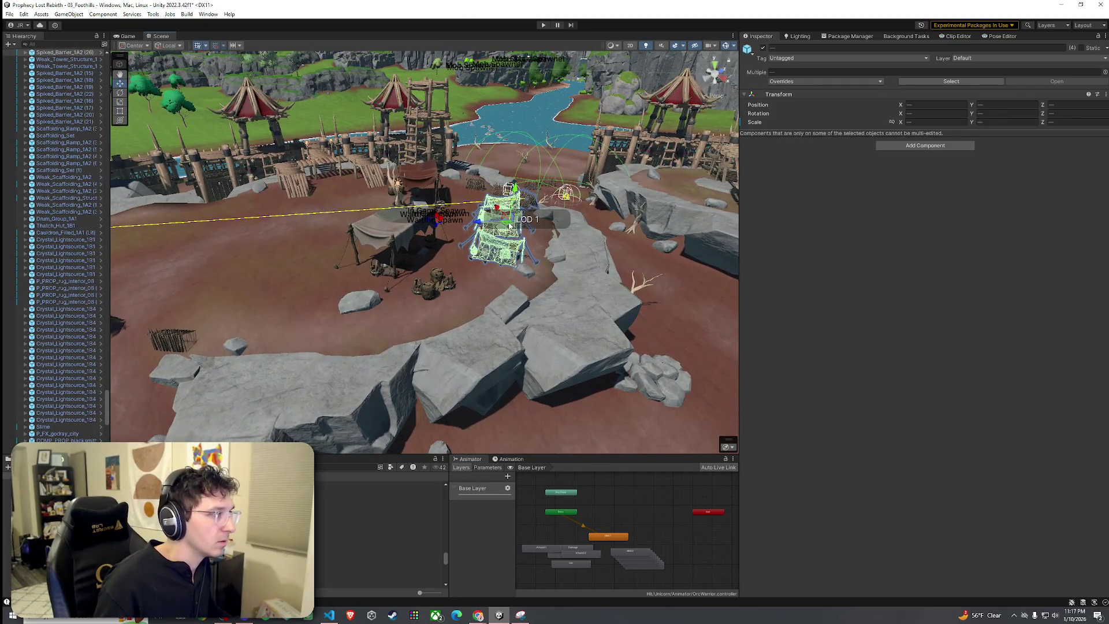
pyautogui.moveTo(510, 226)
pyautogui.keyDown('alt'); pyautogui.mouseDown()
pyautogui.moveTo(225, 265)
pyautogui.moveTo(249, 255)
pyautogui.mouseUp(); pyautogui.keyUp('alt')
pyautogui.moveTo(557, 229)
pyautogui.mouseDown()
pyautogui.moveTo(347, 283)
pyautogui.moveTo(323, 277)
pyautogui.moveTo(282, 305)
pyautogui.mouseUp()
# Delete the P_fwOF_Tent_02 tent and inspect the parts of P_fwOF_Tent_02_A (1).
pyautogui.press('f')
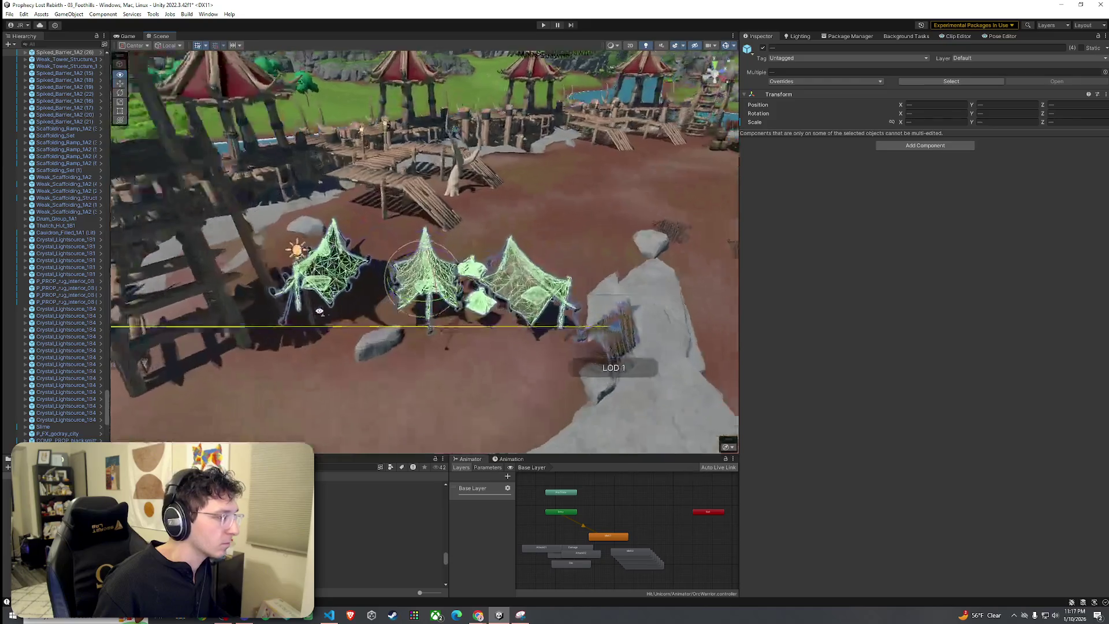
pyautogui.click(331, 299)
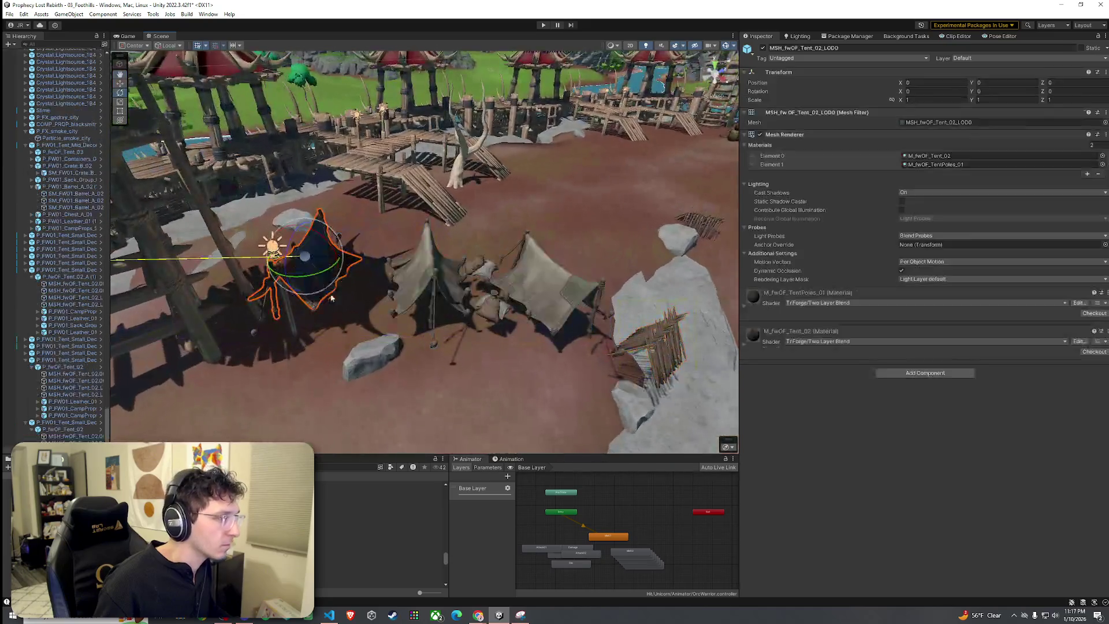
pyautogui.click(64, 429)
pyautogui.press('Delete')
pyautogui.click(442, 307)
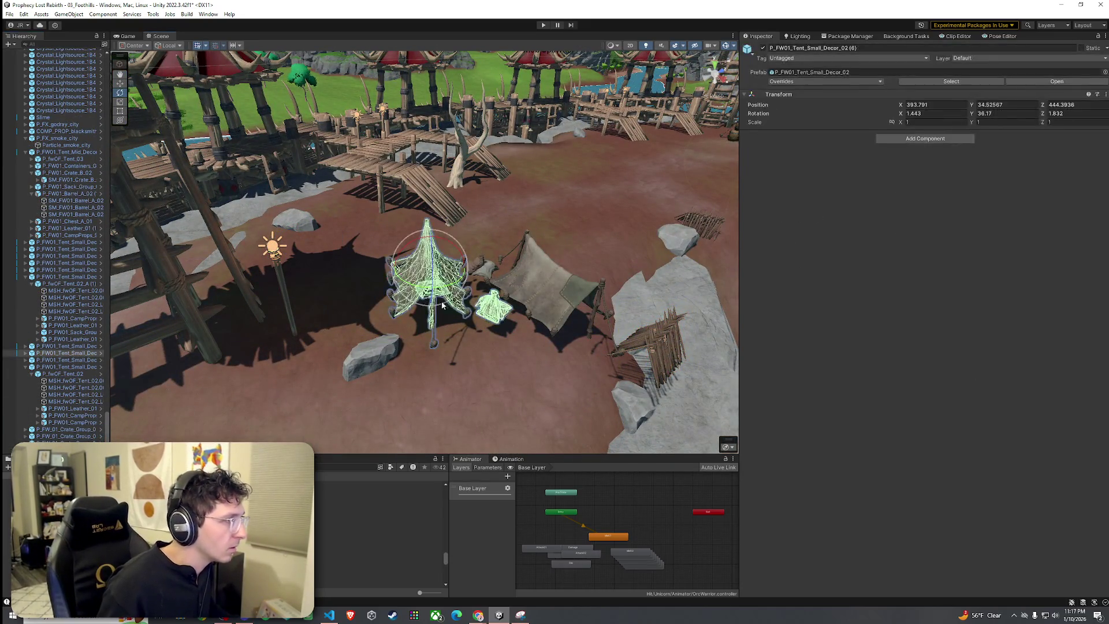
pyautogui.click(36, 361)
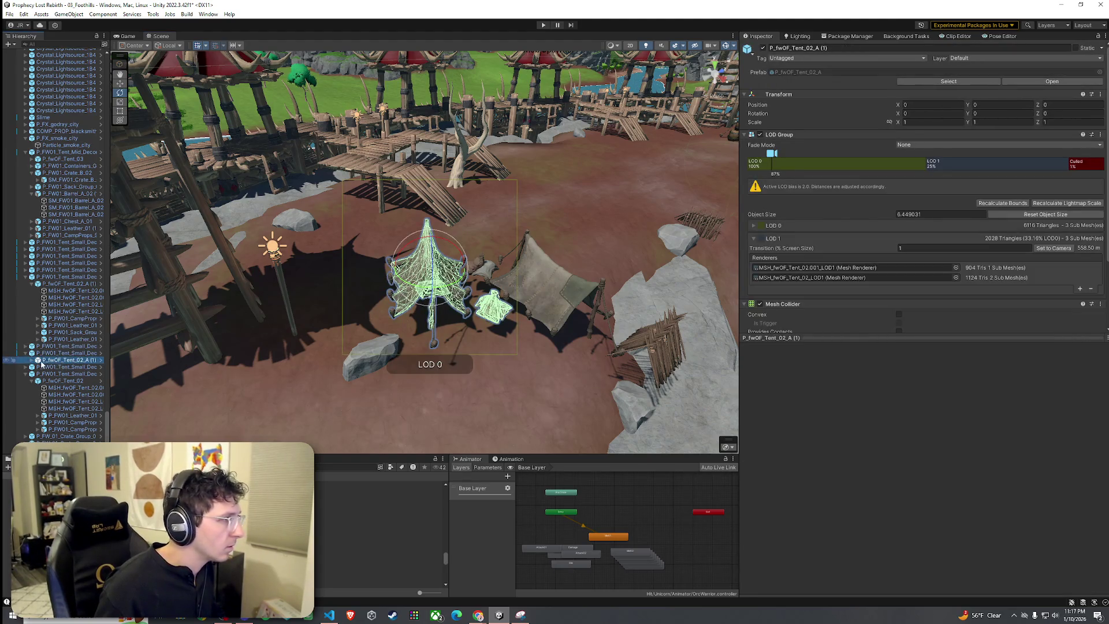
pyautogui.click(32, 360)
pyautogui.click(75, 388)
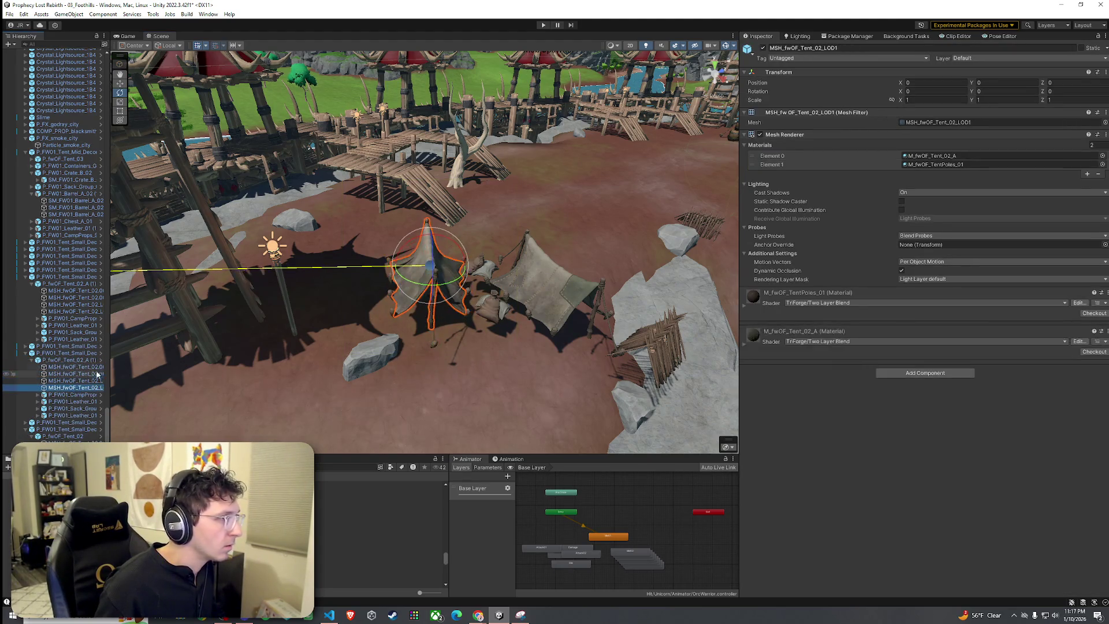
pyautogui.click(72, 395)
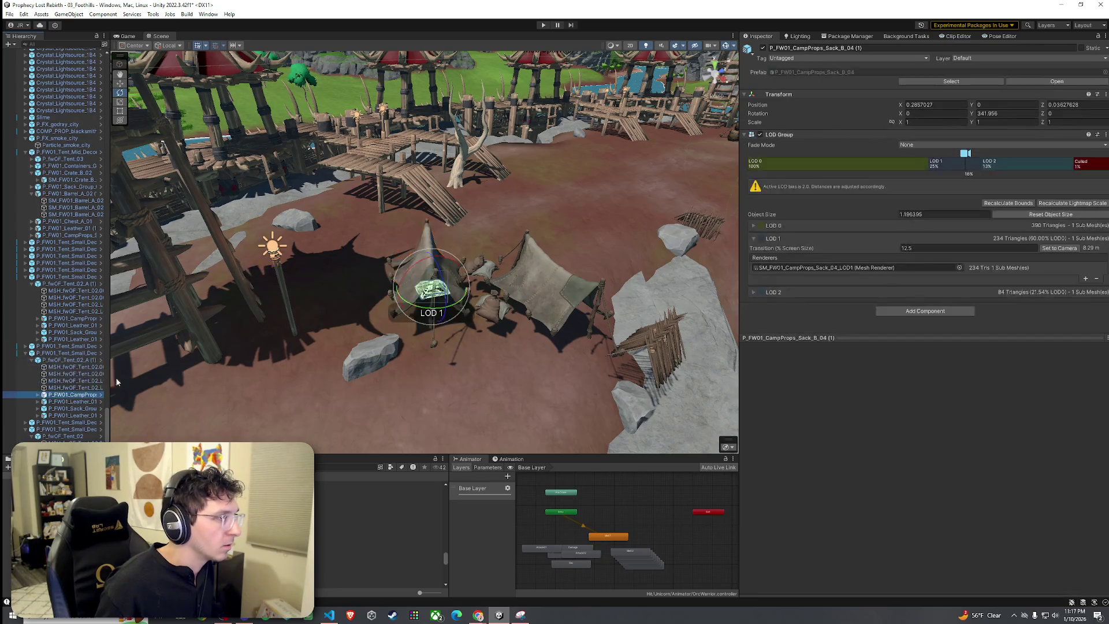
# Move small decor tent (7) and its neighbour up-left and lower them onto the ground.
pyautogui.click(540, 289)
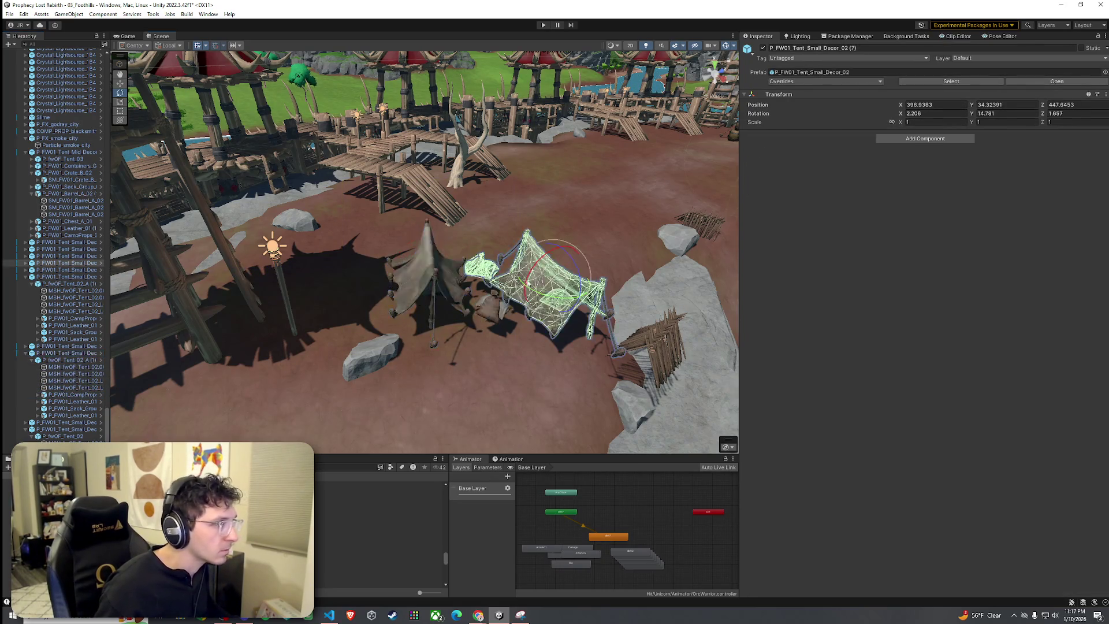
pyautogui.keyDown('shift'); pyautogui.click(429, 272); pyautogui.keyUp('shift')
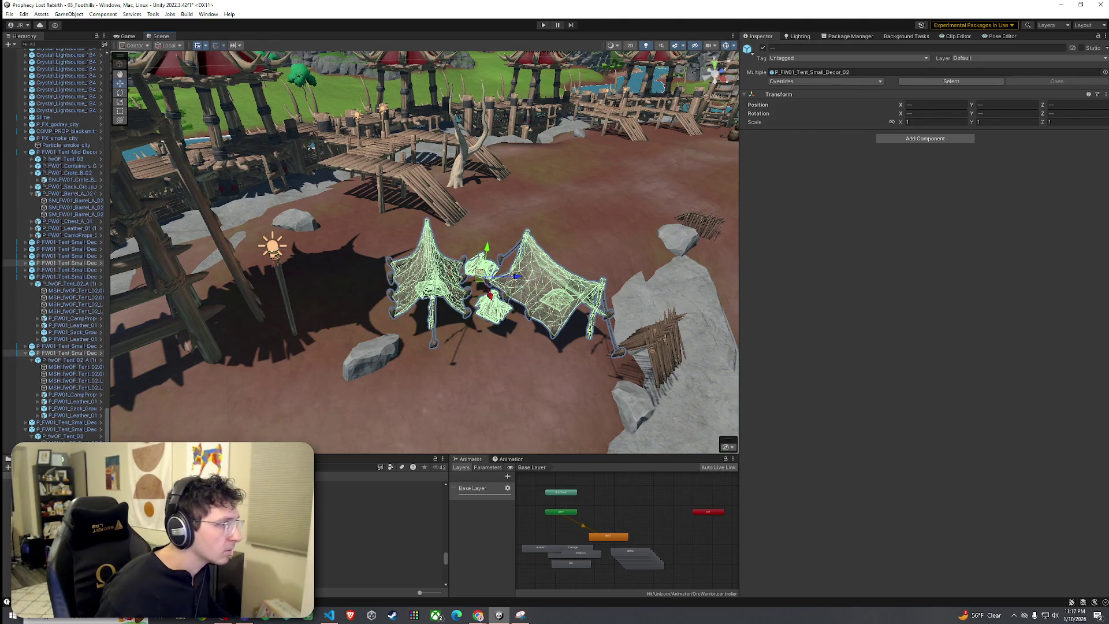
pyautogui.moveTo(478, 282)
pyautogui.mouseDown()
pyautogui.moveTo(462, 273)
pyautogui.moveTo(466, 295)
pyautogui.moveTo(306, 324)
pyautogui.moveTo(323, 300)
pyautogui.mouseUp()
pyautogui.scroll(5, 354, 264)
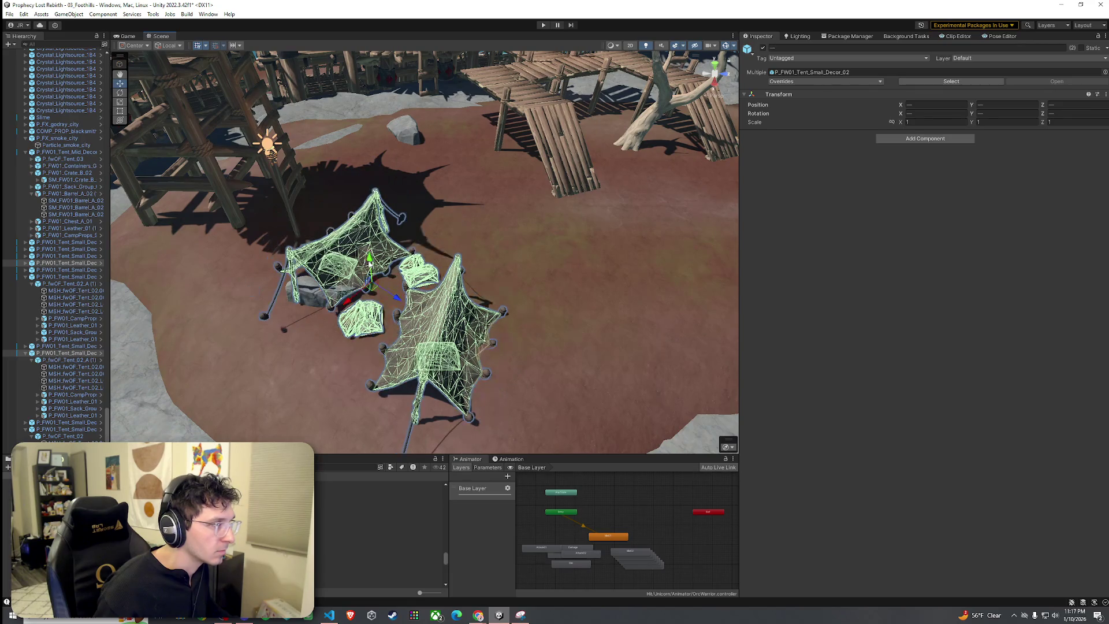
pyautogui.moveTo(369, 265)
pyautogui.mouseDown()
pyautogui.moveTo(375, 280)
pyautogui.moveTo(219, 265)
pyautogui.mouseUp()
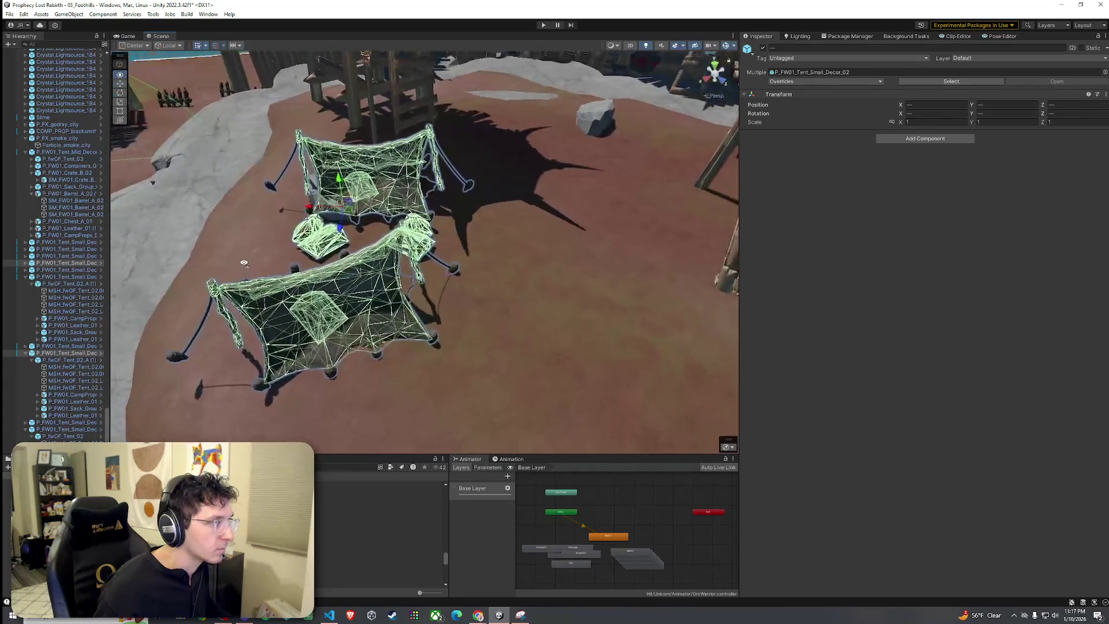
pyautogui.scroll(5, 219, 266)
pyautogui.moveTo(215, 164); pyautogui.dragTo(219, 179)
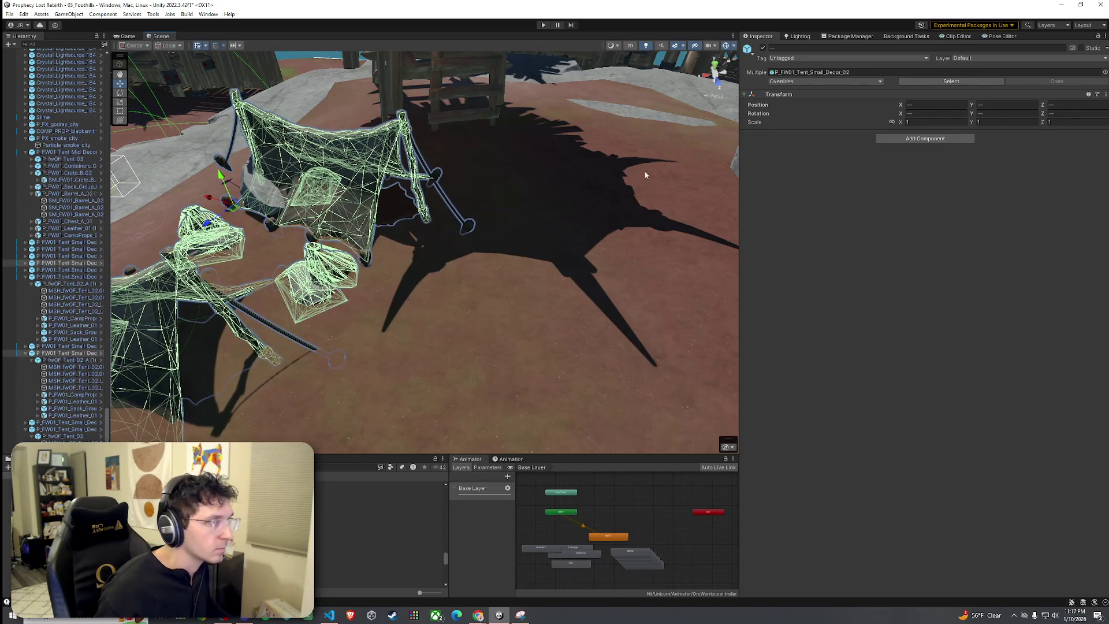
# Select Terrain (1) and bring up its Paint Trees palette.
pyautogui.click(533, 202)
pyautogui.click(686, 165)
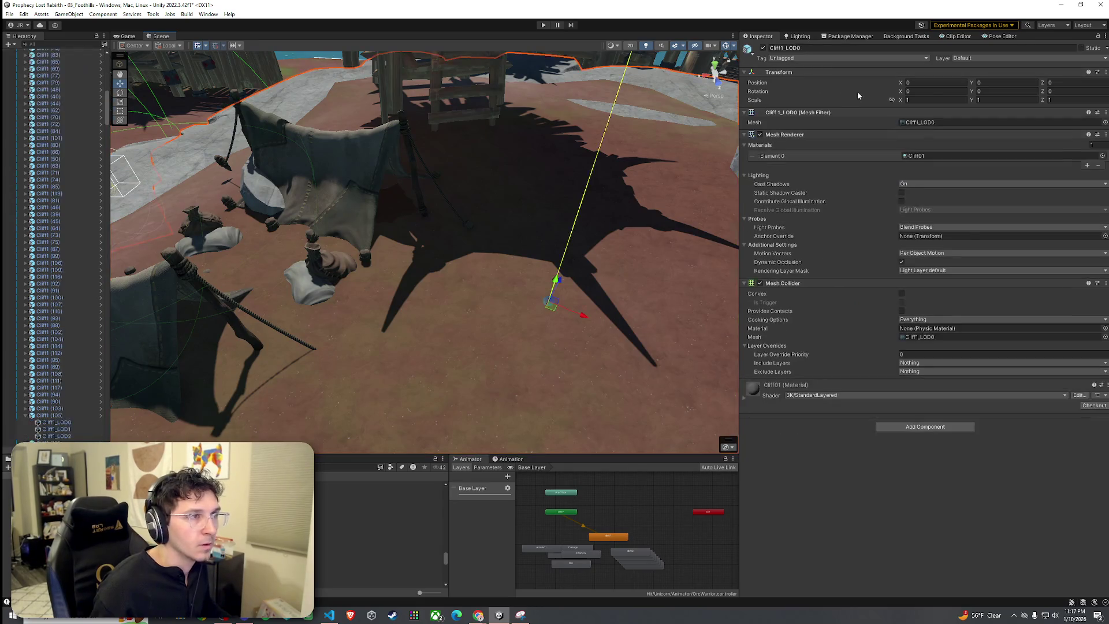
pyautogui.click(562, 220)
pyautogui.click(602, 293)
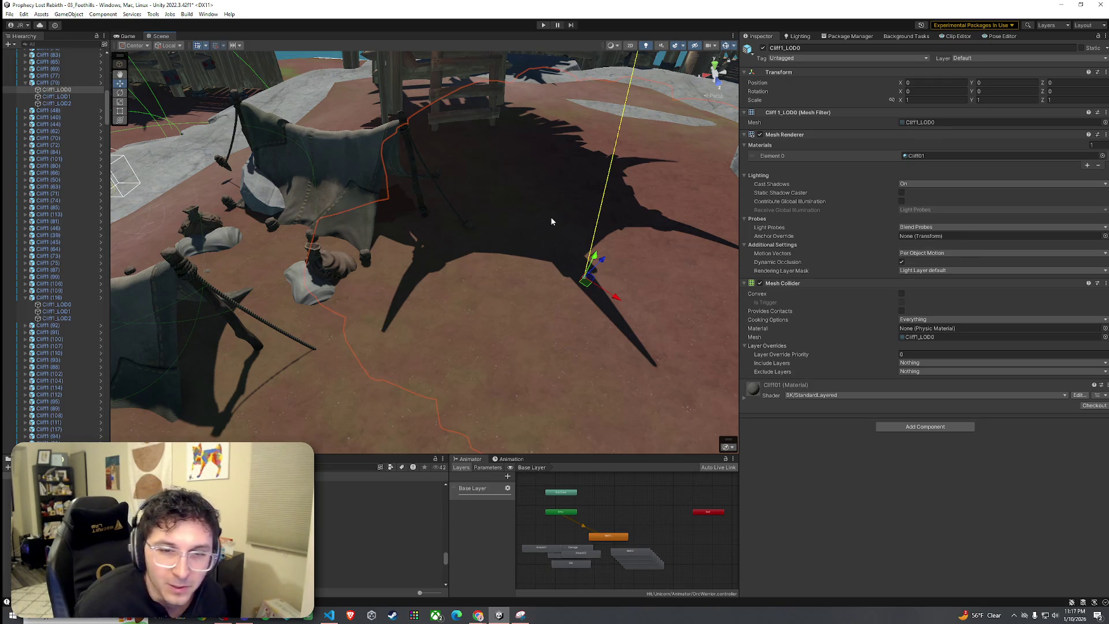
pyautogui.moveTo(438, 225)
pyautogui.mouseDown()
pyautogui.moveTo(297, 314)
pyautogui.moveTo(265, 312)
pyautogui.mouseUp()
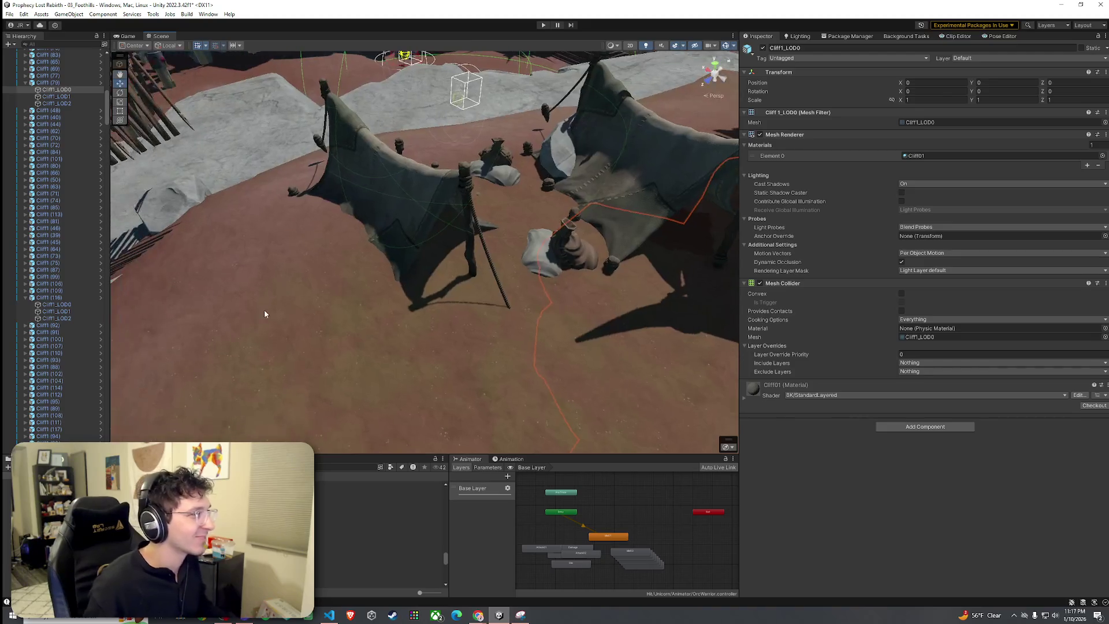
pyautogui.click(451, 295)
pyautogui.click(926, 124)
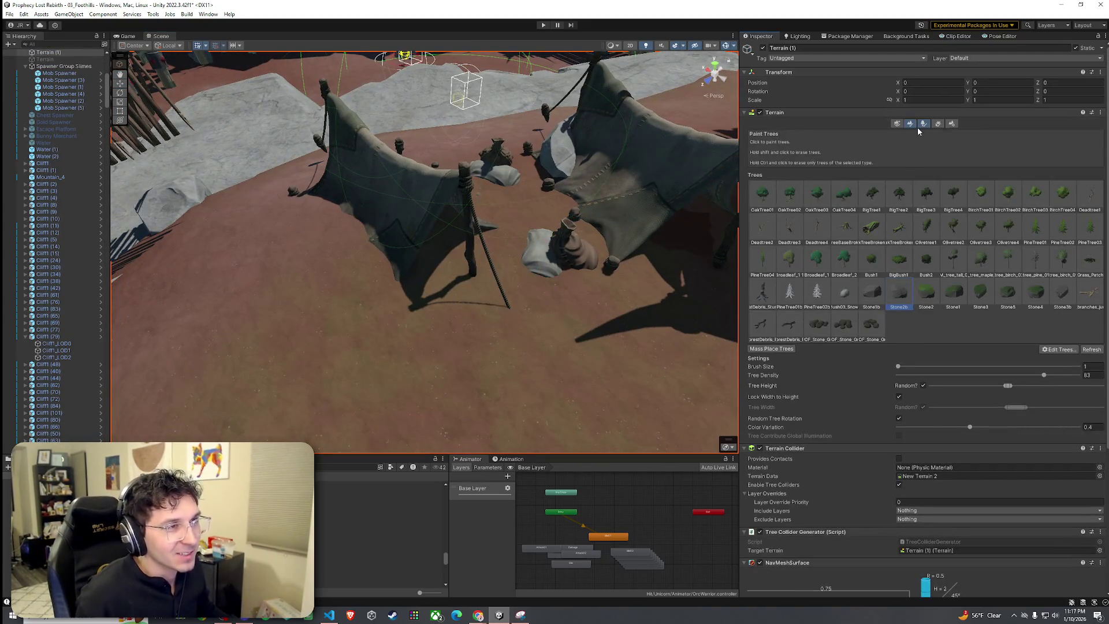
# Flatten the ground around the tent with Set Height.
pyautogui.click(911, 124)
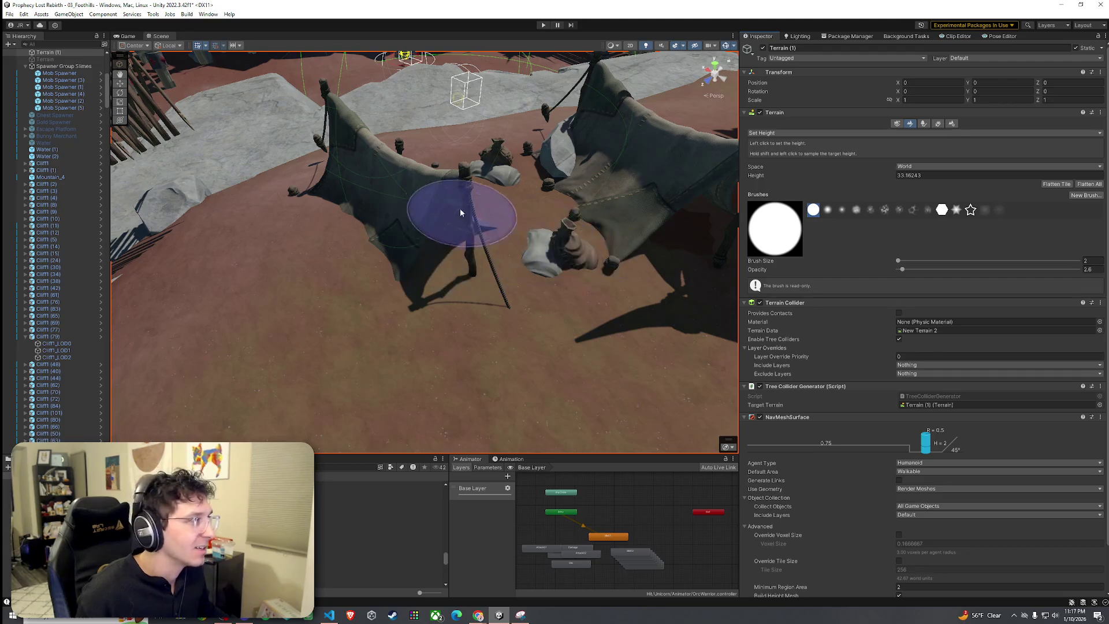
pyautogui.keyDown('shift'); pyautogui.click(313, 210); pyautogui.keyUp('shift')
pyautogui.moveTo(313, 210)
pyautogui.mouseDown()
pyautogui.moveTo(512, 308)
pyautogui.moveTo(323, 226)
pyautogui.moveTo(582, 168)
pyautogui.moveTo(479, 239)
pyautogui.moveTo(374, 184)
pyautogui.mouseUp()
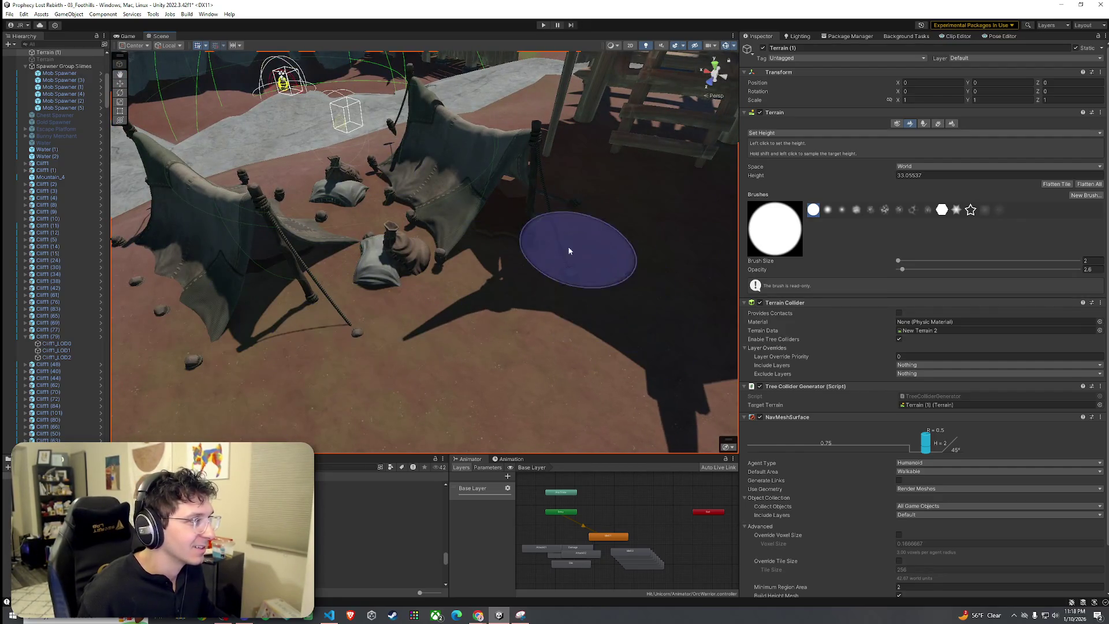
pyautogui.moveTo(569, 250)
pyautogui.mouseDown()
pyautogui.moveTo(472, 345)
pyautogui.moveTo(383, 314)
pyautogui.moveTo(354, 290)
pyautogui.mouseUp()
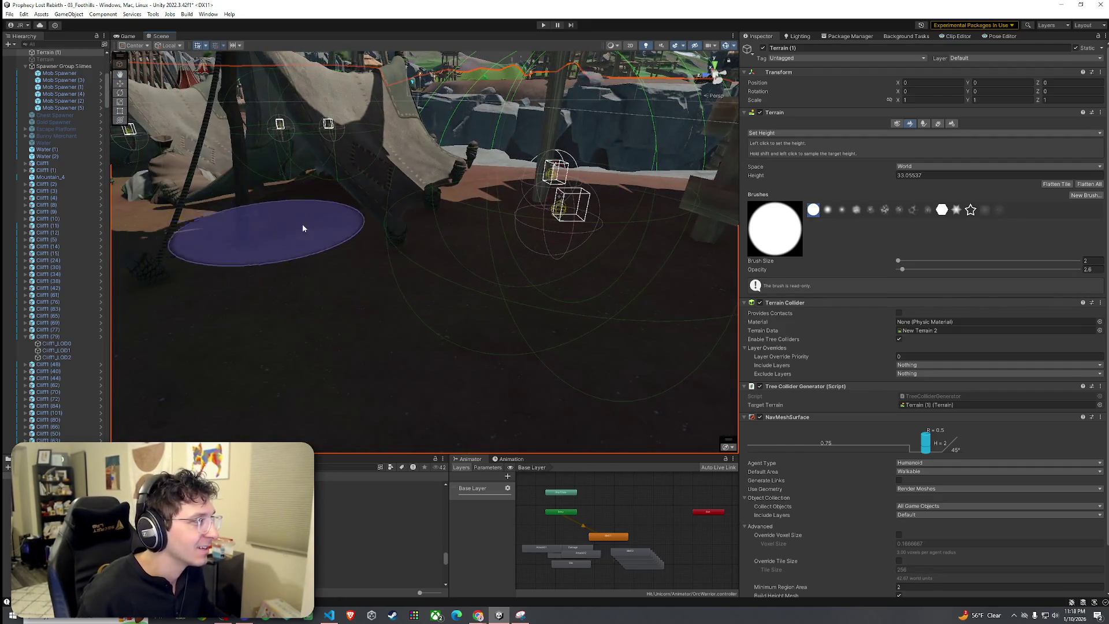
pyautogui.moveTo(302, 228); pyautogui.dragTo(309, 199)
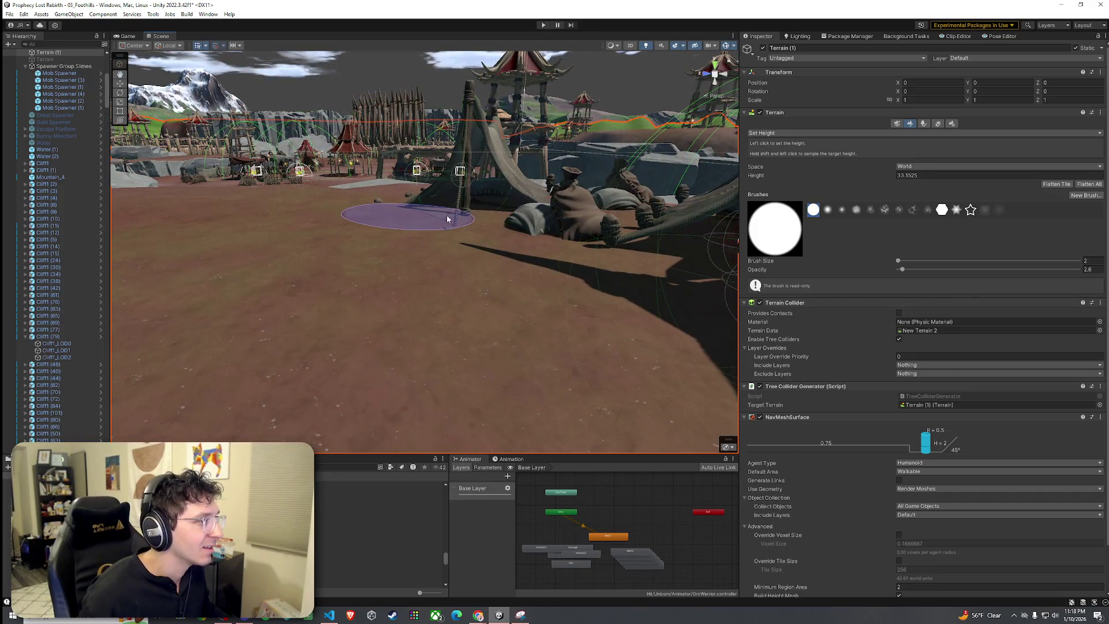
# Resample the target height beside the tent pole, to 32.85244.
pyautogui.keyDown('shift'); pyautogui.click(492, 216); pyautogui.keyUp('shift')
pyautogui.moveTo(492, 216)
pyautogui.mouseDown()
pyautogui.moveTo(531, 258)
pyautogui.moveTo(556, 257)
pyautogui.moveTo(505, 301)
pyautogui.mouseUp()
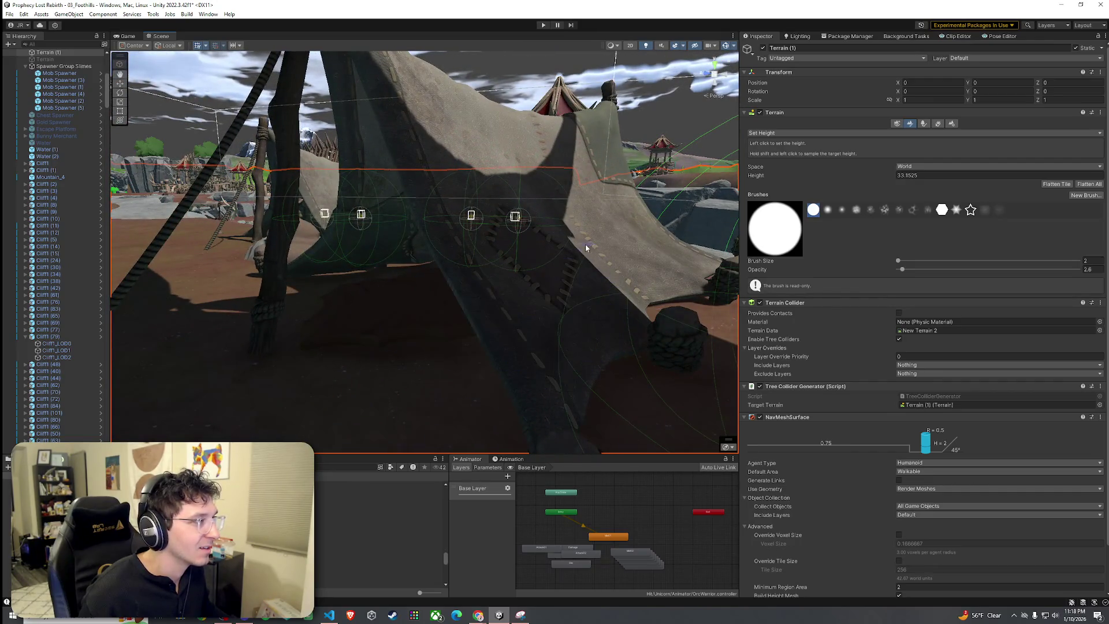
pyautogui.scroll(5, 423, 274)
pyautogui.scroll(-10, 424, 273)
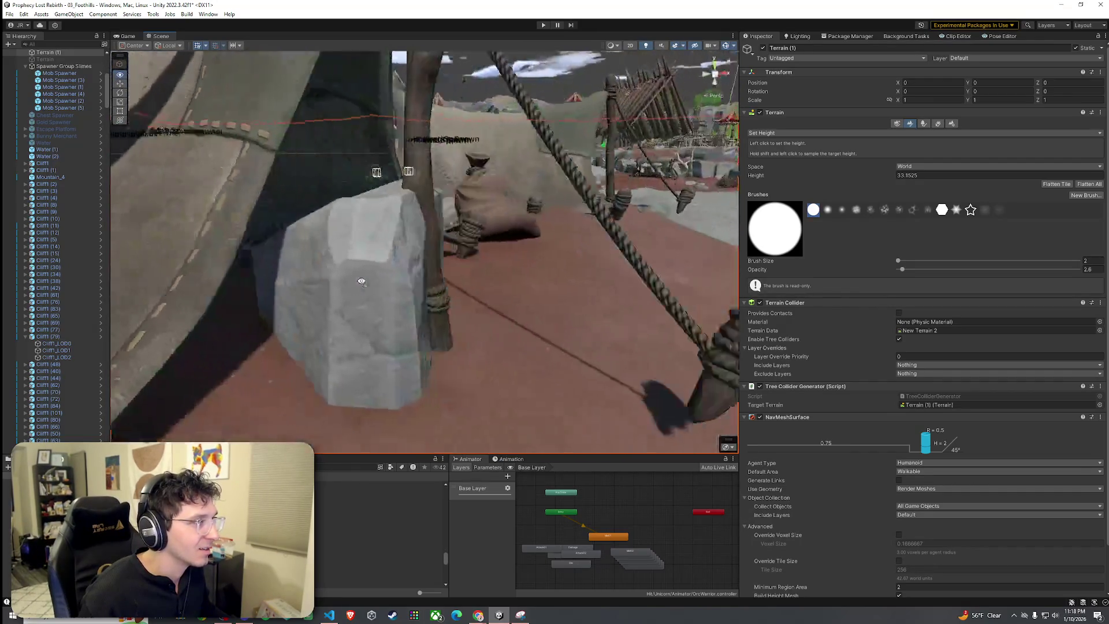
pyautogui.scroll(-5, 231, 332)
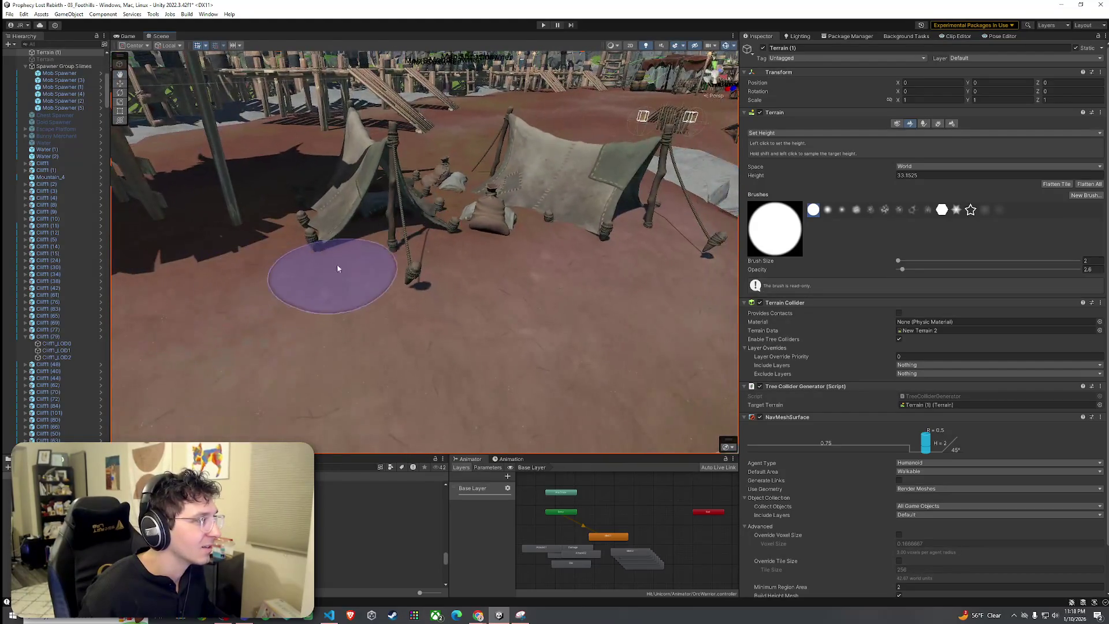
pyautogui.keyDown('shift'); pyautogui.click(598, 251); pyautogui.keyUp('shift')
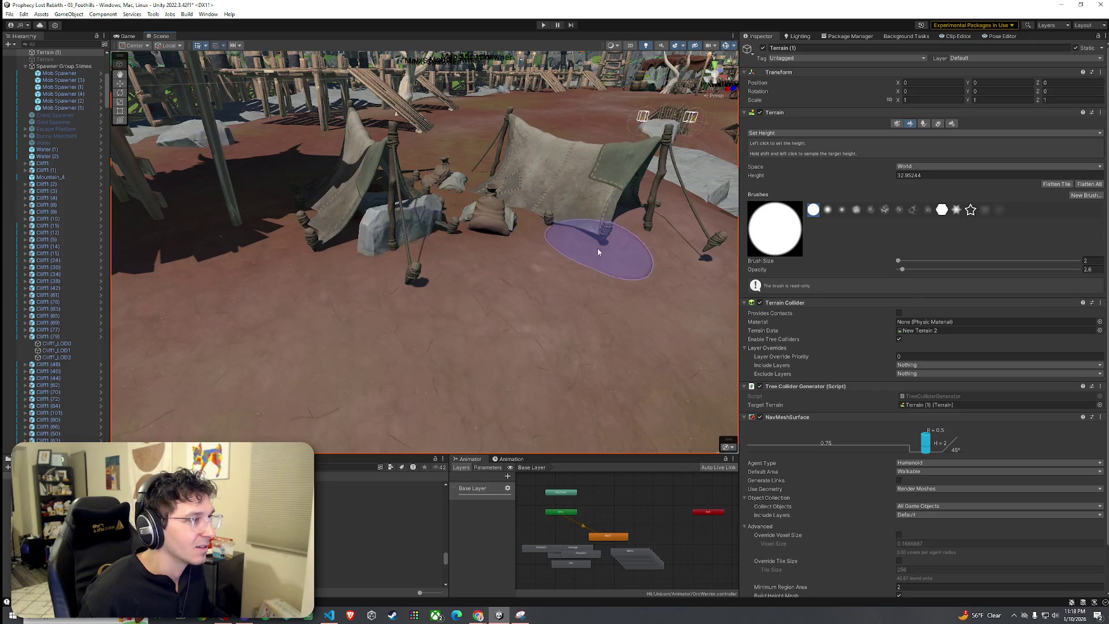
pyautogui.moveTo(639, 258)
pyautogui.mouseDown()
pyautogui.moveTo(365, 338)
pyautogui.moveTo(373, 324)
pyautogui.moveTo(508, 266)
pyautogui.moveTo(564, 264)
pyautogui.moveTo(520, 193)
pyautogui.moveTo(465, 272)
pyautogui.mouseUp()
pyautogui.scroll(5, 354, 293)
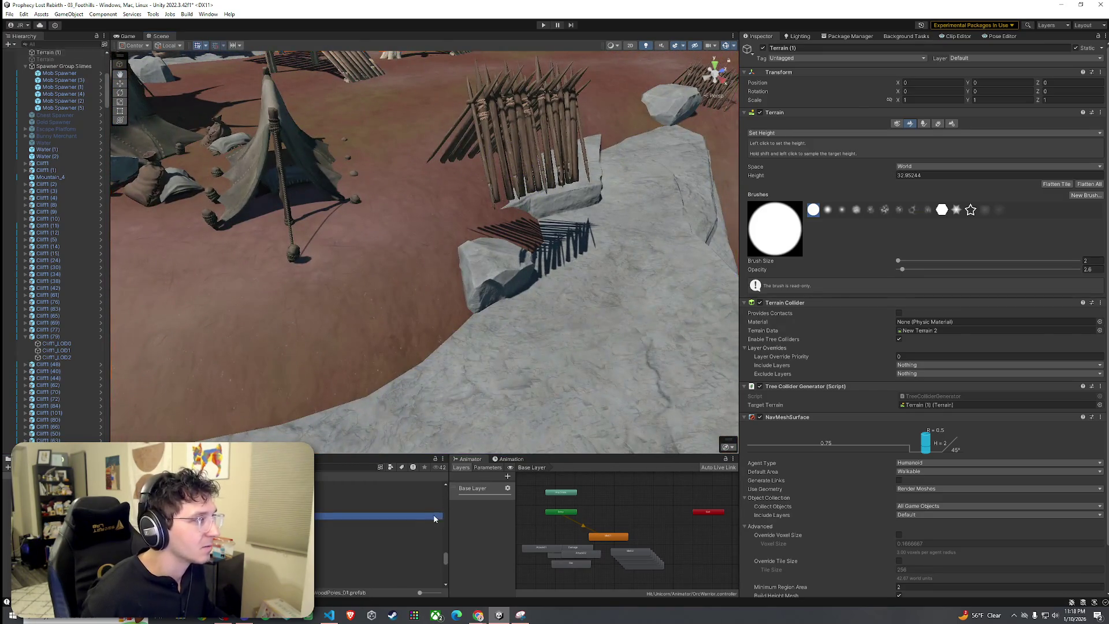
# Select Spiked_Barrier_1A2 (26) beside the tents and delete it.
pyautogui.click(516, 206)
pyautogui.click(516, 206)
pyautogui.moveTo(516, 206)
pyautogui.mouseDown()
pyautogui.moveTo(369, 181)
pyautogui.moveTo(403, 171)
pyautogui.mouseUp()
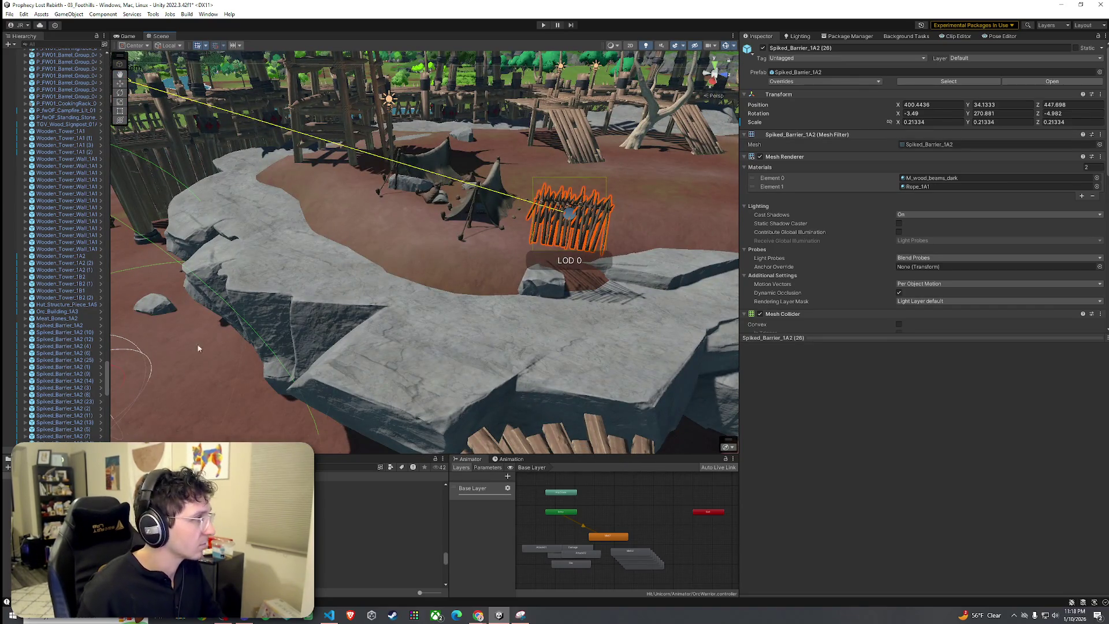
pyautogui.press('Delete')
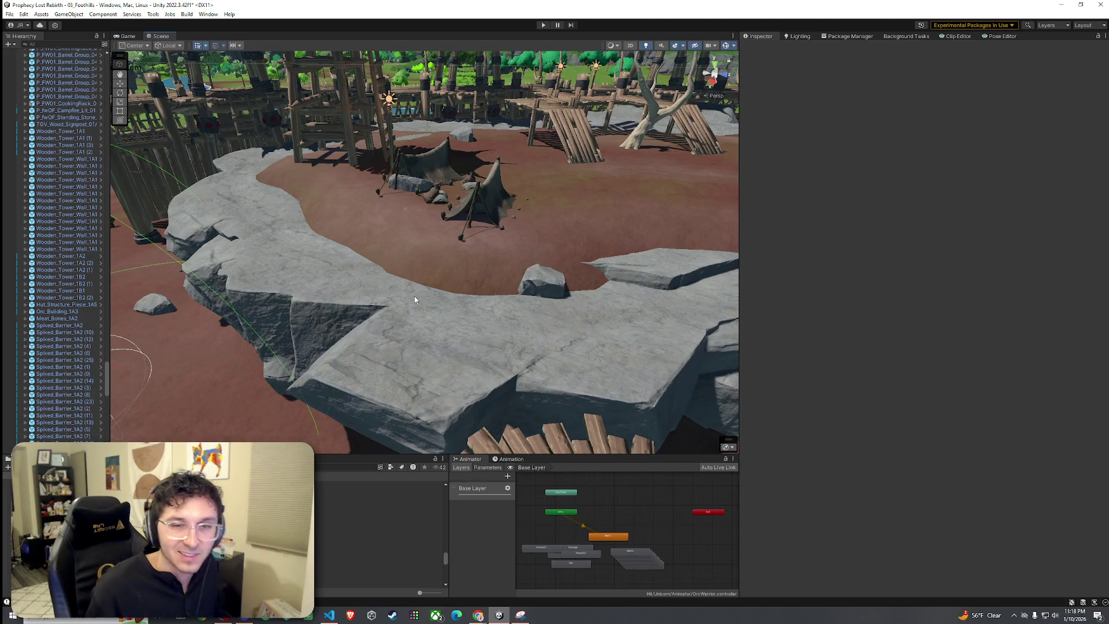
pyautogui.press('w')
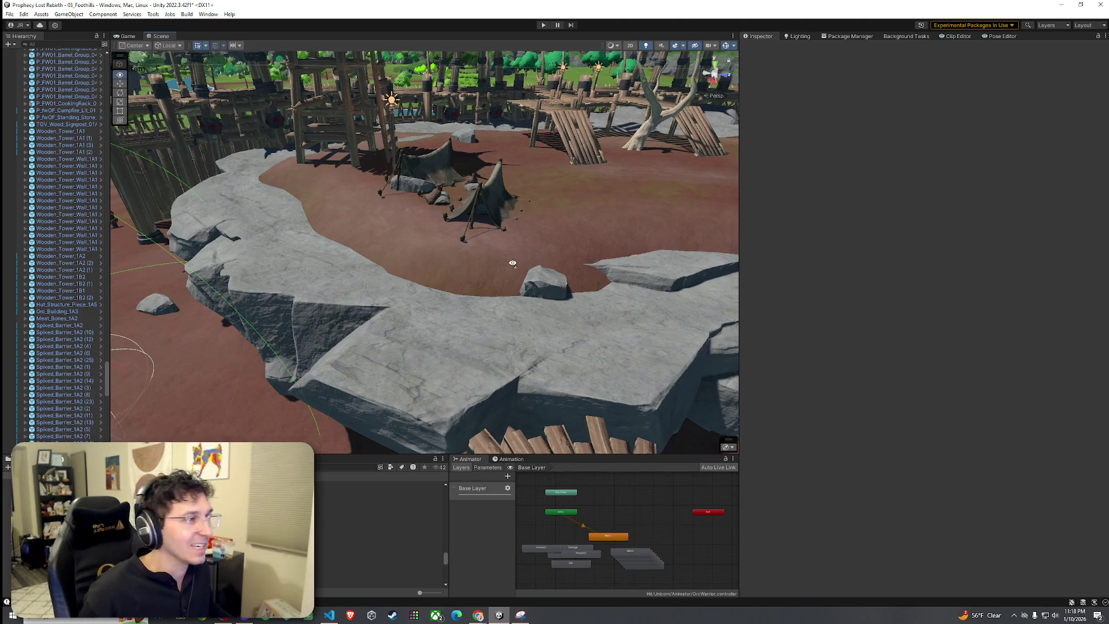
pyautogui.moveTo(378, 509)
pyautogui.mouseDown()
pyautogui.moveTo(504, 258)
pyautogui.moveTo(334, 329)
pyautogui.moveTo(87, 369)
pyautogui.moveTo(86, 391)
pyautogui.mouseUp()
# Tilt P_FW01_Tent_Small_Decor_02 (7) to Rotation Z -3.404 so it fits the ground.
pyautogui.click(531, 252)
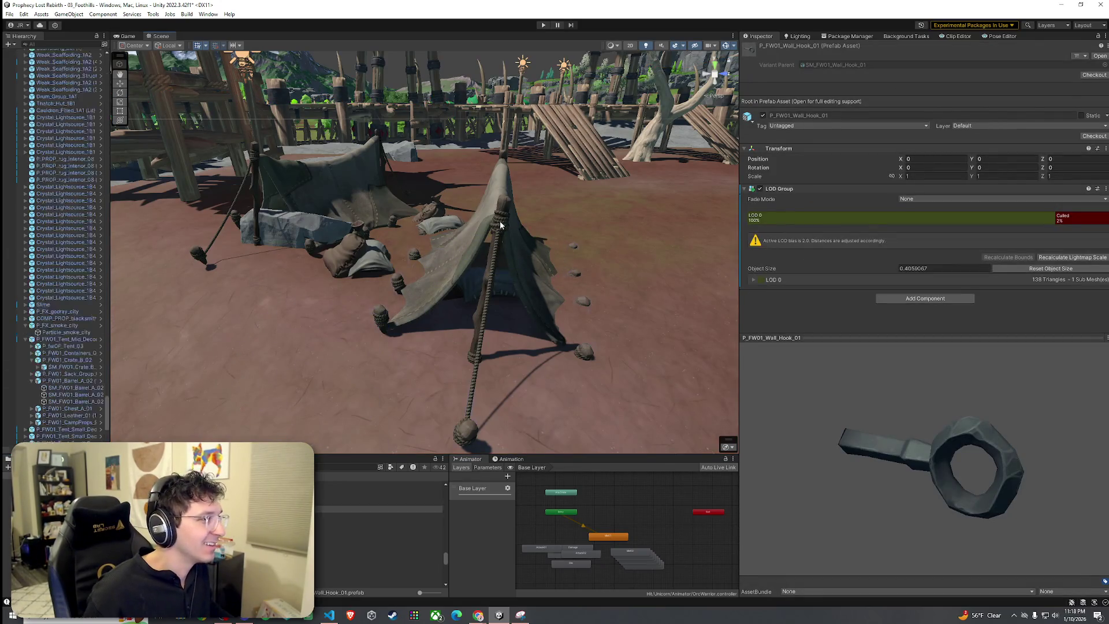
pyautogui.scroll(-4, 121, 362)
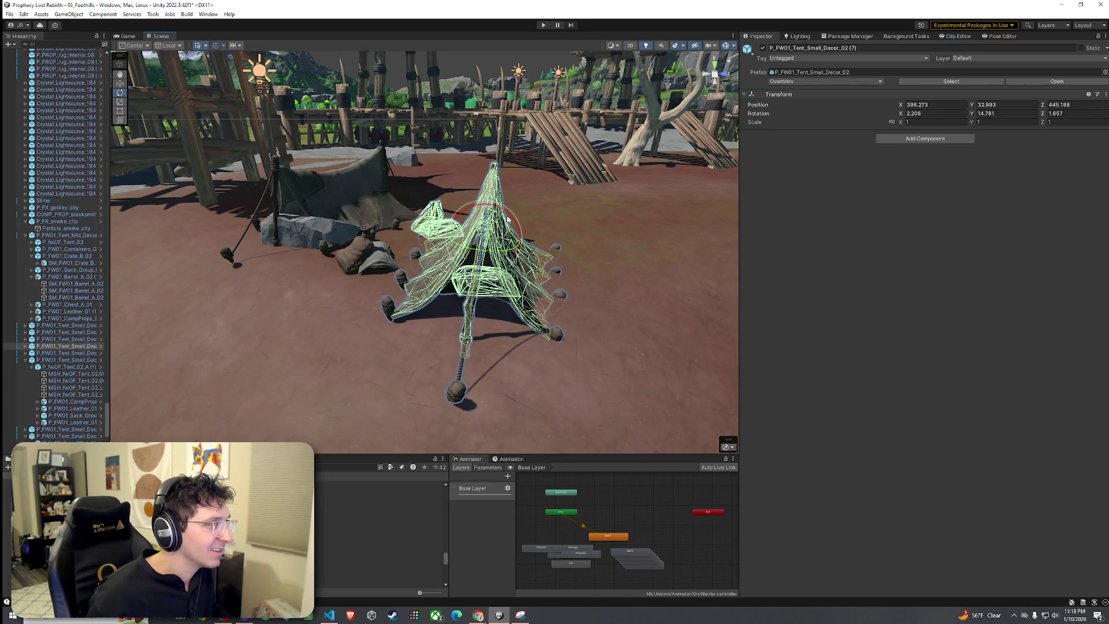
pyautogui.moveTo(508, 217); pyautogui.dragTo(505, 215)
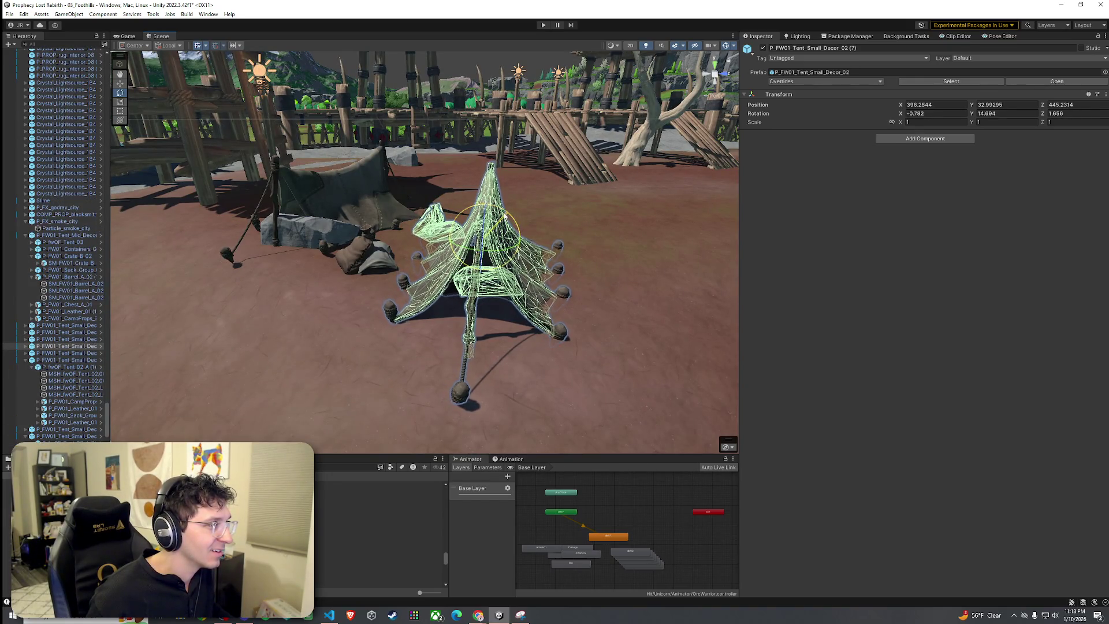
pyautogui.click(562, 240)
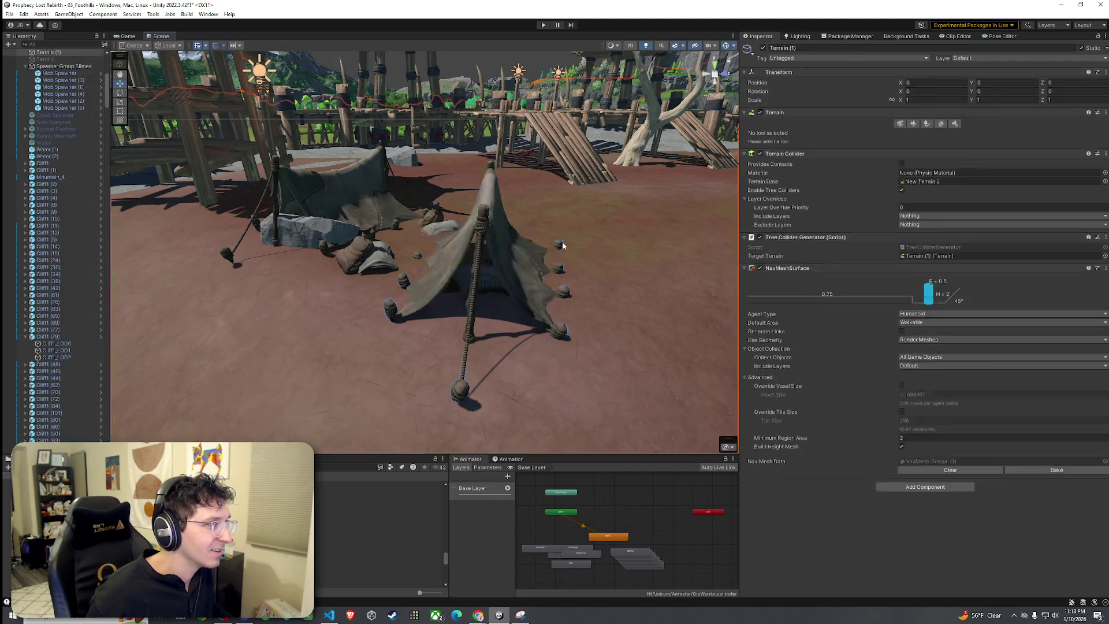
pyautogui.scroll(3, 508, 242)
pyautogui.click(508, 247)
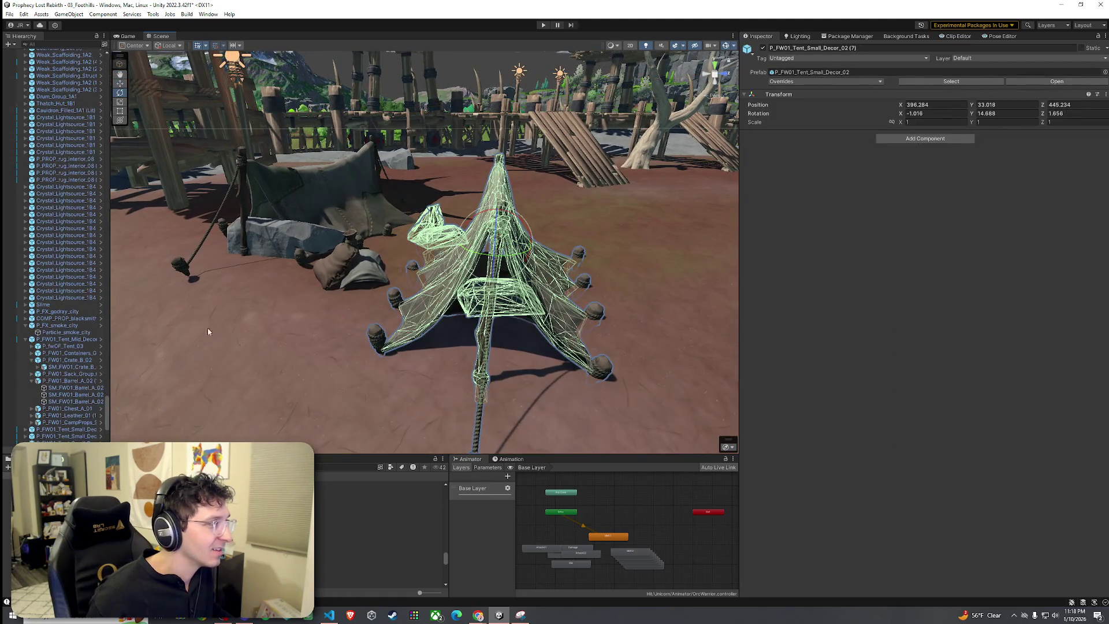
pyautogui.moveTo(523, 254); pyautogui.dragTo(520, 257)
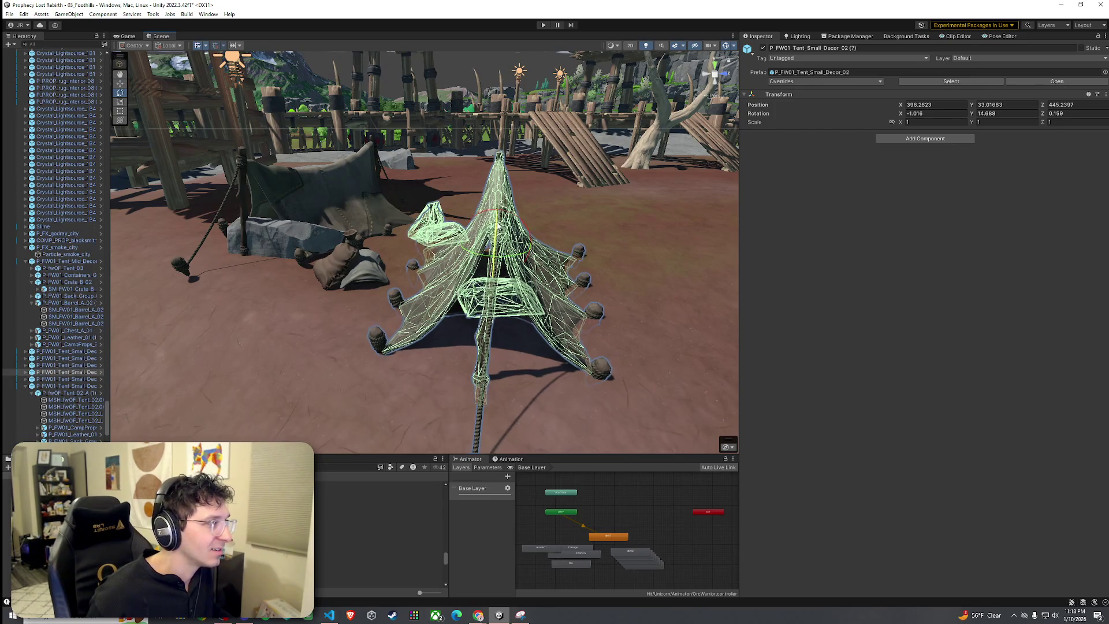
pyautogui.moveTo(382, 353); pyautogui.dragTo(463, 364)
pyautogui.click(491, 228)
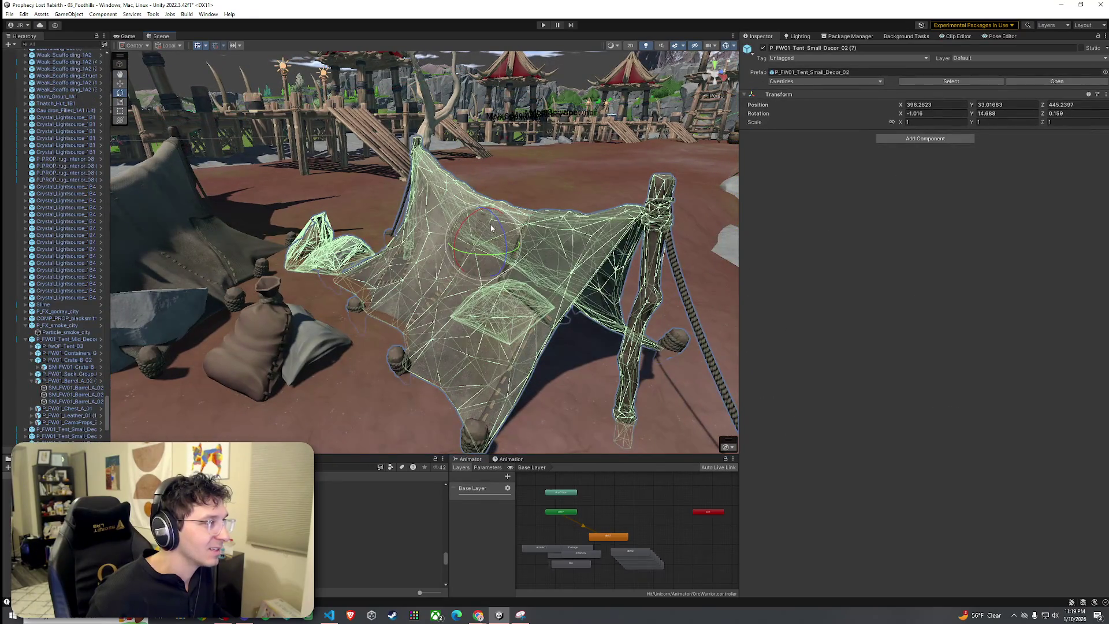
pyautogui.moveTo(491, 228)
pyautogui.mouseDown()
pyautogui.moveTo(490, 215)
pyautogui.moveTo(502, 254)
pyautogui.moveTo(145, 225)
pyautogui.moveTo(110, 235)
pyautogui.moveTo(485, 351)
pyautogui.mouseUp()
pyautogui.press('w')
# Select the terrain and orbit to an overhead view of the camp's river side.
pyautogui.click(478, 364)
pyautogui.scroll(-5, 478, 364)
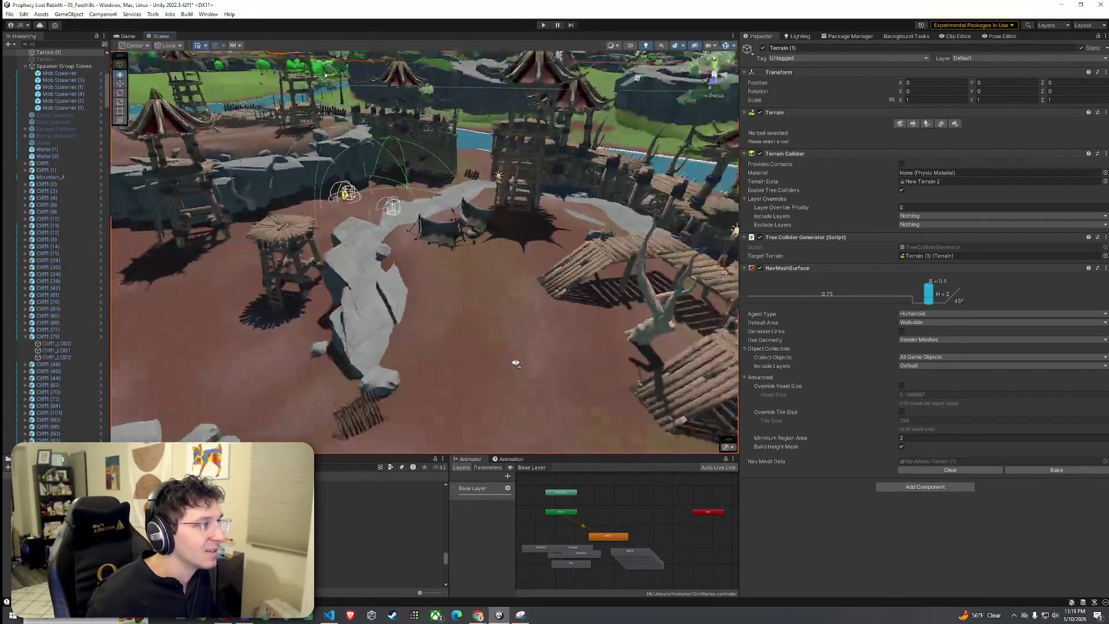
pyautogui.scroll(-10, 516, 363)
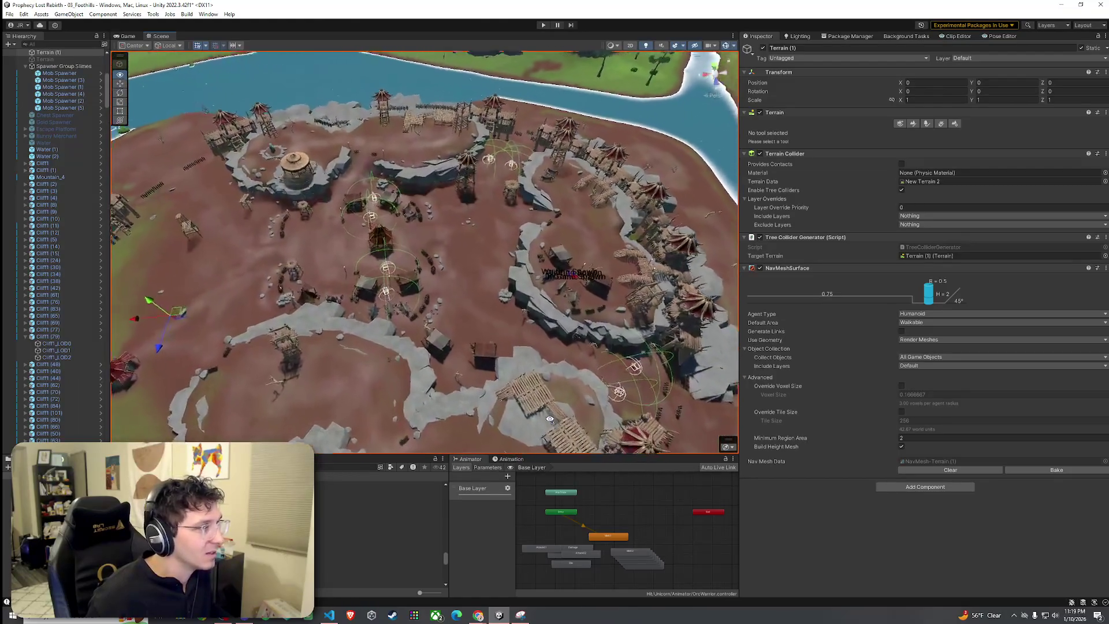
pyautogui.moveTo(550, 420); pyautogui.dragTo(564, 424)
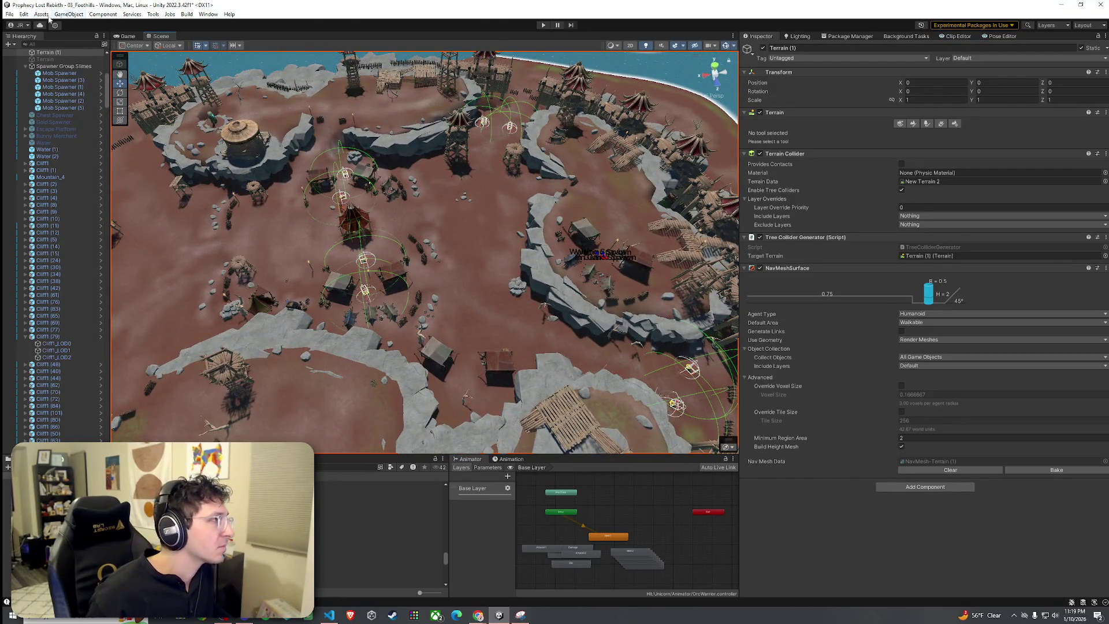
pyautogui.click(9, 14)
pyautogui.click(365, 145)
pyautogui.moveTo(551, 291)
pyautogui.mouseDown()
pyautogui.moveTo(527, 249)
pyautogui.moveTo(530, 225)
pyautogui.moveTo(502, 204)
pyautogui.moveTo(462, 227)
pyautogui.moveTo(566, 260)
pyautogui.moveTo(695, 258)
pyautogui.moveTo(716, 237)
pyautogui.mouseUp()
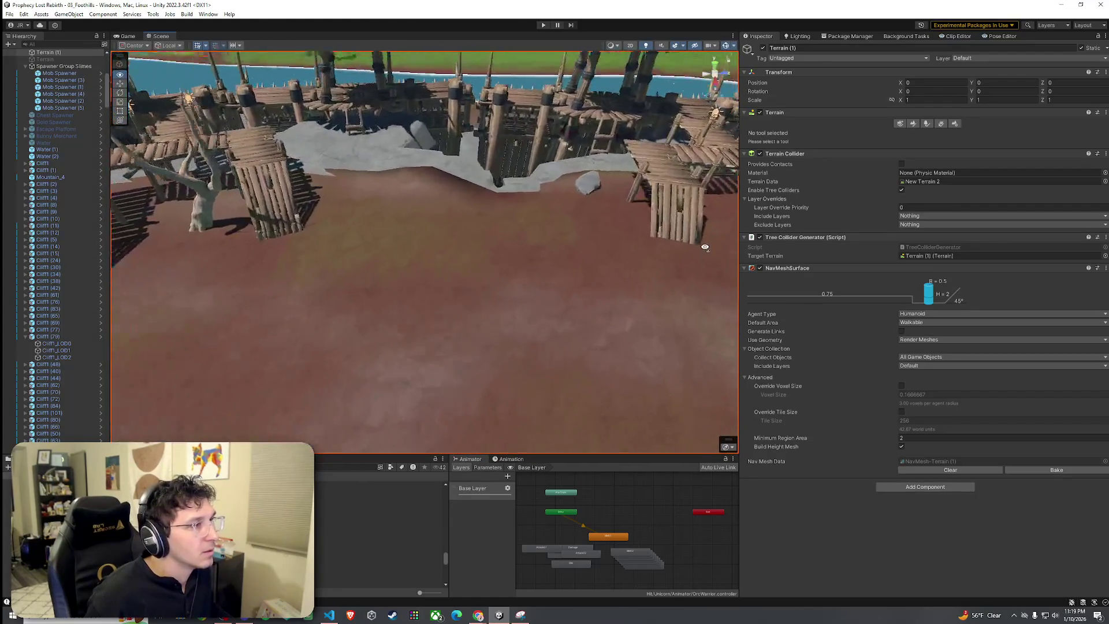
# Place stones on the dirt ground with Paint Trees and choose the Stone2b prototype.
pyautogui.click(927, 124)
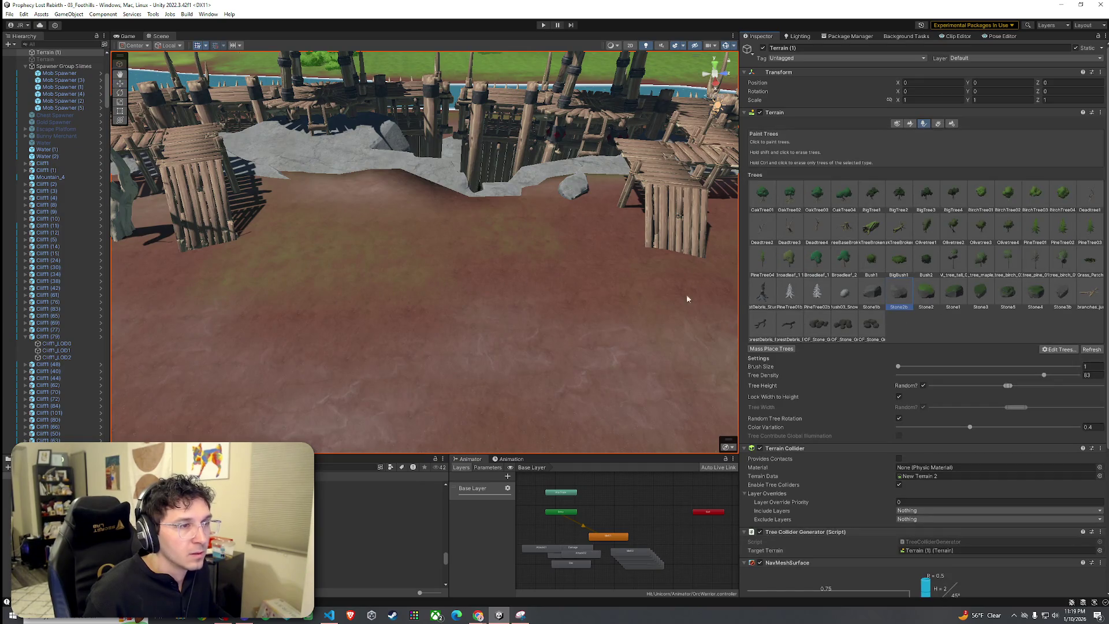
pyautogui.click(495, 276)
pyautogui.click(475, 224)
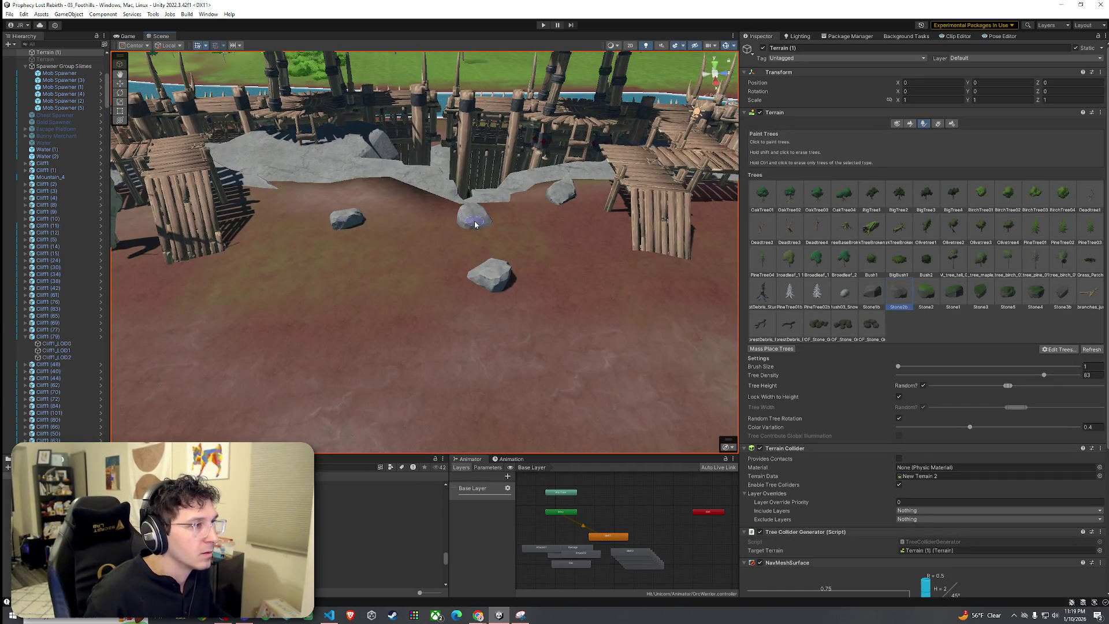
pyautogui.click(879, 338)
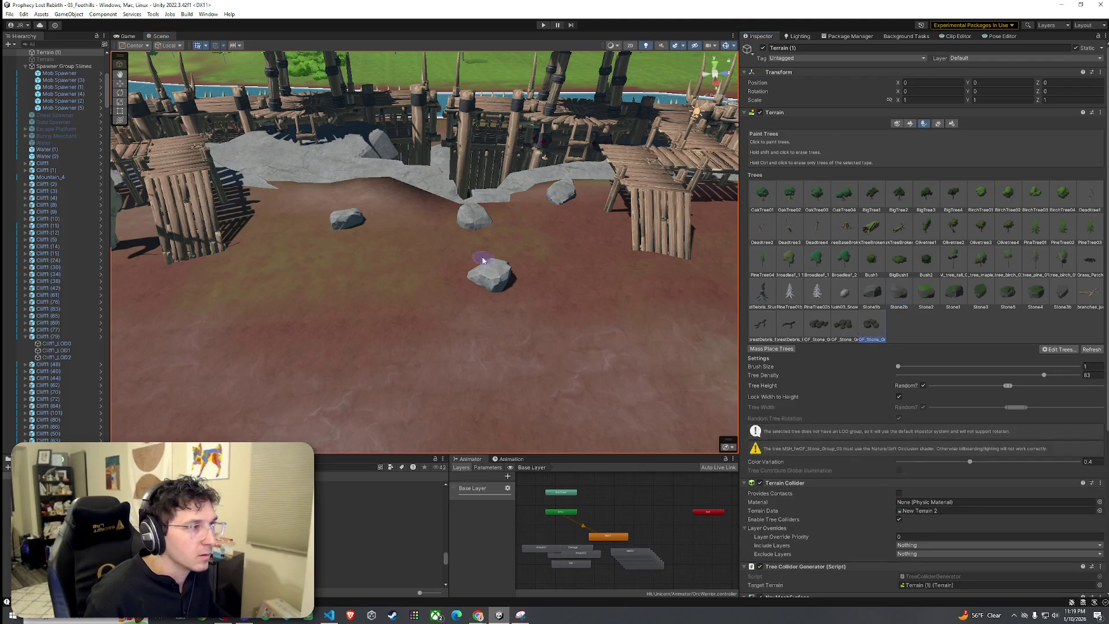
# Select the Deadtree4 prototype and orbit the view to a higher, steeper angle.
pyautogui.moveTo(506, 310)
pyautogui.mouseDown()
pyautogui.moveTo(362, 331)
pyautogui.moveTo(470, 314)
pyautogui.moveTo(504, 326)
pyautogui.mouseUp()
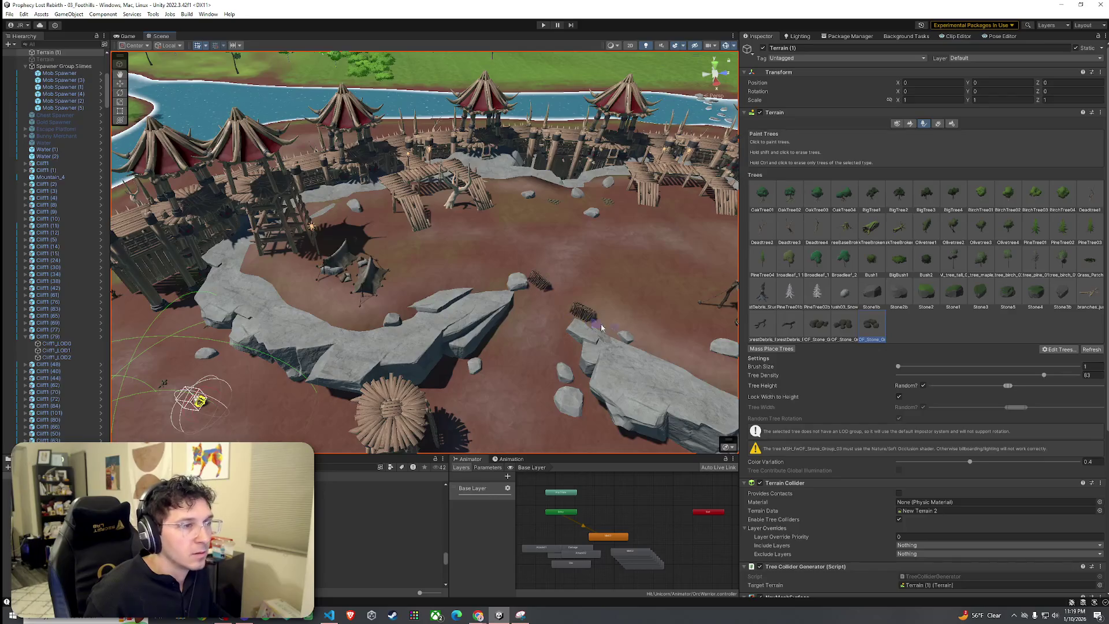
pyautogui.click(820, 238)
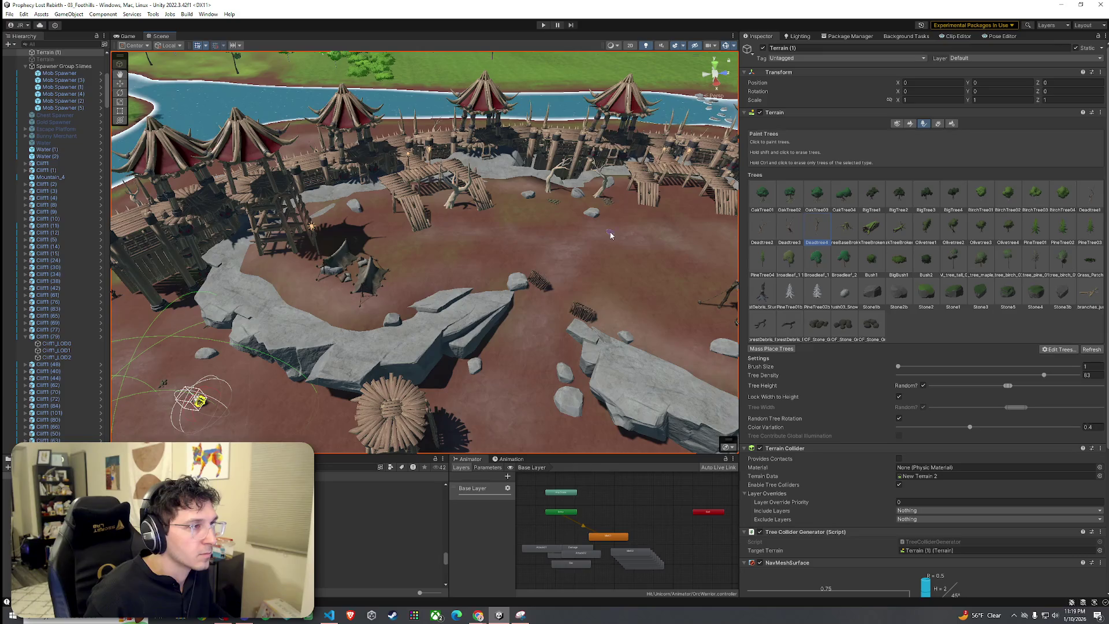
pyautogui.scroll(5, 611, 235)
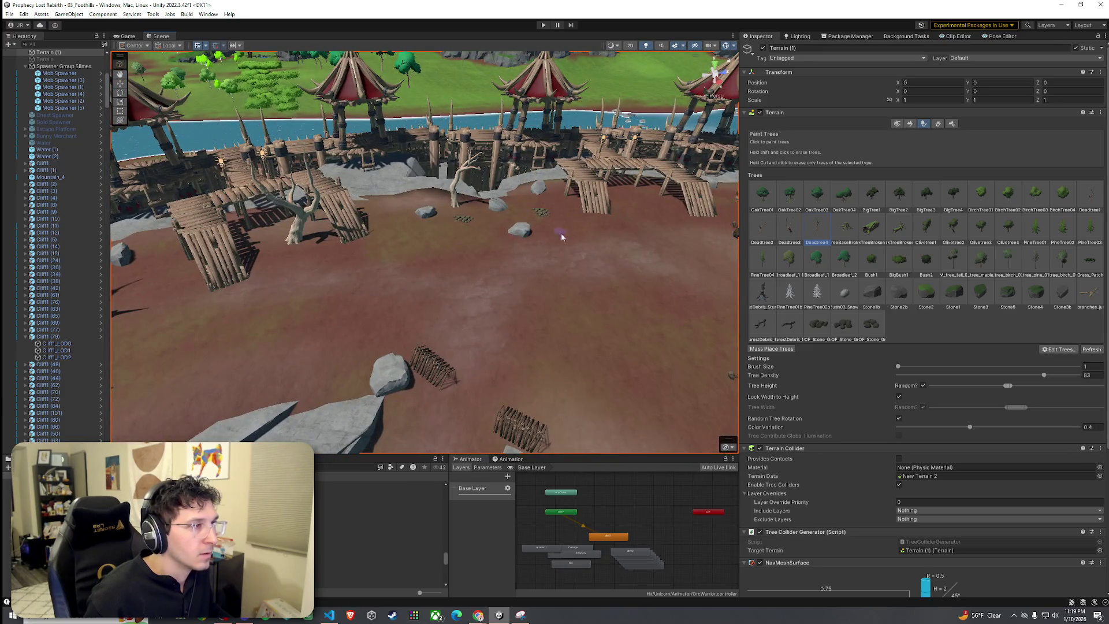
pyautogui.scroll(-5, 562, 236)
pyautogui.scroll(3, 491, 243)
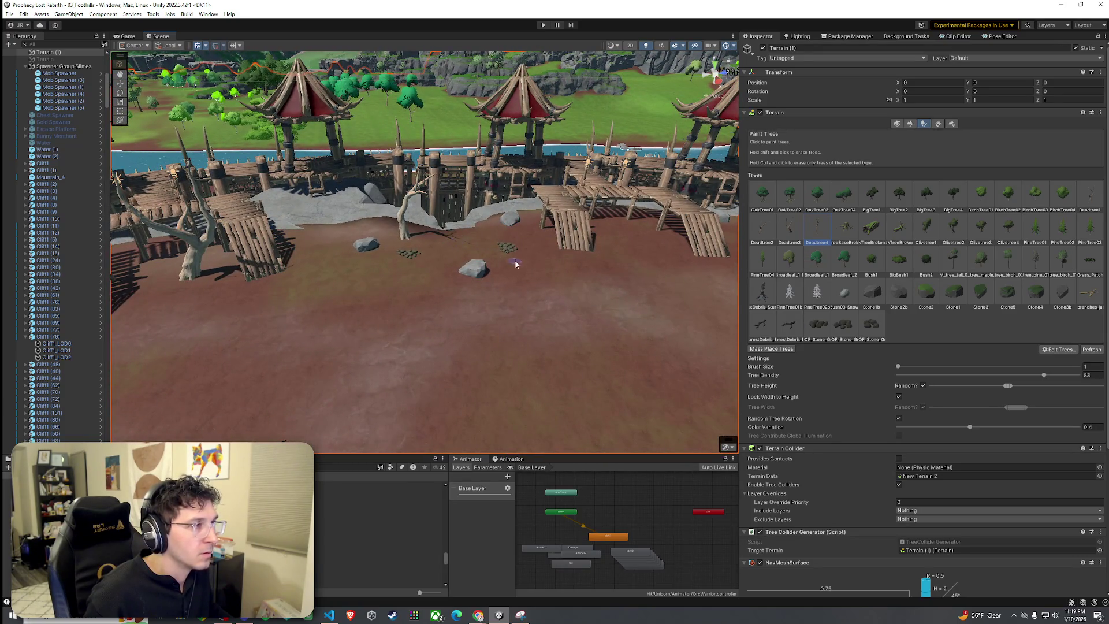
pyautogui.scroll(-2, 515, 264)
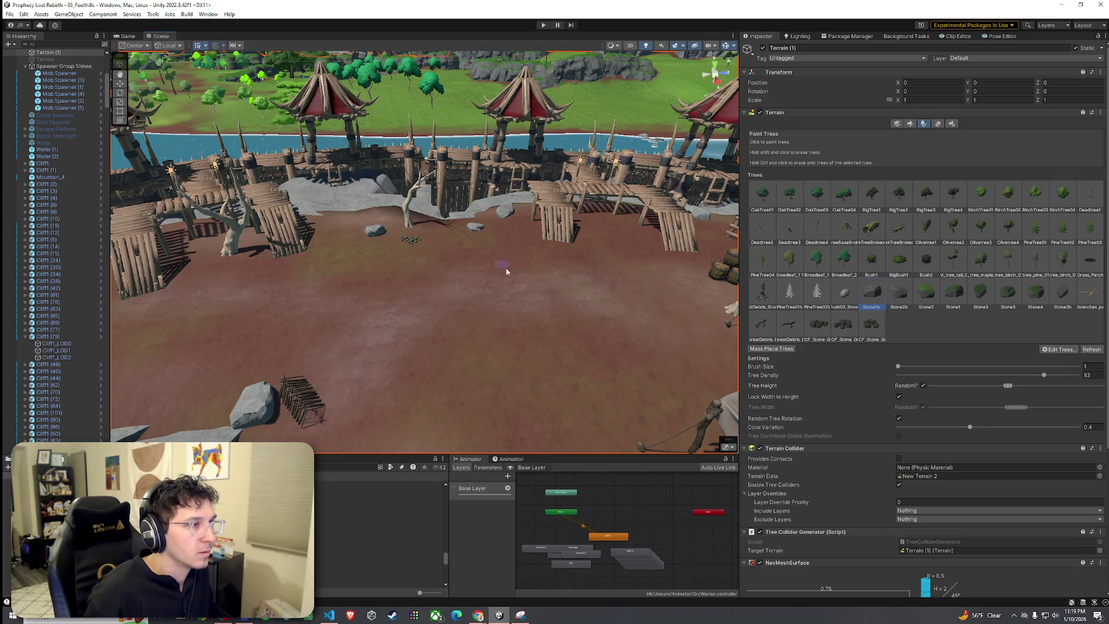
pyautogui.moveTo(507, 272)
pyautogui.mouseDown()
pyautogui.moveTo(543, 310)
pyautogui.moveTo(620, 268)
pyautogui.moveTo(817, 223)
pyautogui.mouseUp()
# Add the Deadbush_1 prefab as a new detail mesh in the Paint Details list.
pyautogui.click(939, 124)
pyautogui.click(1057, 220)
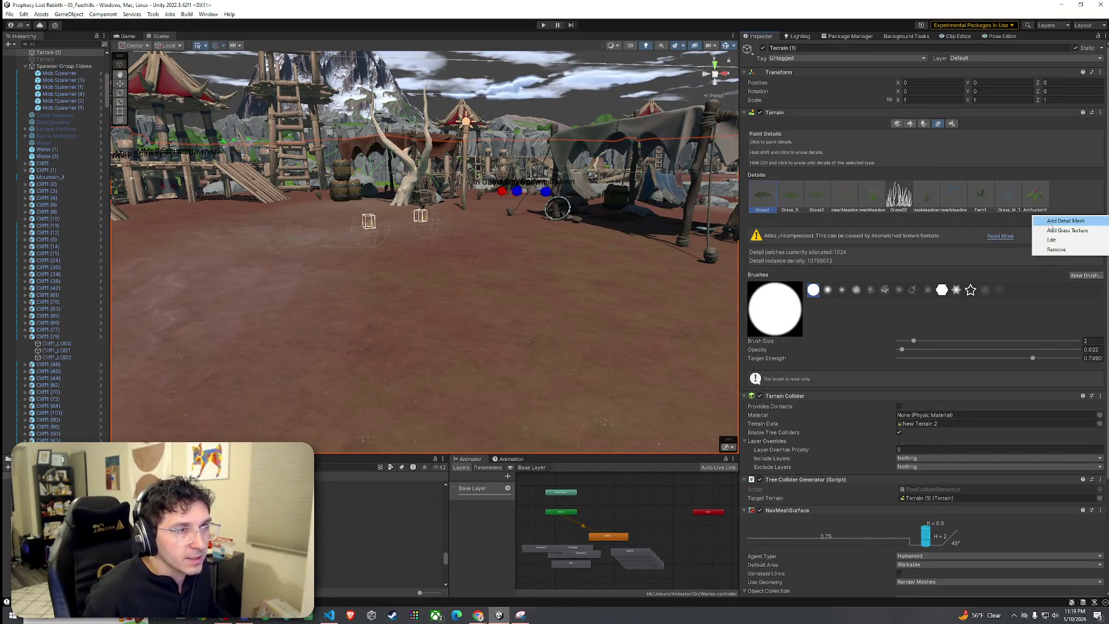
pyautogui.click(1047, 226)
pyautogui.click(759, 208)
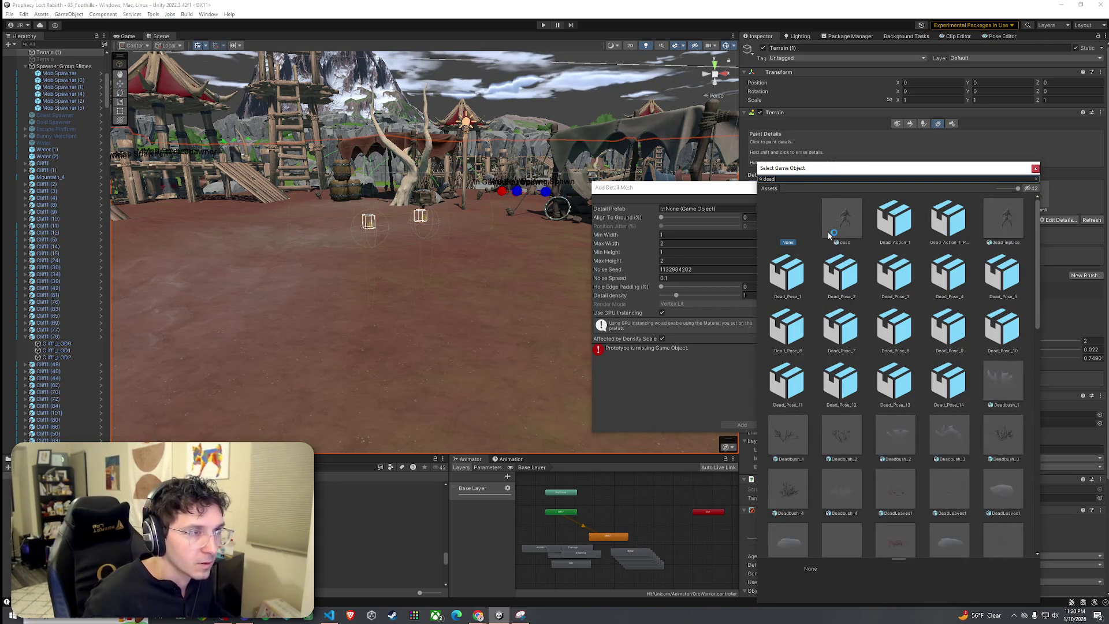
pyautogui.scroll(-3, 841, 347)
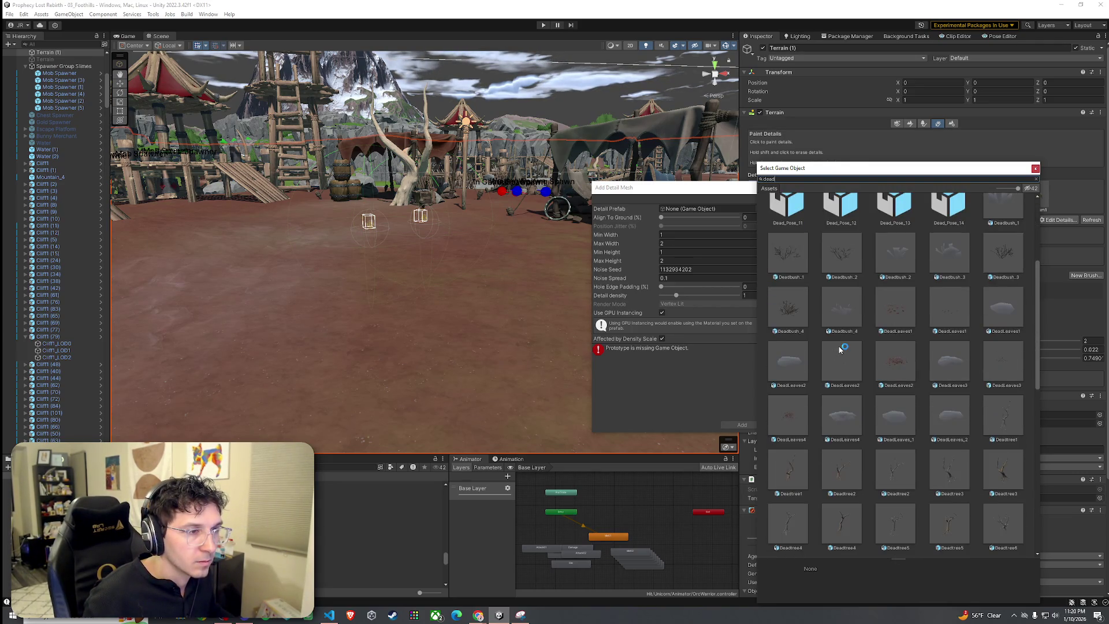
pyautogui.click(794, 260)
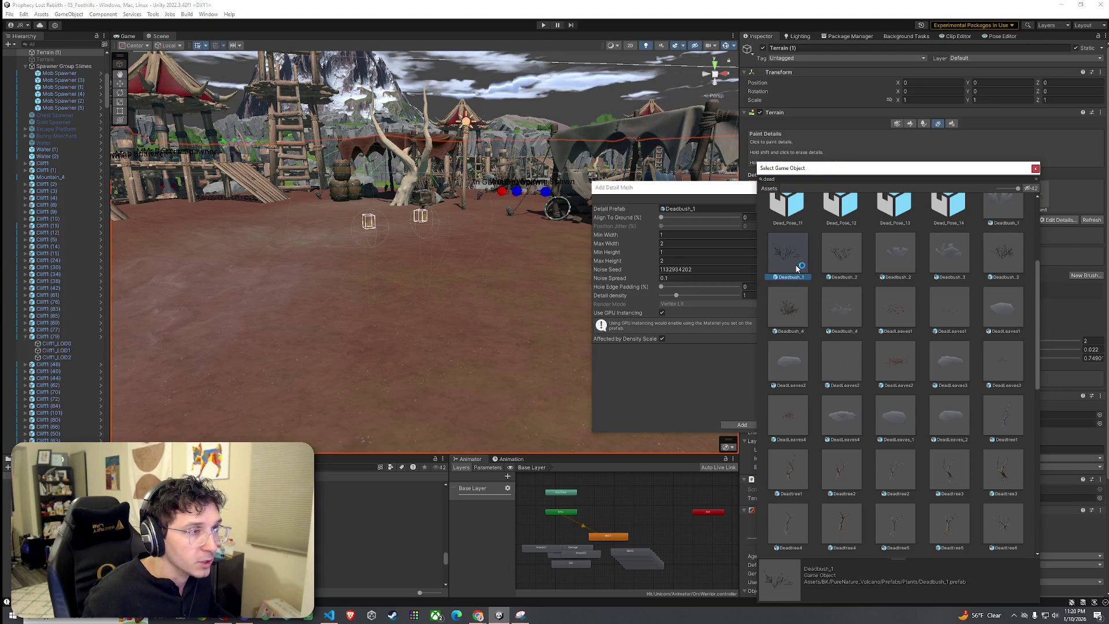
pyautogui.doubleClick(798, 261)
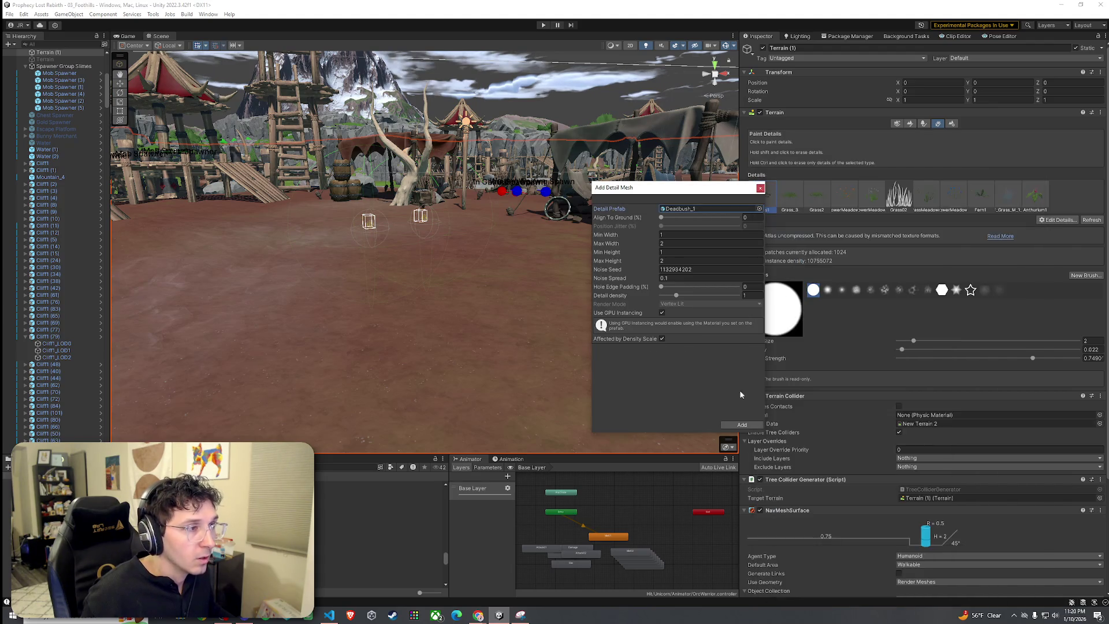
pyautogui.click(742, 424)
# Paint dead-bush clusters beside the tent, undoing extras and raising brush opacity to 0.656.
pyautogui.scroll(5, 465, 229)
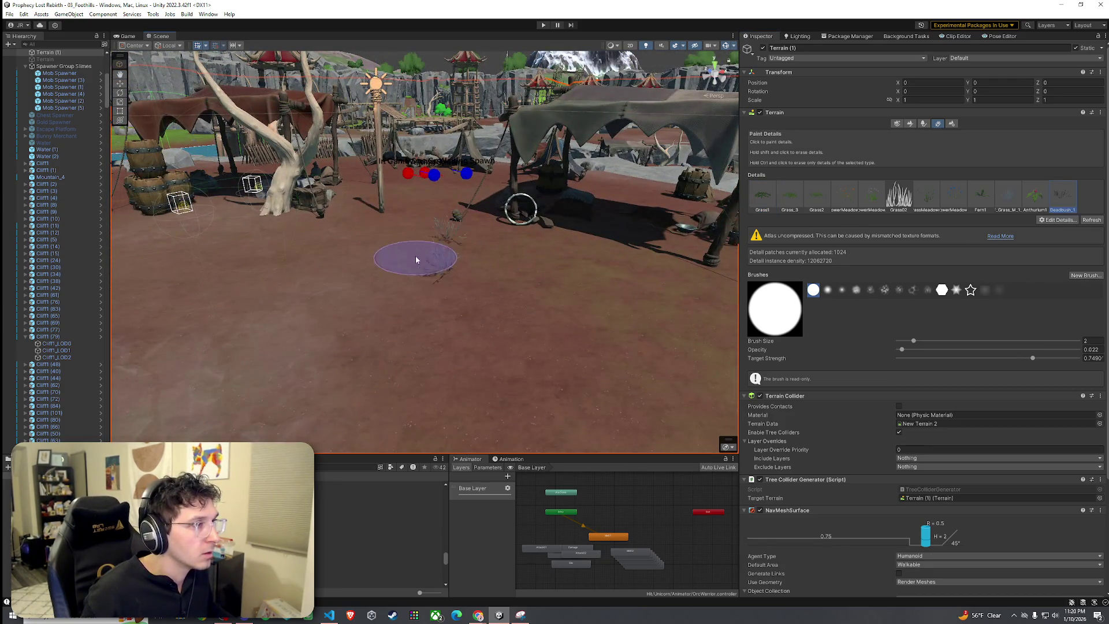
pyautogui.scroll(2, 416, 258)
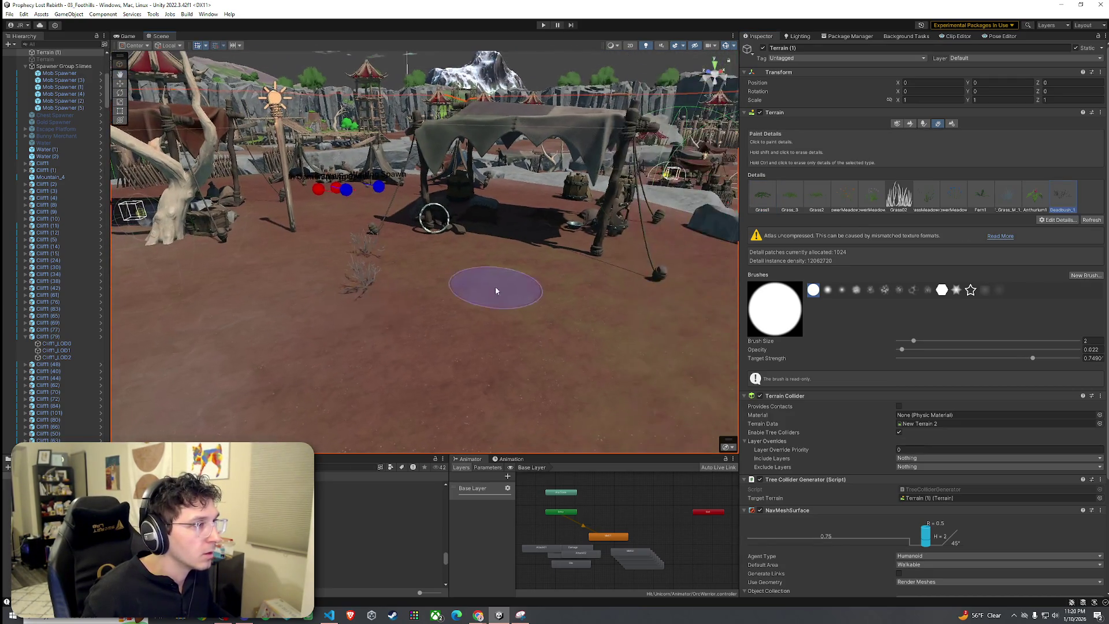
pyautogui.click(912, 349)
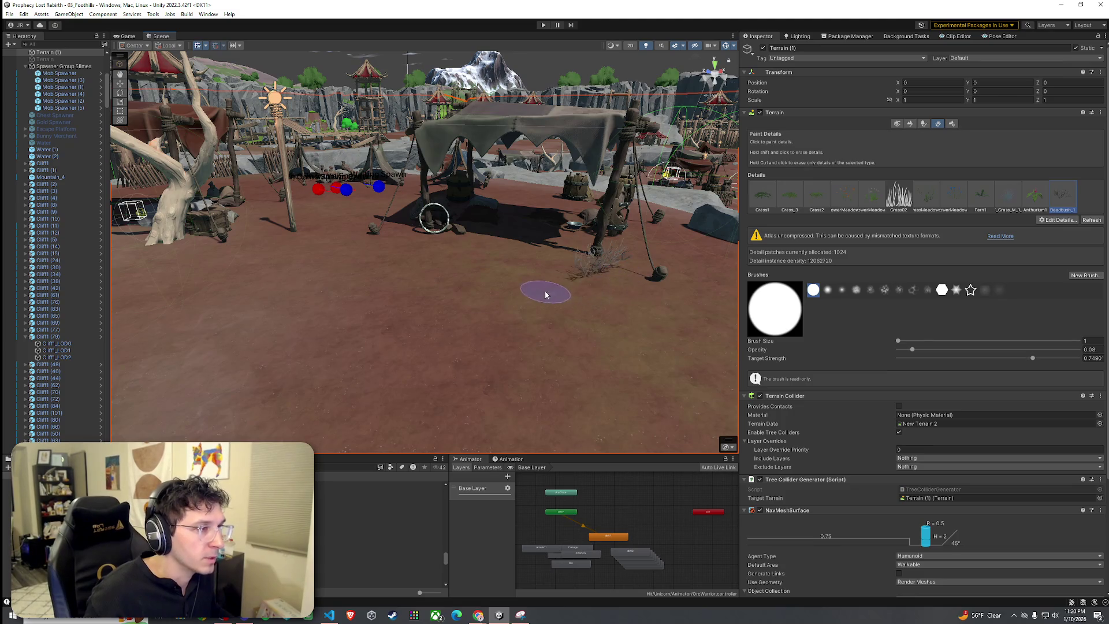
pyautogui.scroll(3, 554, 288)
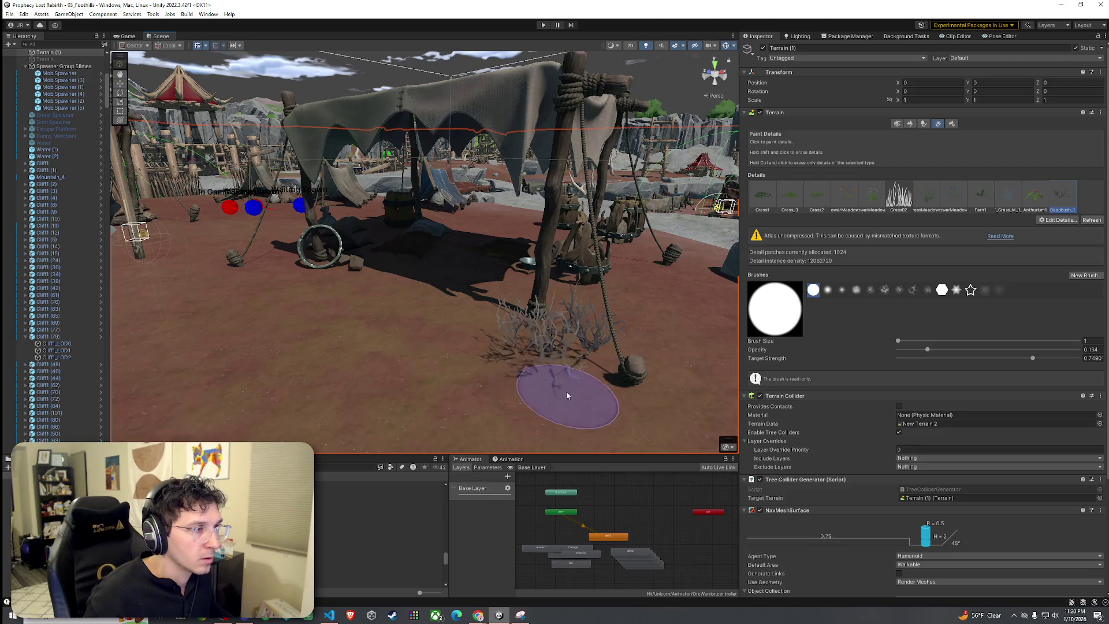
pyautogui.hotkey('ctrl', 'z')
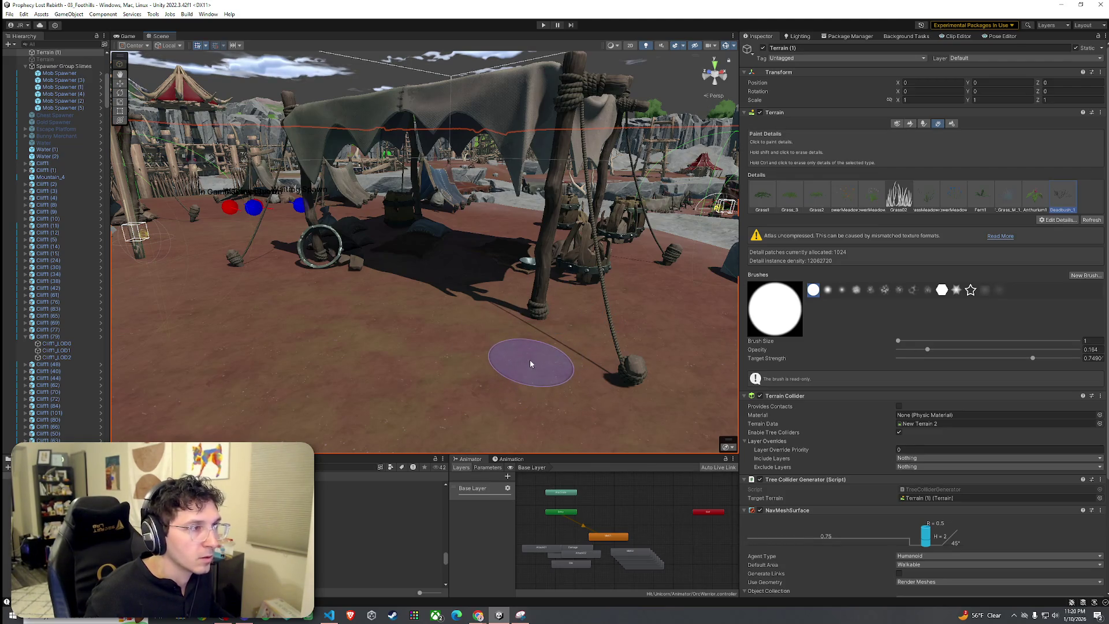
pyautogui.moveTo(530, 363)
pyautogui.mouseDown()
pyautogui.moveTo(527, 386)
pyautogui.moveTo(479, 398)
pyautogui.moveTo(437, 336)
pyautogui.moveTo(421, 347)
pyautogui.moveTo(454, 363)
pyautogui.moveTo(454, 335)
pyautogui.mouseUp()
pyautogui.hotkey('ctrl', 'z')
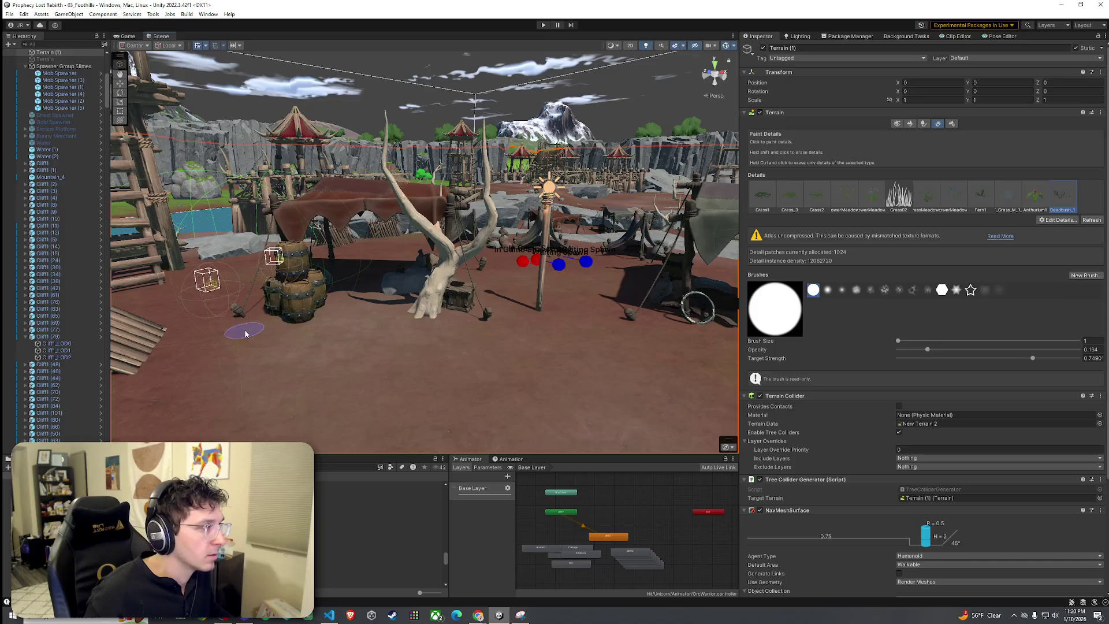
pyautogui.moveTo(349, 362)
pyautogui.mouseDown()
pyautogui.moveTo(384, 321)
pyautogui.moveTo(330, 318)
pyautogui.mouseUp()
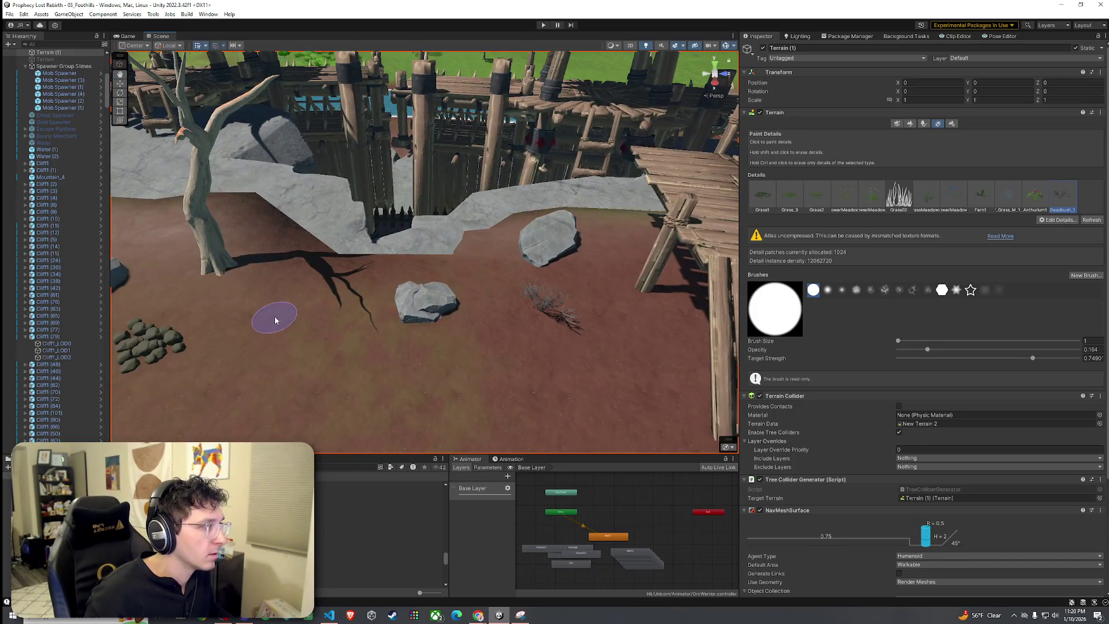
pyautogui.moveTo(937, 352); pyautogui.dragTo(1016, 349)
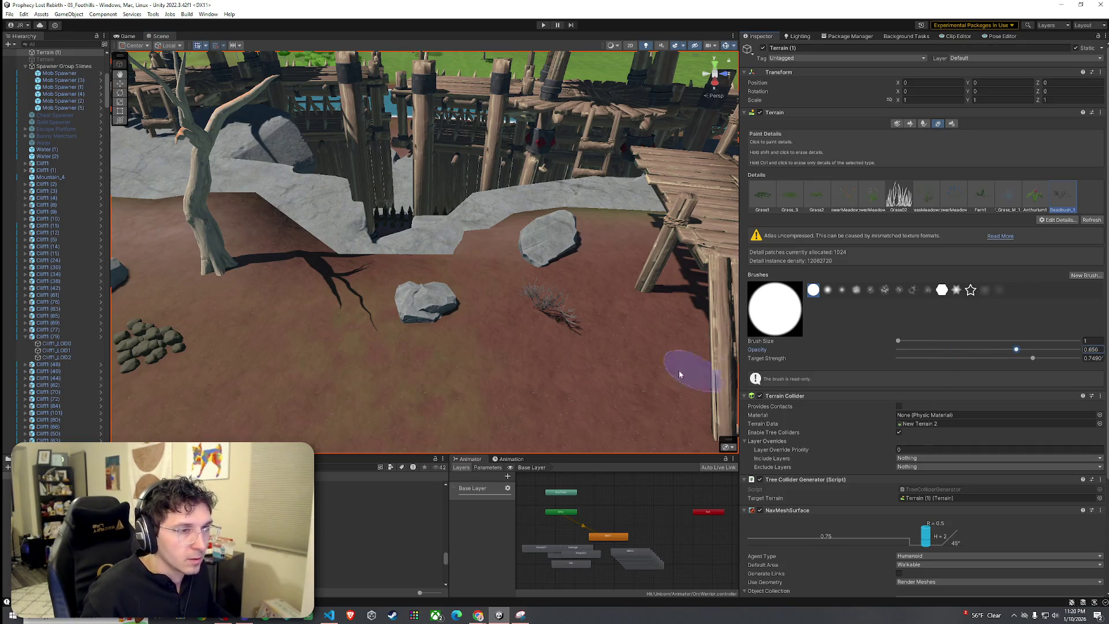
# Fly the view around the camp to inspect the dead bushes from several angles.
pyautogui.moveTo(389, 384)
pyautogui.mouseDown()
pyautogui.moveTo(307, 340)
pyautogui.moveTo(426, 303)
pyautogui.moveTo(421, 315)
pyautogui.moveTo(492, 357)
pyautogui.mouseUp()
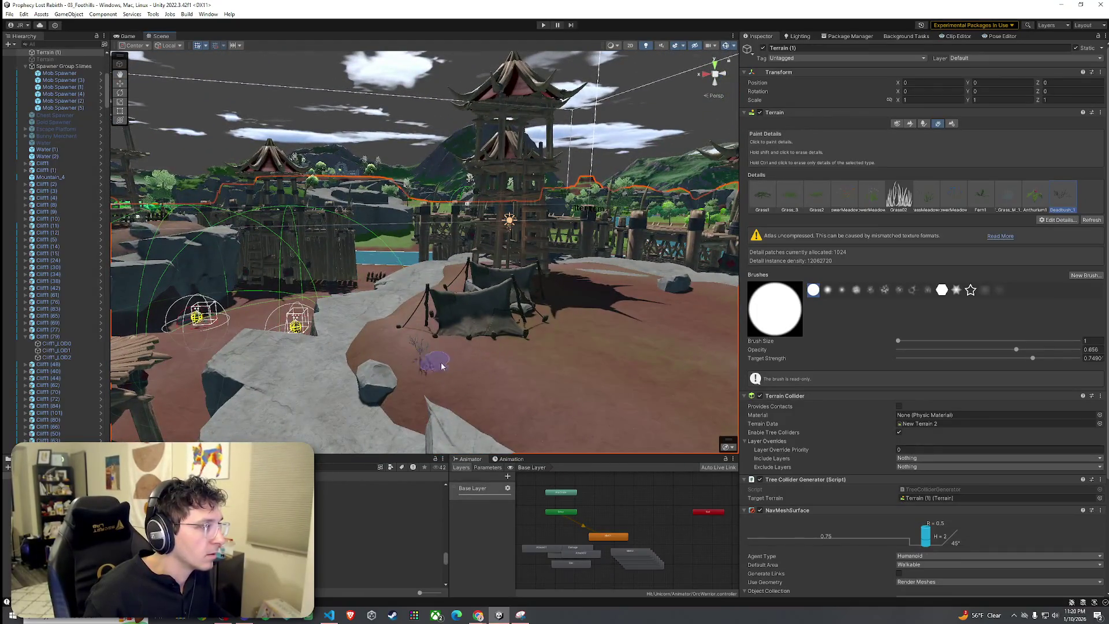
pyautogui.scroll(-5, 442, 365)
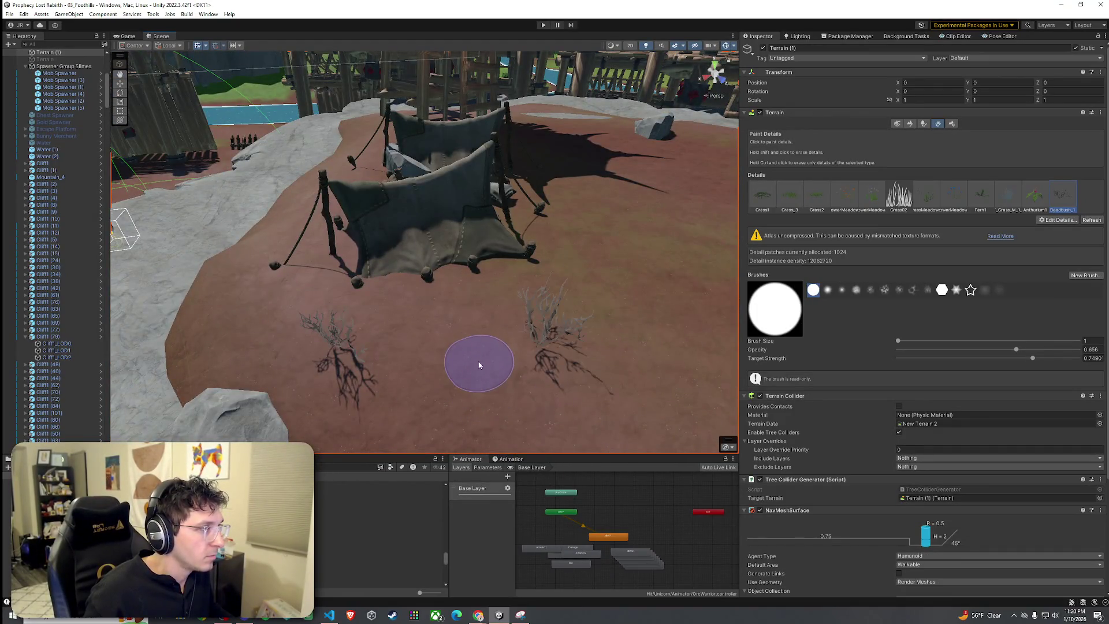
pyautogui.moveTo(479, 366); pyautogui.dragTo(489, 274)
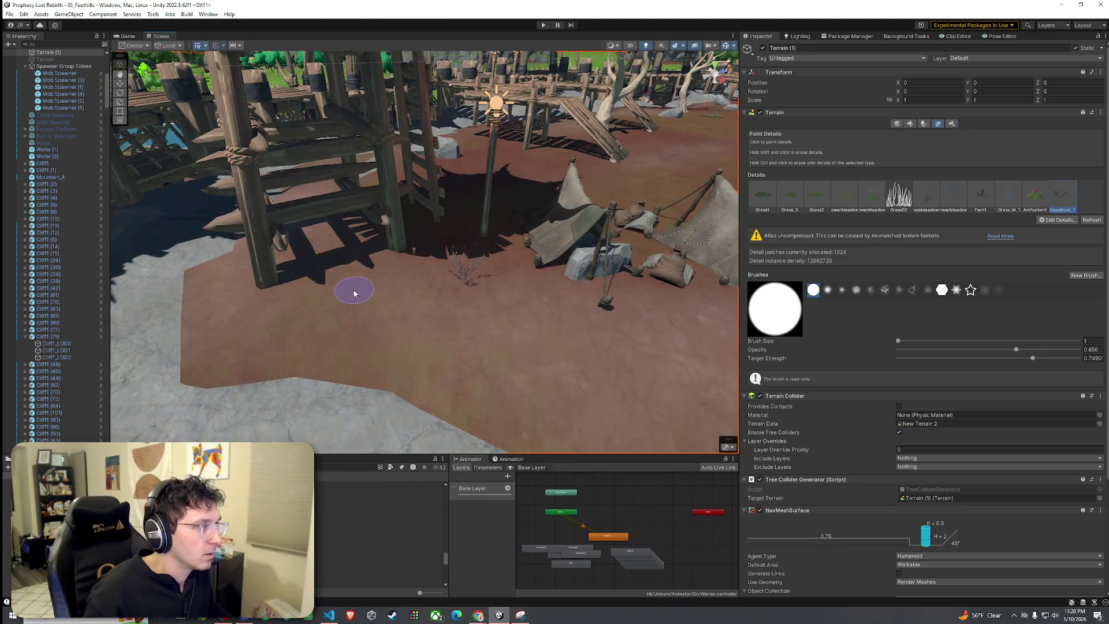
pyautogui.moveTo(288, 299)
pyautogui.mouseDown()
pyautogui.moveTo(352, 312)
pyautogui.moveTo(397, 292)
pyautogui.moveTo(398, 342)
pyautogui.moveTo(425, 372)
pyautogui.moveTo(454, 330)
pyautogui.mouseUp()
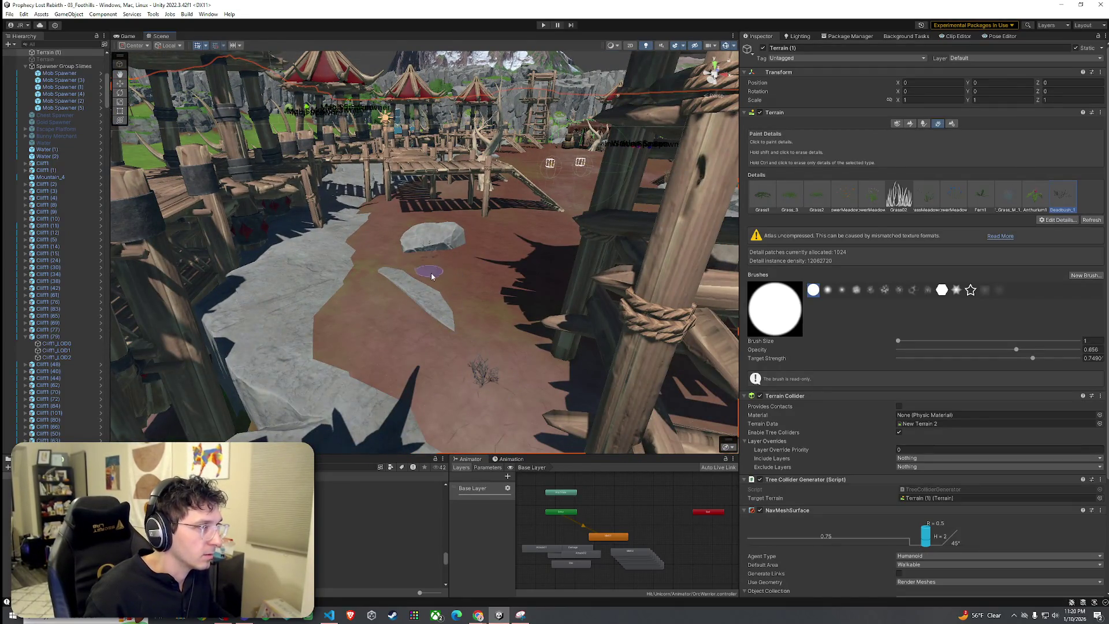
pyautogui.moveTo(432, 276)
pyautogui.mouseDown()
pyautogui.moveTo(391, 315)
pyautogui.moveTo(283, 292)
pyautogui.moveTo(430, 308)
pyautogui.moveTo(418, 295)
pyautogui.moveTo(281, 289)
pyautogui.mouseUp()
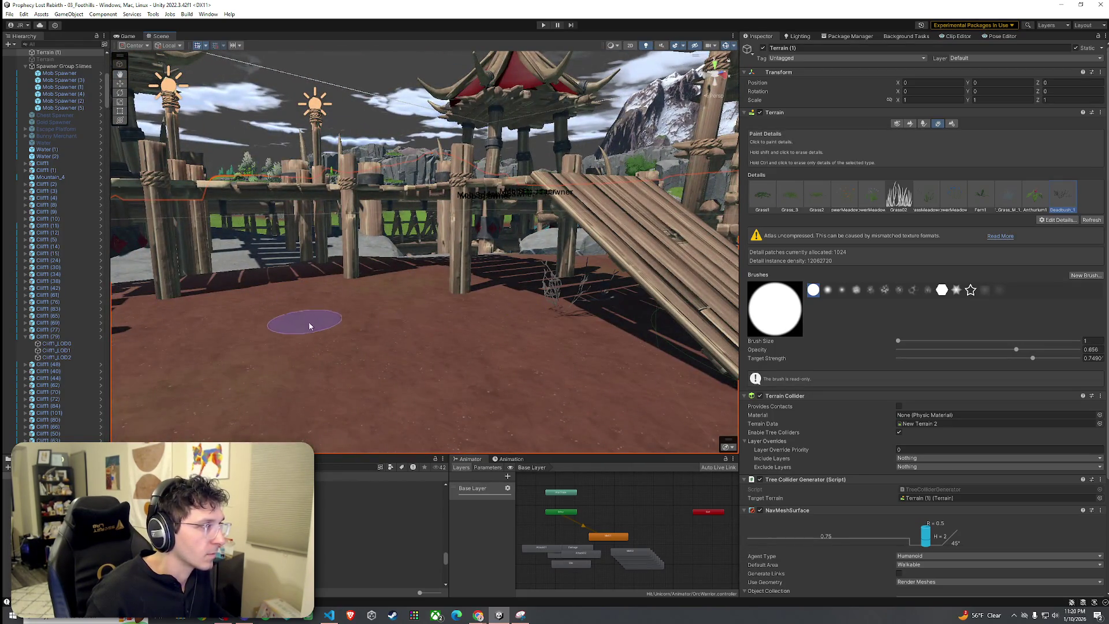
pyautogui.moveTo(309, 327)
pyautogui.mouseDown()
pyautogui.moveTo(283, 308)
pyautogui.moveTo(382, 360)
pyautogui.moveTo(384, 321)
pyautogui.mouseUp()
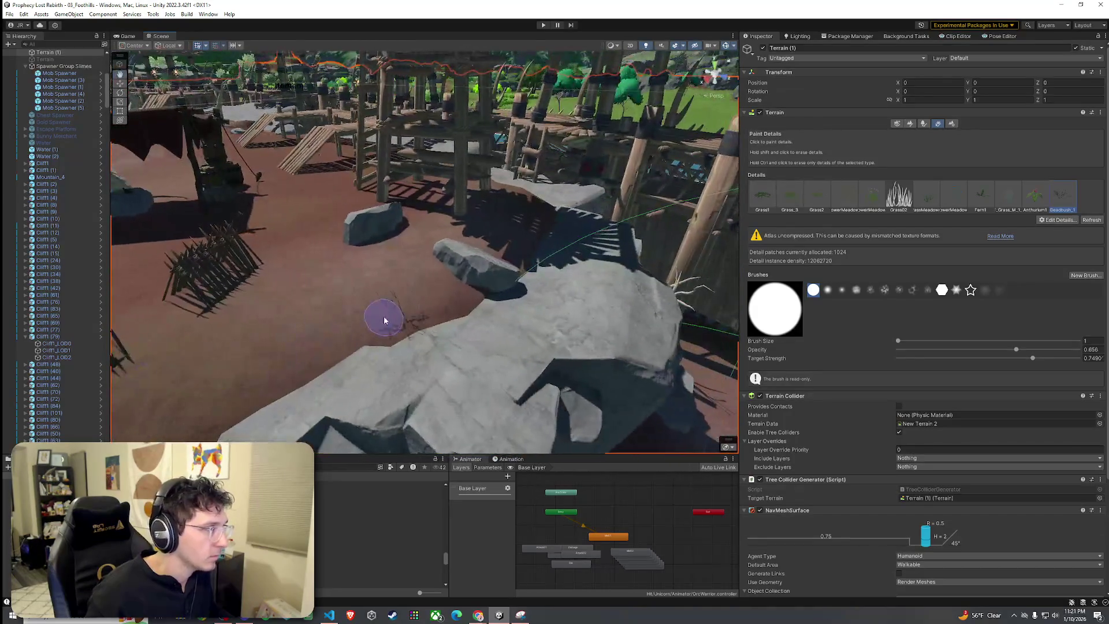
pyautogui.moveTo(512, 250)
pyautogui.mouseDown()
pyautogui.moveTo(424, 287)
pyautogui.moveTo(324, 302)
pyautogui.moveTo(400, 290)
pyautogui.moveTo(381, 278)
pyautogui.moveTo(393, 276)
pyautogui.mouseUp()
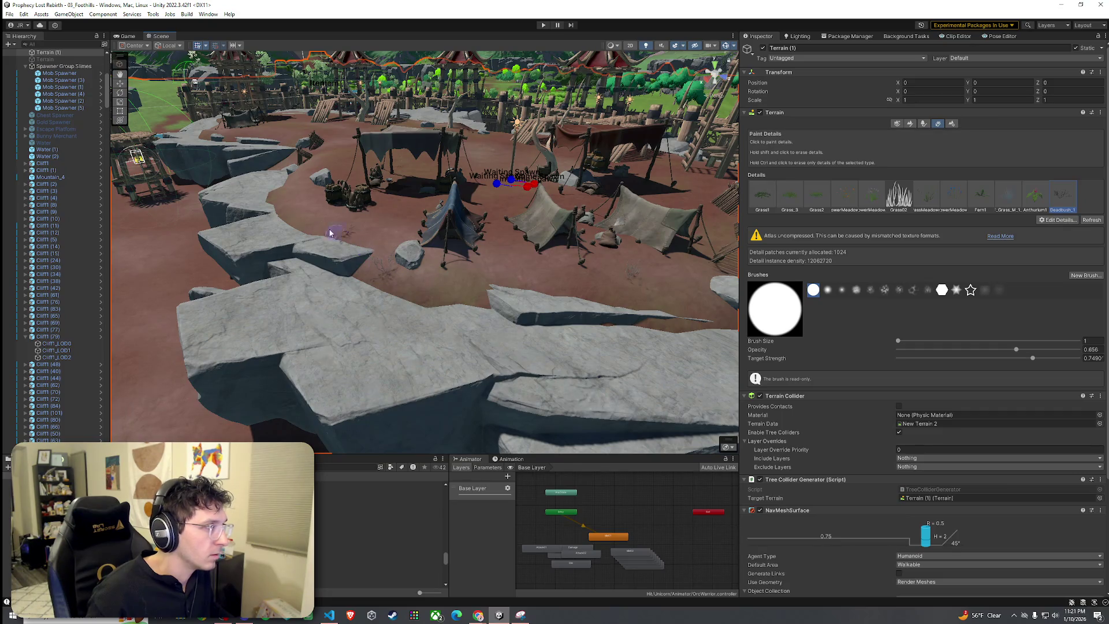
pyautogui.moveTo(312, 231); pyautogui.dragTo(540, 307)
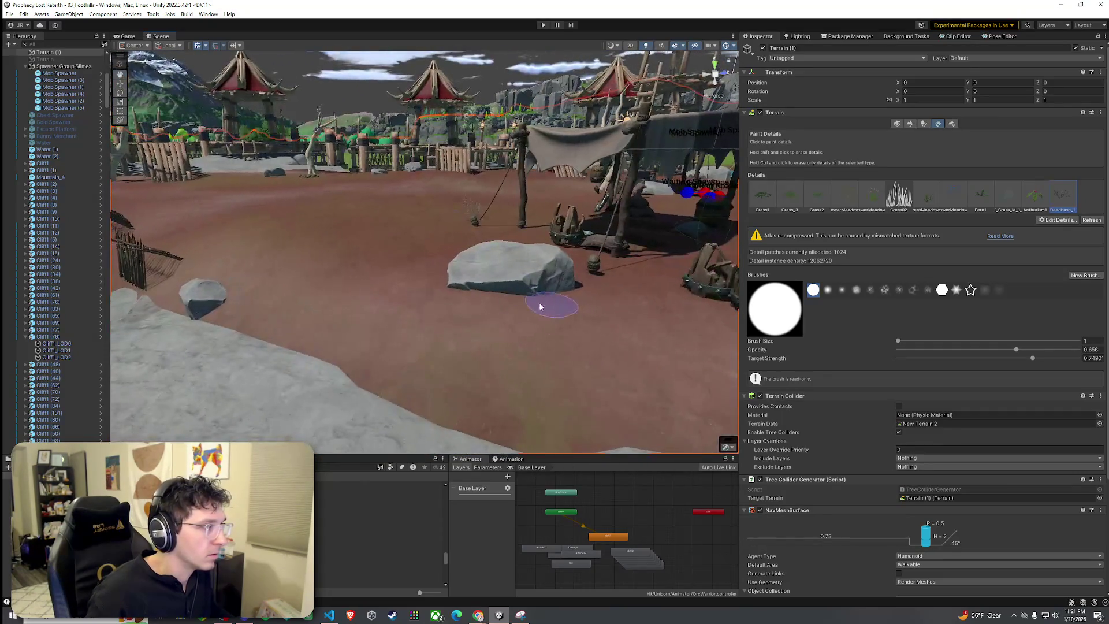
pyautogui.moveTo(331, 255)
pyautogui.mouseDown()
pyautogui.moveTo(458, 337)
pyautogui.moveTo(485, 370)
pyautogui.moveTo(513, 333)
pyautogui.mouseUp()
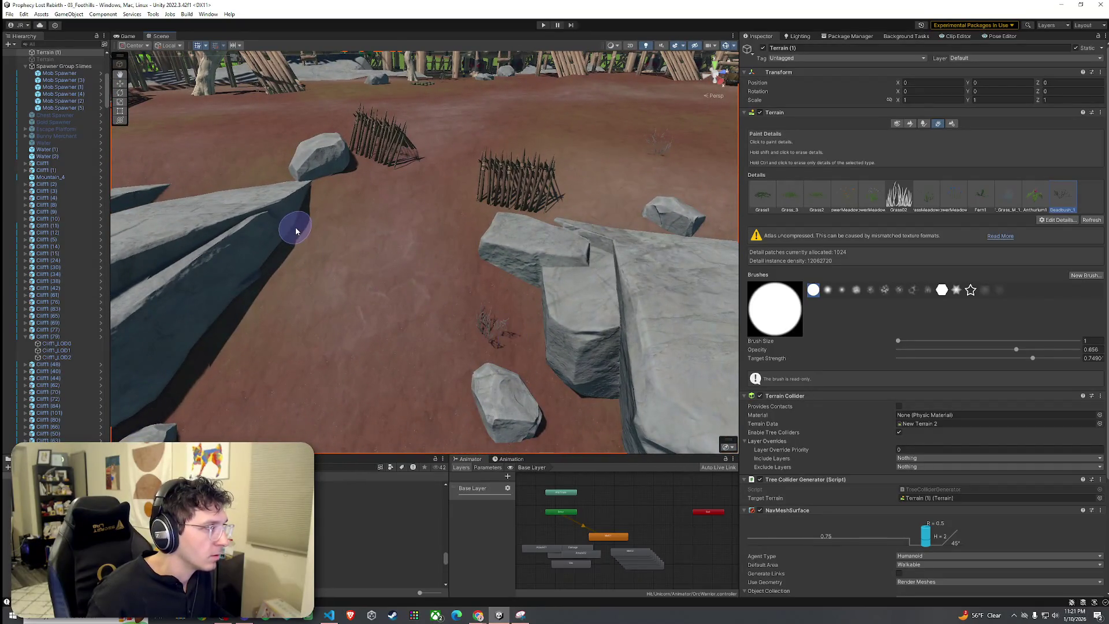
pyautogui.moveTo(302, 262)
pyautogui.mouseDown()
pyautogui.moveTo(379, 310)
pyautogui.moveTo(520, 248)
pyautogui.mouseUp()
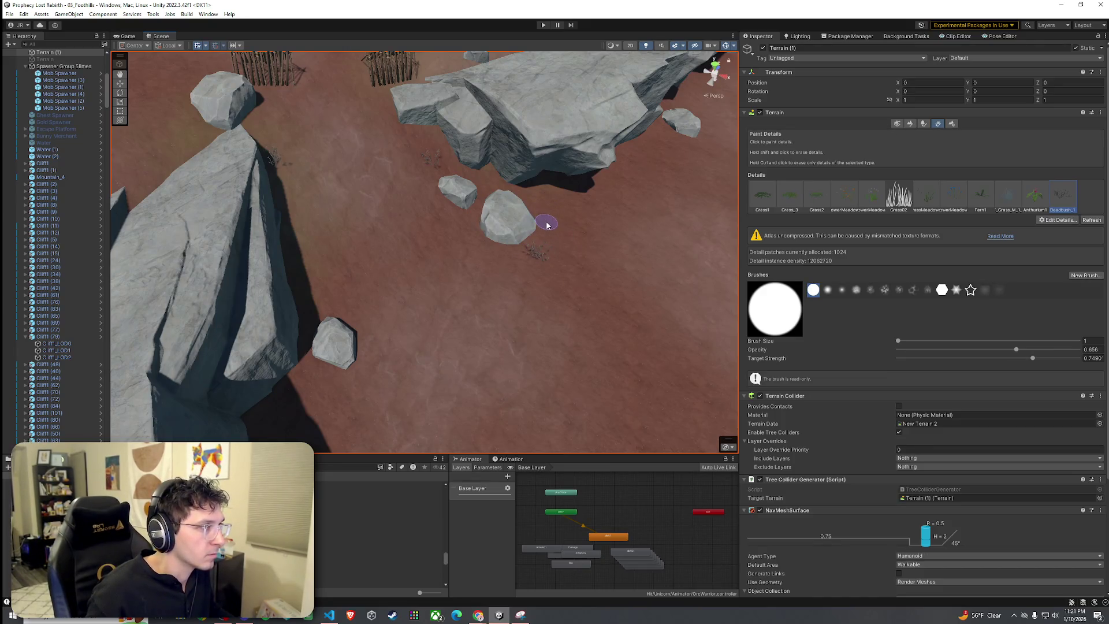
pyautogui.moveTo(549, 219)
pyautogui.mouseDown()
pyautogui.moveTo(572, 231)
pyautogui.moveTo(453, 171)
pyautogui.moveTo(524, 199)
pyautogui.moveTo(566, 198)
pyautogui.moveTo(547, 186)
pyautogui.moveTo(567, 157)
pyautogui.moveTo(445, 195)
pyautogui.moveTo(463, 185)
pyautogui.mouseUp()
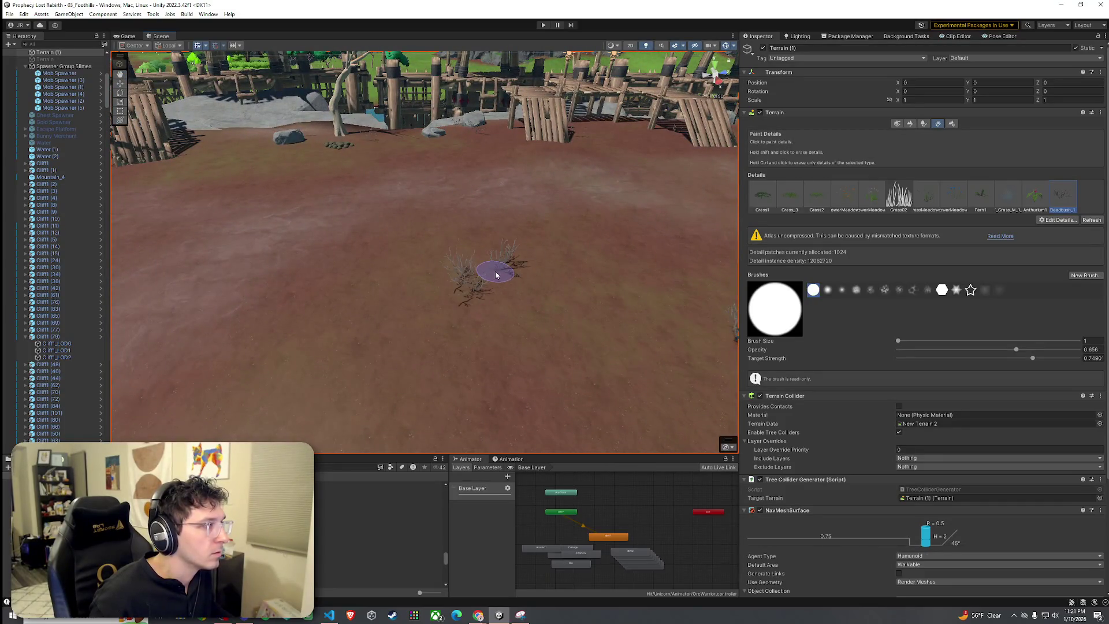
pyautogui.moveTo(456, 277); pyautogui.dragTo(368, 207)
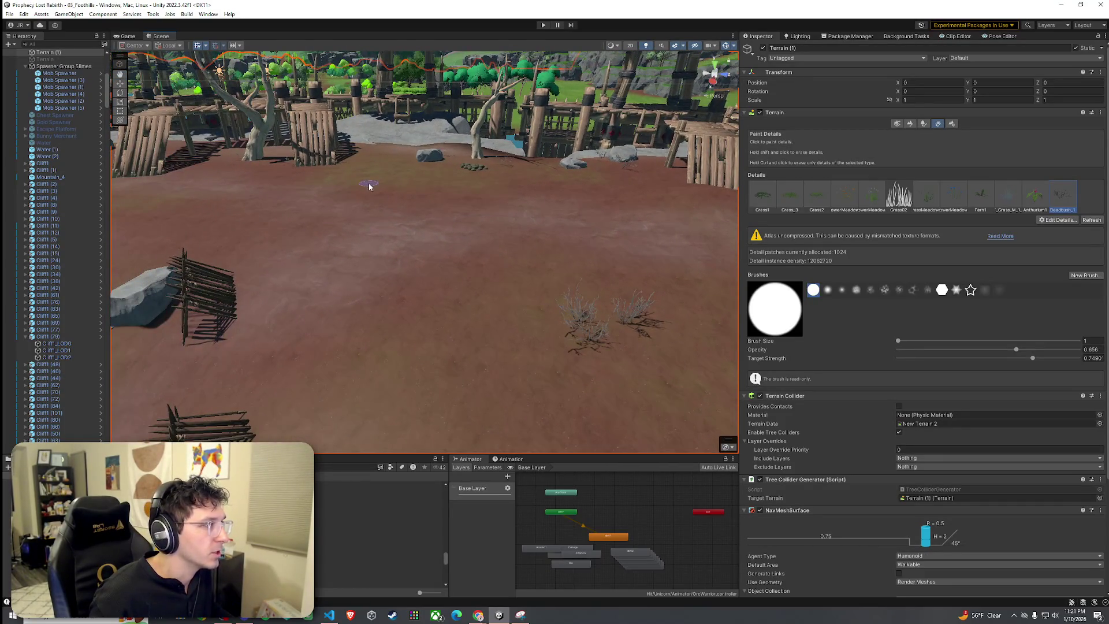
pyautogui.press('w')
pyautogui.moveTo(370, 182)
pyautogui.mouseDown()
pyautogui.moveTo(398, 230)
pyautogui.moveTo(449, 269)
pyautogui.moveTo(462, 220)
pyautogui.mouseUp()
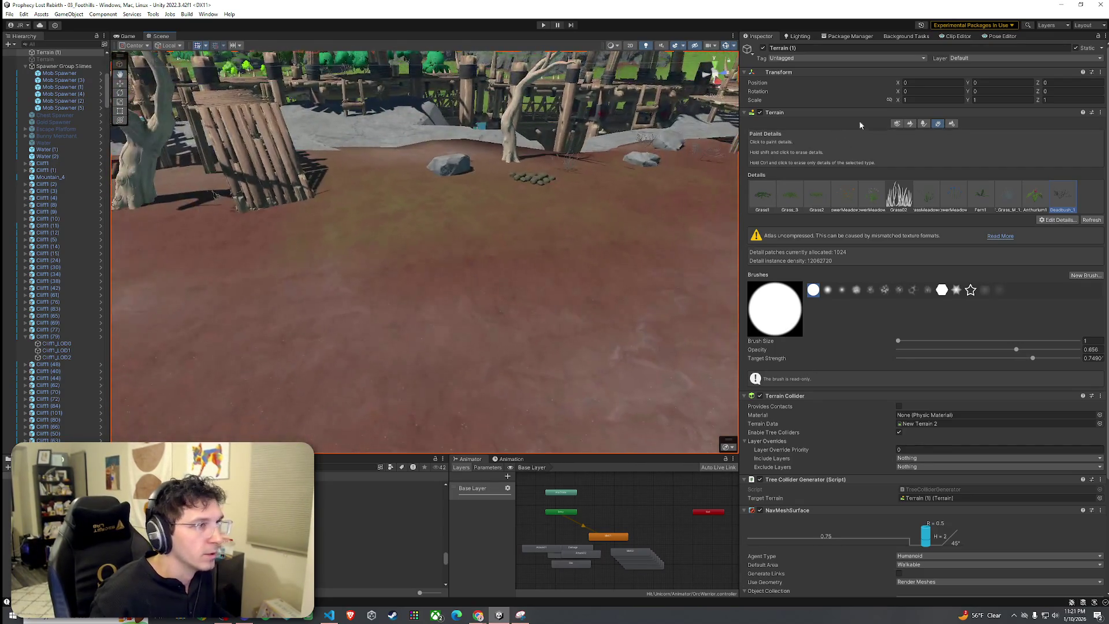
# Switch the terrain tool to Paint Texture with the Dirt layer selected.
pyautogui.click(924, 123)
pyautogui.click(911, 124)
pyautogui.click(890, 133)
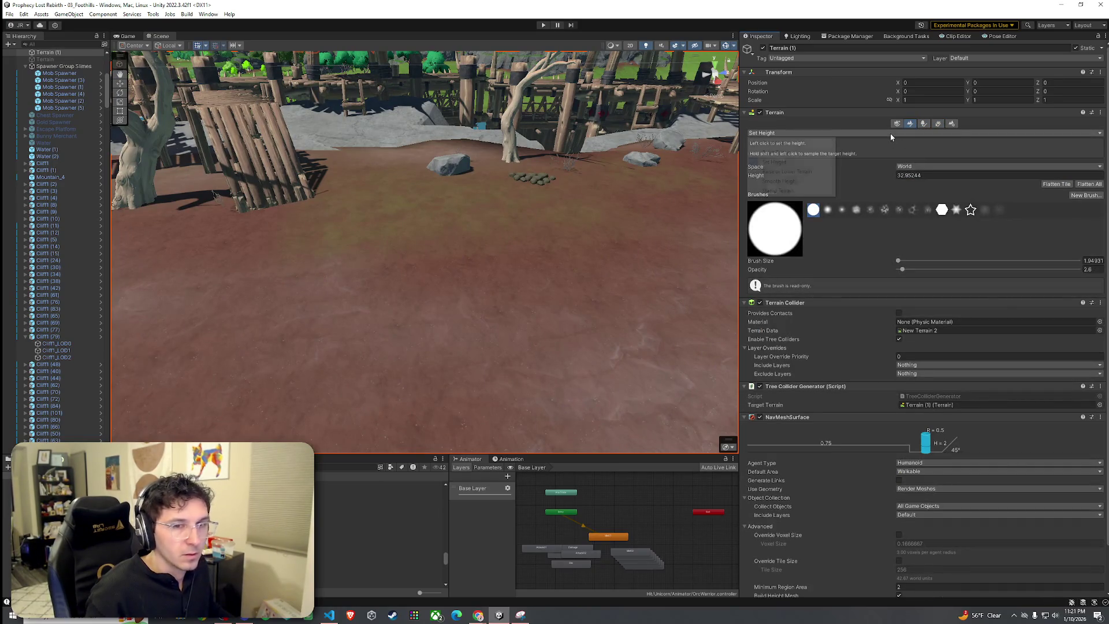
pyautogui.click(809, 154)
pyautogui.click(789, 215)
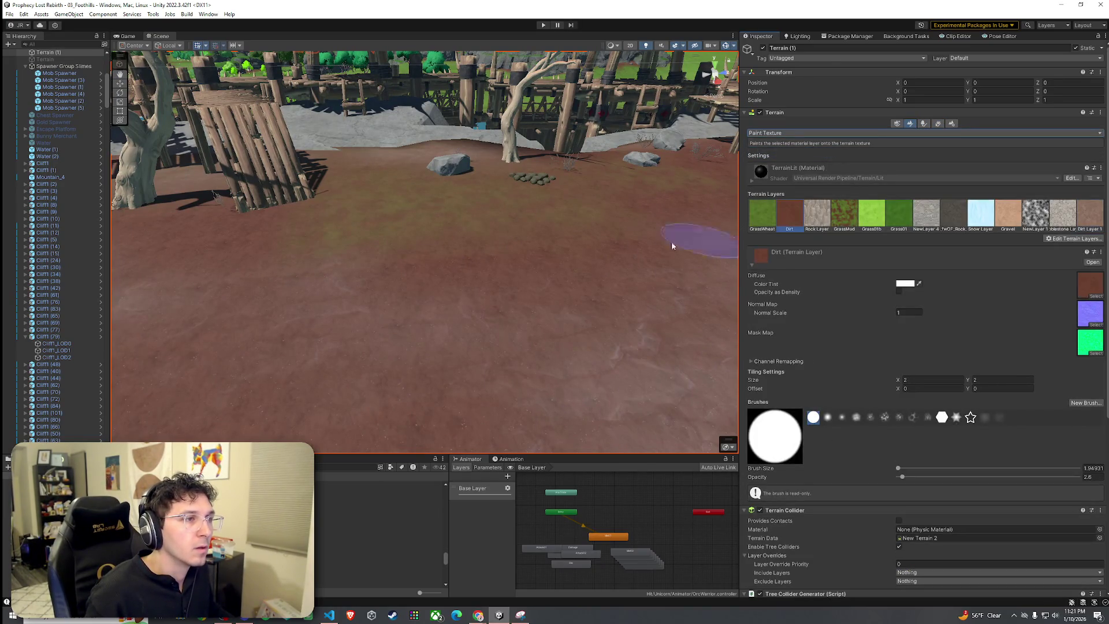
pyautogui.scroll(2, 339, 209)
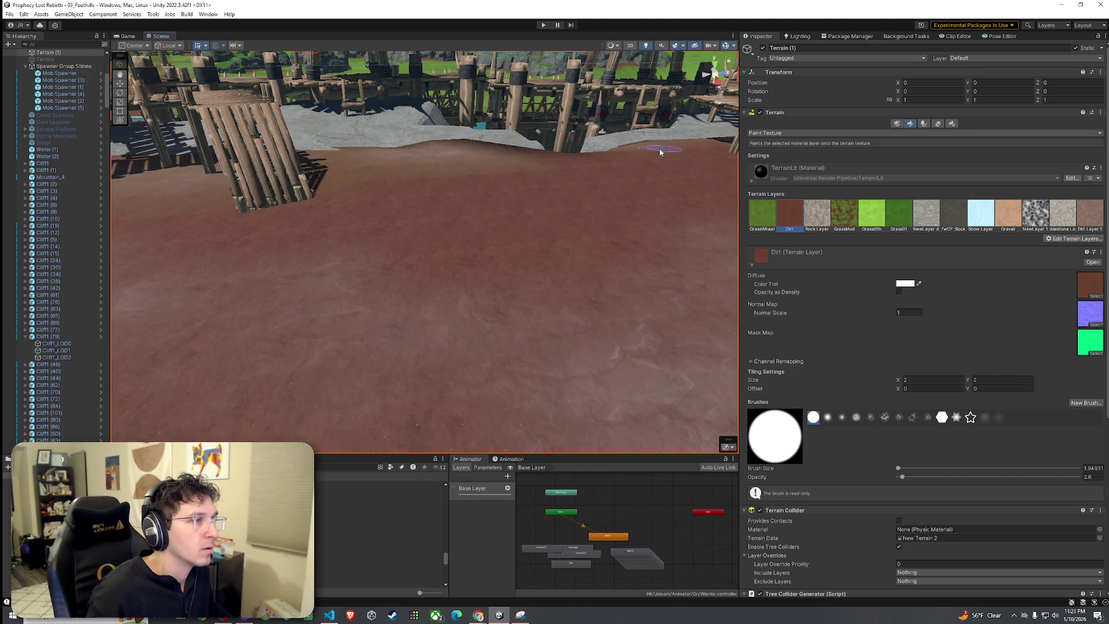
# Turn the view toward the wooden structures, rock and fence, then choose Paint Trees.
pyautogui.moveTo(443, 174)
pyautogui.mouseDown()
pyautogui.moveTo(404, 200)
pyautogui.moveTo(297, 193)
pyautogui.moveTo(330, 188)
pyautogui.mouseUp()
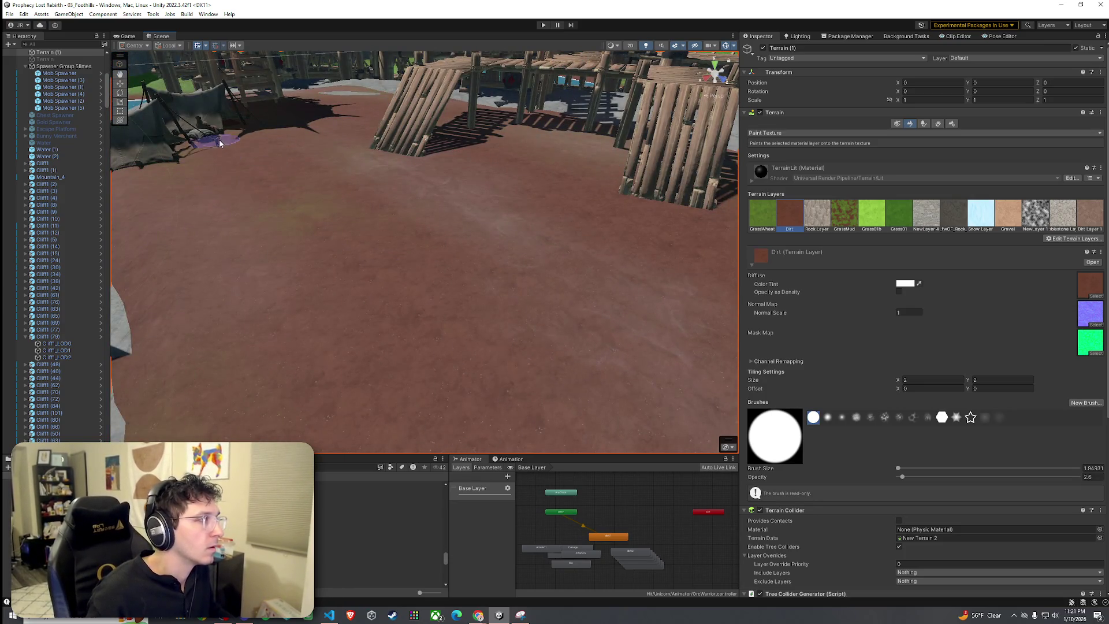
pyautogui.moveTo(205, 172)
pyautogui.mouseDown()
pyautogui.moveTo(359, 205)
pyautogui.moveTo(647, 209)
pyautogui.mouseUp()
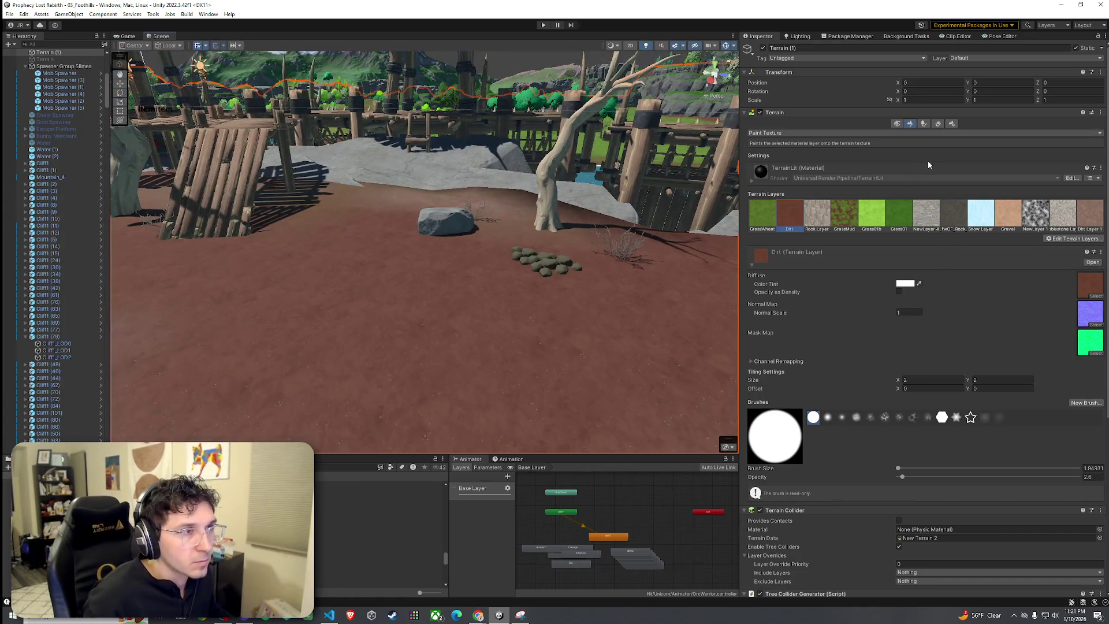
pyautogui.click(924, 123)
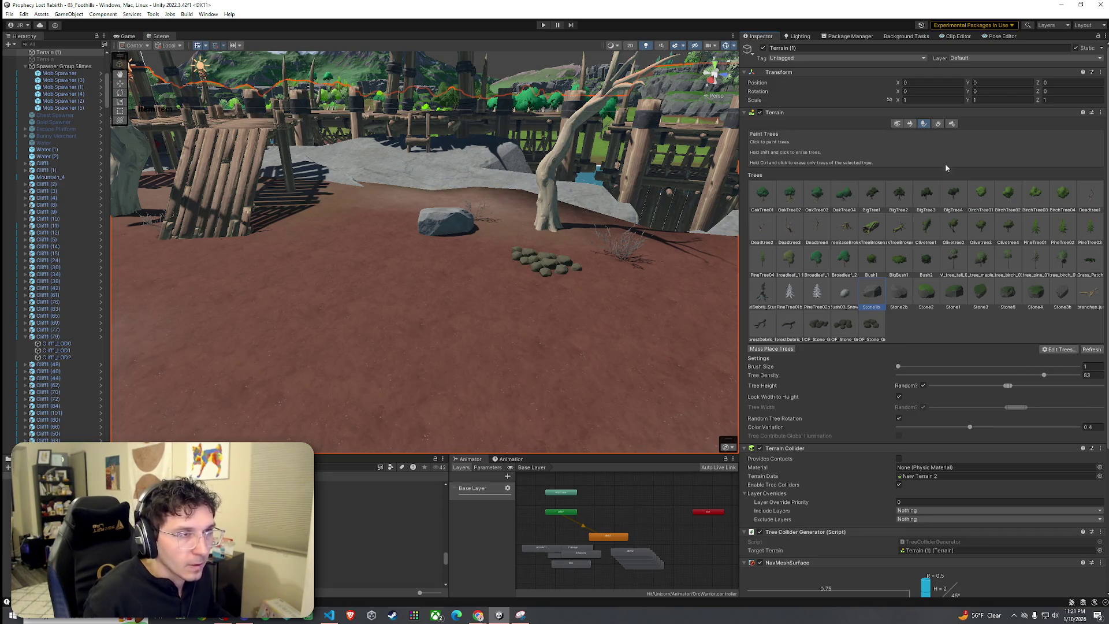
# Add Deadbush_2 as another detail mesh, searching for it in the object picker.
pyautogui.click(939, 123)
pyautogui.click(1058, 220)
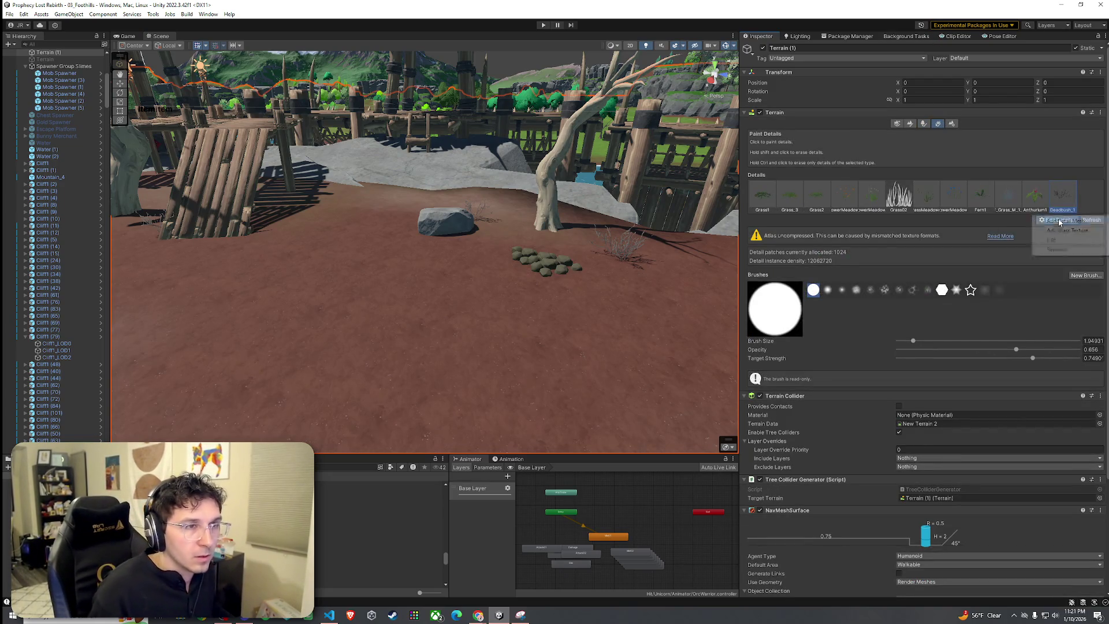
pyautogui.click(1059, 222)
pyautogui.click(753, 209)
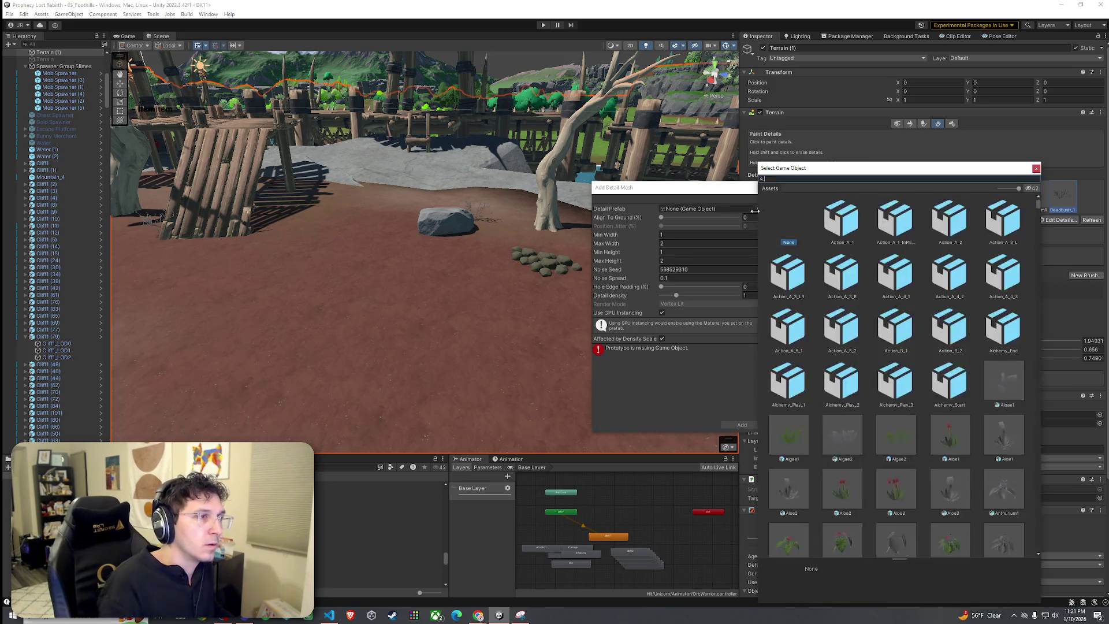
pyautogui.write('deadb')
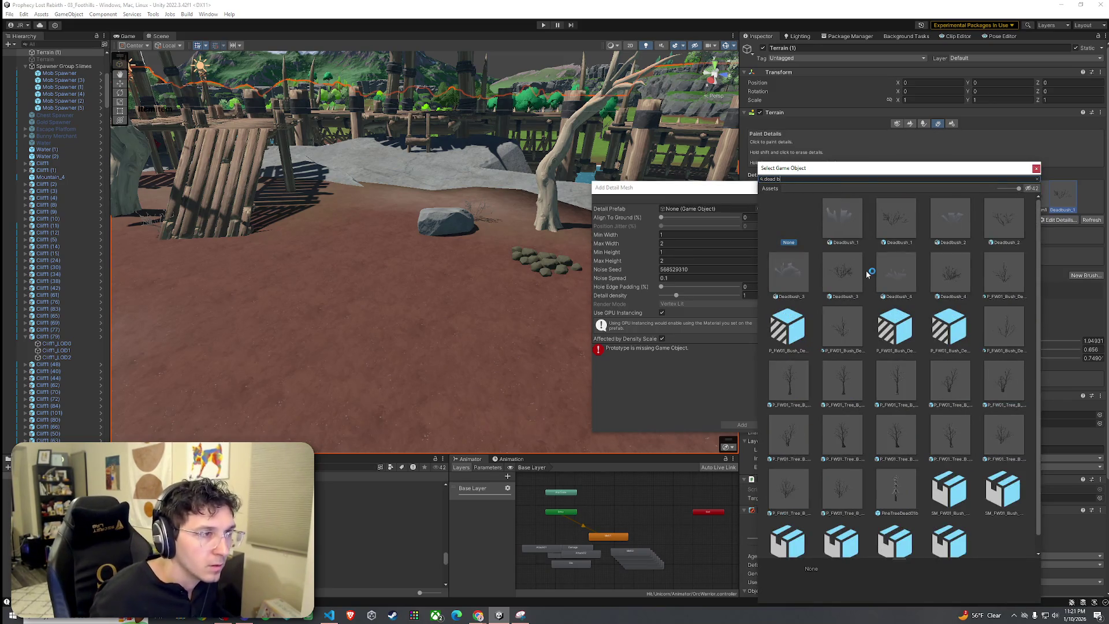
pyautogui.click(993, 234)
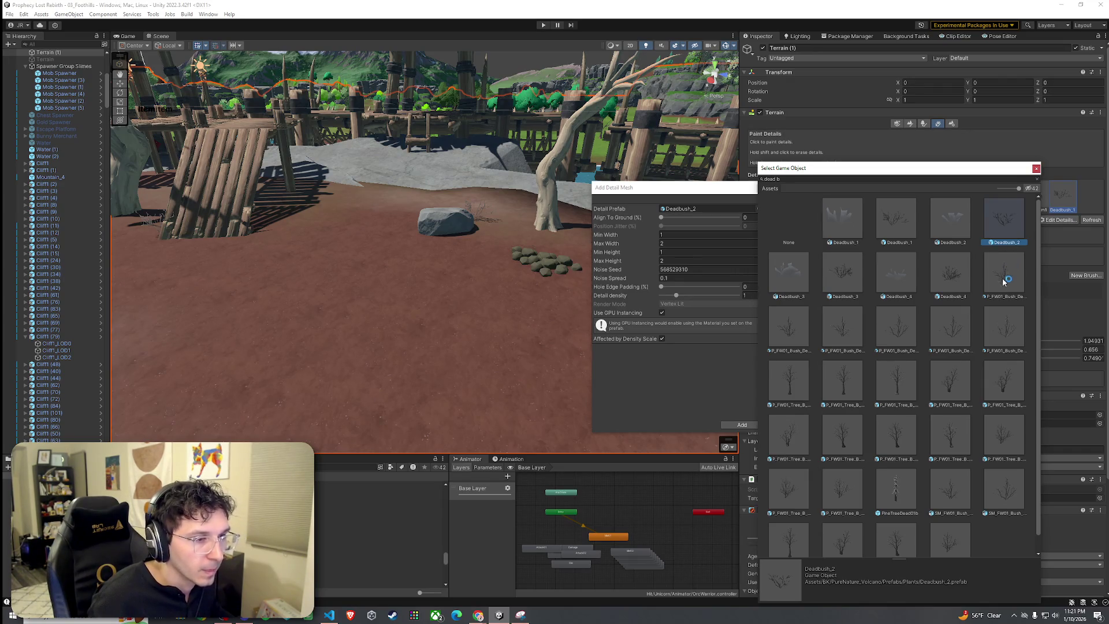
pyautogui.doubleClick(1007, 231)
pyautogui.click(741, 425)
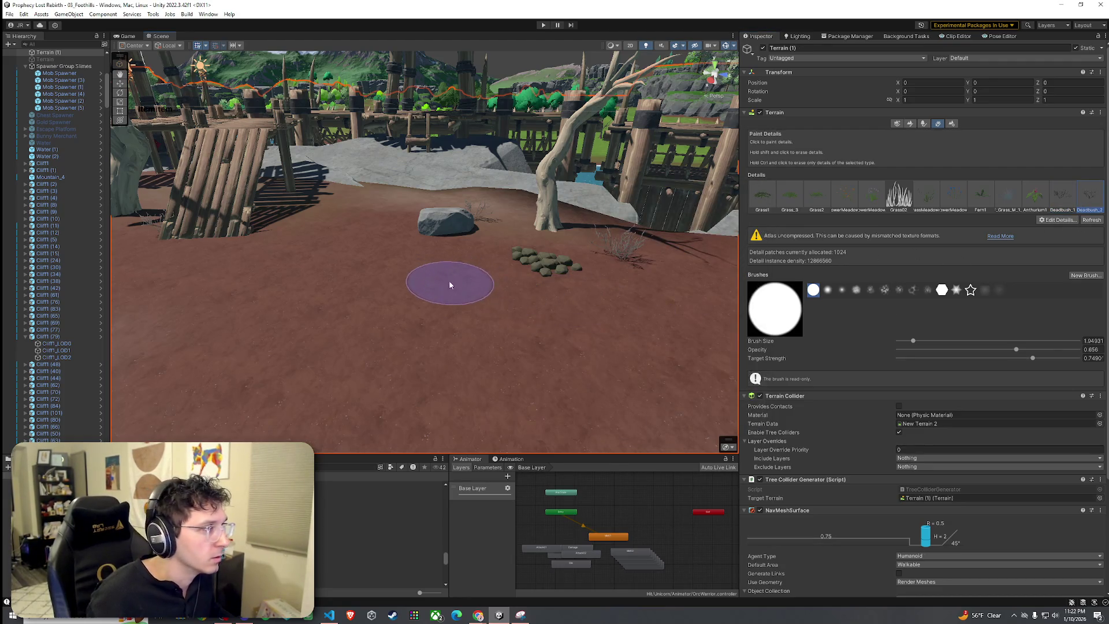
# Paint a dead bush on the dirt ground near the wooden huts.
pyautogui.moveTo(546, 325)
pyautogui.mouseDown()
pyautogui.moveTo(449, 283)
pyautogui.moveTo(569, 314)
pyautogui.moveTo(565, 331)
pyautogui.moveTo(396, 312)
pyautogui.mouseUp()
pyautogui.moveTo(310, 296)
pyautogui.mouseDown()
pyautogui.moveTo(335, 275)
pyautogui.moveTo(550, 276)
pyautogui.mouseUp()
pyautogui.click(482, 222)
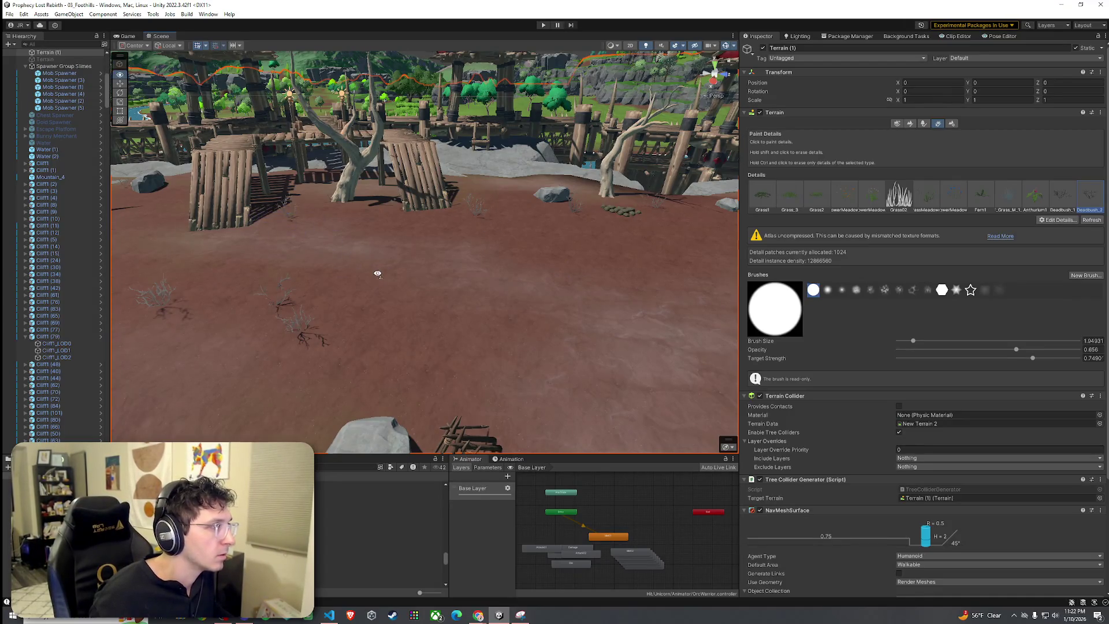
# Fly the view past the tower and barricades to look down on the spawner and rocks.
pyautogui.moveTo(376, 270)
pyautogui.mouseDown()
pyautogui.moveTo(164, 315)
pyautogui.moveTo(120, 305)
pyautogui.moveTo(452, 247)
pyautogui.moveTo(353, 318)
pyautogui.moveTo(648, 237)
pyautogui.moveTo(580, 258)
pyautogui.mouseUp()
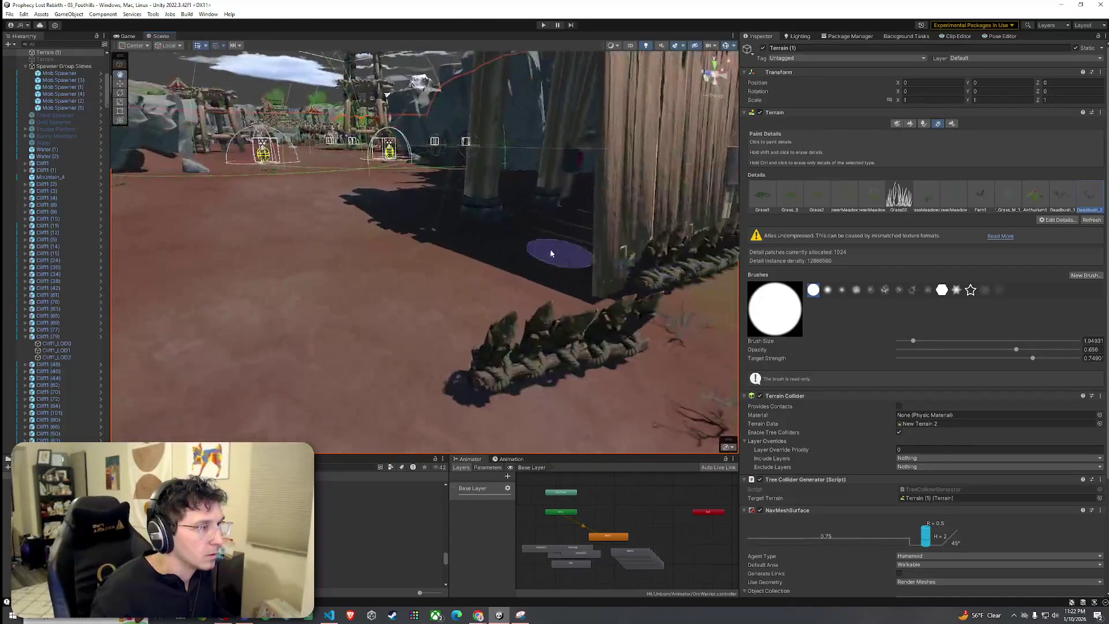
pyautogui.moveTo(503, 250)
pyautogui.mouseDown()
pyautogui.moveTo(400, 276)
pyautogui.moveTo(372, 199)
pyautogui.moveTo(391, 191)
pyautogui.moveTo(355, 191)
pyautogui.moveTo(426, 149)
pyautogui.mouseUp()
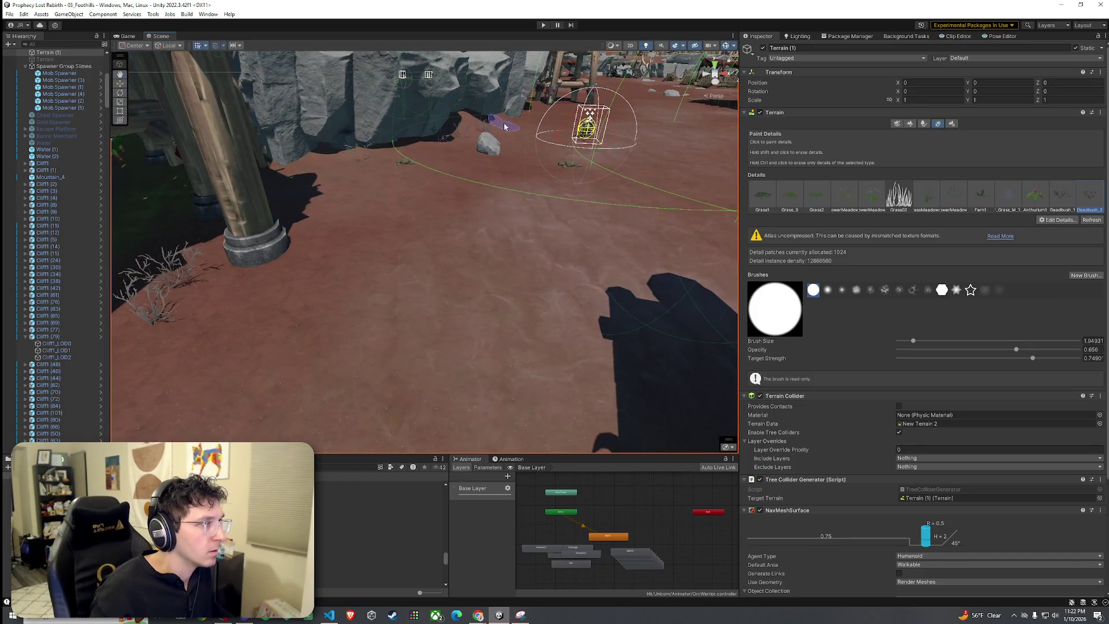
pyautogui.moveTo(505, 126); pyautogui.dragTo(633, 163)
pyautogui.press('q')
pyautogui.moveTo(342, 151)
pyautogui.mouseDown()
pyautogui.moveTo(376, 174)
pyautogui.moveTo(466, 154)
pyautogui.moveTo(403, 147)
pyautogui.moveTo(279, 166)
pyautogui.moveTo(333, 236)
pyautogui.mouseUp()
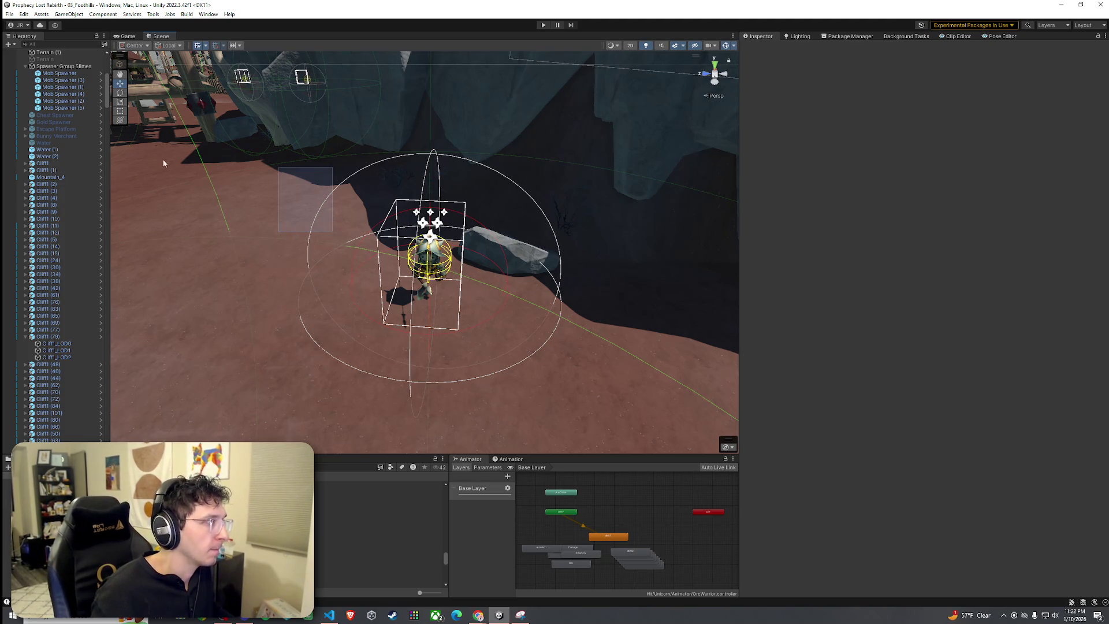
# Reselect the terrain, return to Paint Details, and orbit around the character.
pyautogui.click(404, 231)
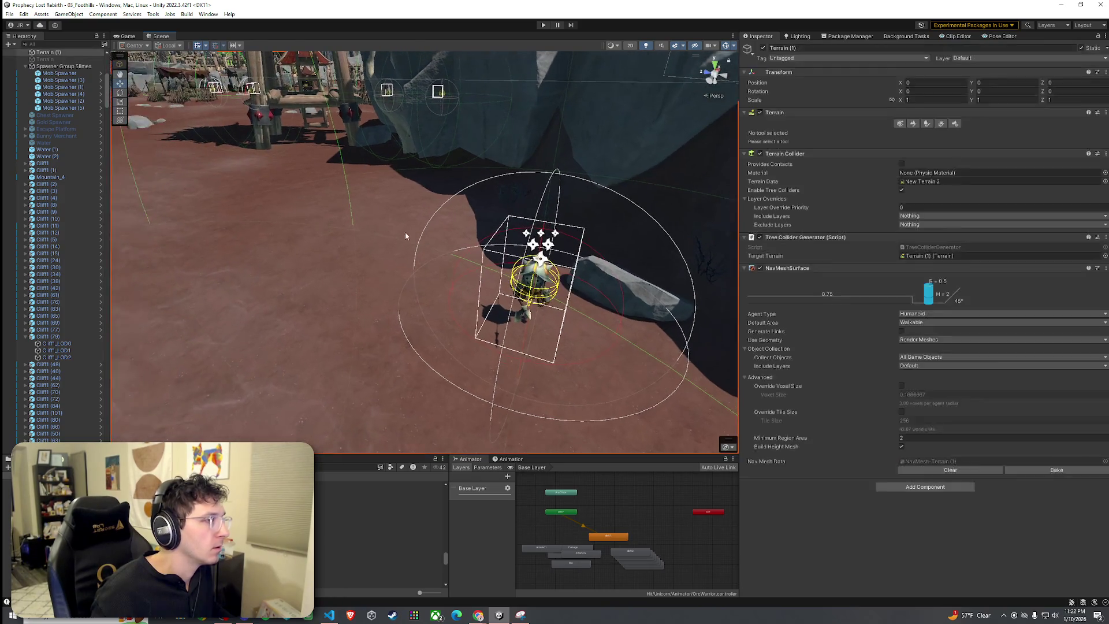
pyautogui.click(942, 124)
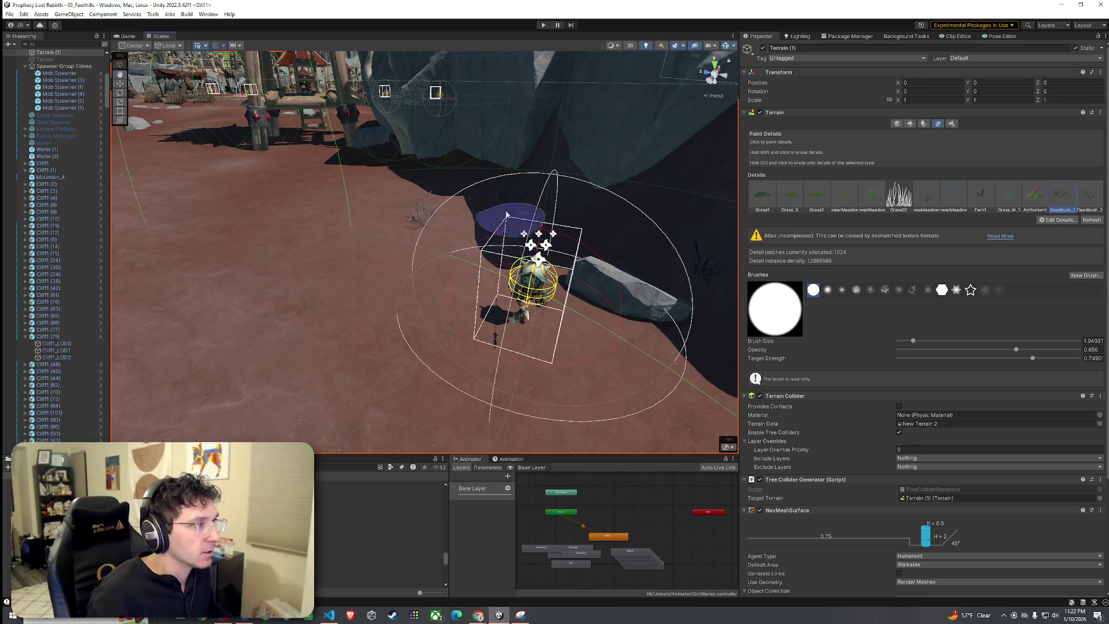
pyautogui.moveTo(637, 237)
pyautogui.mouseDown()
pyautogui.moveTo(532, 235)
pyautogui.moveTo(505, 284)
pyautogui.moveTo(462, 307)
pyautogui.mouseUp()
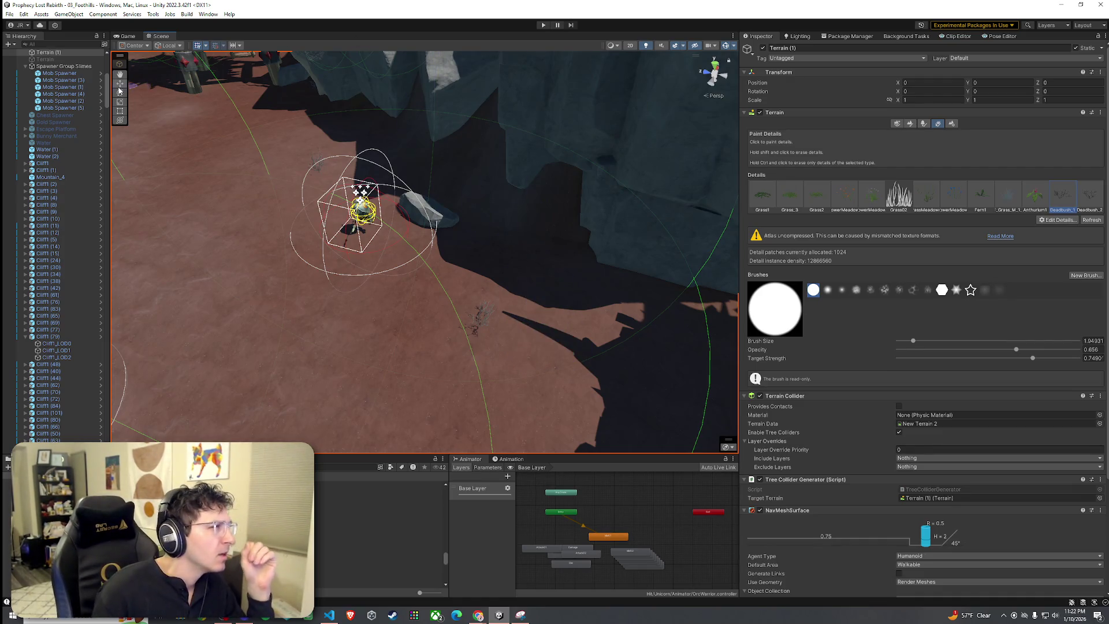
pyautogui.click(10, 16)
pyautogui.click(115, 7)
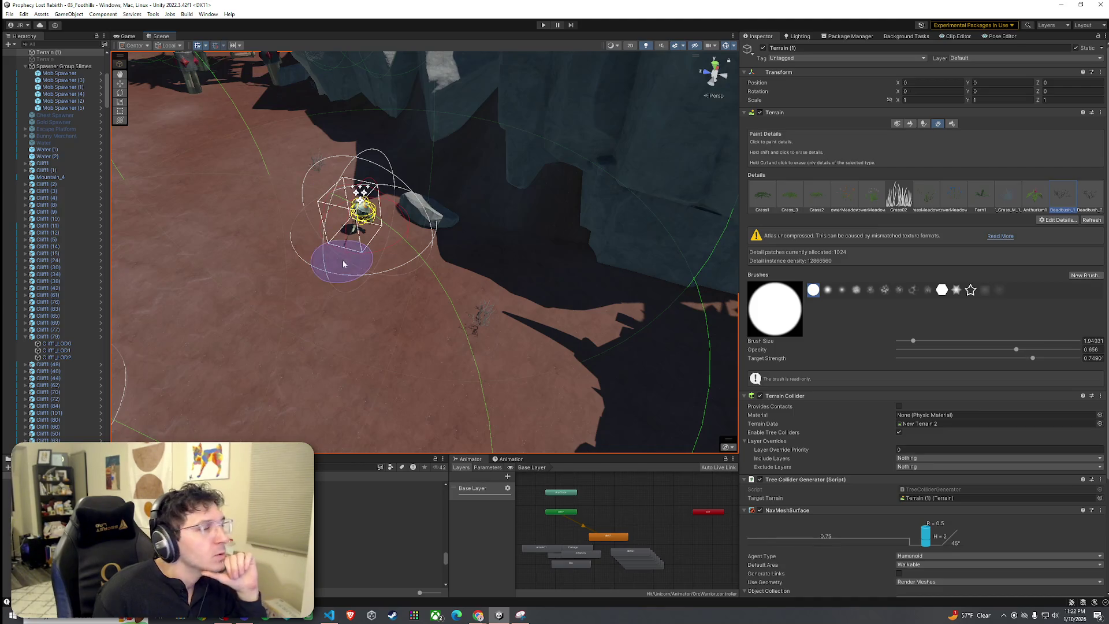
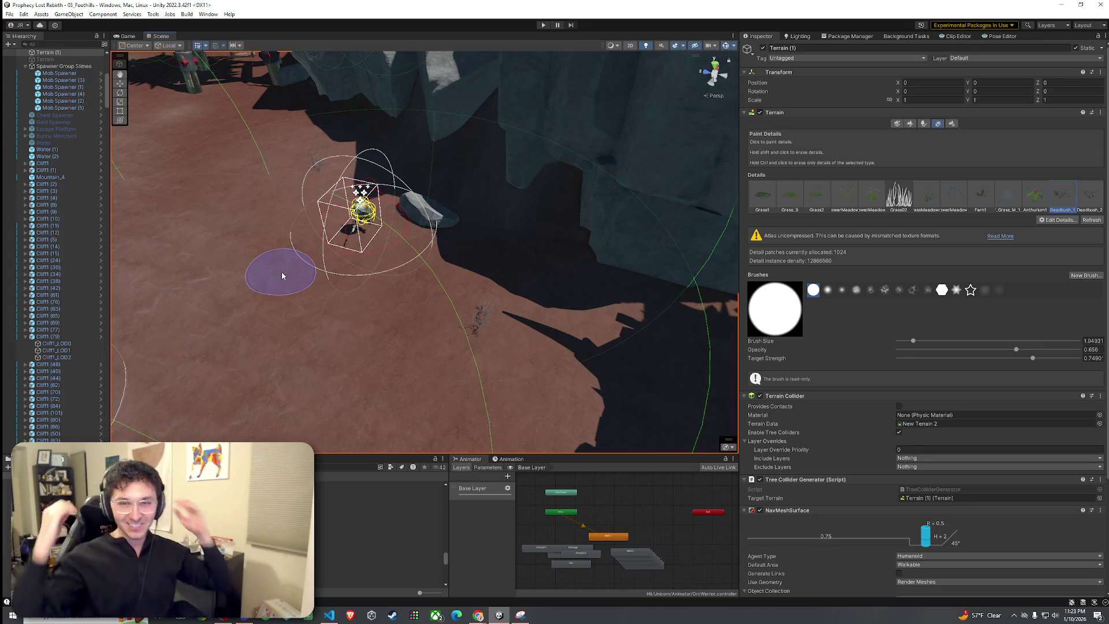
# Paint a dead bush at the base of the dead tree by the cliff.
pyautogui.moveTo(247, 250)
pyautogui.mouseDown()
pyautogui.moveTo(513, 315)
pyautogui.moveTo(339, 255)
pyautogui.mouseUp()
pyautogui.moveTo(272, 263)
pyautogui.mouseDown()
pyautogui.moveTo(302, 252)
pyautogui.moveTo(136, 260)
pyautogui.moveTo(208, 271)
pyautogui.mouseUp()
pyautogui.moveTo(370, 249); pyautogui.dragTo(209, 386)
pyautogui.moveTo(237, 426); pyautogui.dragTo(377, 337)
pyautogui.moveTo(254, 349)
pyautogui.mouseDown()
pyautogui.moveTo(401, 376)
pyautogui.moveTo(333, 273)
pyautogui.moveTo(249, 361)
pyautogui.moveTo(334, 284)
pyautogui.moveTo(382, 271)
pyautogui.moveTo(458, 218)
pyautogui.mouseUp()
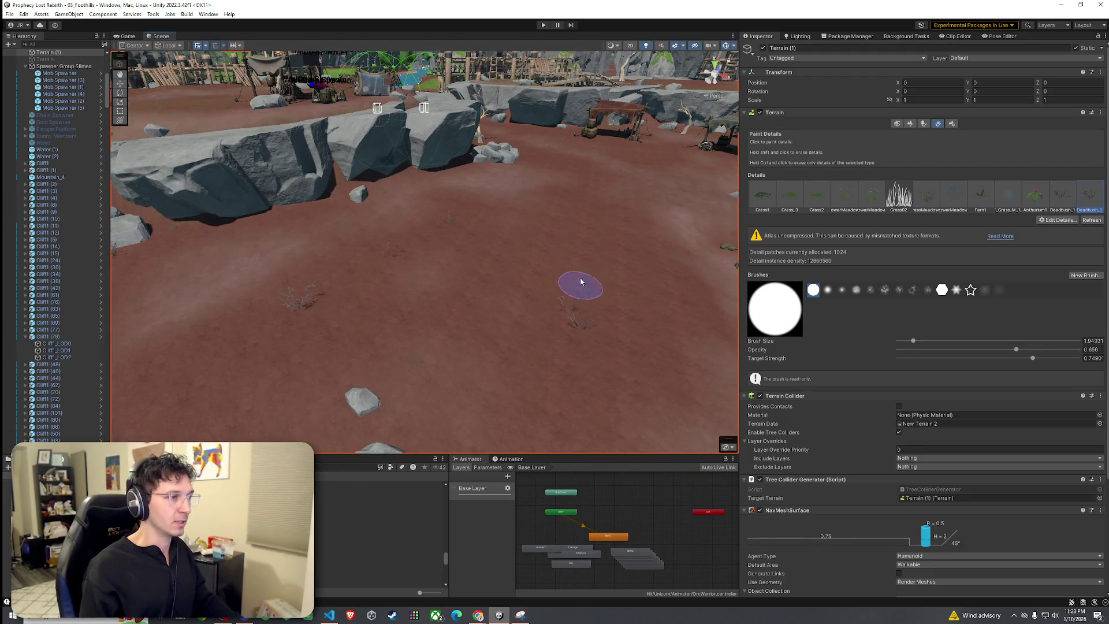
pyautogui.moveTo(574, 285); pyautogui.dragTo(544, 302)
pyautogui.moveTo(576, 408)
pyautogui.mouseDown()
pyautogui.moveTo(496, 397)
pyautogui.moveTo(543, 396)
pyautogui.moveTo(607, 418)
pyautogui.moveTo(578, 393)
pyautogui.mouseUp()
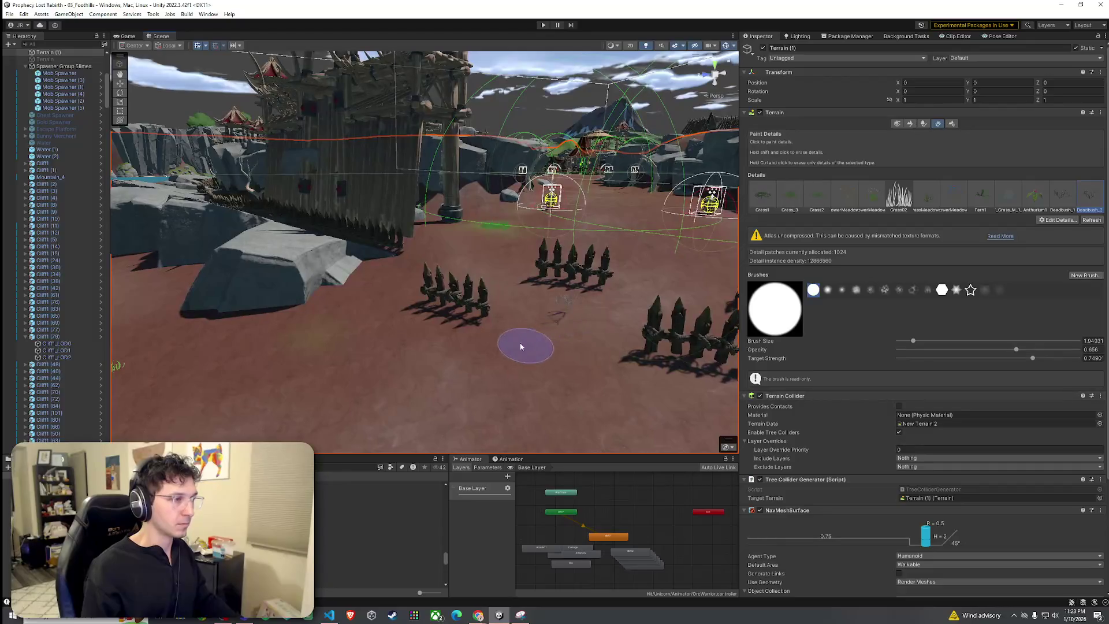
pyautogui.moveTo(407, 274)
pyautogui.mouseDown()
pyautogui.moveTo(575, 290)
pyautogui.moveTo(458, 321)
pyautogui.moveTo(175, 197)
pyautogui.moveTo(334, 211)
pyautogui.mouseUp()
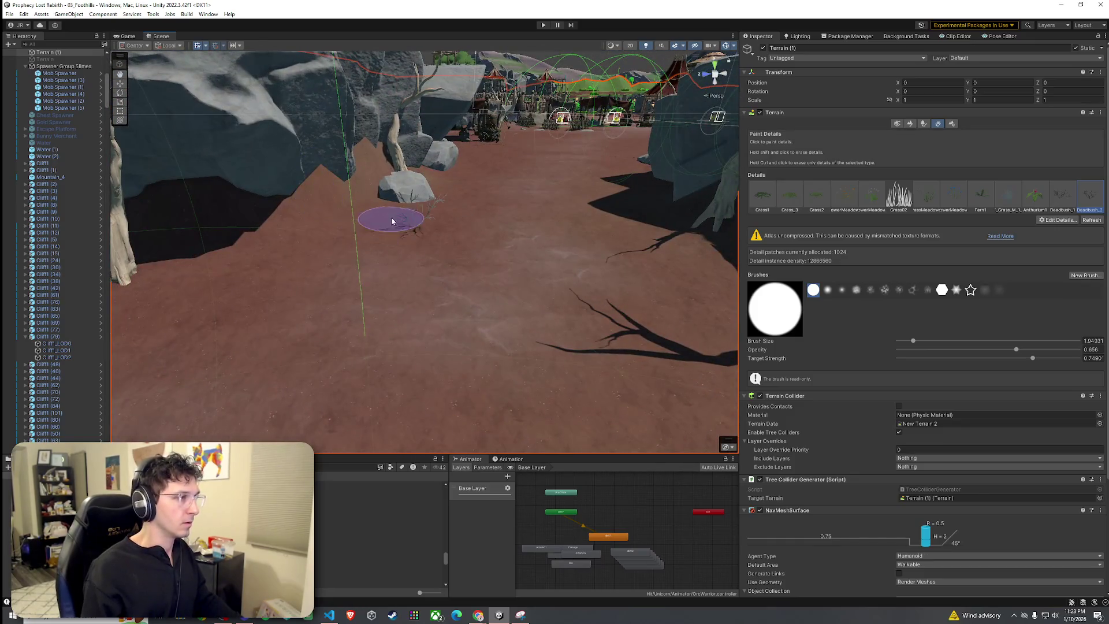
pyautogui.moveTo(185, 317)
pyautogui.mouseDown()
pyautogui.moveTo(536, 303)
pyautogui.moveTo(465, 277)
pyautogui.moveTo(539, 322)
pyautogui.mouseUp()
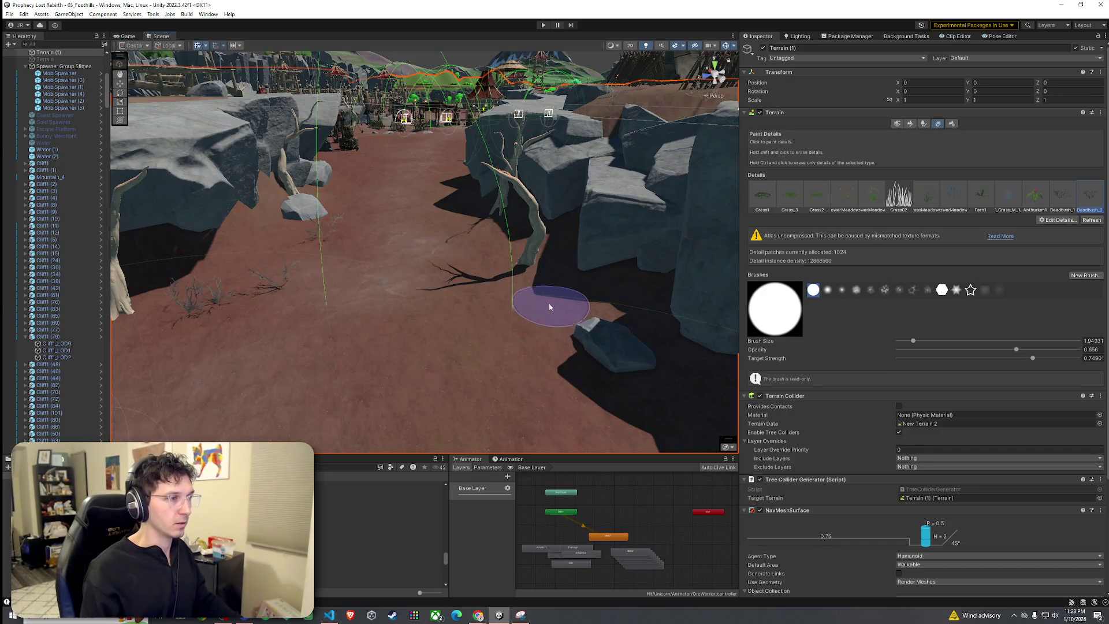
pyautogui.click(541, 294)
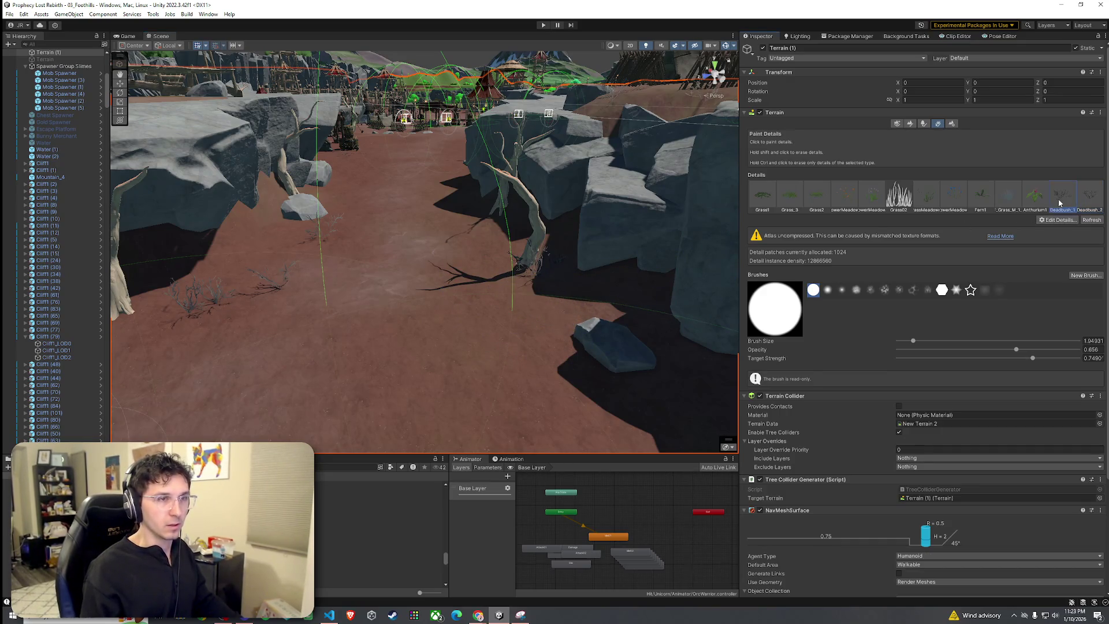
# Brush dead bushes around the cluster of rocks near the tents.
pyautogui.moveTo(404, 289)
pyautogui.mouseDown()
pyautogui.moveTo(353, 378)
pyautogui.moveTo(595, 405)
pyautogui.mouseUp()
pyautogui.moveTo(478, 365)
pyautogui.mouseDown()
pyautogui.moveTo(484, 314)
pyautogui.moveTo(173, 334)
pyautogui.moveTo(334, 321)
pyautogui.mouseUp()
pyautogui.moveTo(367, 255)
pyautogui.mouseDown()
pyautogui.moveTo(278, 248)
pyautogui.moveTo(445, 260)
pyautogui.moveTo(491, 283)
pyautogui.moveTo(545, 274)
pyautogui.mouseUp()
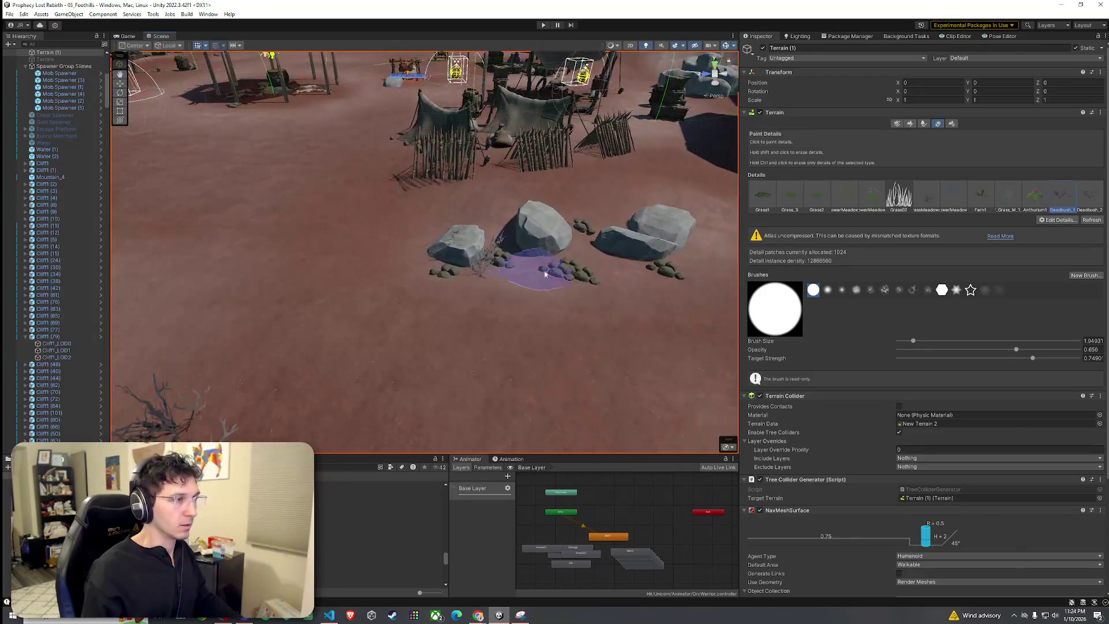
pyautogui.press('Up')
pyautogui.press('Right')
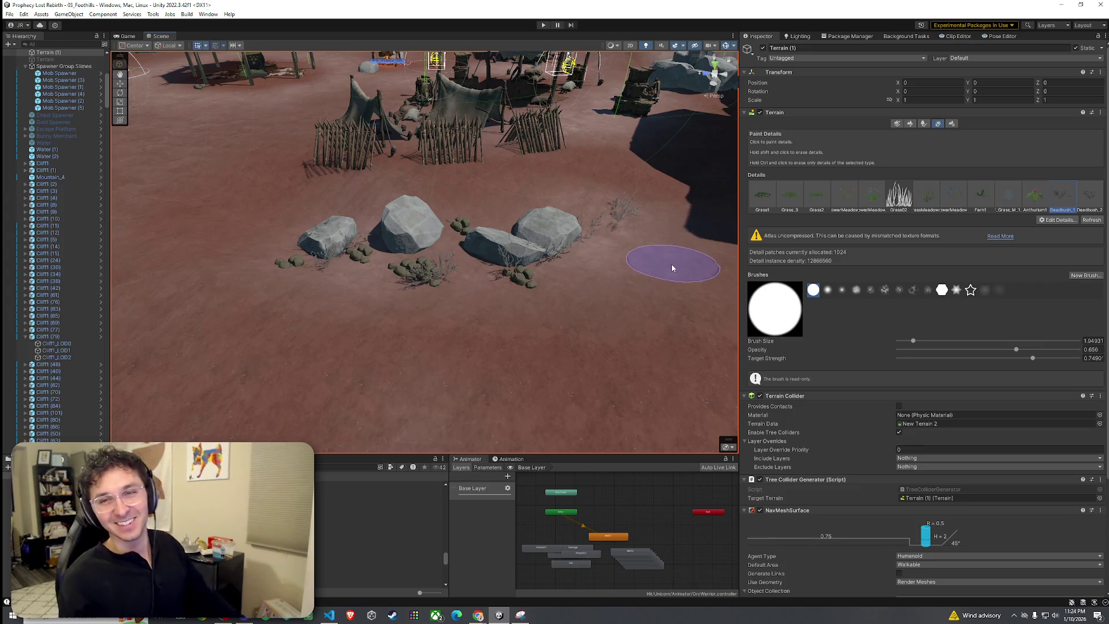
# Paint dead bushes between the middle rock and fence and right of the big rock.
pyautogui.click(10, 14)
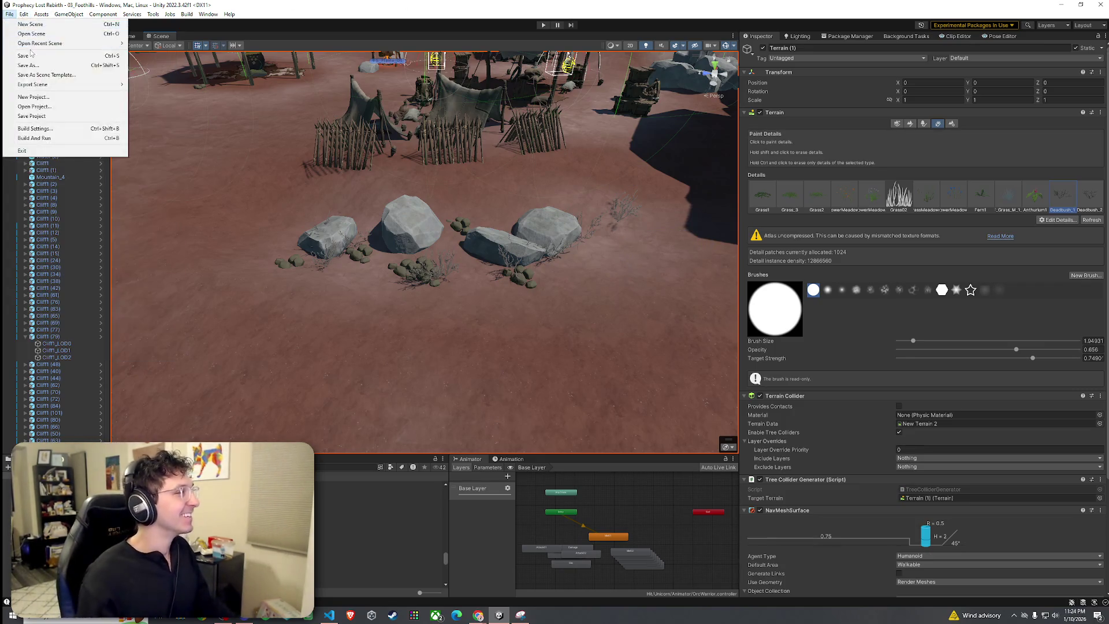
pyautogui.press('Escape')
pyautogui.moveTo(518, 269)
pyautogui.mouseDown()
pyautogui.moveTo(471, 281)
pyautogui.moveTo(450, 271)
pyautogui.moveTo(387, 293)
pyautogui.moveTo(447, 323)
pyautogui.moveTo(517, 338)
pyautogui.mouseUp()
pyautogui.moveTo(531, 231)
pyautogui.mouseDown()
pyautogui.moveTo(624, 246)
pyautogui.moveTo(556, 207)
pyautogui.mouseUp()
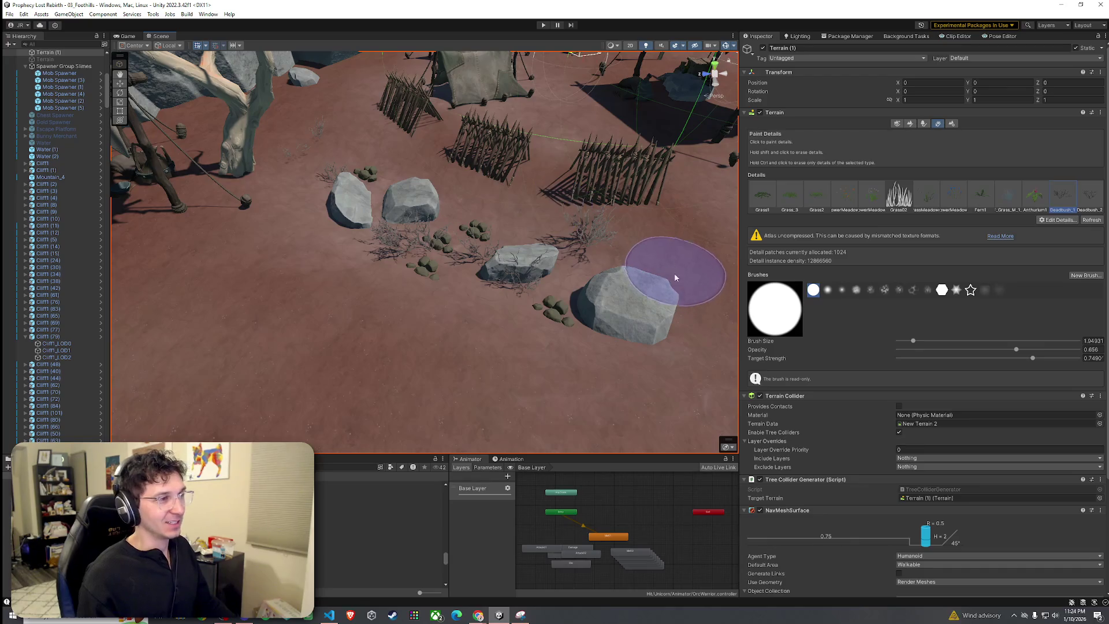
pyautogui.moveTo(667, 265)
pyautogui.mouseDown()
pyautogui.moveTo(685, 270)
pyautogui.moveTo(665, 277)
pyautogui.moveTo(440, 222)
pyautogui.moveTo(466, 210)
pyautogui.moveTo(460, 223)
pyautogui.moveTo(494, 226)
pyautogui.moveTo(536, 270)
pyautogui.moveTo(376, 310)
pyautogui.mouseUp()
# Erase the stray dead-bush patch beside the big rock.
pyautogui.keyDown('shift'); pyautogui.click(360, 311); pyautogui.keyUp('shift')
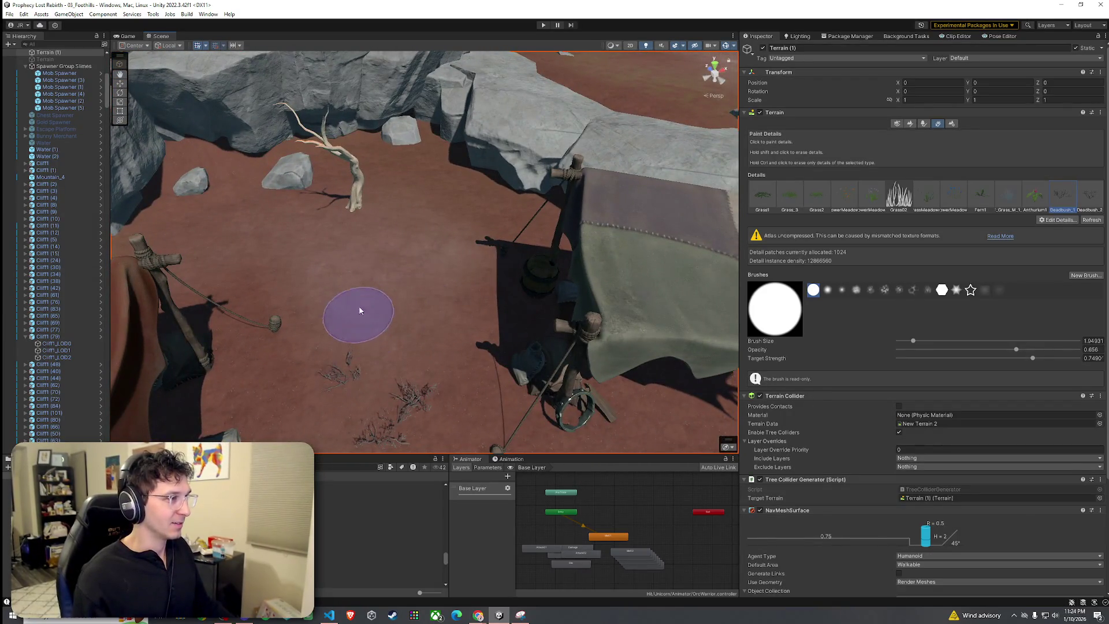
pyautogui.moveTo(533, 217)
pyautogui.mouseDown()
pyautogui.moveTo(396, 185)
pyautogui.moveTo(463, 175)
pyautogui.moveTo(560, 297)
pyautogui.moveTo(700, 295)
pyautogui.mouseUp()
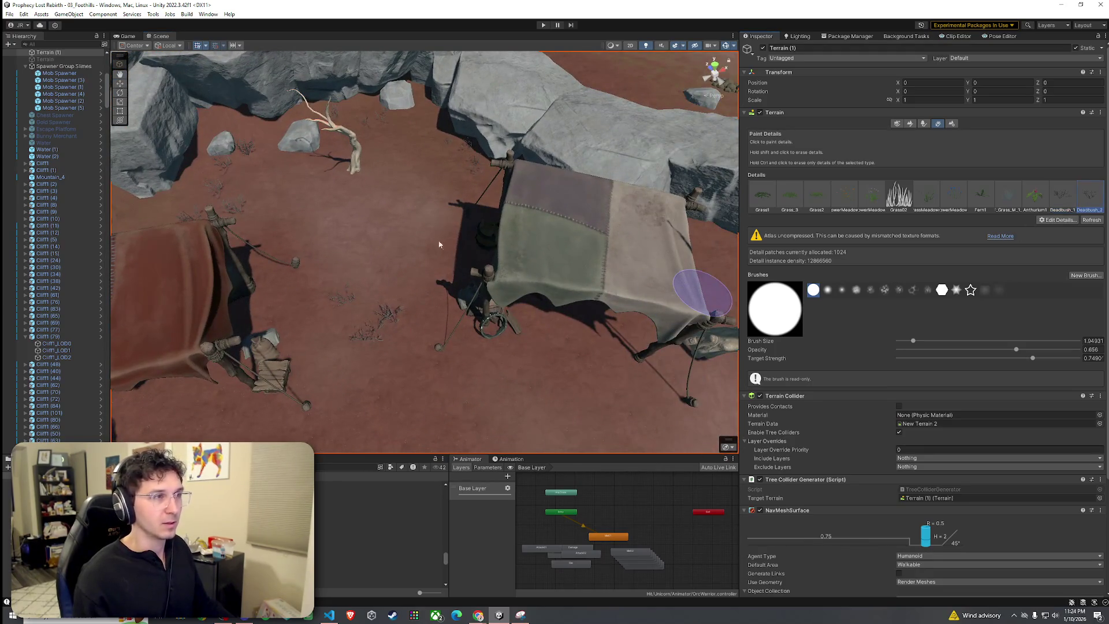
pyautogui.moveTo(436, 290); pyautogui.dragTo(355, 273)
pyautogui.moveTo(659, 229); pyautogui.dragTo(365, 362)
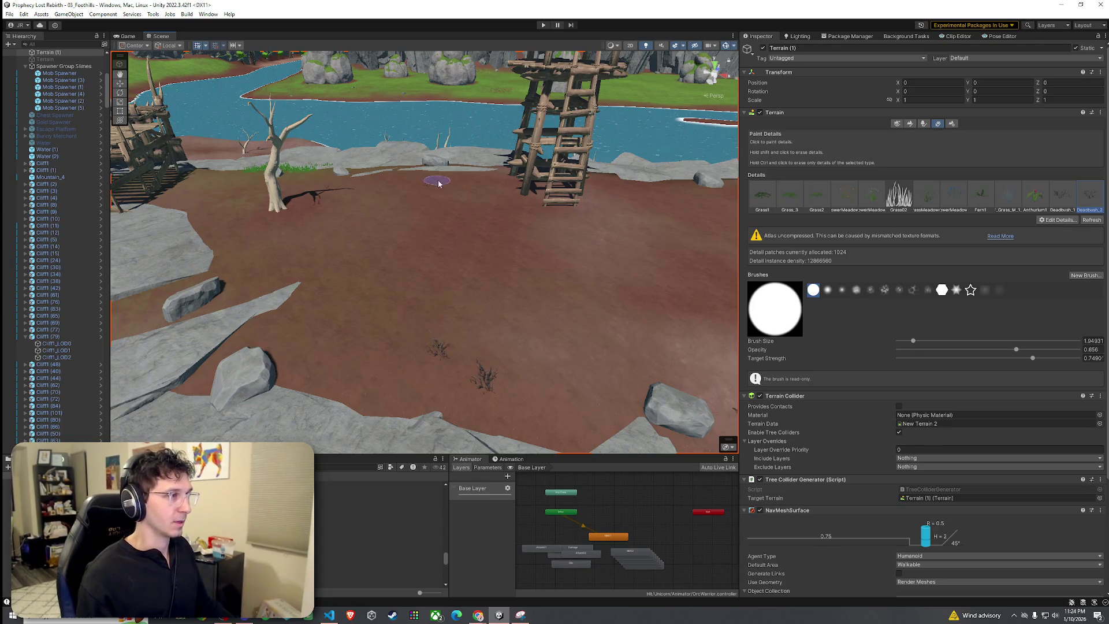
pyautogui.moveTo(497, 227)
pyautogui.mouseDown()
pyautogui.moveTo(446, 226)
pyautogui.moveTo(458, 240)
pyautogui.moveTo(865, 219)
pyautogui.mouseUp()
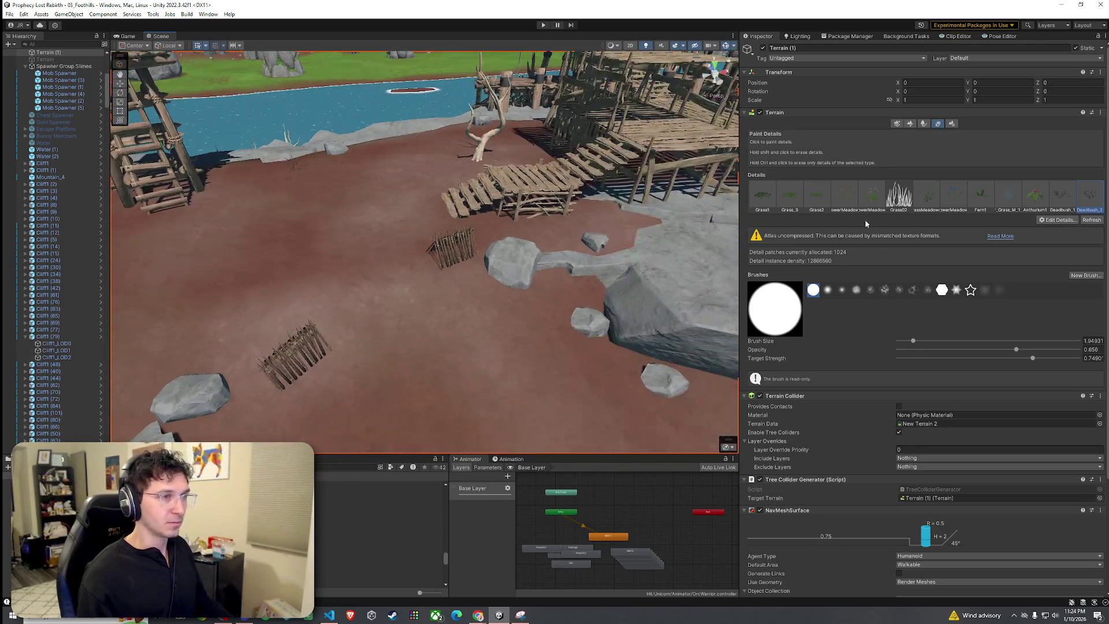
# Orbit the view around the red tent toward the rocks and fences.
pyautogui.moveTo(497, 353); pyautogui.dragTo(435, 254)
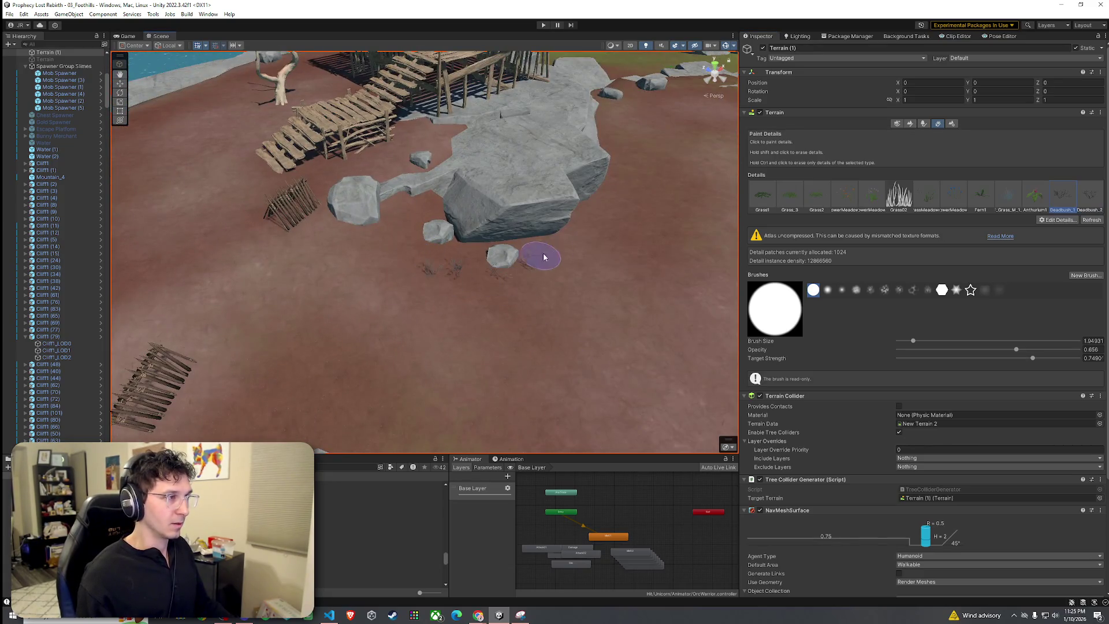
pyautogui.moveTo(544, 257)
pyautogui.mouseDown()
pyautogui.moveTo(421, 285)
pyautogui.moveTo(453, 393)
pyautogui.moveTo(547, 303)
pyautogui.moveTo(389, 349)
pyautogui.moveTo(636, 320)
pyautogui.moveTo(525, 283)
pyautogui.moveTo(525, 344)
pyautogui.moveTo(461, 301)
pyautogui.moveTo(521, 327)
pyautogui.mouseUp()
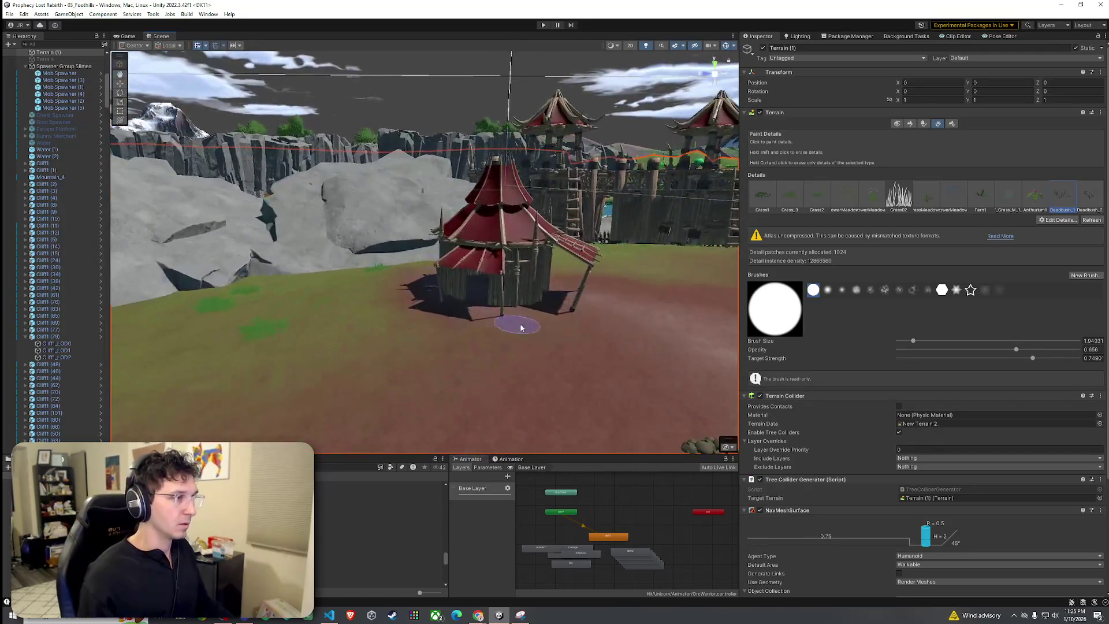
pyautogui.moveTo(581, 297)
pyautogui.mouseDown()
pyautogui.moveTo(420, 321)
pyautogui.moveTo(226, 325)
pyautogui.mouseUp()
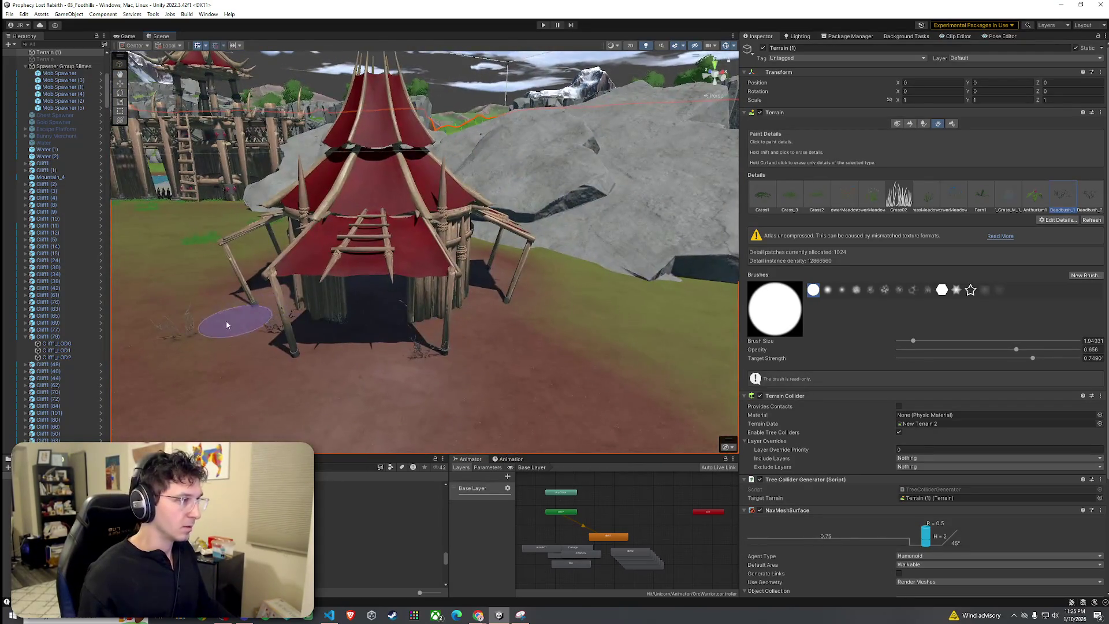
pyautogui.scroll(-5, 312, 330)
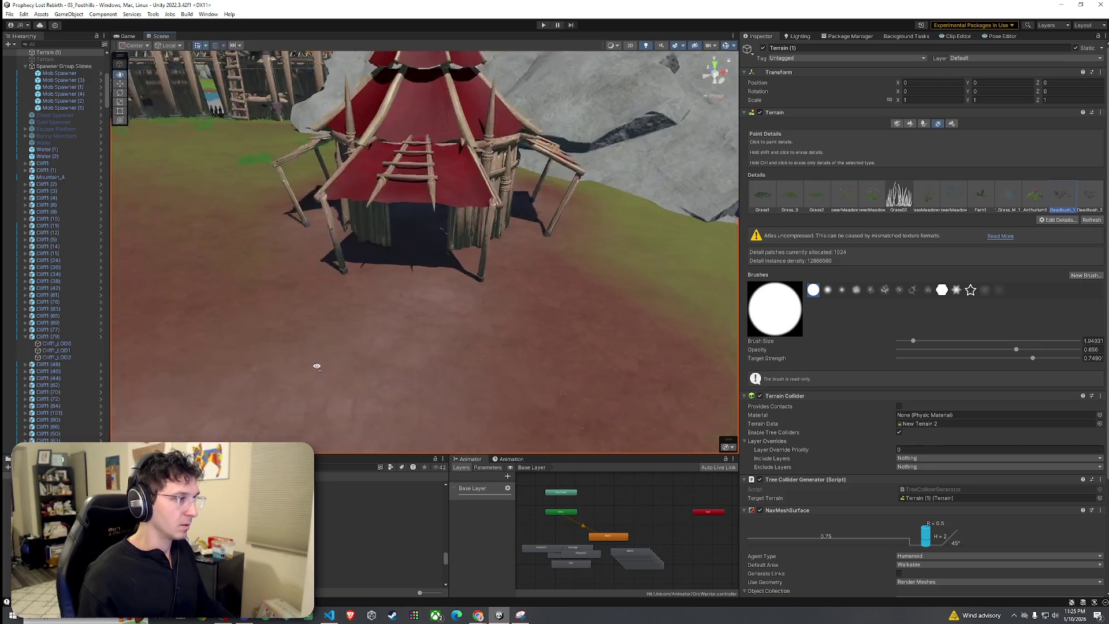
pyautogui.moveTo(315, 392); pyautogui.dragTo(413, 335)
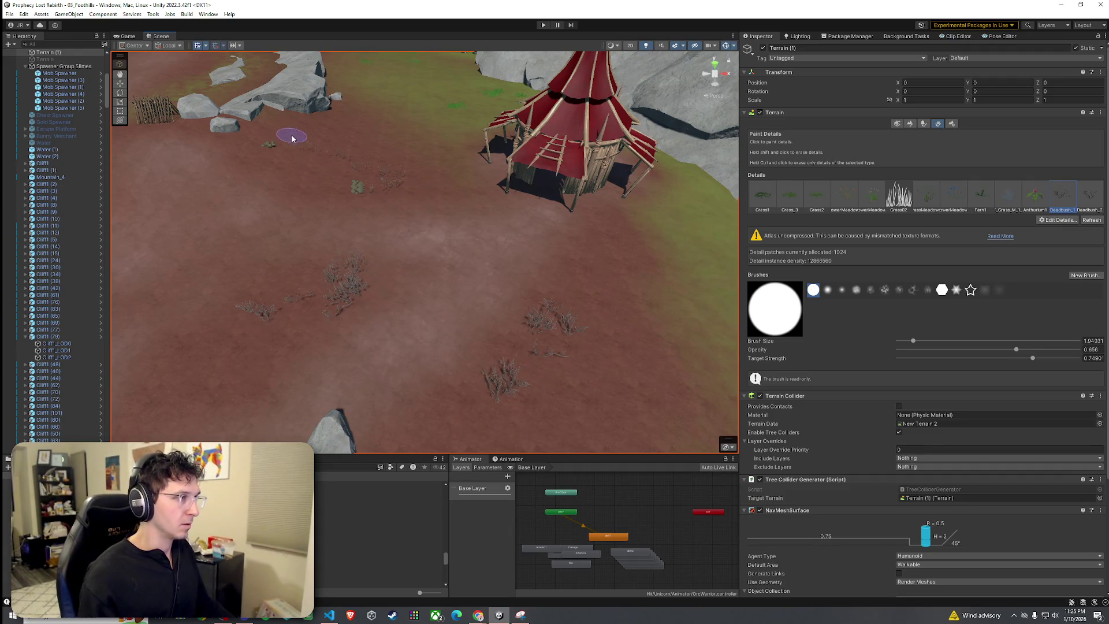
pyautogui.moveTo(292, 139)
pyautogui.mouseDown()
pyautogui.moveTo(366, 191)
pyautogui.moveTo(472, 189)
pyautogui.moveTo(421, 198)
pyautogui.moveTo(335, 156)
pyautogui.moveTo(367, 179)
pyautogui.moveTo(384, 241)
pyautogui.moveTo(263, 228)
pyautogui.mouseUp()
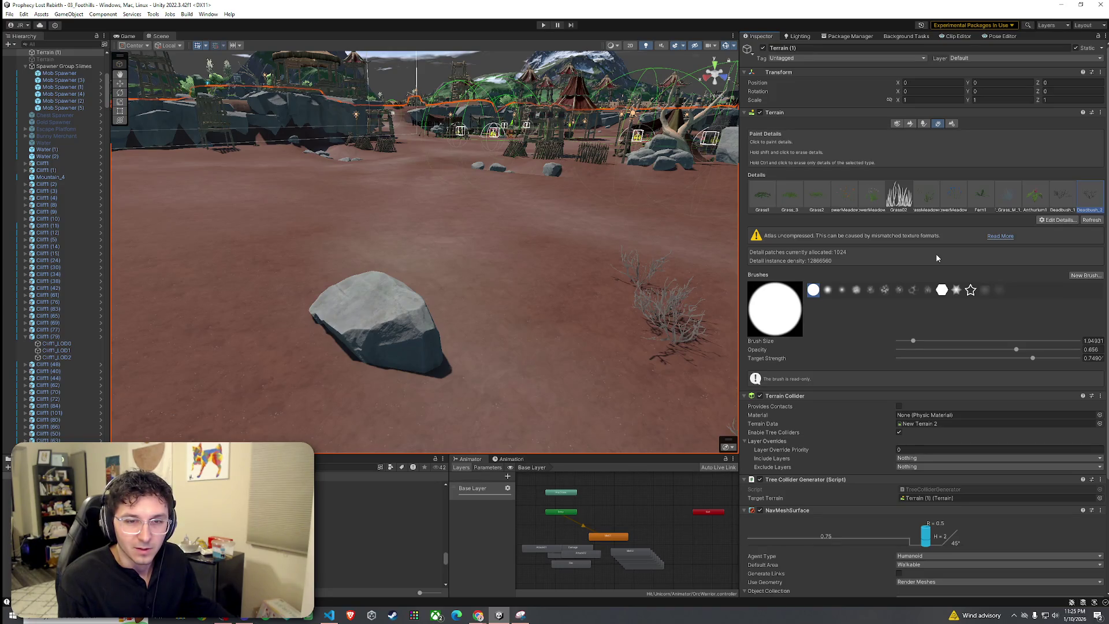
# Pull back to a wide view of the village and its wooden tower.
pyautogui.click(24, 14)
pyautogui.click(390, 209)
pyautogui.moveTo(389, 210)
pyautogui.mouseDown()
pyautogui.moveTo(483, 182)
pyautogui.moveTo(554, 283)
pyautogui.mouseUp()
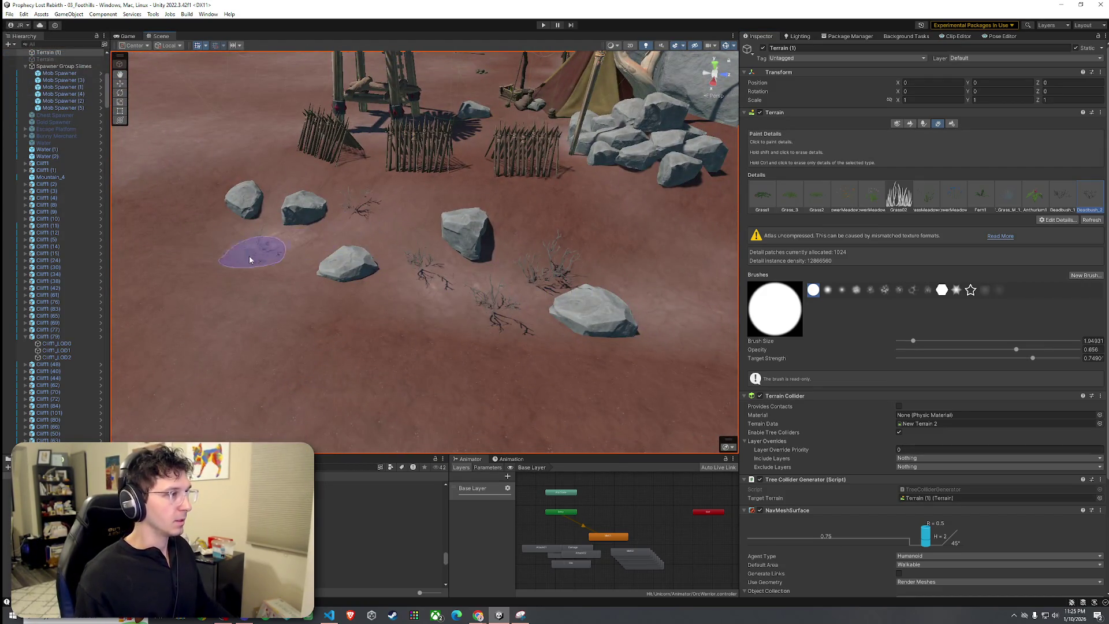
pyautogui.moveTo(175, 213)
pyautogui.mouseDown()
pyautogui.moveTo(485, 228)
pyautogui.moveTo(293, 157)
pyautogui.moveTo(497, 289)
pyautogui.mouseUp()
pyautogui.moveTo(144, 214)
pyautogui.mouseDown()
pyautogui.moveTo(191, 147)
pyautogui.moveTo(444, 279)
pyautogui.moveTo(400, 265)
pyautogui.moveTo(418, 223)
pyautogui.mouseUp()
pyautogui.scroll(5, 325, 236)
pyautogui.moveTo(325, 236)
pyautogui.mouseDown()
pyautogui.moveTo(304, 254)
pyautogui.moveTo(404, 270)
pyautogui.moveTo(272, 268)
pyautogui.moveTo(460, 255)
pyautogui.moveTo(321, 300)
pyautogui.mouseUp()
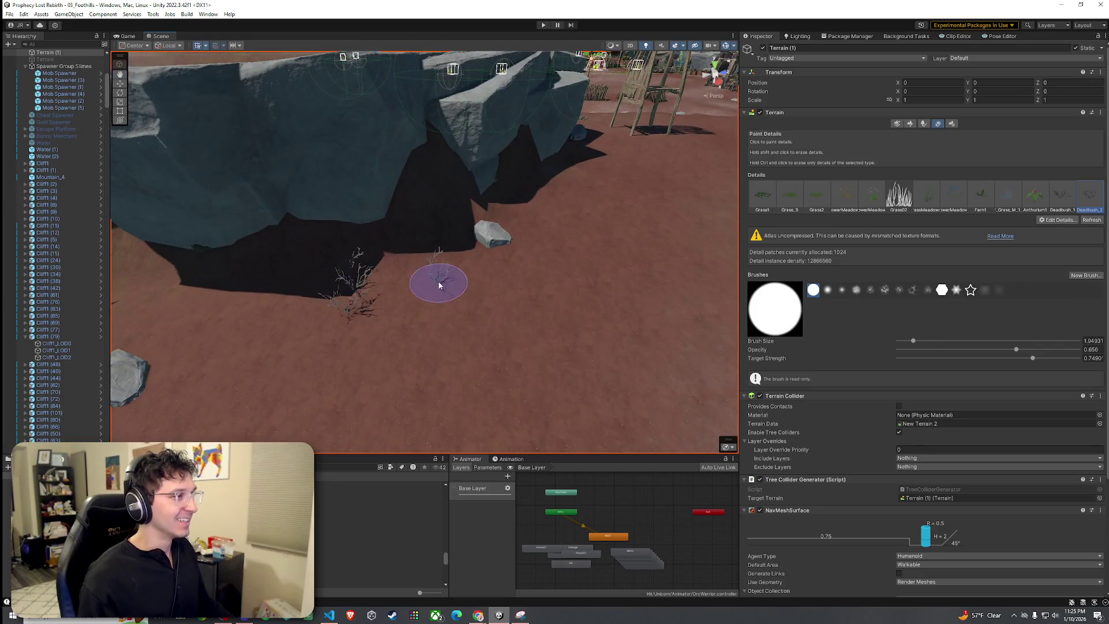
# Paint a dead bush at the base of a wooden post in the fence row.
pyautogui.moveTo(439, 284)
pyautogui.mouseDown()
pyautogui.moveTo(303, 306)
pyautogui.moveTo(310, 265)
pyautogui.mouseUp()
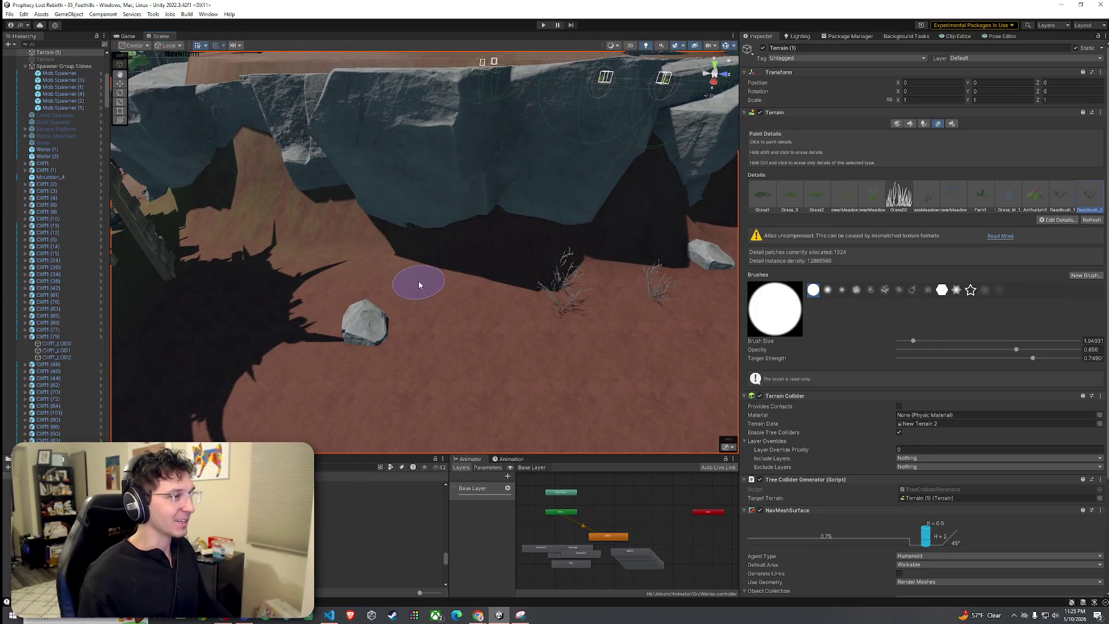
pyautogui.moveTo(419, 284)
pyautogui.mouseDown()
pyautogui.moveTo(691, 260)
pyautogui.moveTo(734, 272)
pyautogui.moveTo(129, 277)
pyautogui.moveTo(153, 297)
pyautogui.moveTo(305, 309)
pyautogui.moveTo(276, 264)
pyautogui.moveTo(384, 292)
pyautogui.moveTo(495, 289)
pyautogui.moveTo(383, 275)
pyautogui.moveTo(342, 241)
pyautogui.moveTo(536, 237)
pyautogui.mouseUp()
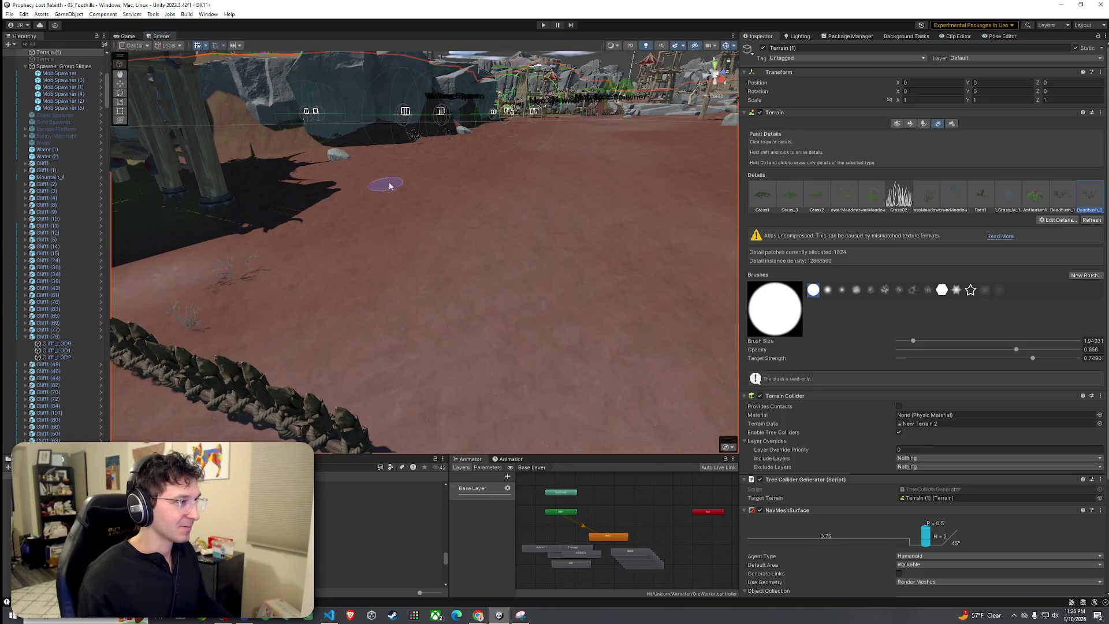
pyautogui.moveTo(389, 186)
pyautogui.mouseDown()
pyautogui.moveTo(368, 239)
pyautogui.moveTo(387, 223)
pyautogui.moveTo(389, 232)
pyautogui.moveTo(344, 194)
pyautogui.moveTo(501, 325)
pyautogui.moveTo(404, 310)
pyautogui.moveTo(352, 341)
pyautogui.moveTo(386, 349)
pyautogui.moveTo(341, 366)
pyautogui.moveTo(431, 376)
pyautogui.mouseUp()
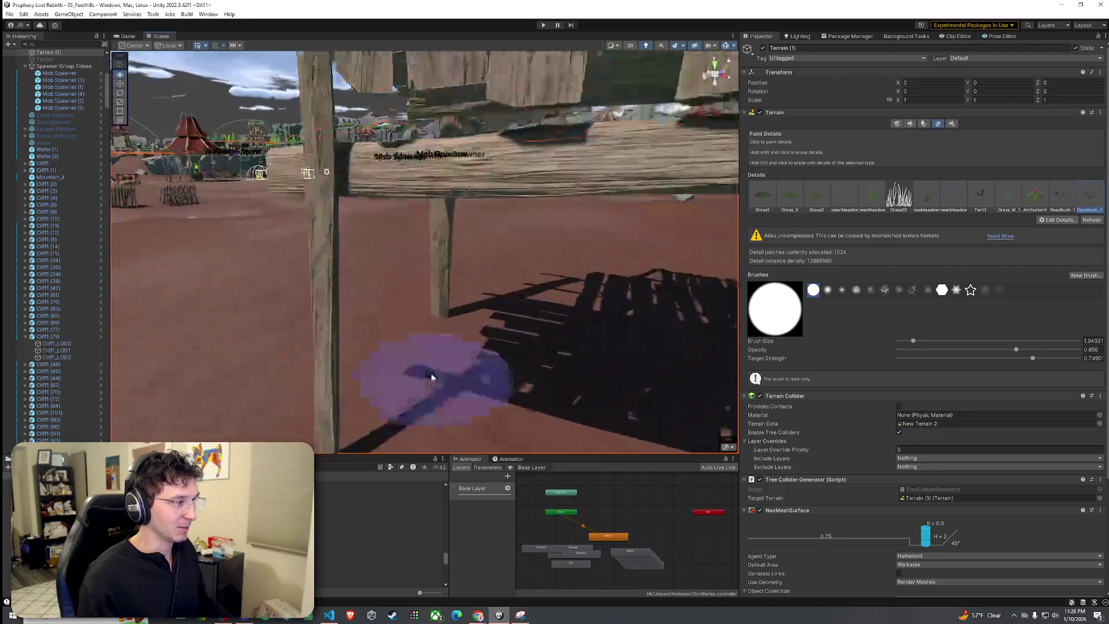
pyautogui.scroll(-5, 431, 377)
pyautogui.click(388, 285)
pyautogui.moveTo(542, 305)
pyautogui.mouseDown()
pyautogui.moveTo(397, 354)
pyautogui.moveTo(329, 306)
pyautogui.moveTo(586, 327)
pyautogui.moveTo(528, 236)
pyautogui.mouseUp()
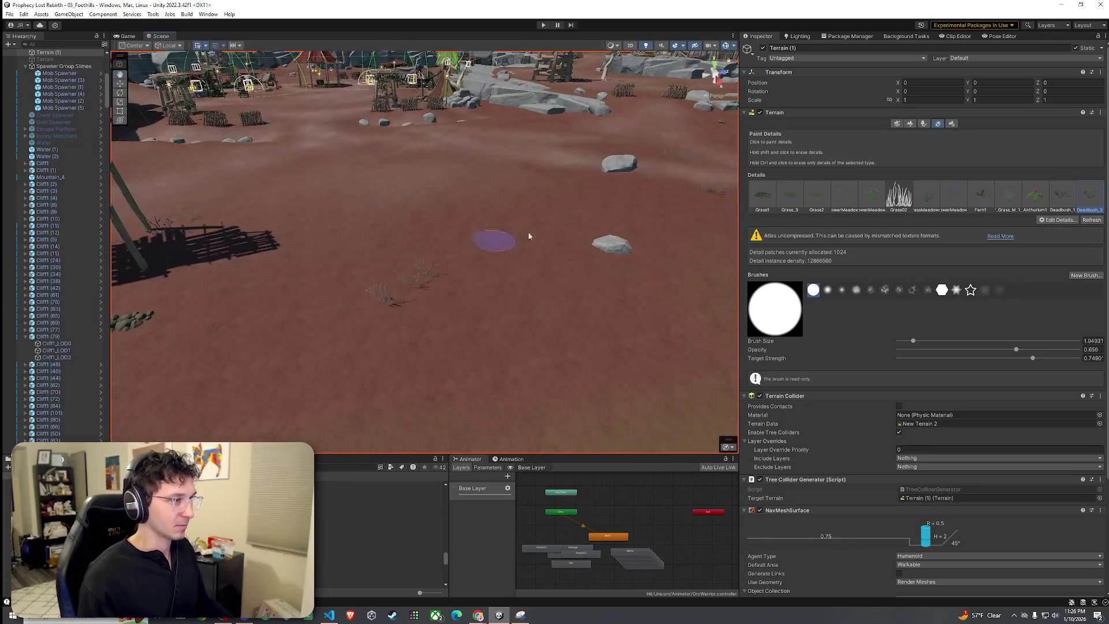
pyautogui.moveTo(492, 299)
pyautogui.mouseDown()
pyautogui.moveTo(387, 292)
pyautogui.moveTo(357, 273)
pyautogui.moveTo(484, 237)
pyautogui.mouseUp()
pyautogui.moveTo(427, 313)
pyautogui.mouseDown()
pyautogui.moveTo(480, 262)
pyautogui.moveTo(456, 238)
pyautogui.moveTo(518, 275)
pyautogui.mouseUp()
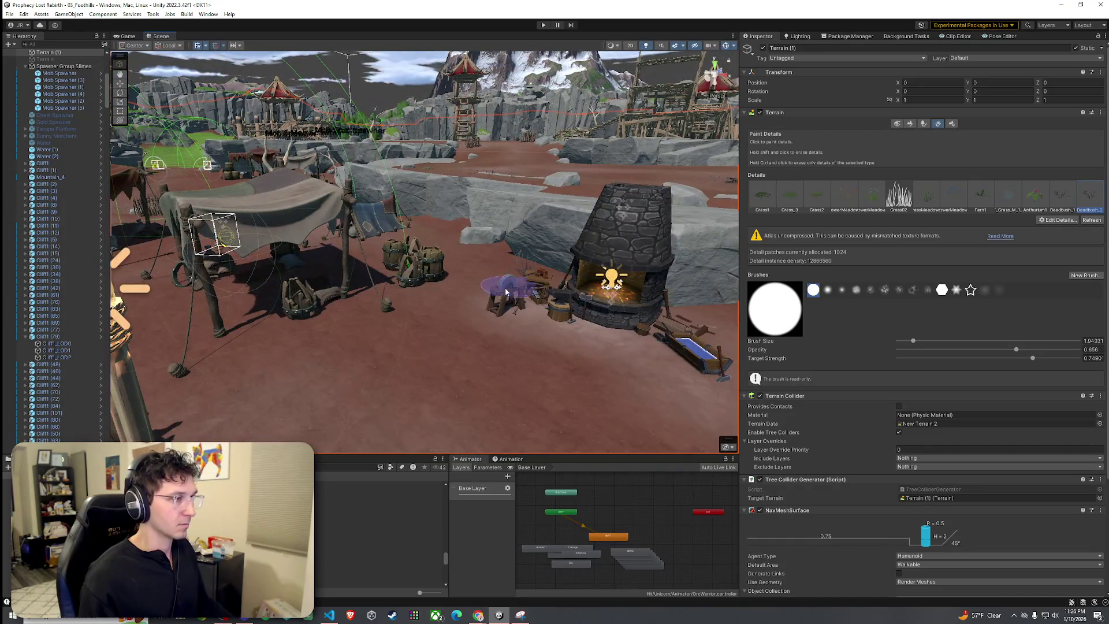
pyautogui.moveTo(634, 317); pyautogui.dragTo(612, 289)
pyautogui.moveTo(382, 269)
pyautogui.mouseDown()
pyautogui.moveTo(497, 337)
pyautogui.moveTo(404, 347)
pyautogui.moveTo(342, 190)
pyautogui.moveTo(425, 240)
pyautogui.moveTo(460, 277)
pyautogui.mouseUp()
pyautogui.moveTo(465, 235)
pyautogui.mouseDown()
pyautogui.moveTo(508, 309)
pyautogui.moveTo(308, 316)
pyautogui.moveTo(365, 318)
pyautogui.moveTo(338, 286)
pyautogui.moveTo(532, 292)
pyautogui.moveTo(533, 319)
pyautogui.moveTo(361, 286)
pyautogui.mouseUp()
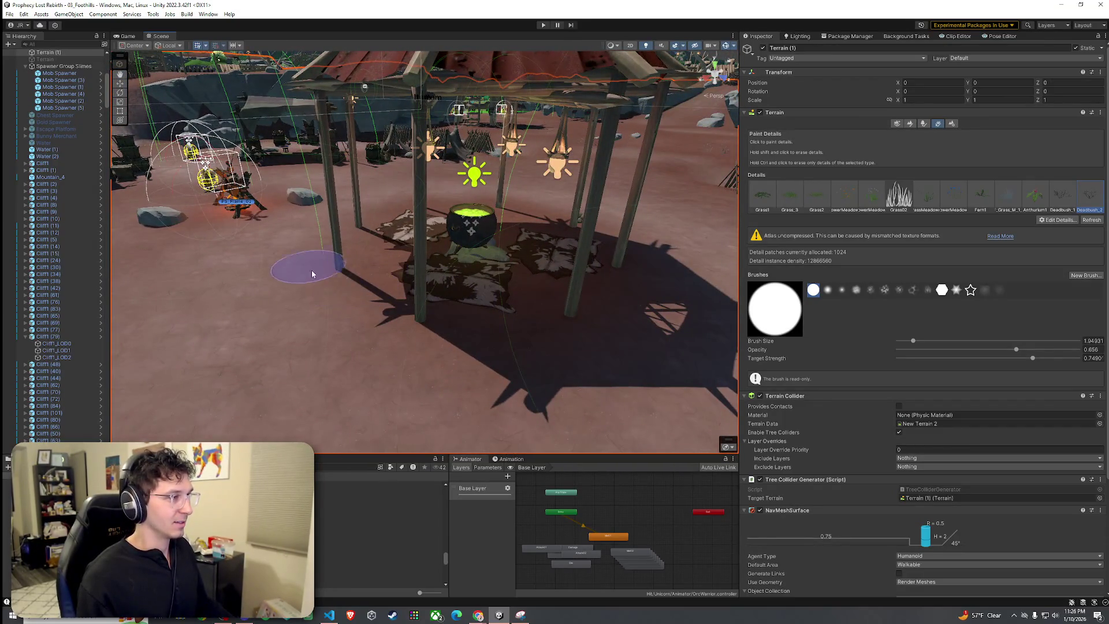
pyautogui.moveTo(311, 312)
pyautogui.mouseDown()
pyautogui.moveTo(346, 300)
pyautogui.moveTo(370, 312)
pyautogui.moveTo(366, 329)
pyautogui.mouseUp()
pyautogui.scroll(-5, 474, 330)
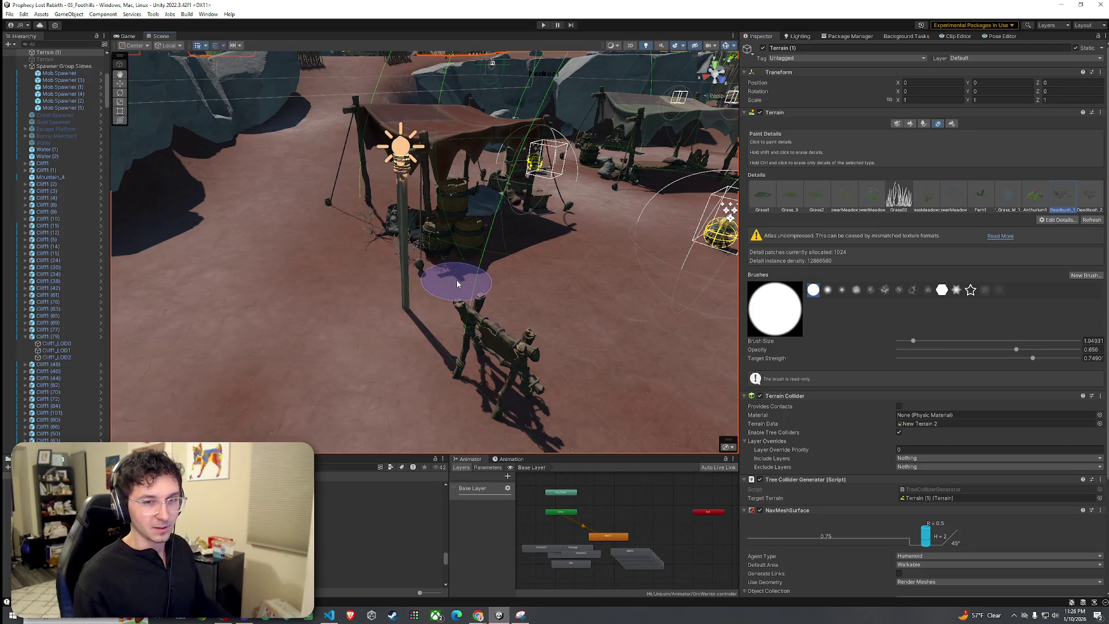
pyautogui.moveTo(441, 297)
pyautogui.mouseDown()
pyautogui.moveTo(846, 266)
pyautogui.moveTo(758, 287)
pyautogui.moveTo(954, 299)
pyautogui.moveTo(874, 306)
pyautogui.moveTo(945, 306)
pyautogui.moveTo(517, 277)
pyautogui.moveTo(560, 292)
pyautogui.mouseUp()
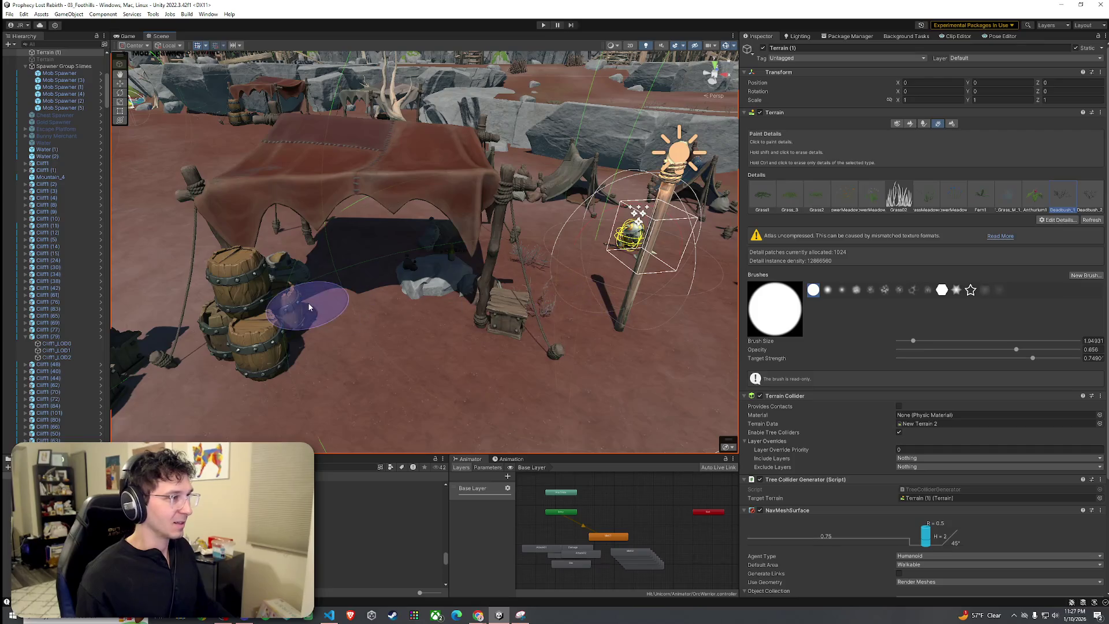
pyautogui.moveTo(309, 307)
pyautogui.mouseDown()
pyautogui.moveTo(295, 250)
pyautogui.moveTo(459, 269)
pyautogui.mouseUp()
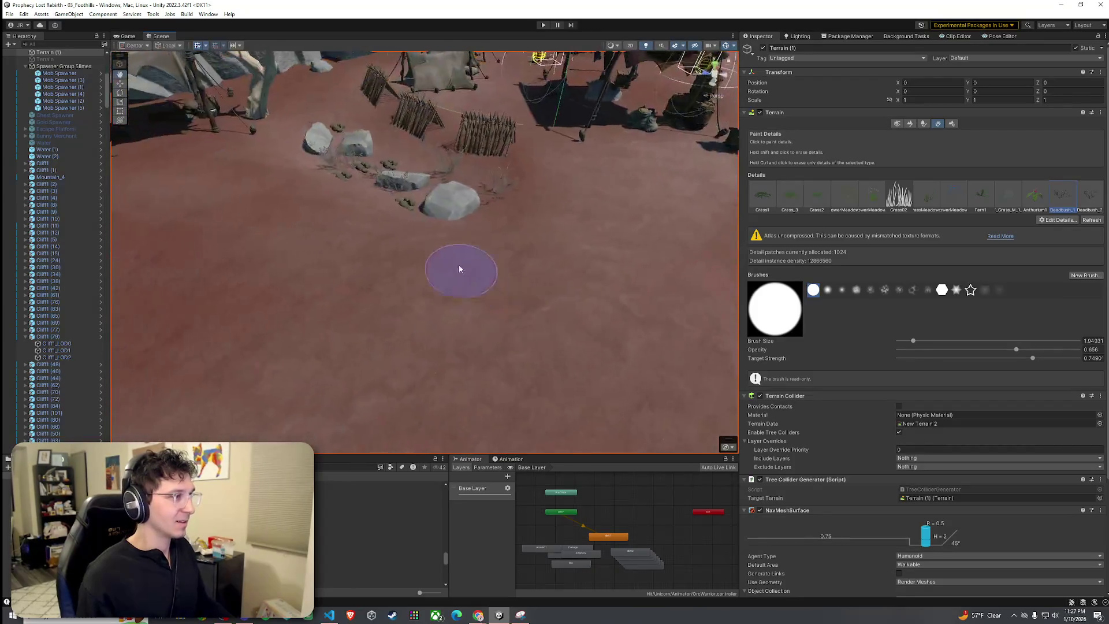
pyautogui.moveTo(405, 237)
pyautogui.mouseDown()
pyautogui.moveTo(490, 240)
pyautogui.moveTo(599, 191)
pyautogui.moveTo(572, 167)
pyautogui.moveTo(466, 248)
pyautogui.mouseUp()
pyautogui.moveTo(537, 241)
pyautogui.mouseDown()
pyautogui.moveTo(360, 301)
pyautogui.moveTo(566, 268)
pyautogui.moveTo(569, 330)
pyautogui.moveTo(530, 319)
pyautogui.moveTo(607, 243)
pyautogui.moveTo(594, 284)
pyautogui.moveTo(499, 273)
pyautogui.mouseUp()
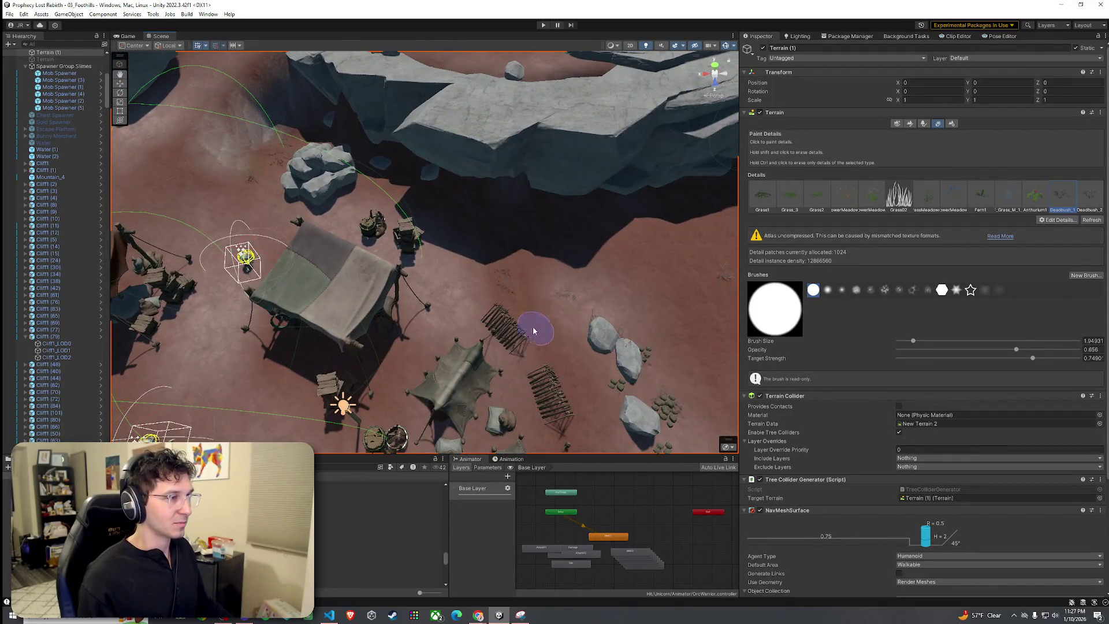
pyautogui.moveTo(533, 331)
pyautogui.mouseDown()
pyautogui.moveTo(355, 260)
pyautogui.moveTo(455, 191)
pyautogui.moveTo(459, 212)
pyautogui.moveTo(398, 219)
pyautogui.moveTo(379, 240)
pyautogui.moveTo(337, 218)
pyautogui.moveTo(368, 289)
pyautogui.moveTo(334, 297)
pyautogui.mouseUp()
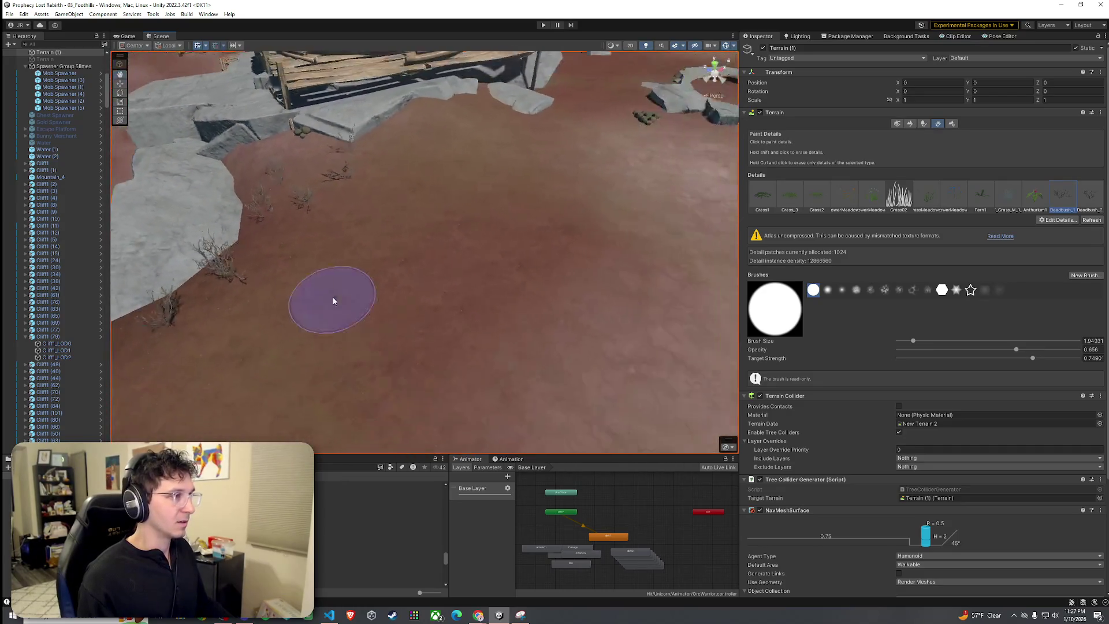
pyautogui.click(900, 123)
pyautogui.click(911, 123)
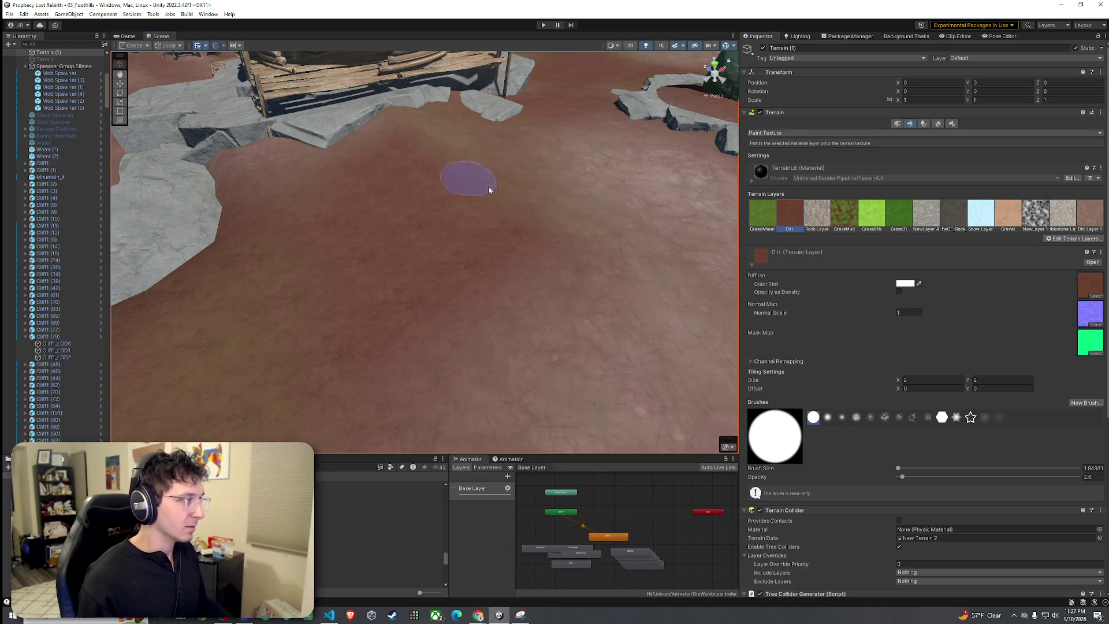
pyautogui.moveTo(488, 190); pyautogui.dragTo(421, 228)
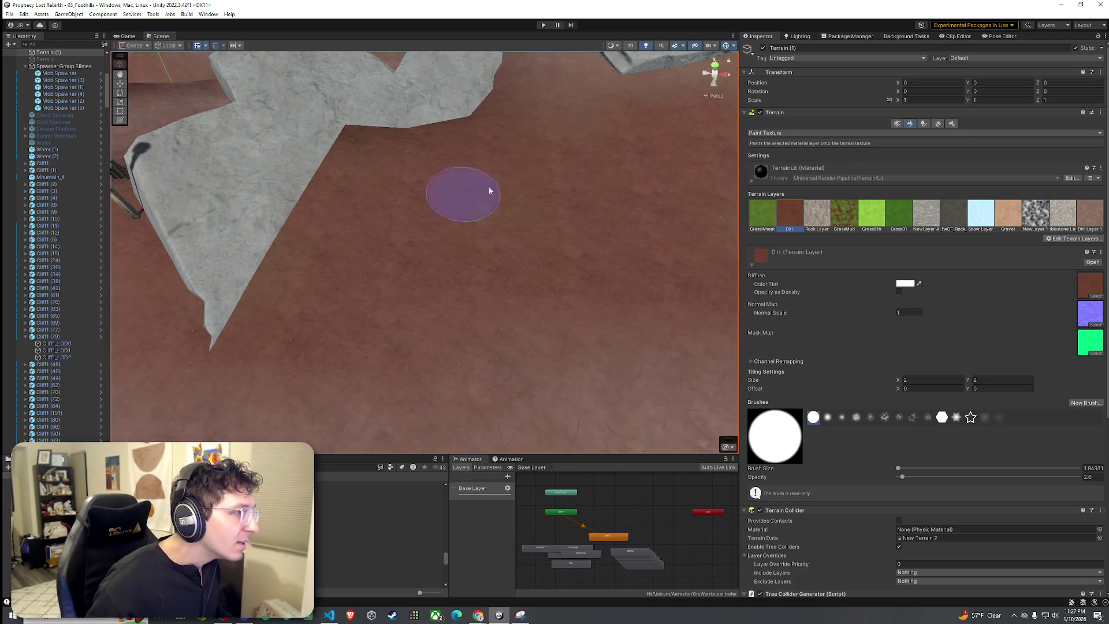
pyautogui.moveTo(489, 189)
pyautogui.mouseDown()
pyautogui.moveTo(639, 163)
pyautogui.moveTo(590, 148)
pyautogui.moveTo(659, 168)
pyautogui.moveTo(543, 180)
pyautogui.mouseUp()
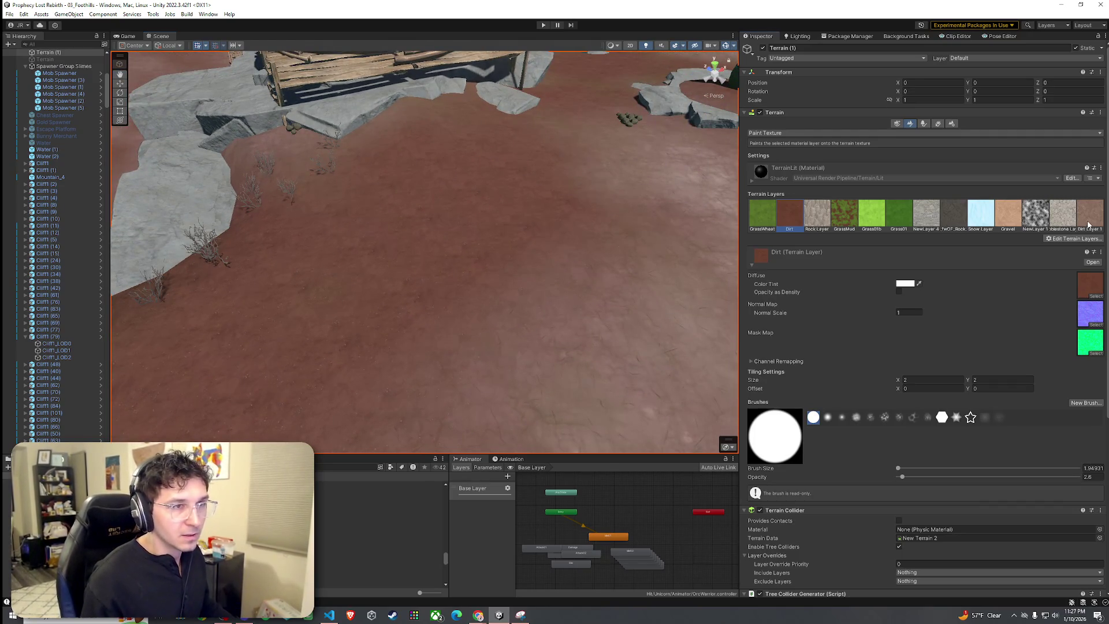
pyautogui.moveTo(458, 242); pyautogui.dragTo(417, 179)
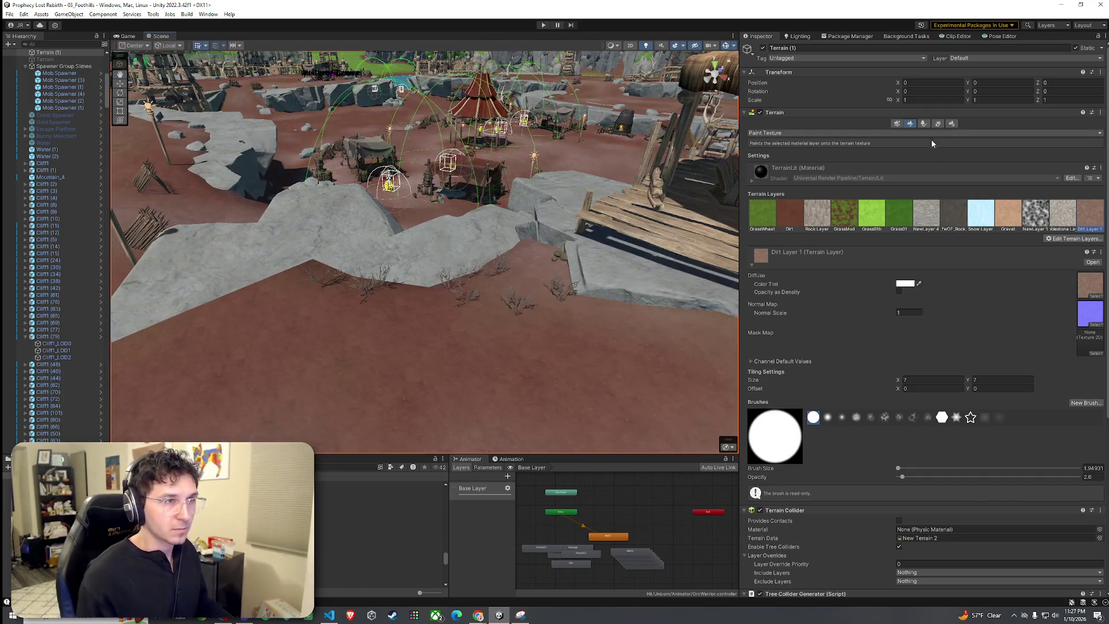
pyautogui.click(936, 124)
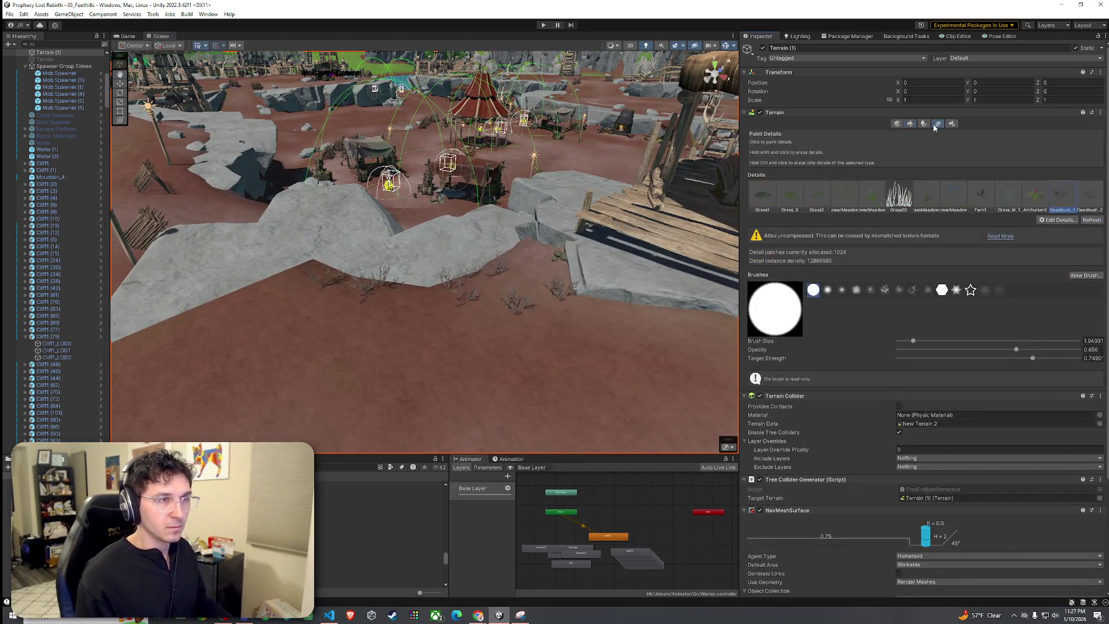
pyautogui.click(1076, 221)
pyautogui.click(1068, 223)
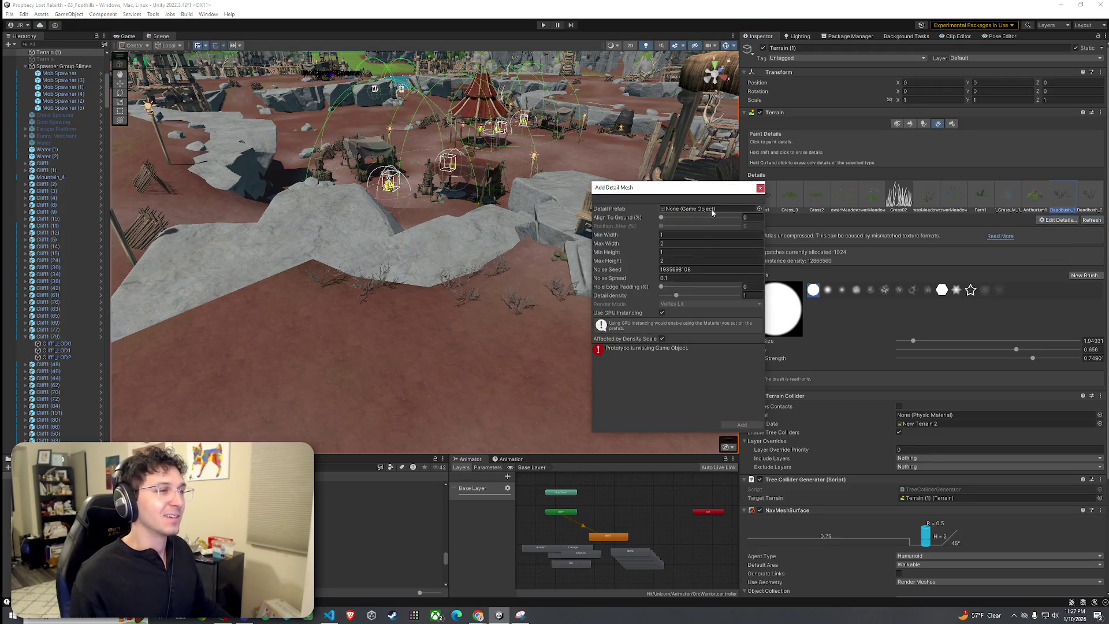
pyautogui.click(759, 211)
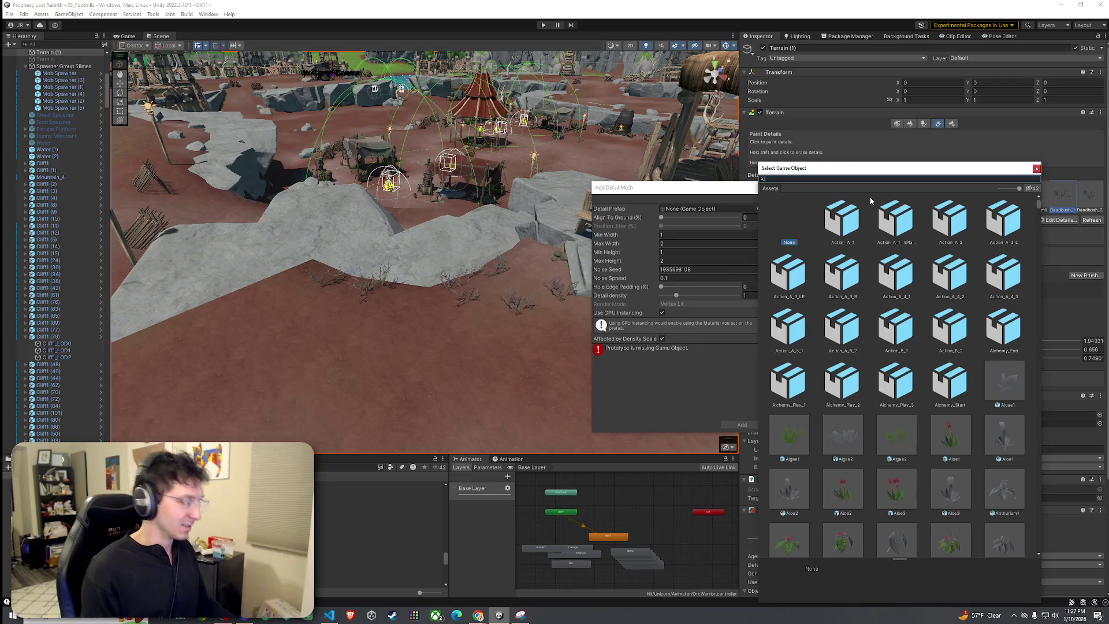
pyautogui.write('deadb')
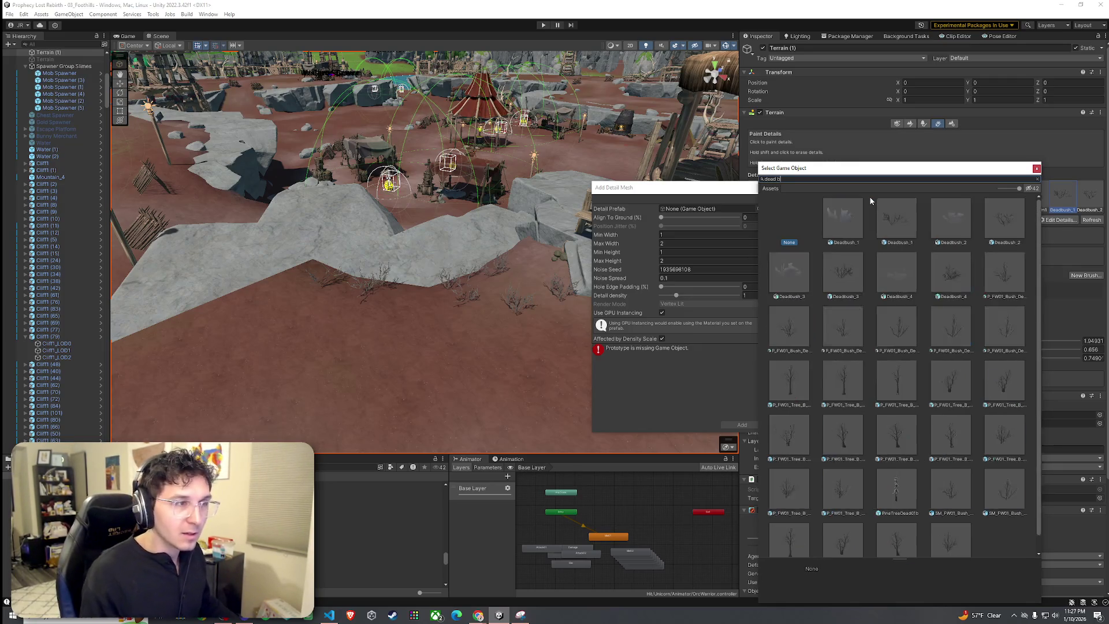
pyautogui.scroll(-1, 861, 292)
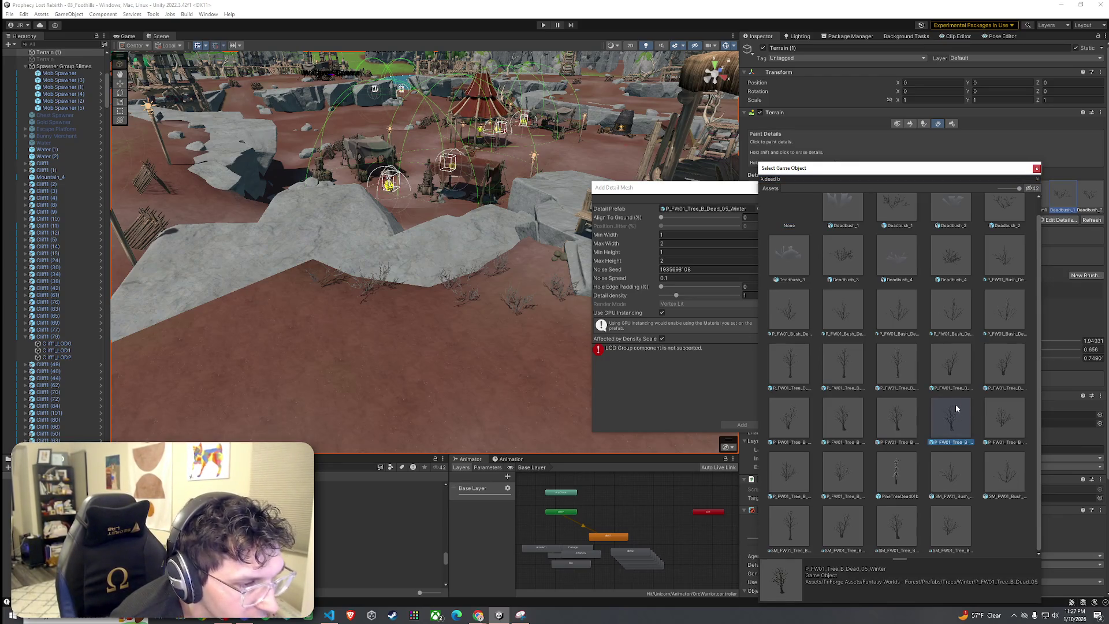
pyautogui.click(948, 520)
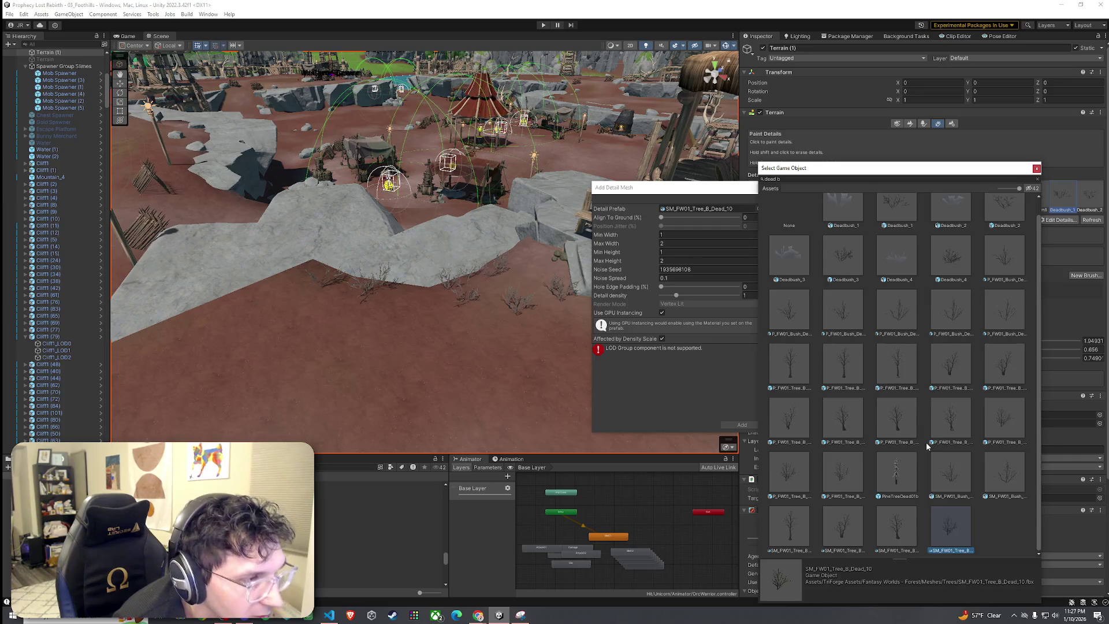
pyautogui.scroll(1, 927, 446)
pyautogui.click(792, 386)
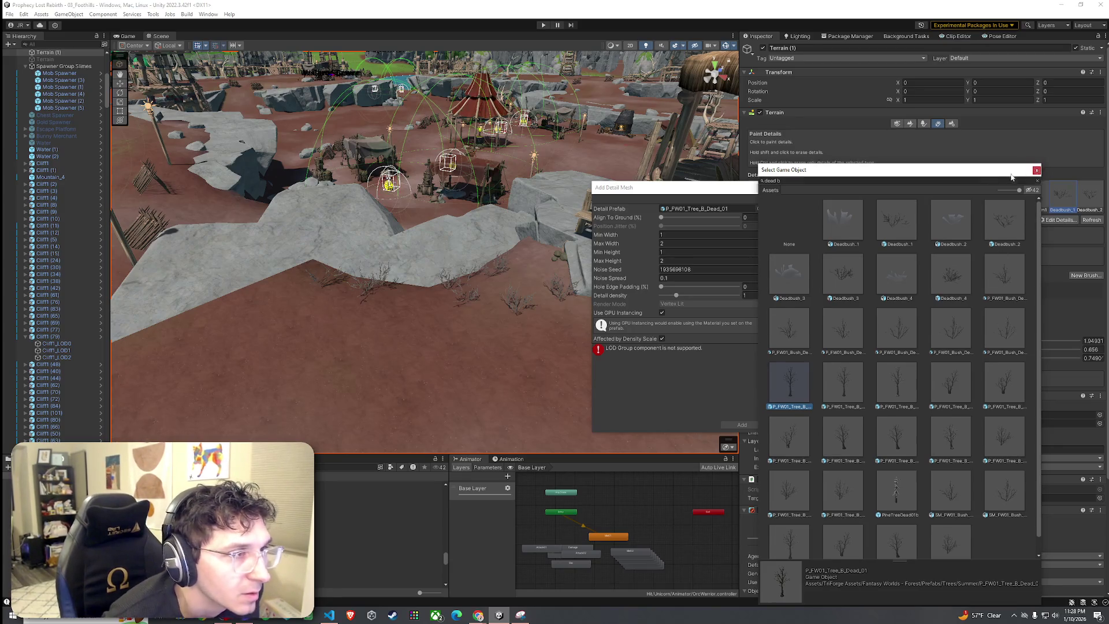
pyautogui.click(1037, 170)
pyautogui.click(753, 187)
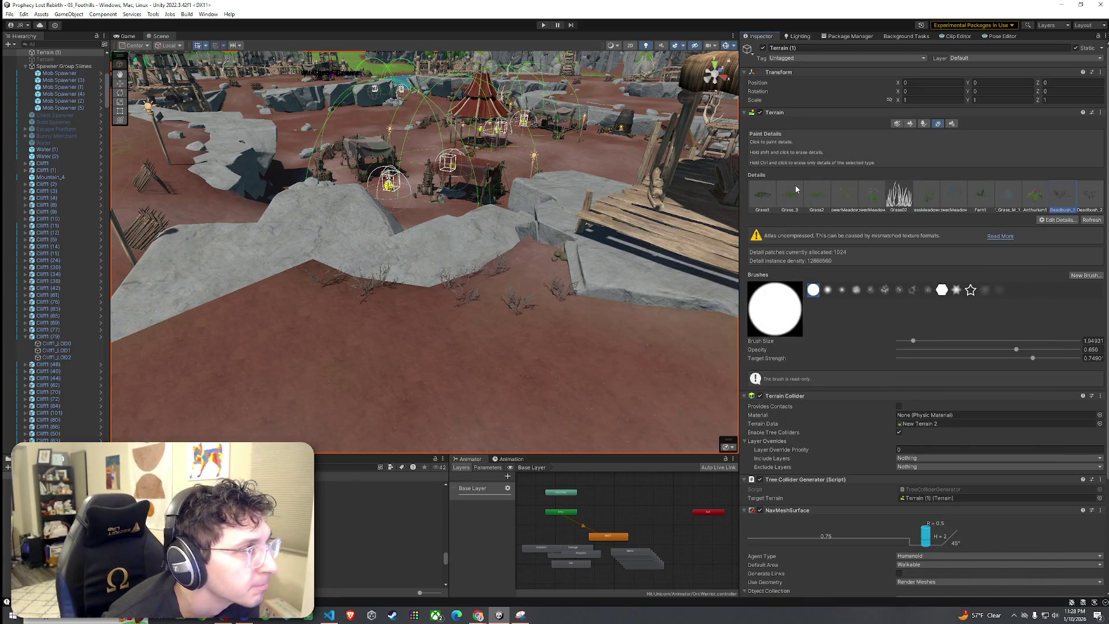
# Add the P_FW01_Tree_B_Dead_01 prefab as a new entry in the Paint Trees list.
pyautogui.click(926, 125)
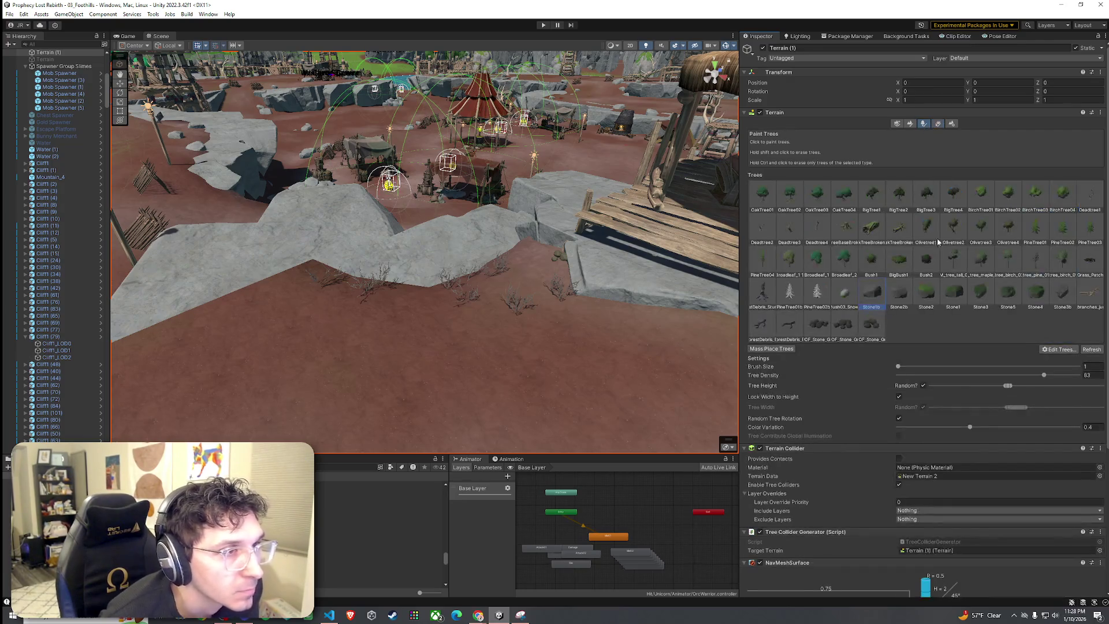
pyautogui.click(1051, 350)
pyautogui.click(1053, 351)
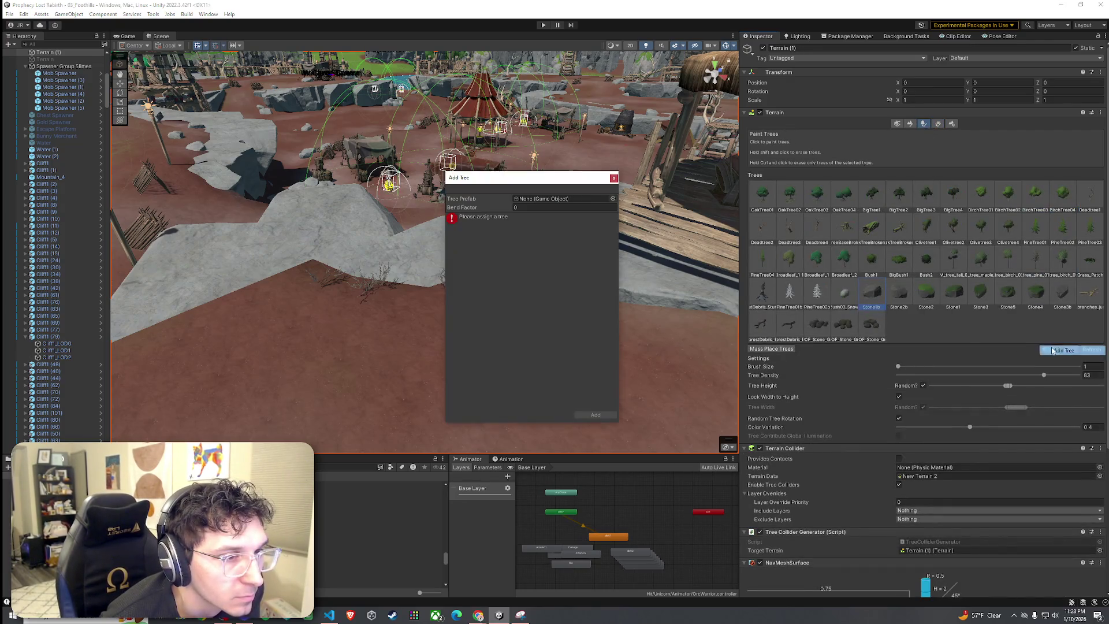
pyautogui.click(613, 199)
pyautogui.write('t')
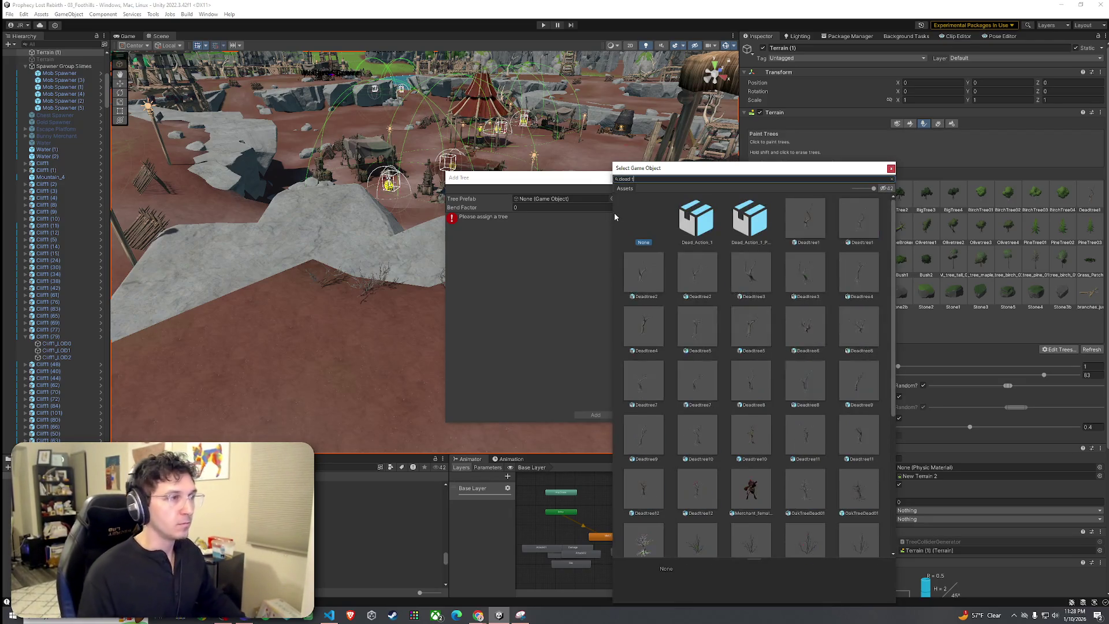
pyautogui.scroll(-4, 777, 312)
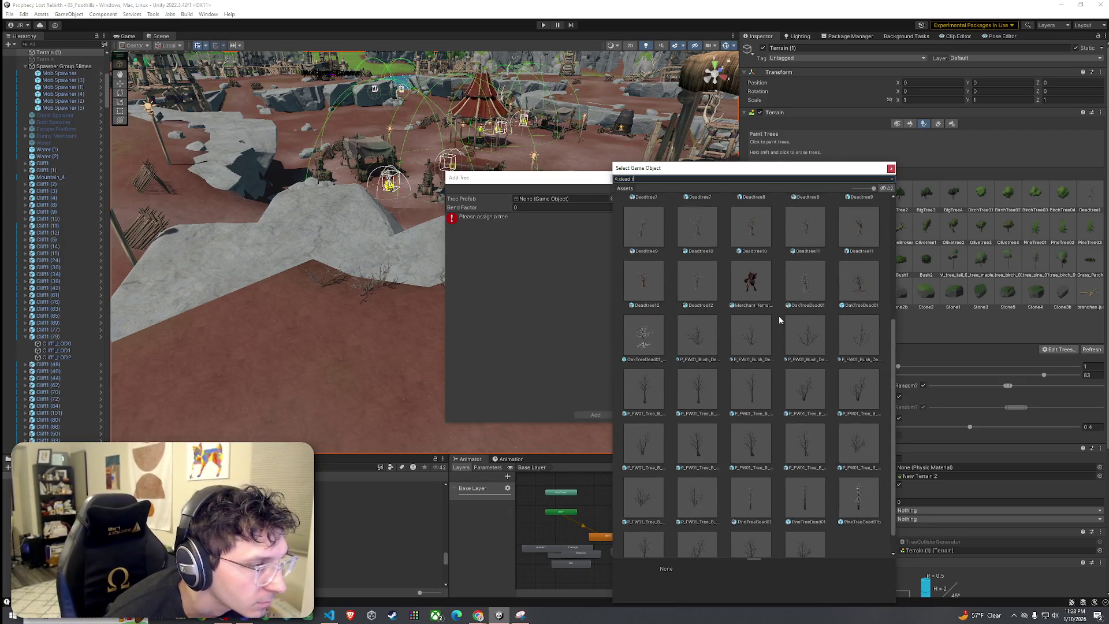
pyautogui.click(705, 340)
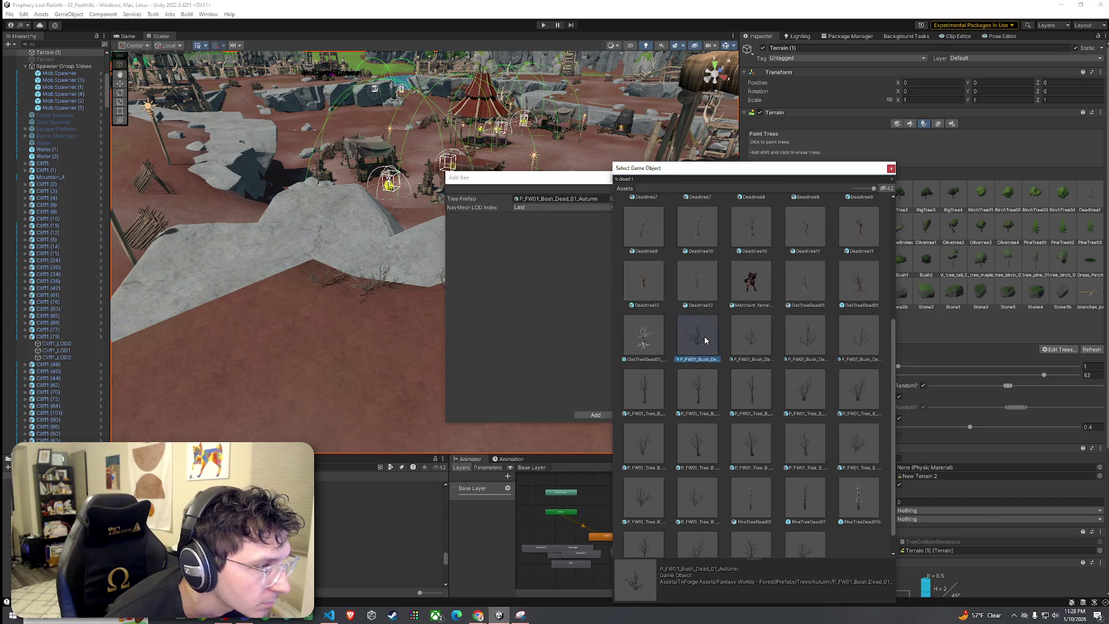
pyautogui.doubleClick(639, 391)
pyautogui.click(596, 415)
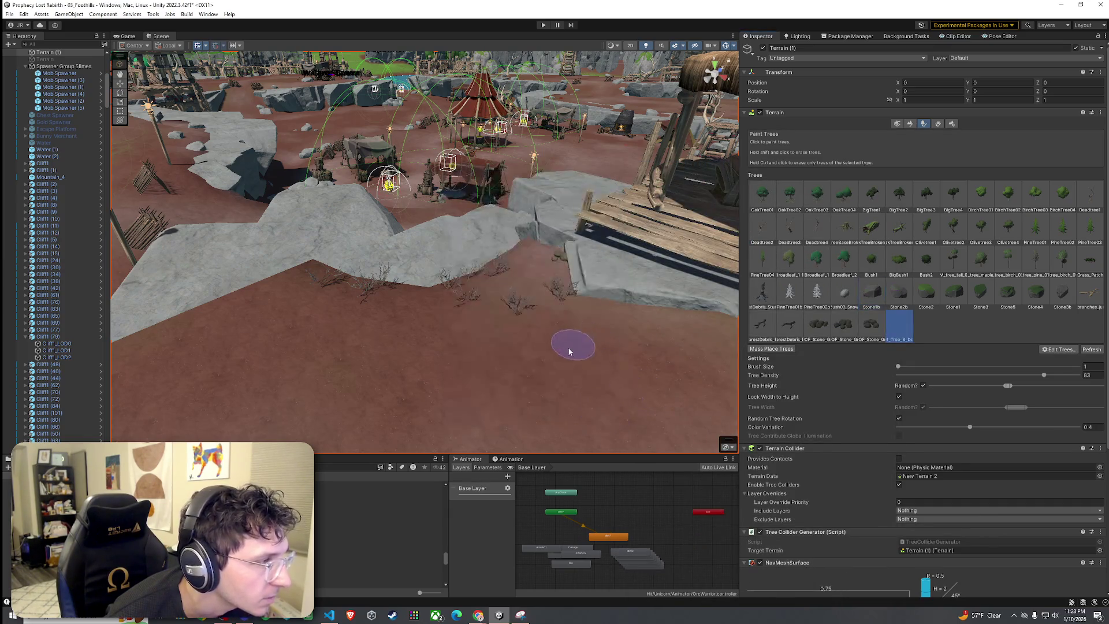
pyautogui.moveTo(648, 310)
pyautogui.mouseDown()
pyautogui.moveTo(556, 347)
pyautogui.moveTo(653, 322)
pyautogui.mouseUp()
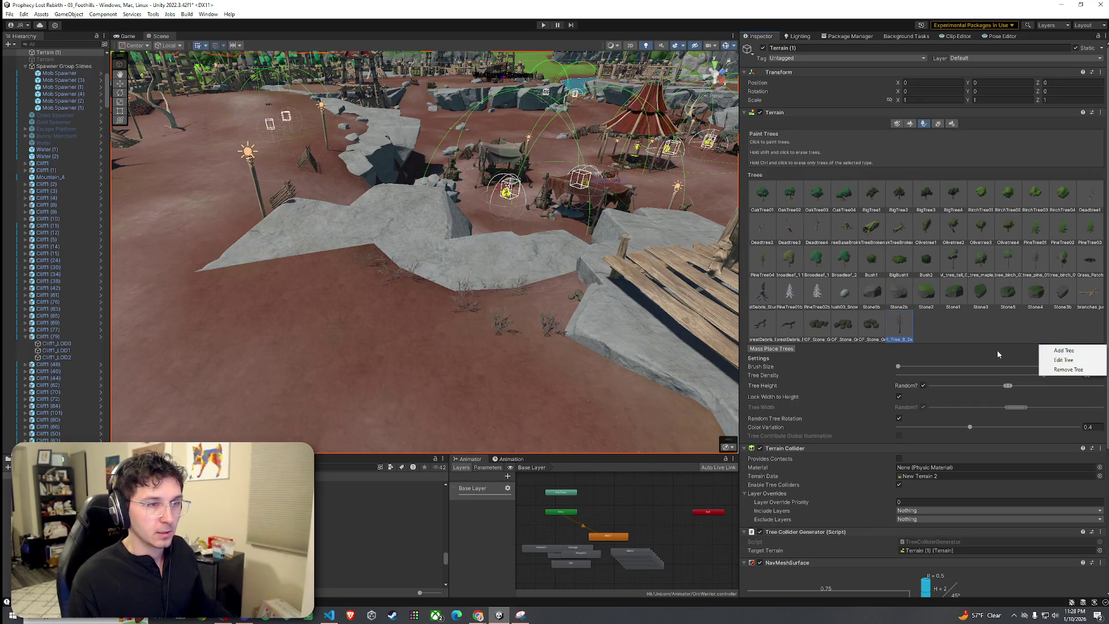
# Remove the dead tree entry and add Deadbush_3 as a new terrain detail mesh.
pyautogui.click(1056, 372)
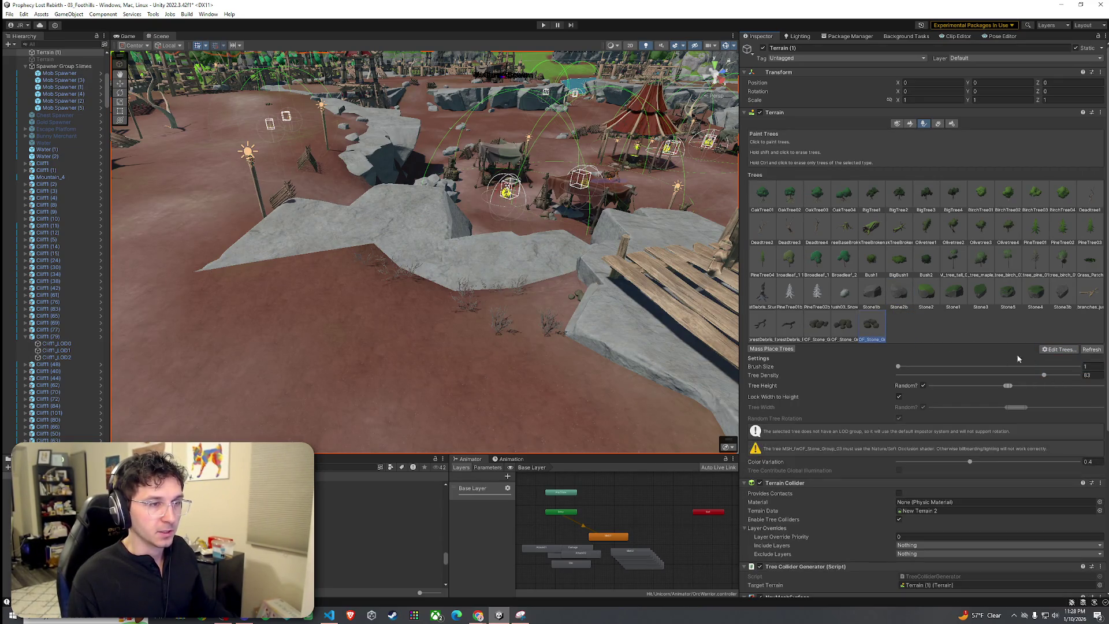
pyautogui.click(939, 124)
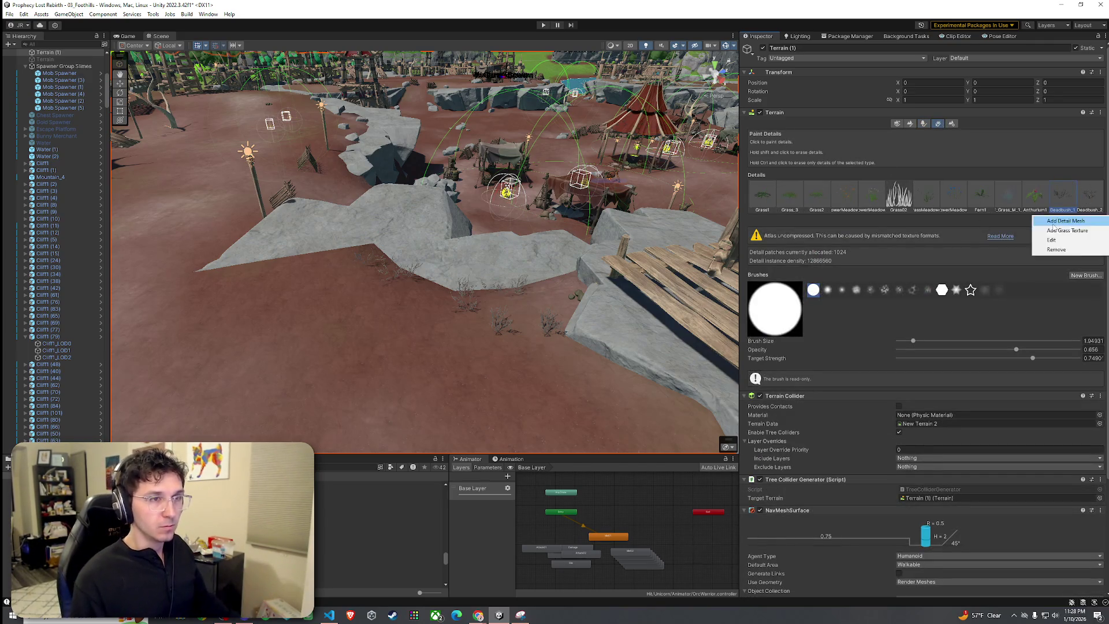
pyautogui.click(1055, 222)
pyautogui.click(755, 209)
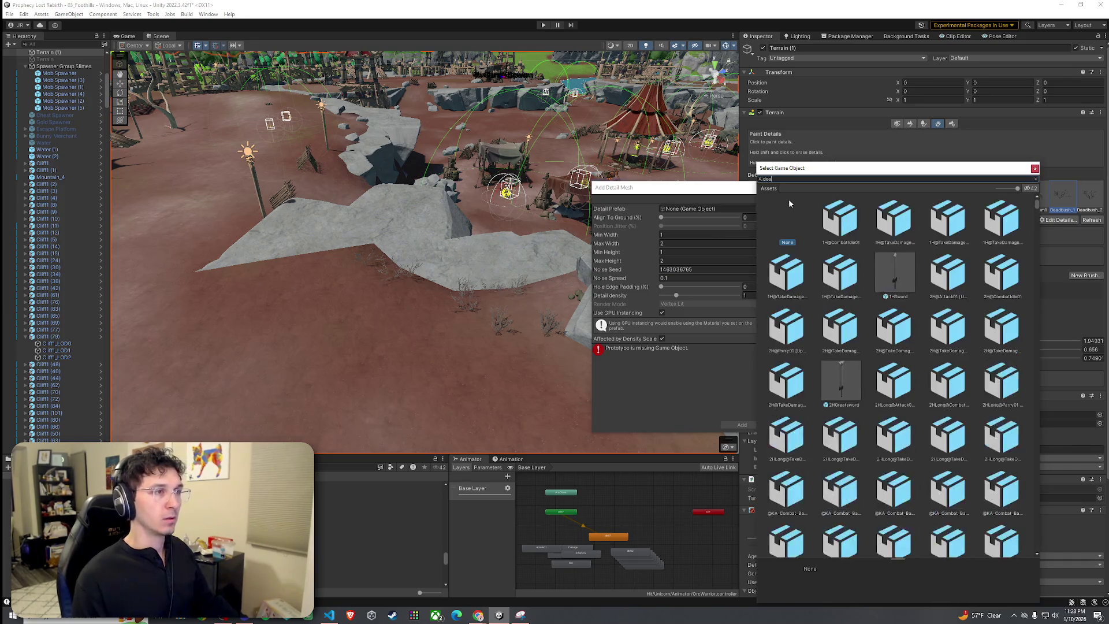
pyautogui.doubleClick(848, 267)
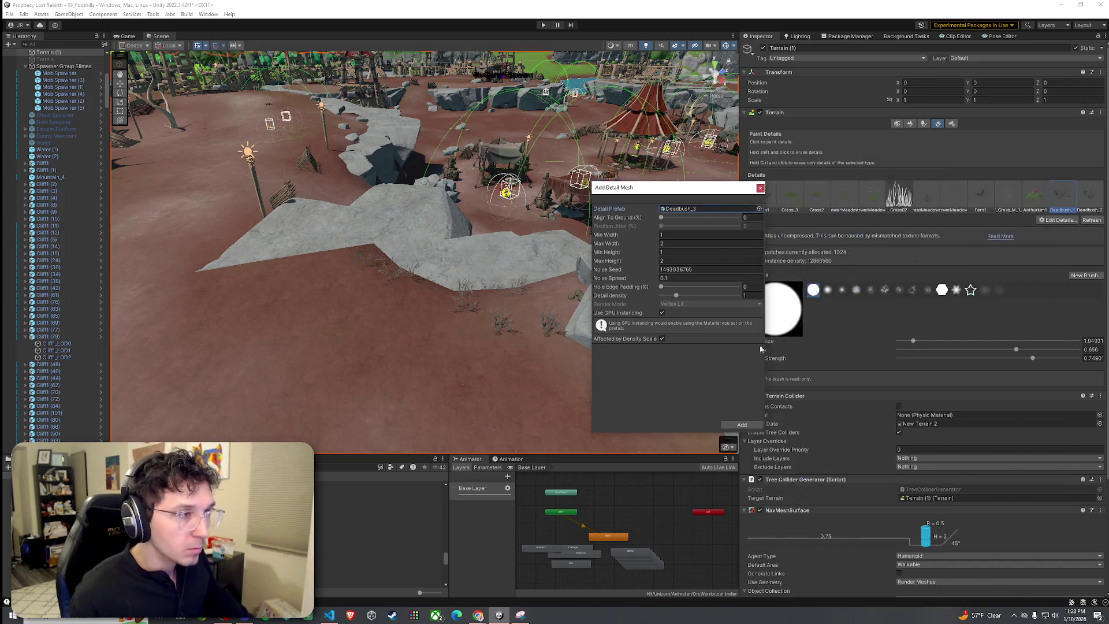
pyautogui.click(743, 425)
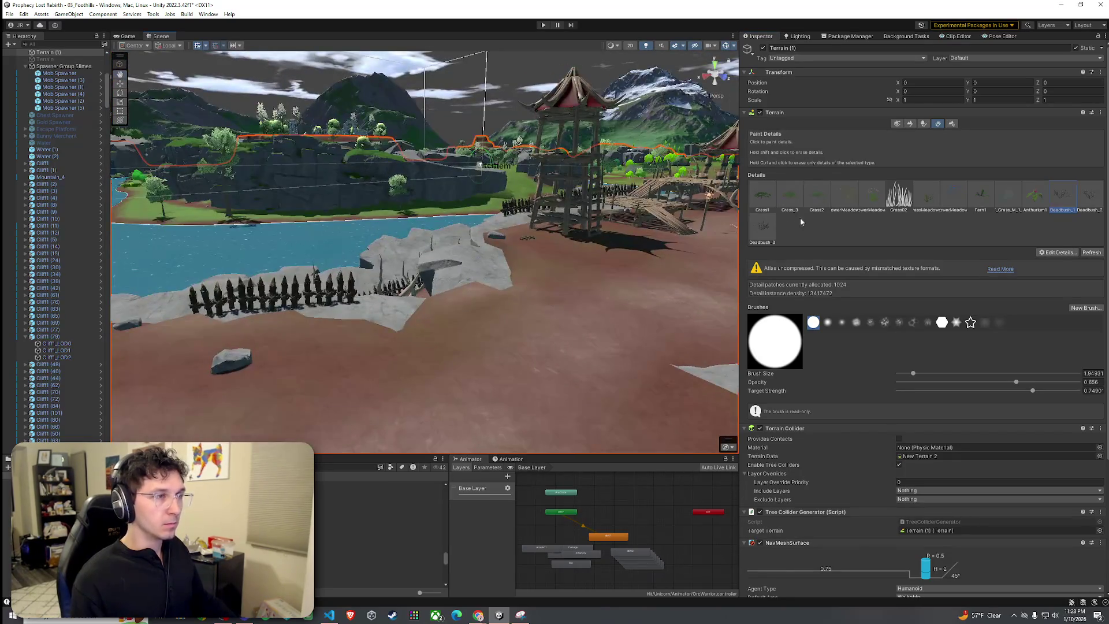
# Paint a Deadbush_3 bush on the dirt beside the wooden dock.
pyautogui.doubleClick(751, 234)
pyautogui.click(760, 188)
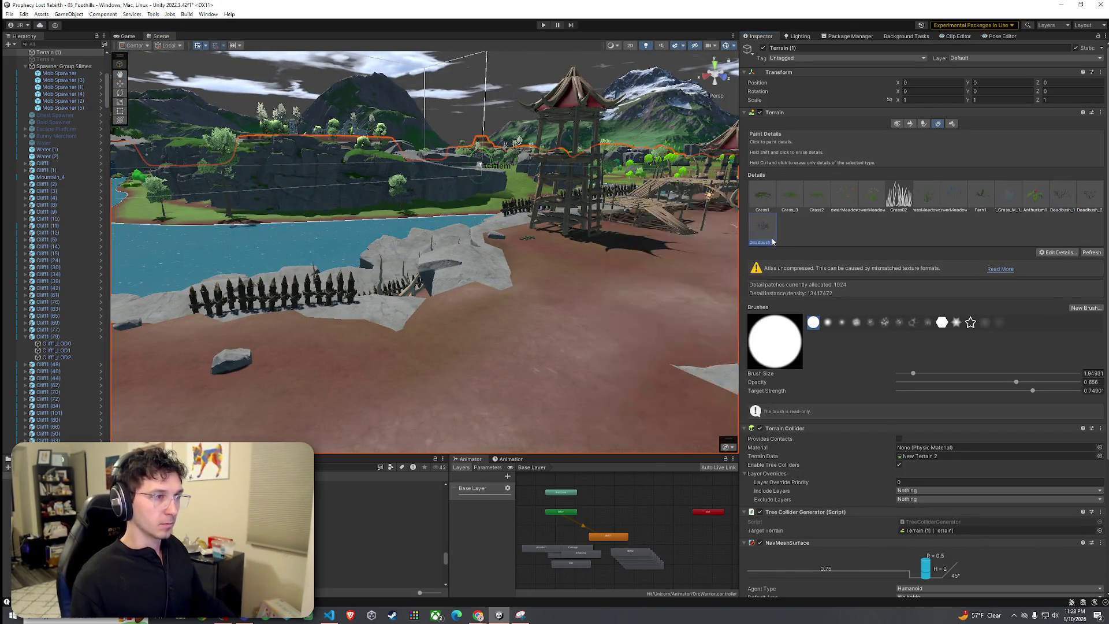
pyautogui.scroll(5, 541, 342)
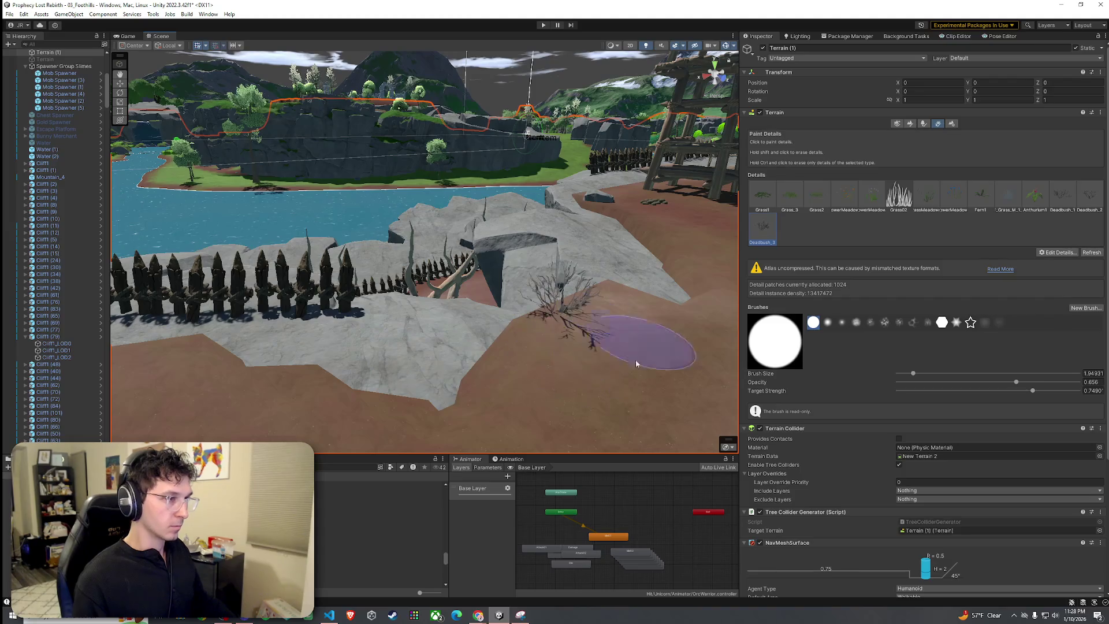
pyautogui.scroll(-5, 568, 324)
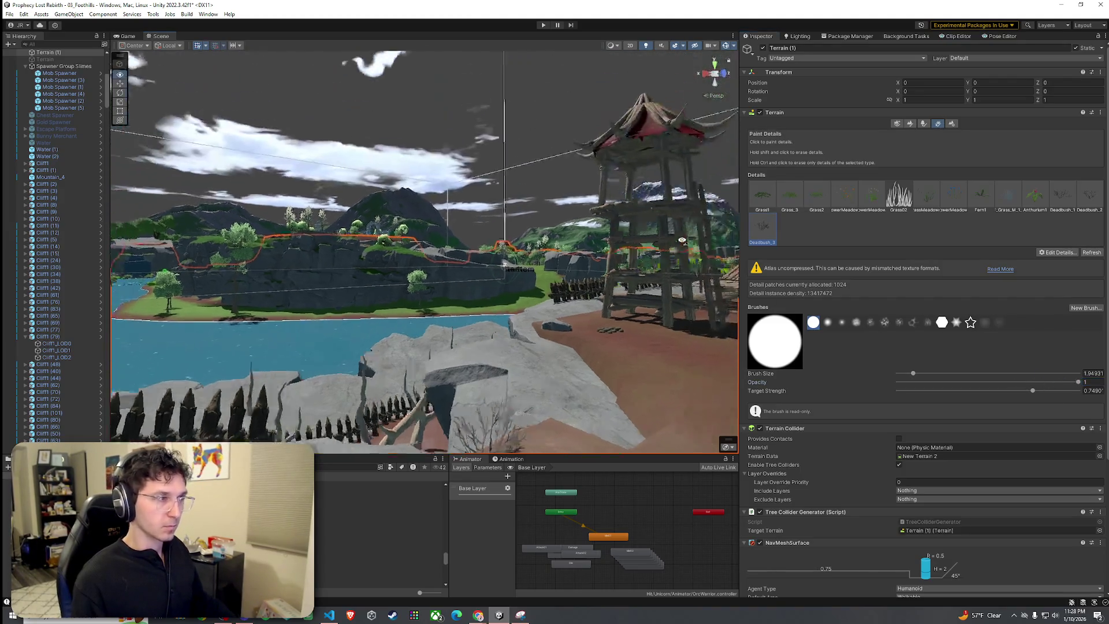
pyautogui.scroll(5, 656, 322)
pyautogui.moveTo(569, 321)
pyautogui.mouseDown()
pyautogui.moveTo(567, 341)
pyautogui.moveTo(408, 297)
pyautogui.mouseUp()
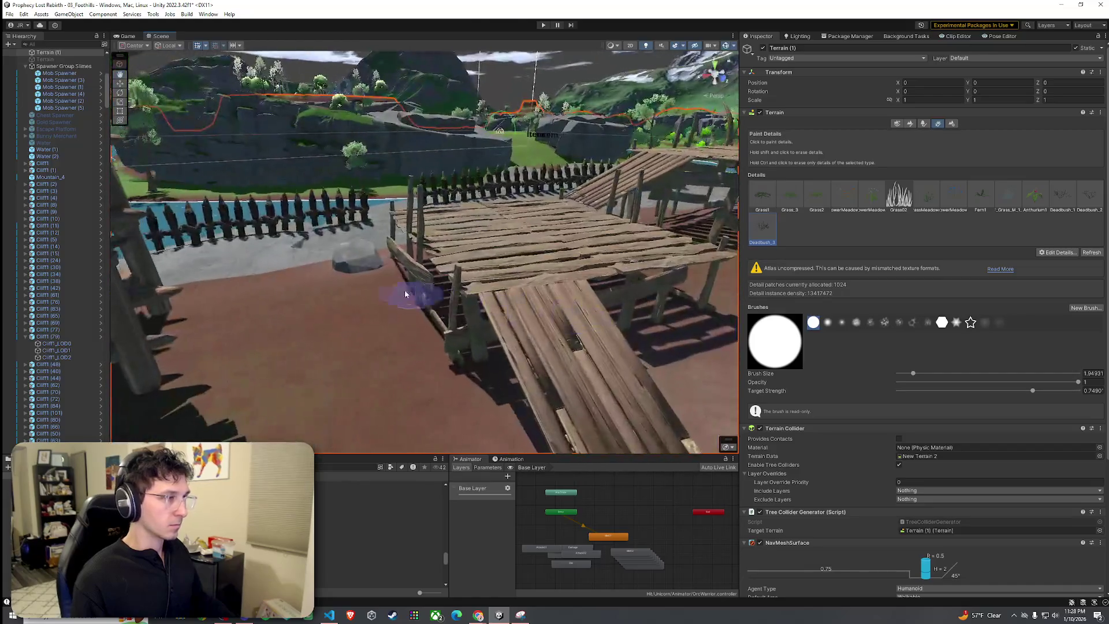
pyautogui.click(316, 332)
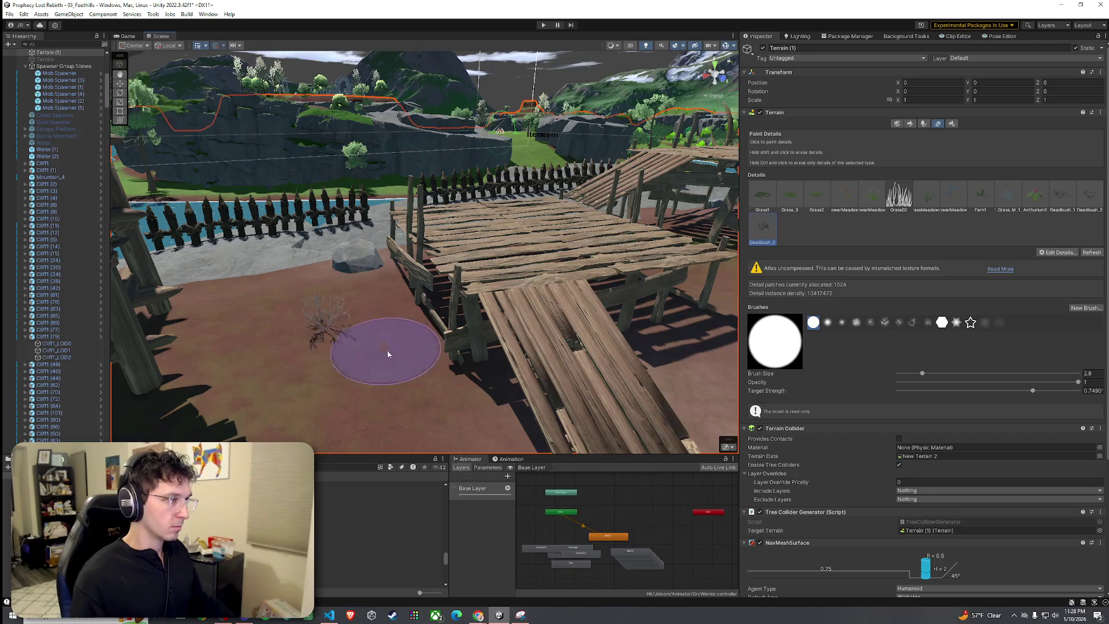
pyautogui.scroll(-3, 389, 353)
pyautogui.click(910, 123)
# Choose the Dirt layer for texture painting and fly toward the village.
pyautogui.click(809, 133)
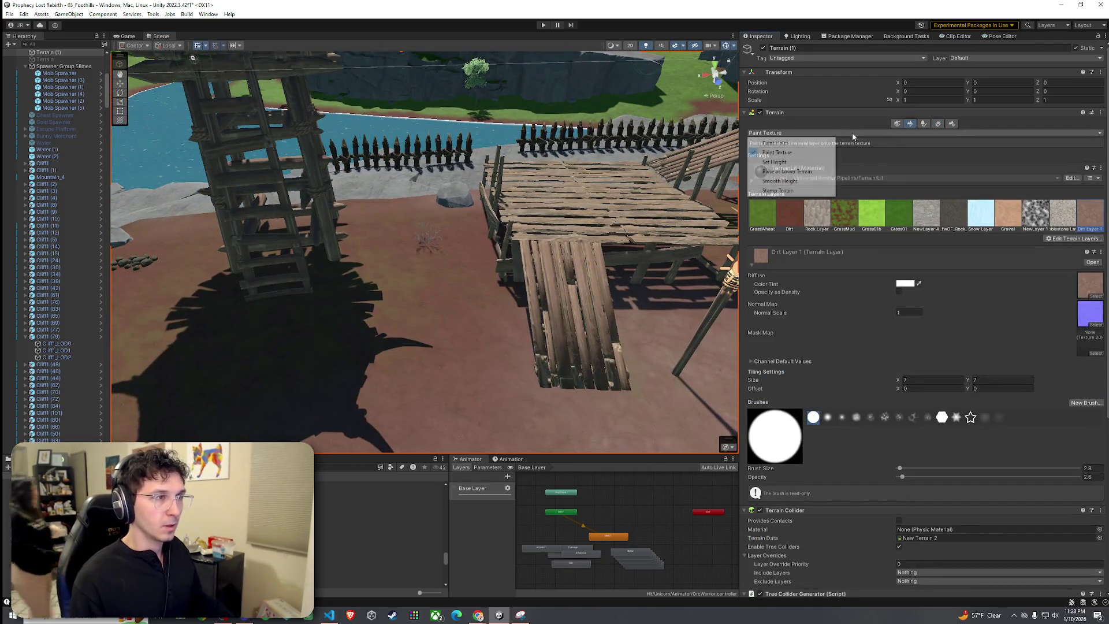
pyautogui.click(789, 214)
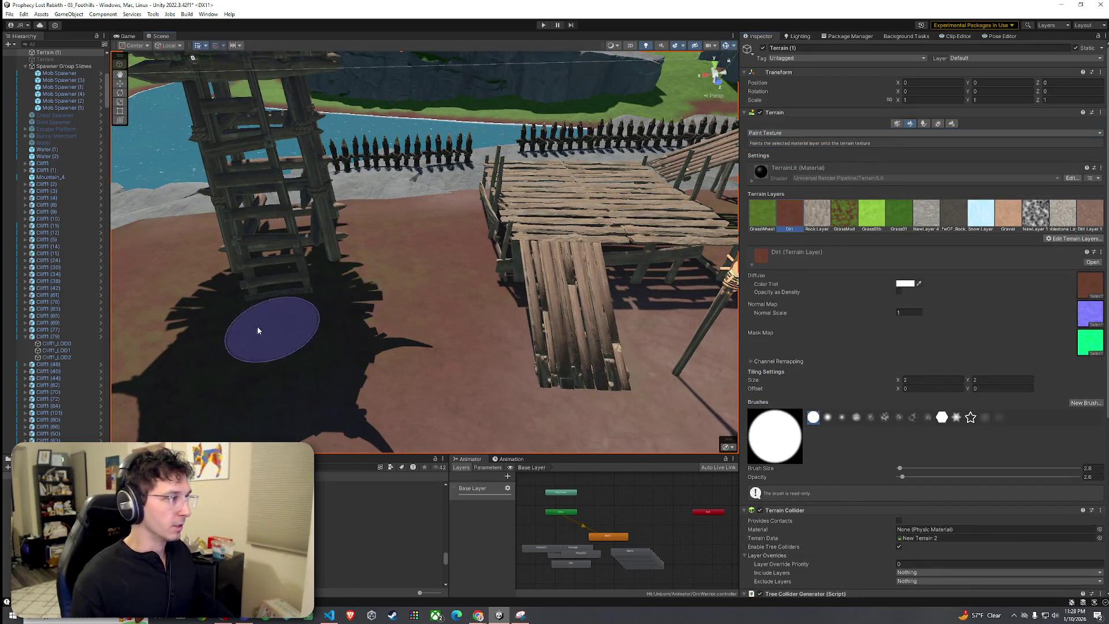
pyautogui.scroll(5, 347, 297)
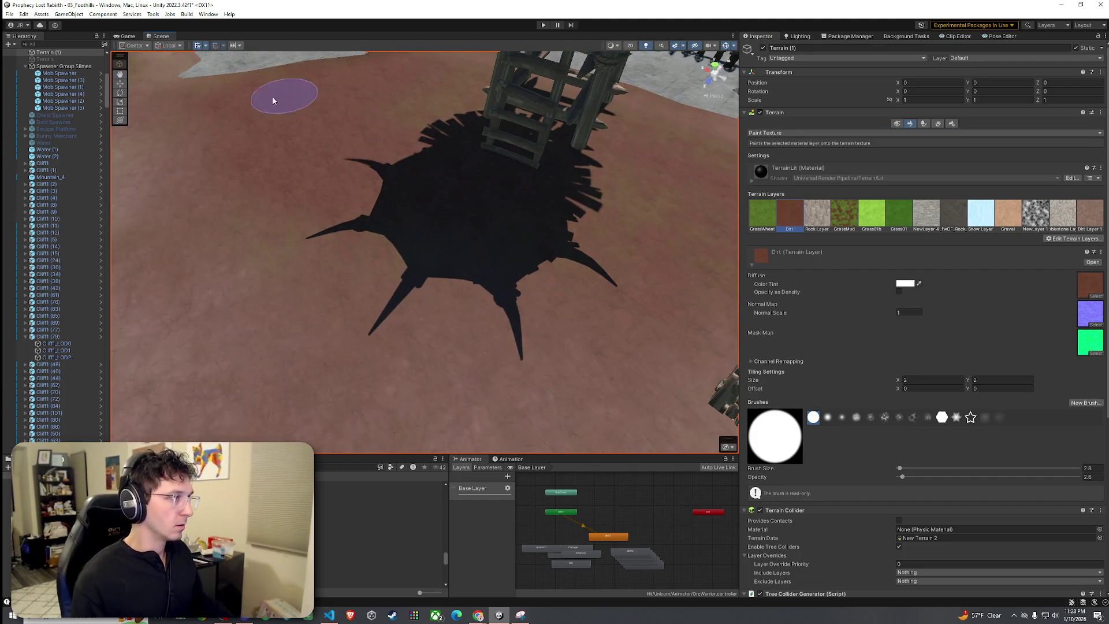
pyautogui.scroll(-5, 550, 207)
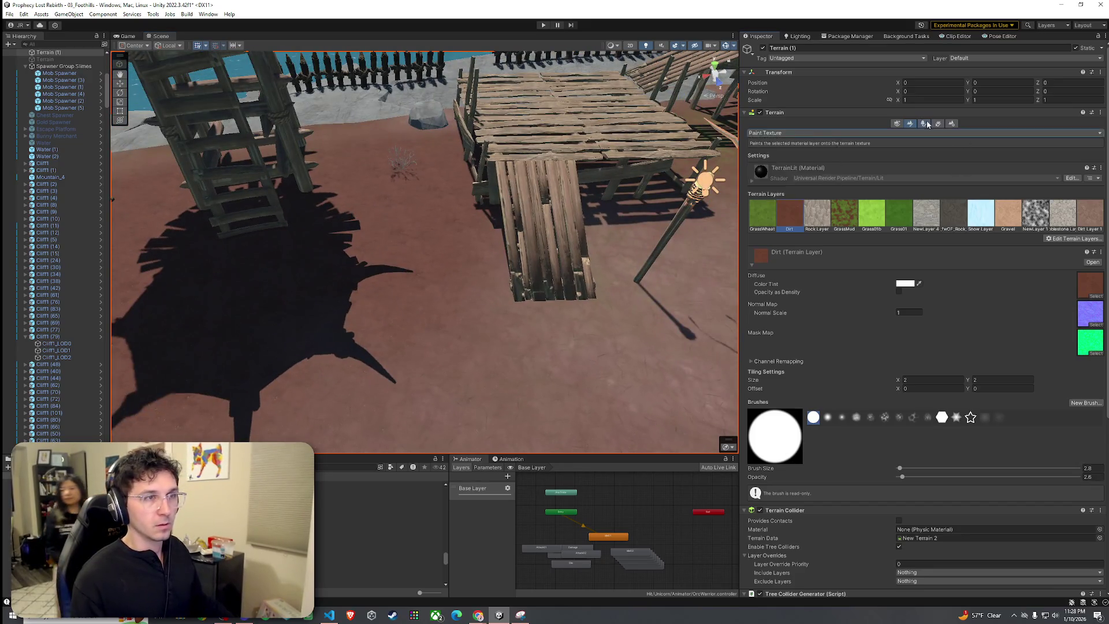
pyautogui.click(937, 123)
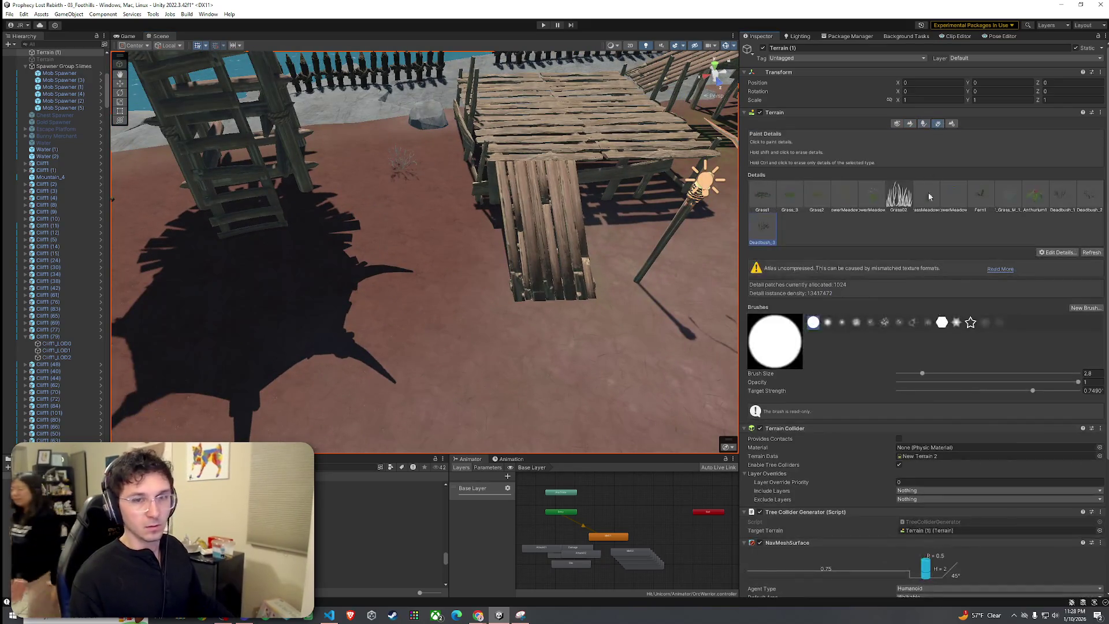
pyautogui.moveTo(505, 272)
pyautogui.mouseDown()
pyautogui.moveTo(576, 251)
pyautogui.moveTo(627, 297)
pyautogui.moveTo(556, 282)
pyautogui.mouseUp()
pyautogui.moveTo(595, 364)
pyautogui.mouseDown()
pyautogui.moveTo(366, 367)
pyautogui.moveTo(577, 260)
pyautogui.moveTo(910, 150)
pyautogui.mouseUp()
pyautogui.click(911, 124)
pyautogui.click(910, 133)
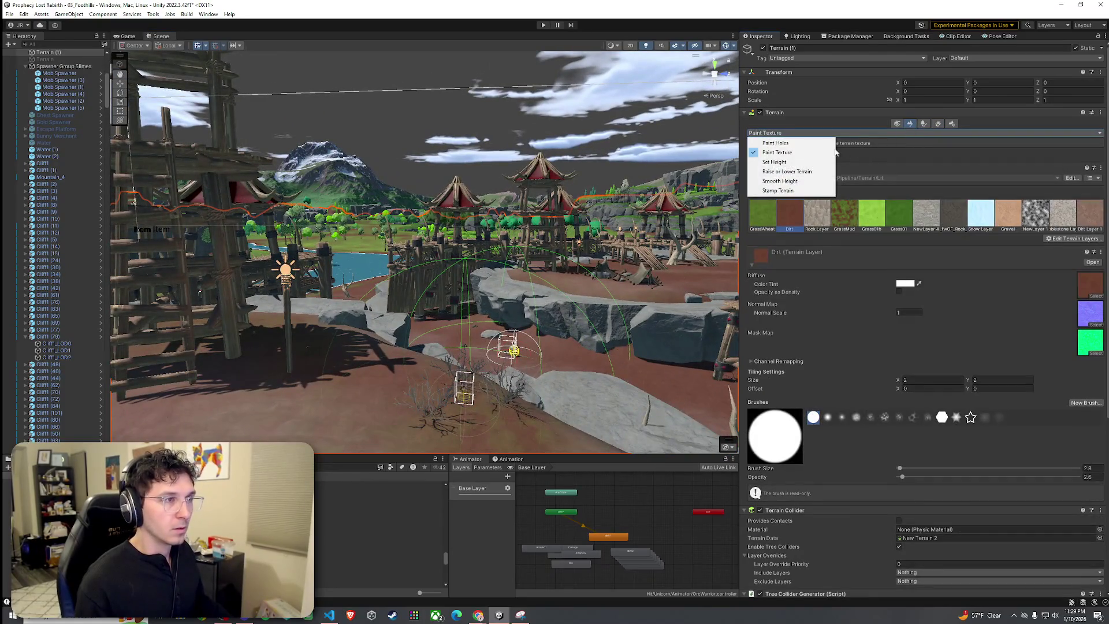
pyautogui.click(775, 152)
# Navigate past the wooden tower and cliffs to the platform by the river.
pyautogui.moveTo(439, 323)
pyautogui.mouseDown()
pyautogui.moveTo(464, 359)
pyautogui.moveTo(500, 292)
pyautogui.mouseUp()
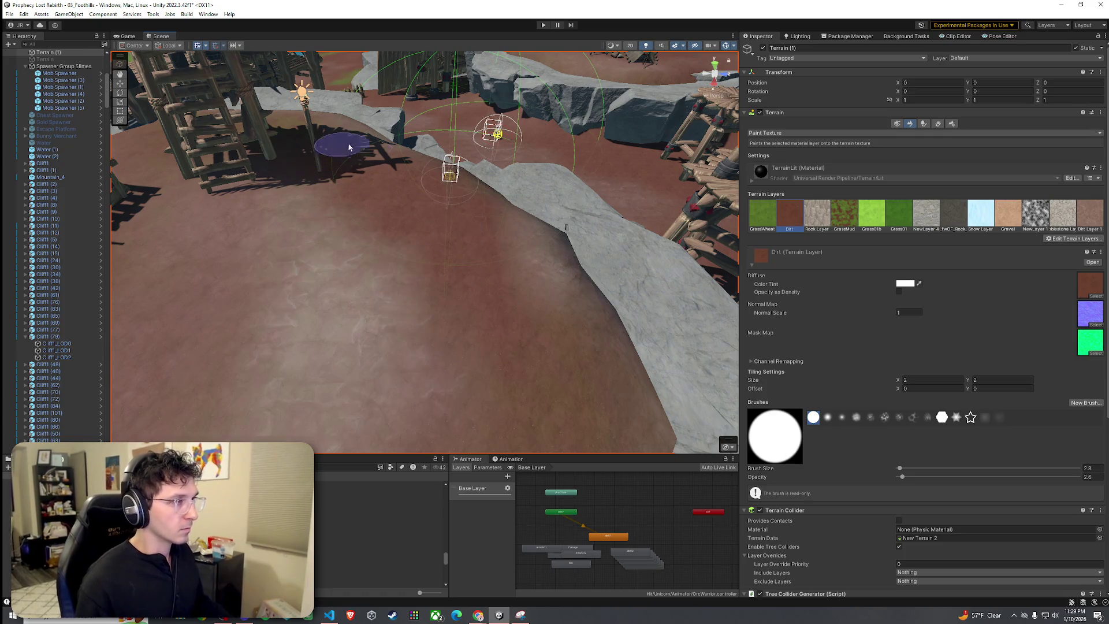
pyautogui.scroll(5, 574, 346)
pyautogui.moveTo(515, 383)
pyautogui.mouseDown()
pyautogui.moveTo(334, 399)
pyautogui.moveTo(185, 335)
pyautogui.moveTo(290, 317)
pyautogui.moveTo(324, 188)
pyautogui.mouseUp()
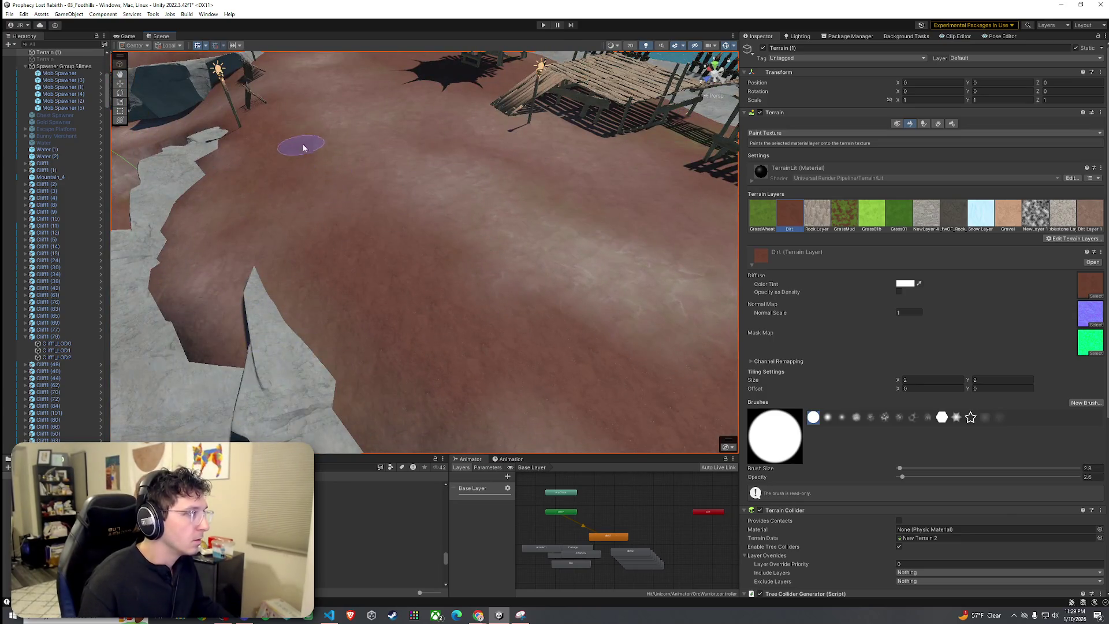
pyautogui.moveTo(416, 112)
pyautogui.mouseDown()
pyautogui.moveTo(495, 223)
pyautogui.moveTo(538, 223)
pyautogui.moveTo(577, 272)
pyautogui.moveTo(527, 220)
pyautogui.moveTo(404, 216)
pyautogui.moveTo(436, 165)
pyautogui.mouseUp()
pyautogui.press('q')
pyautogui.moveTo(381, 134)
pyautogui.mouseDown()
pyautogui.moveTo(394, 179)
pyautogui.moveTo(439, 168)
pyautogui.mouseUp()
pyautogui.click(923, 123)
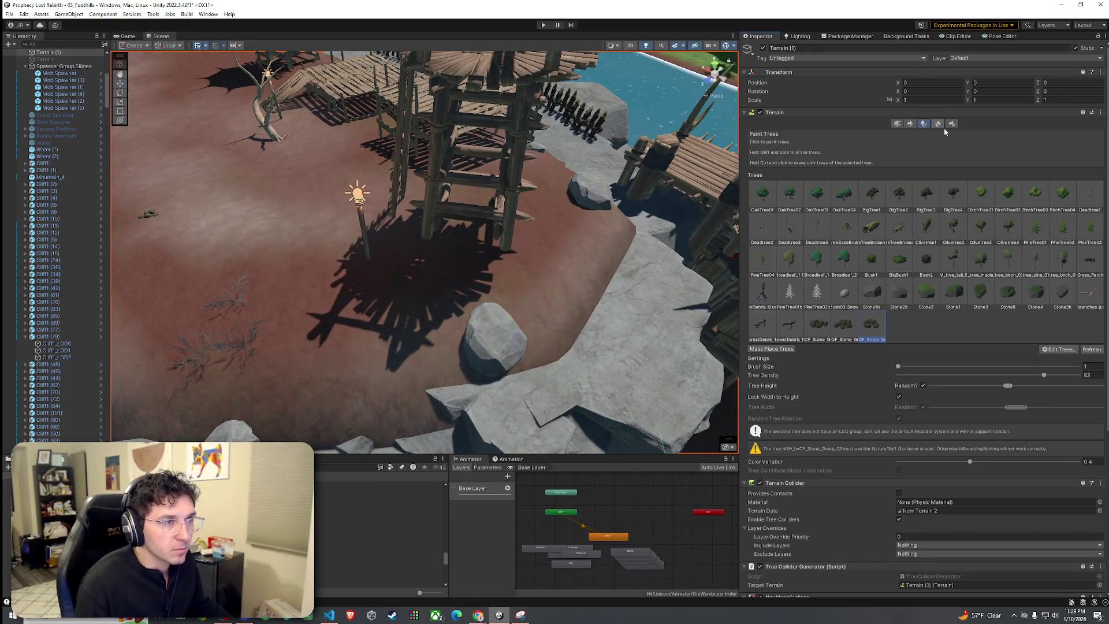
pyautogui.click(941, 124)
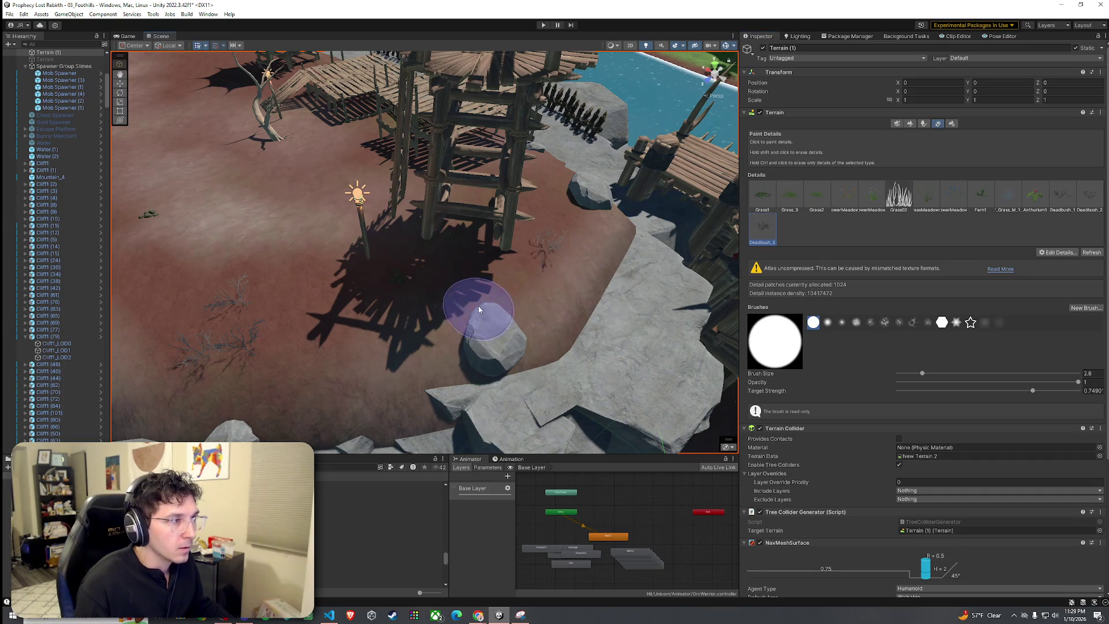
pyautogui.moveTo(571, 205); pyautogui.dragTo(418, 310)
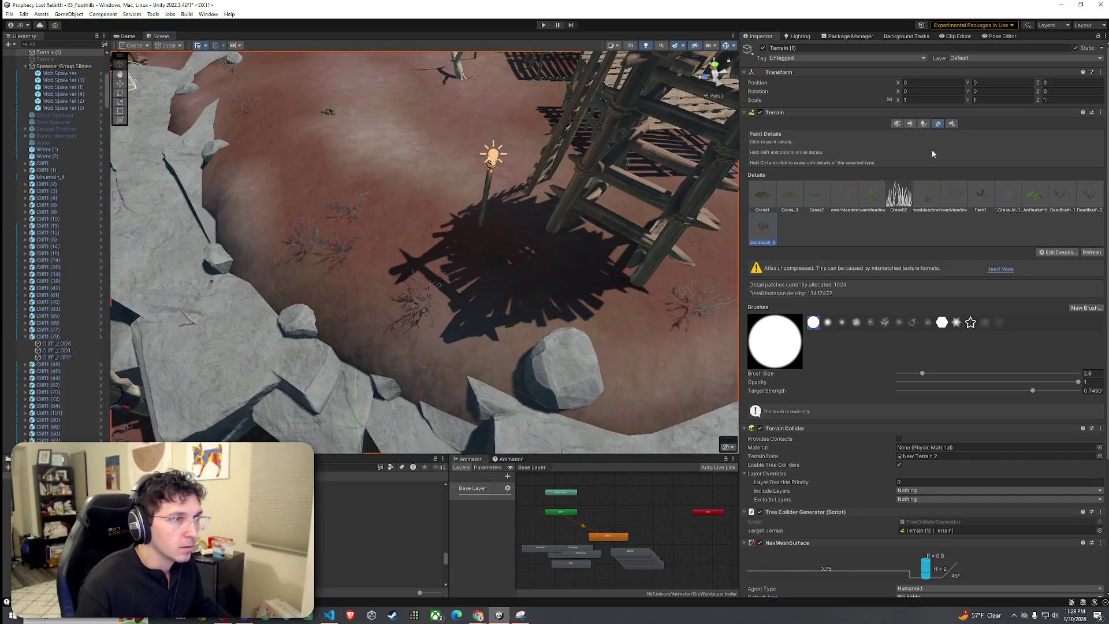
pyautogui.click(925, 125)
pyautogui.click(912, 125)
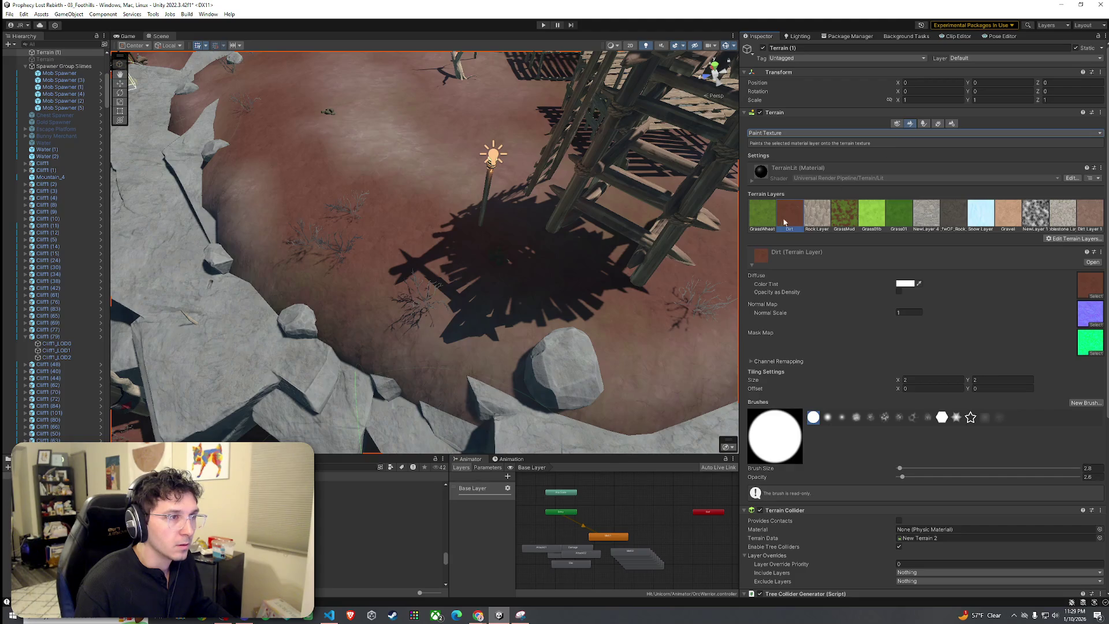
pyautogui.moveTo(501, 258); pyautogui.dragTo(702, 271)
pyautogui.moveTo(589, 288)
pyautogui.mouseDown()
pyautogui.moveTo(414, 336)
pyautogui.moveTo(454, 268)
pyautogui.moveTo(446, 248)
pyautogui.moveTo(469, 243)
pyautogui.moveTo(370, 237)
pyautogui.moveTo(570, 270)
pyautogui.moveTo(548, 311)
pyautogui.moveTo(460, 264)
pyautogui.moveTo(396, 264)
pyautogui.moveTo(453, 310)
pyautogui.moveTo(398, 312)
pyautogui.moveTo(416, 301)
pyautogui.mouseUp()
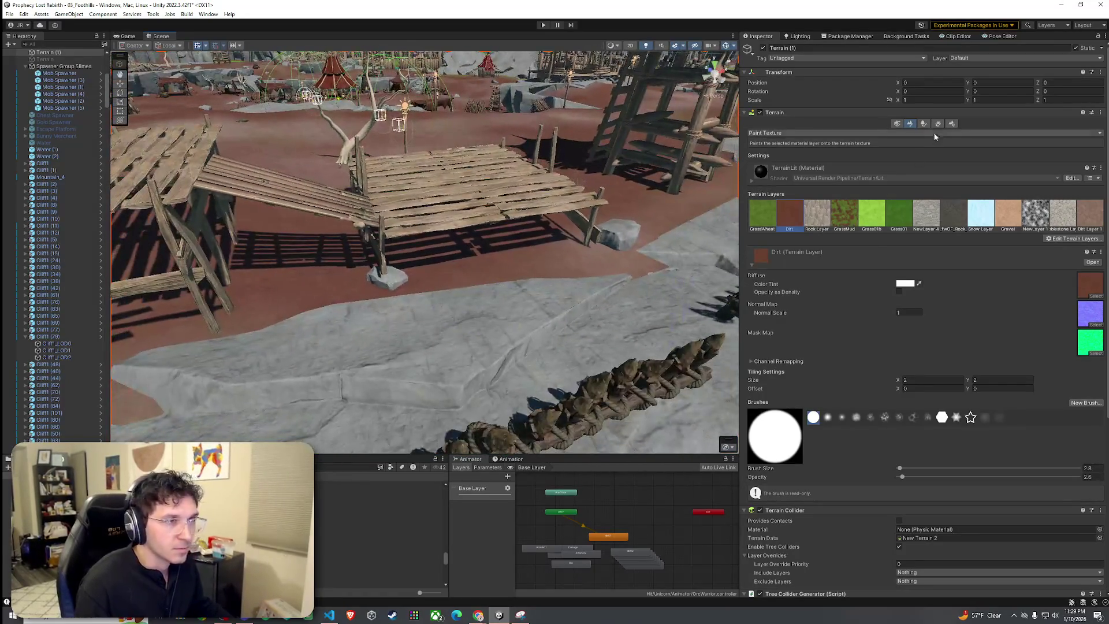
# Bring the whole rocky circle around the standing stone into view.
pyautogui.click(938, 123)
pyautogui.moveTo(516, 258); pyautogui.dragTo(491, 288)
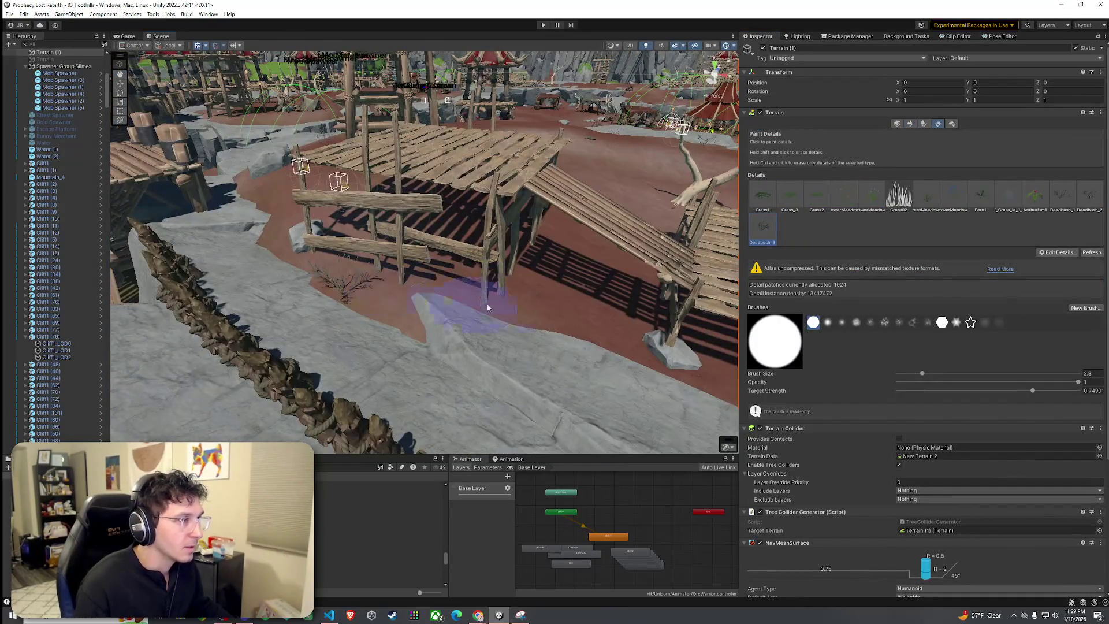
pyautogui.moveTo(582, 312); pyautogui.dragTo(681, 327)
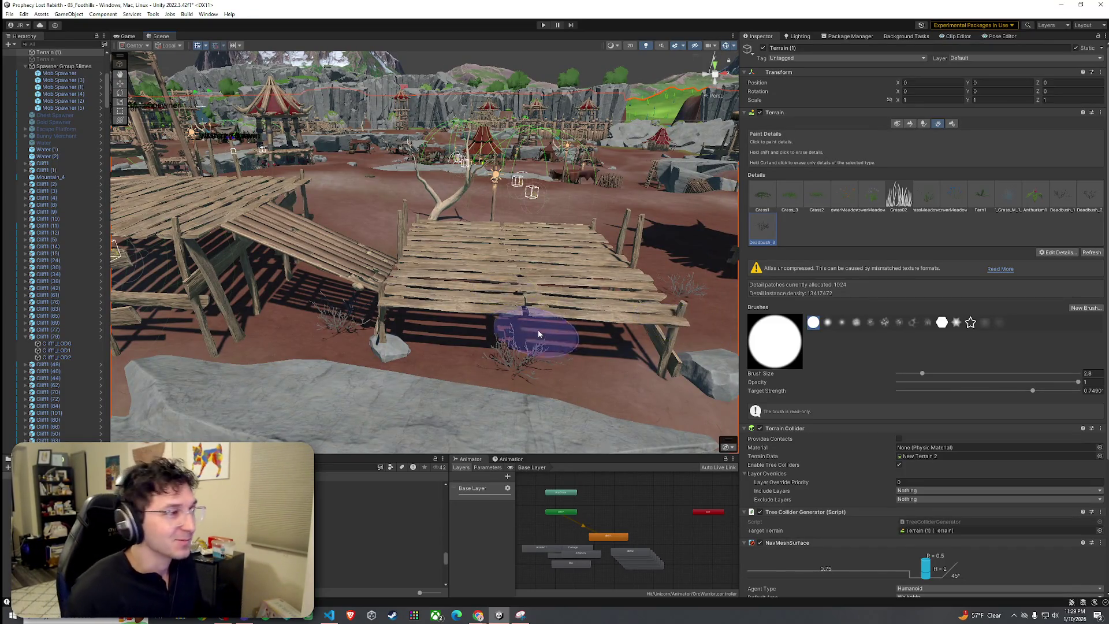
pyautogui.moveTo(538, 334); pyautogui.dragTo(547, 187)
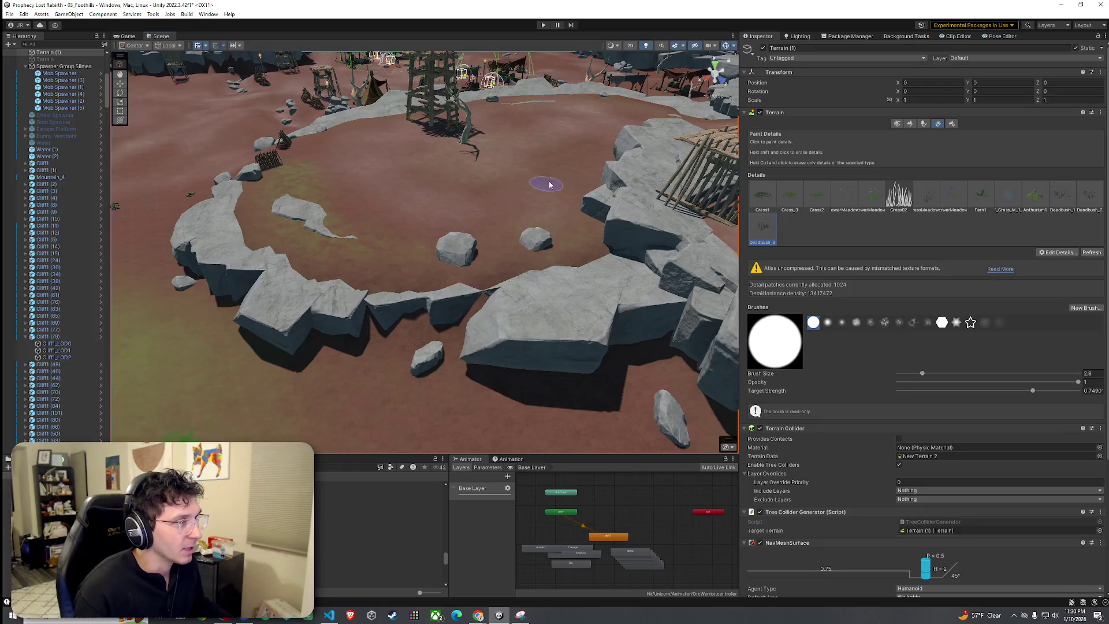
pyautogui.moveTo(517, 232)
pyautogui.mouseDown()
pyautogui.moveTo(512, 218)
pyautogui.moveTo(537, 173)
pyautogui.moveTo(668, 191)
pyautogui.moveTo(675, 221)
pyautogui.moveTo(527, 226)
pyautogui.mouseUp()
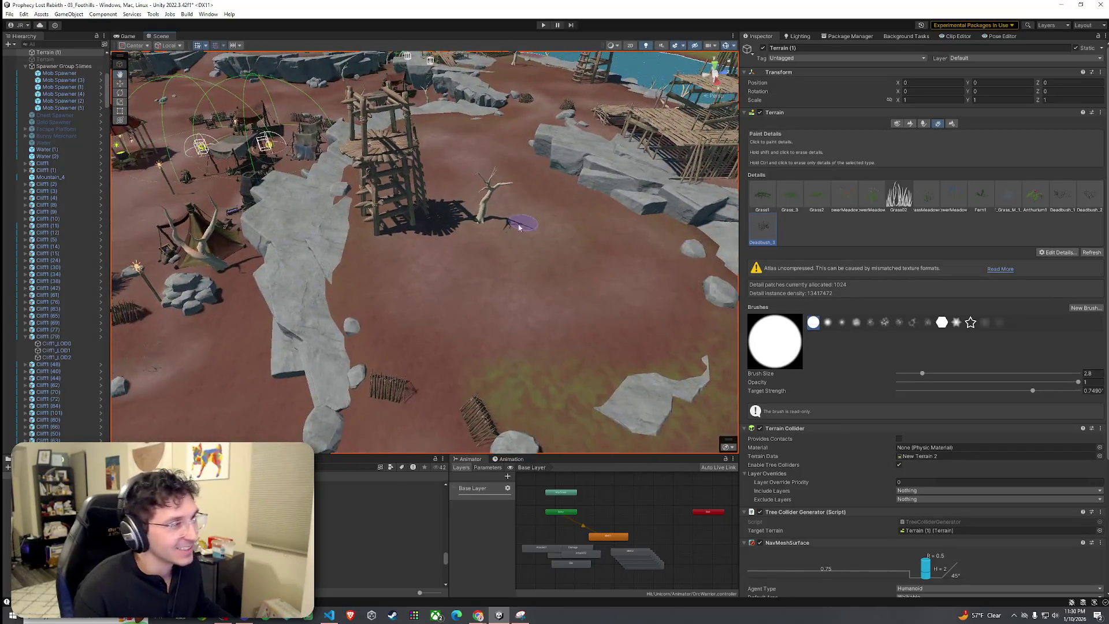
pyautogui.moveTo(561, 290)
pyautogui.mouseDown()
pyautogui.moveTo(607, 305)
pyautogui.moveTo(664, 346)
pyautogui.moveTo(554, 324)
pyautogui.mouseUp()
pyautogui.scroll(2, 554, 323)
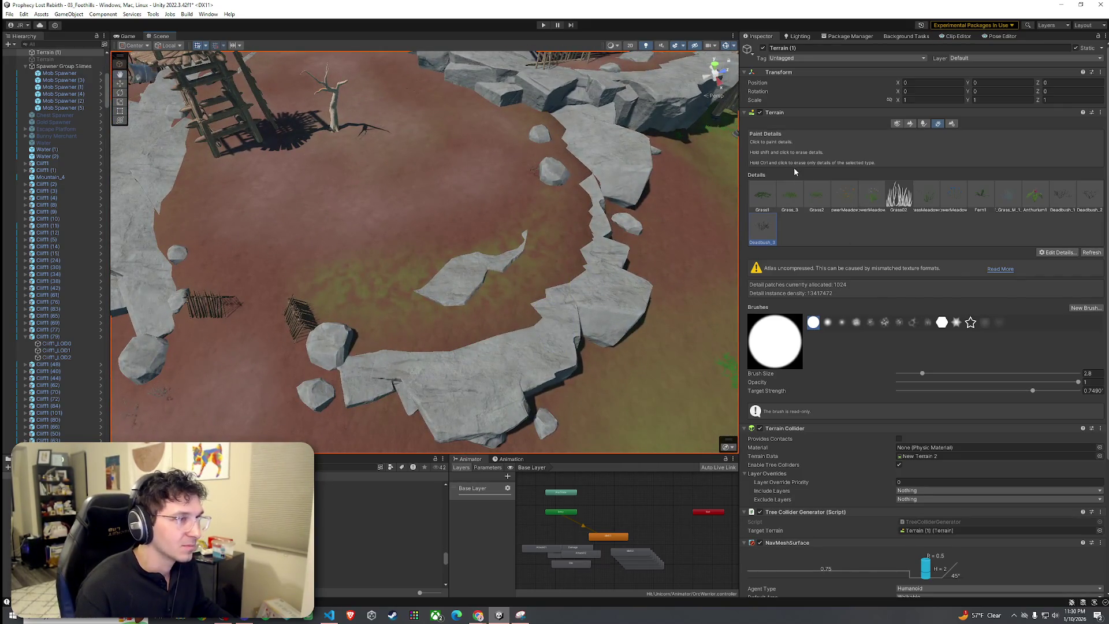
# Erase a strip of dead bushes from the dirt near the rock circle.
pyautogui.click(908, 123)
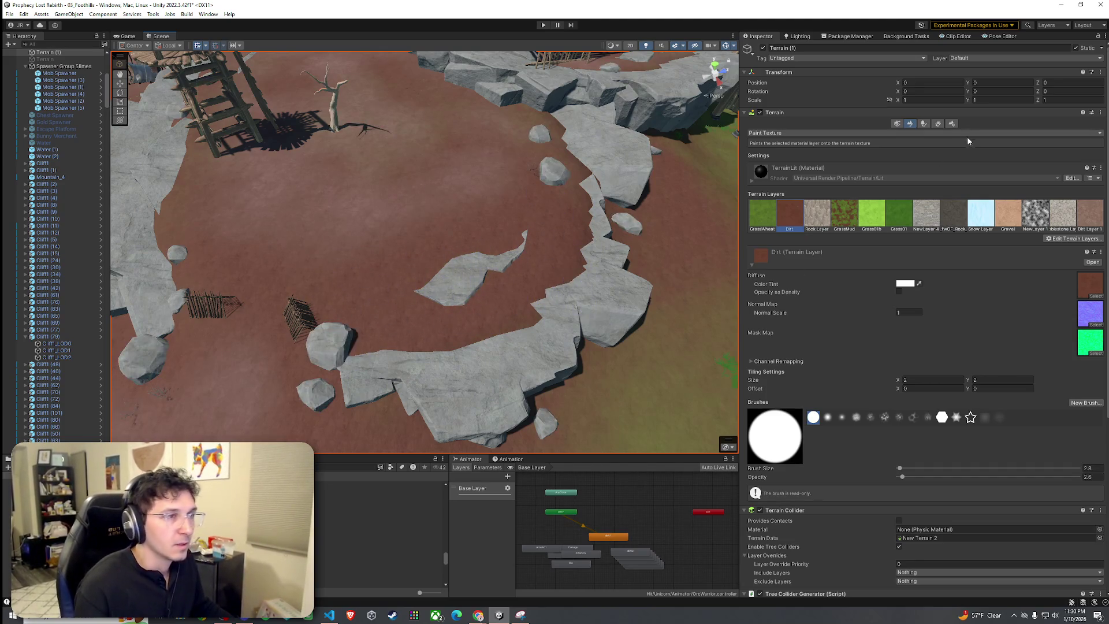
pyautogui.click(937, 123)
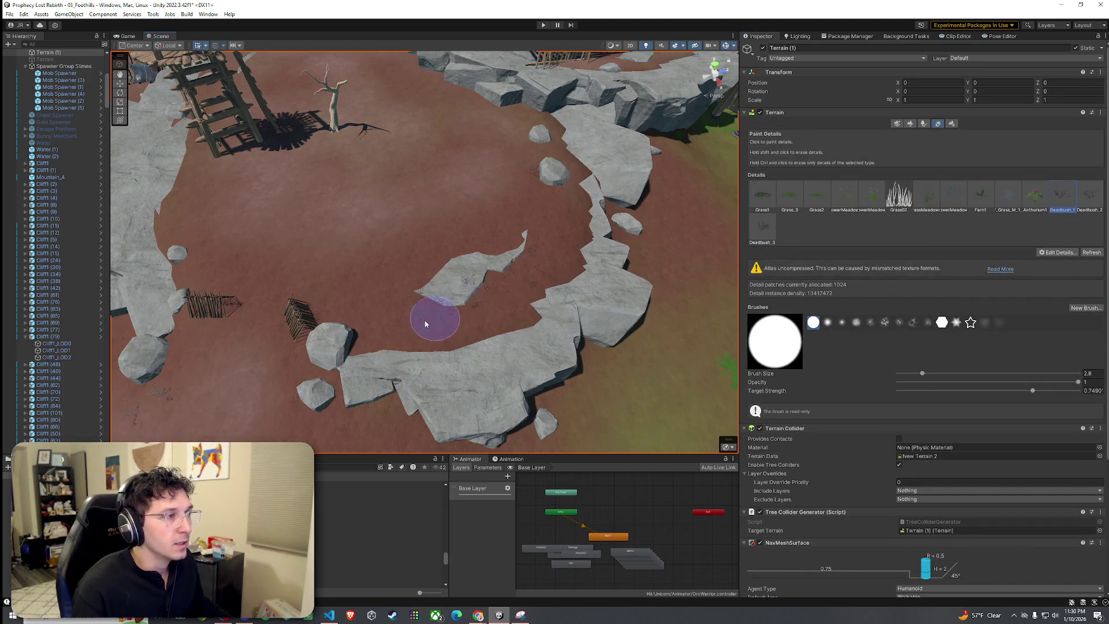
pyautogui.scroll(5, 439, 318)
pyautogui.moveTo(626, 230); pyautogui.dragTo(623, 284)
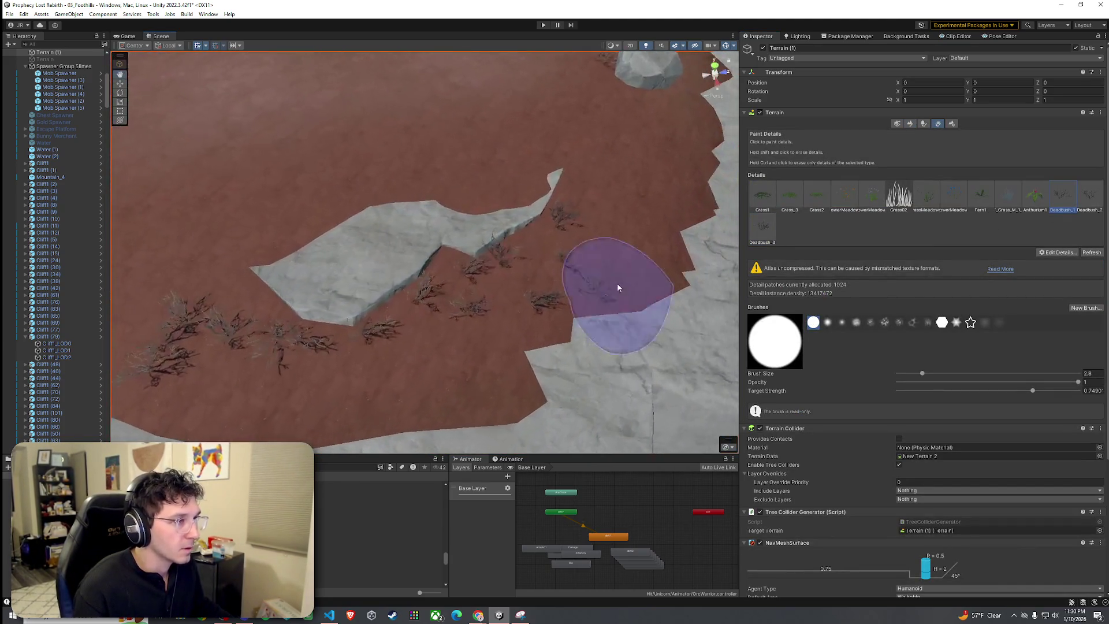
pyautogui.moveTo(605, 233)
pyautogui.mouseDown()
pyautogui.moveTo(403, 297)
pyautogui.moveTo(286, 286)
pyautogui.mouseUp()
pyautogui.moveTo(565, 227)
pyautogui.mouseDown()
pyautogui.moveTo(626, 249)
pyautogui.moveTo(595, 186)
pyautogui.moveTo(910, 155)
pyautogui.mouseUp()
pyautogui.click(910, 123)
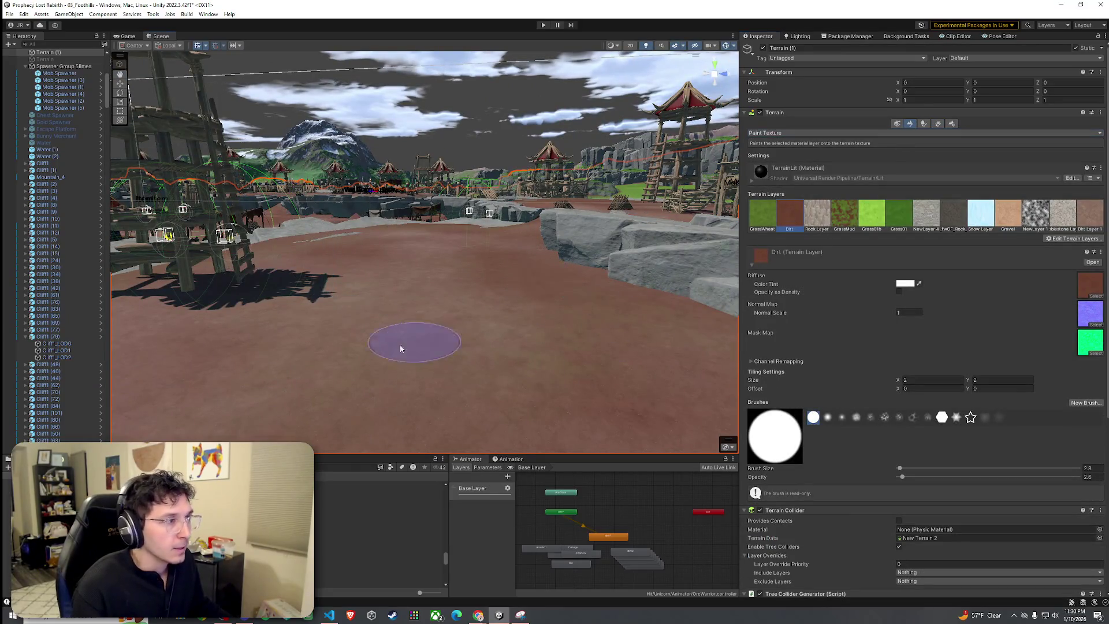
pyautogui.moveTo(555, 276)
pyautogui.mouseDown()
pyautogui.moveTo(609, 352)
pyautogui.moveTo(401, 302)
pyautogui.mouseUp()
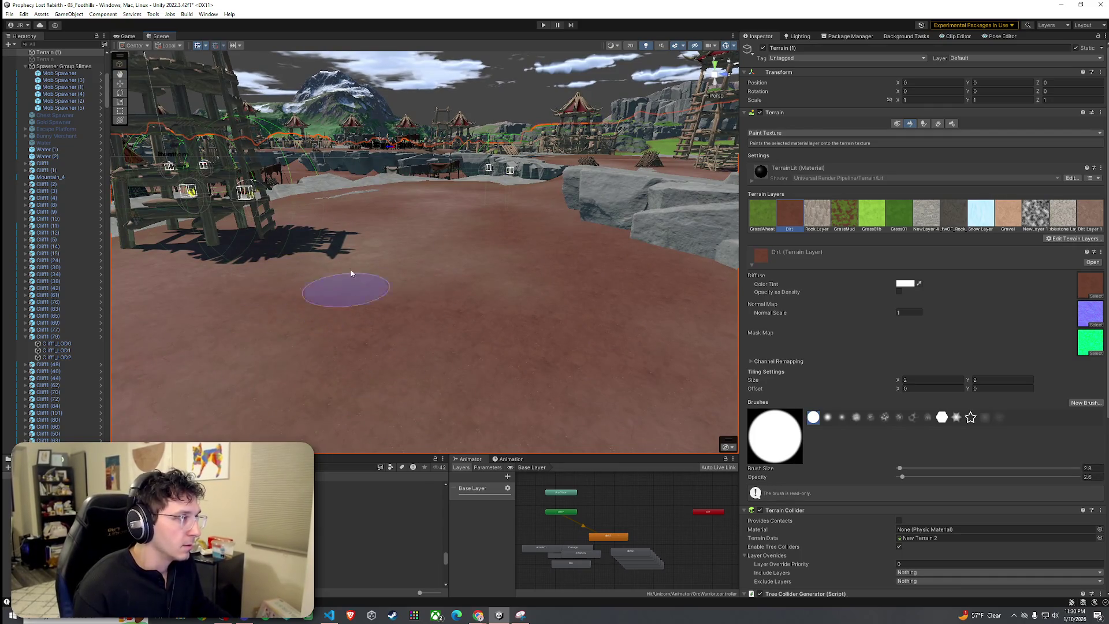
pyautogui.moveTo(366, 366)
pyautogui.mouseDown()
pyautogui.moveTo(471, 391)
pyautogui.moveTo(552, 281)
pyautogui.mouseUp()
pyautogui.moveTo(541, 227)
pyautogui.mouseDown()
pyautogui.moveTo(595, 302)
pyautogui.moveTo(581, 202)
pyautogui.moveTo(422, 204)
pyautogui.moveTo(502, 224)
pyautogui.mouseUp()
# Paint a dead bush at the standing stone's base and erase those left of it.
pyautogui.click(938, 123)
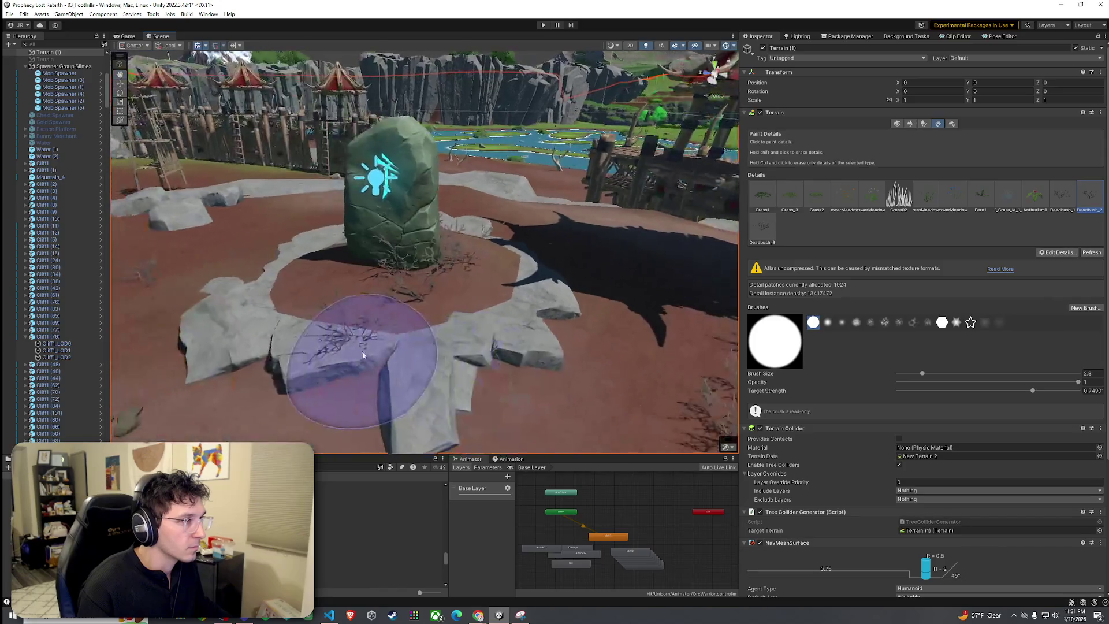
pyautogui.moveTo(322, 263)
pyautogui.mouseDown()
pyautogui.moveTo(540, 340)
pyautogui.moveTo(386, 245)
pyautogui.mouseUp()
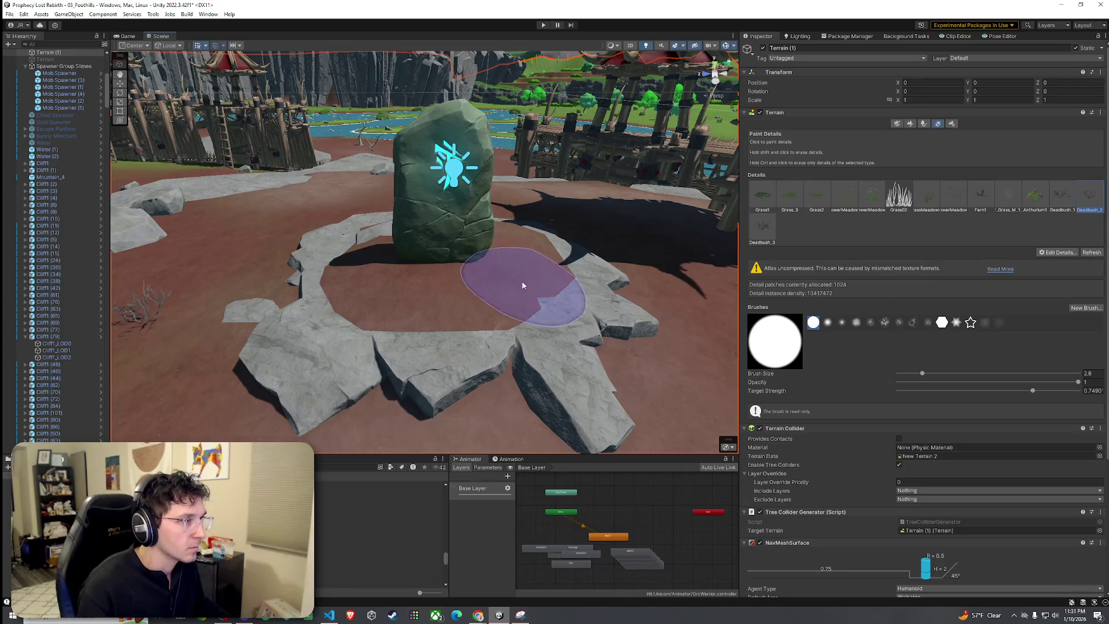
pyautogui.click(508, 253)
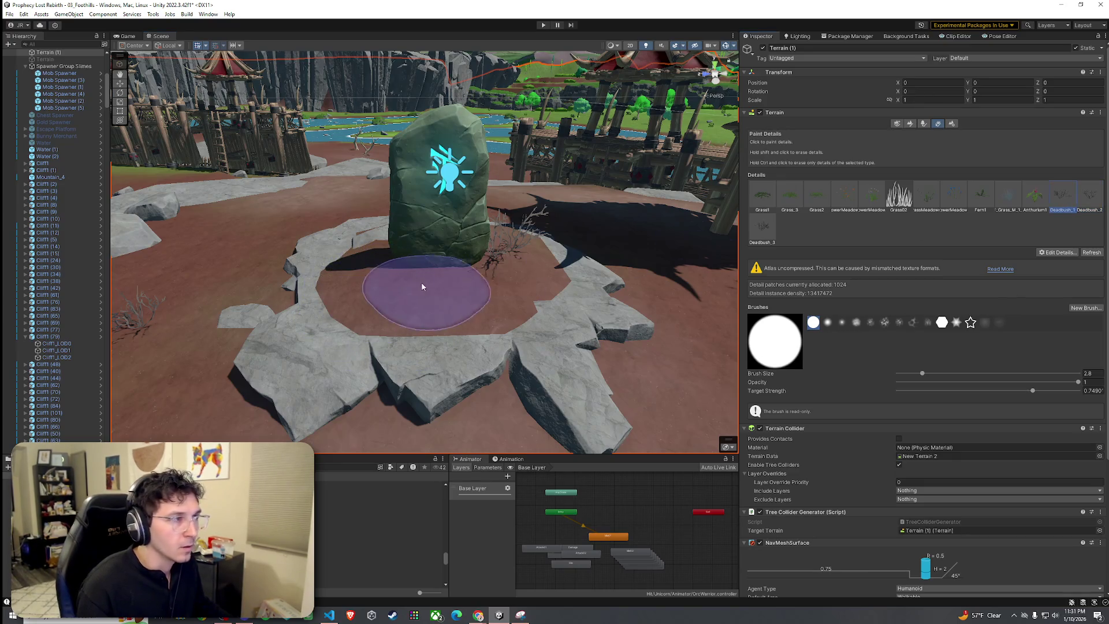
pyautogui.moveTo(368, 272)
pyautogui.mouseDown()
pyautogui.moveTo(459, 322)
pyautogui.moveTo(266, 314)
pyautogui.moveTo(376, 356)
pyautogui.moveTo(174, 341)
pyautogui.moveTo(243, 318)
pyautogui.moveTo(334, 321)
pyautogui.moveTo(405, 342)
pyautogui.moveTo(483, 339)
pyautogui.moveTo(495, 317)
pyautogui.moveTo(483, 346)
pyautogui.moveTo(651, 368)
pyautogui.moveTo(555, 363)
pyautogui.mouseUp()
pyautogui.click(763, 226)
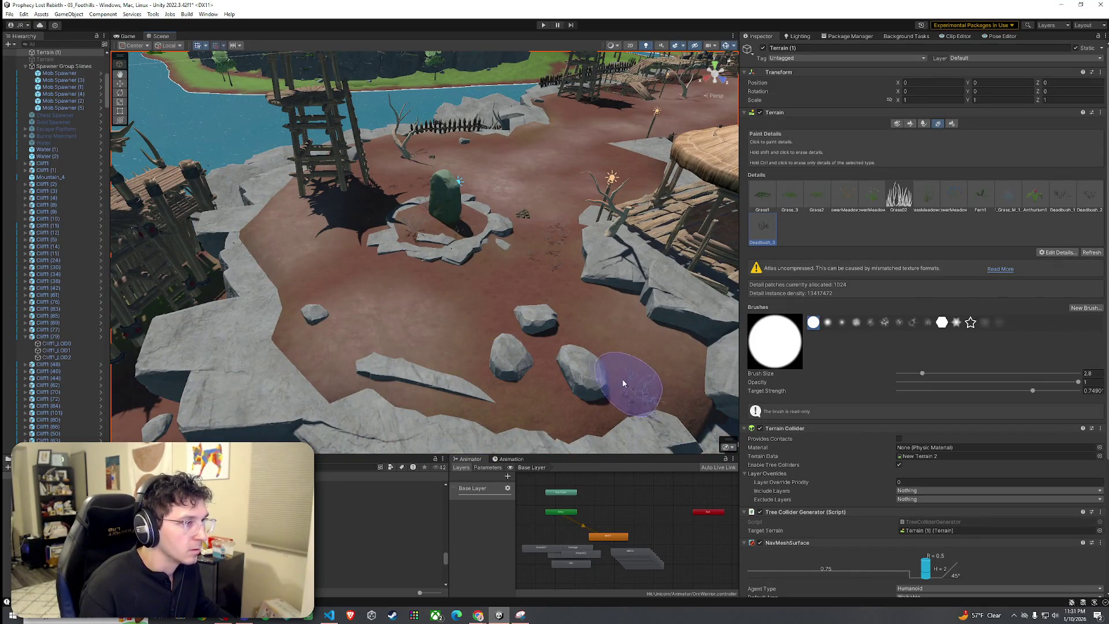
# Survey the open ground, wooden fort and cliffs, returning to texture painting.
pyautogui.moveTo(348, 318)
pyautogui.mouseDown()
pyautogui.moveTo(156, 320)
pyautogui.moveTo(431, 292)
pyautogui.moveTo(409, 366)
pyautogui.moveTo(563, 379)
pyautogui.moveTo(377, 343)
pyautogui.moveTo(479, 264)
pyautogui.mouseUp()
pyautogui.moveTo(602, 362)
pyautogui.mouseDown()
pyautogui.moveTo(520, 347)
pyautogui.moveTo(396, 376)
pyautogui.mouseUp()
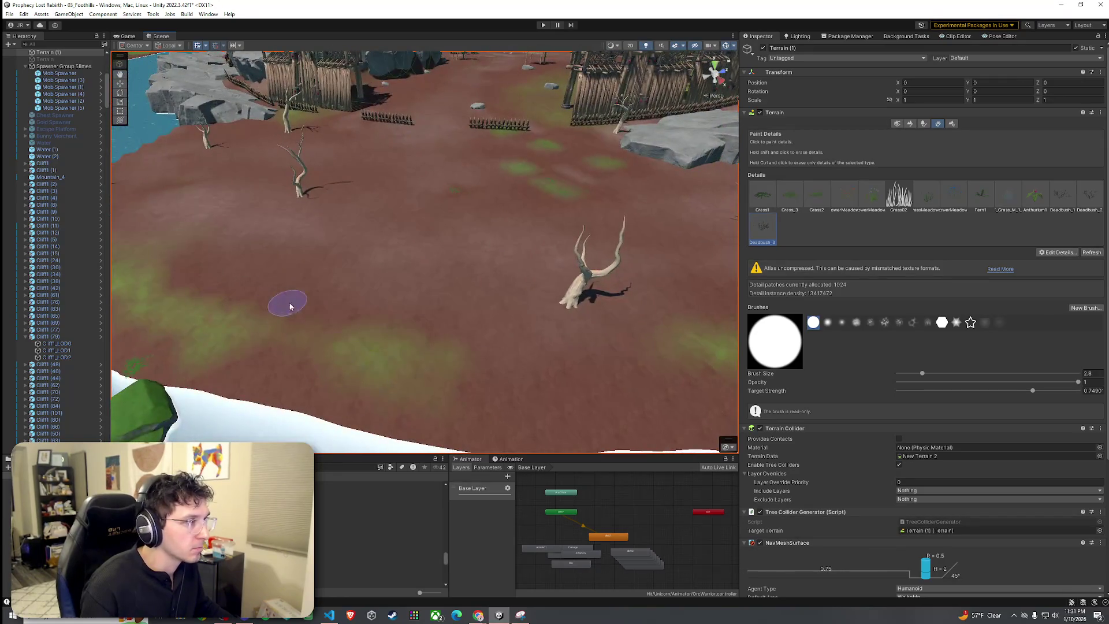
pyautogui.moveTo(338, 249)
pyautogui.mouseDown()
pyautogui.moveTo(522, 280)
pyautogui.moveTo(531, 259)
pyautogui.moveTo(523, 272)
pyautogui.moveTo(554, 306)
pyautogui.moveTo(564, 287)
pyautogui.moveTo(541, 296)
pyautogui.mouseUp()
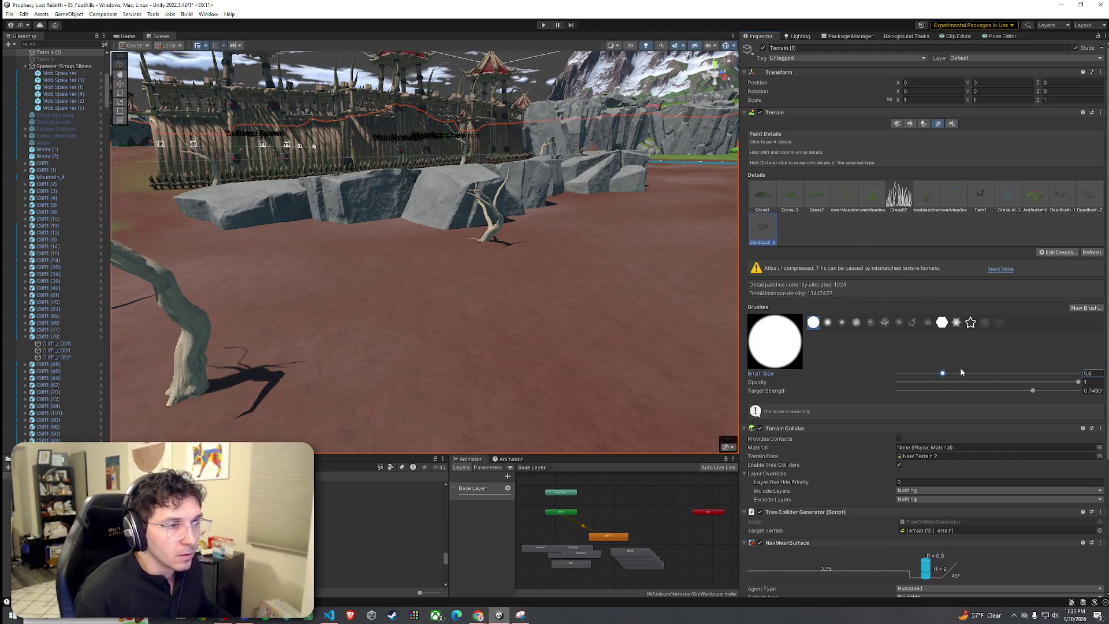
pyautogui.moveTo(520, 278)
pyautogui.mouseDown()
pyautogui.moveTo(530, 286)
pyautogui.moveTo(450, 317)
pyautogui.moveTo(537, 218)
pyautogui.moveTo(572, 258)
pyautogui.moveTo(574, 220)
pyautogui.mouseUp()
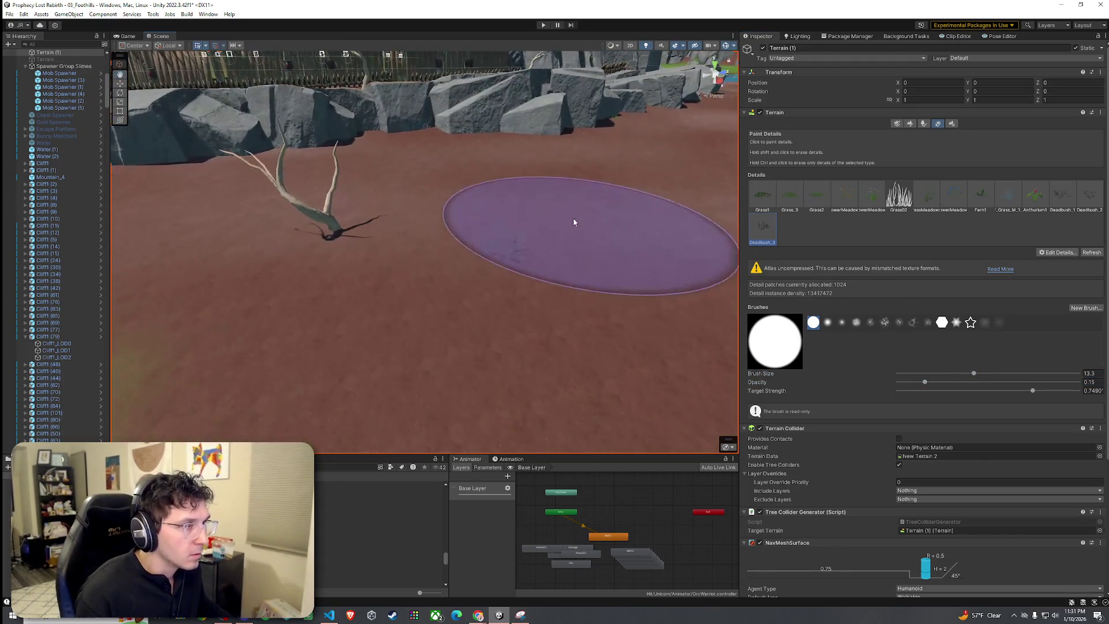
pyautogui.moveTo(665, 195); pyautogui.dragTo(586, 186)
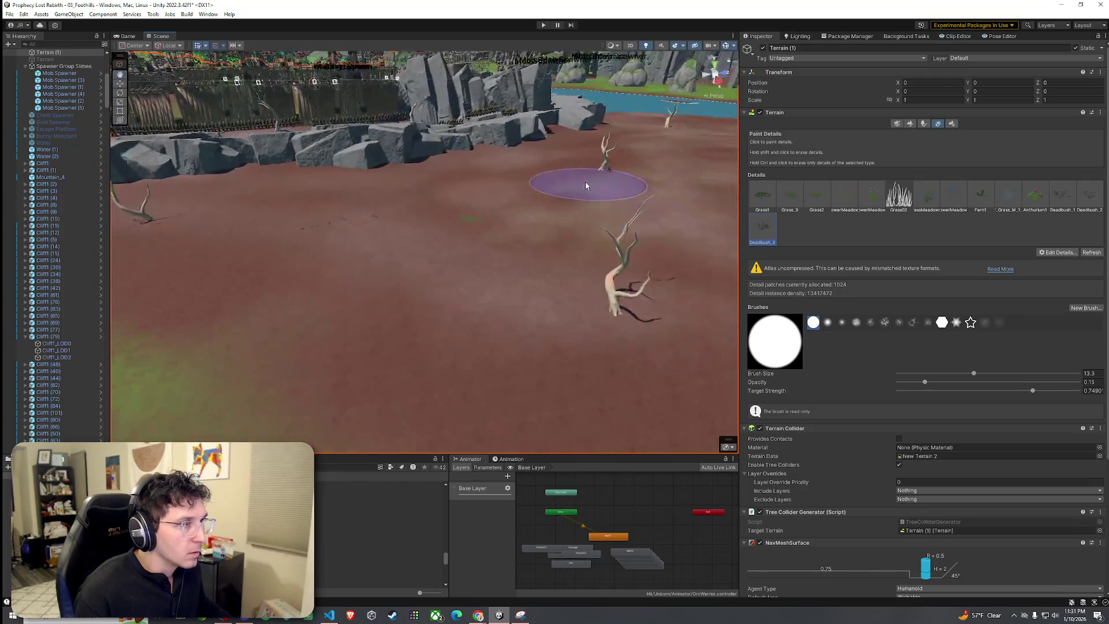
pyautogui.moveTo(500, 300)
pyautogui.mouseDown()
pyautogui.moveTo(502, 314)
pyautogui.moveTo(569, 256)
pyautogui.moveTo(470, 297)
pyautogui.moveTo(483, 240)
pyautogui.moveTo(545, 208)
pyautogui.moveTo(532, 292)
pyautogui.moveTo(408, 309)
pyautogui.moveTo(564, 302)
pyautogui.moveTo(631, 247)
pyautogui.moveTo(544, 245)
pyautogui.moveTo(537, 218)
pyautogui.moveTo(495, 272)
pyautogui.moveTo(494, 216)
pyautogui.moveTo(550, 292)
pyautogui.moveTo(549, 278)
pyautogui.moveTo(639, 307)
pyautogui.moveTo(318, 218)
pyautogui.moveTo(462, 210)
pyautogui.moveTo(404, 250)
pyautogui.moveTo(532, 272)
pyautogui.mouseUp()
pyautogui.click(910, 123)
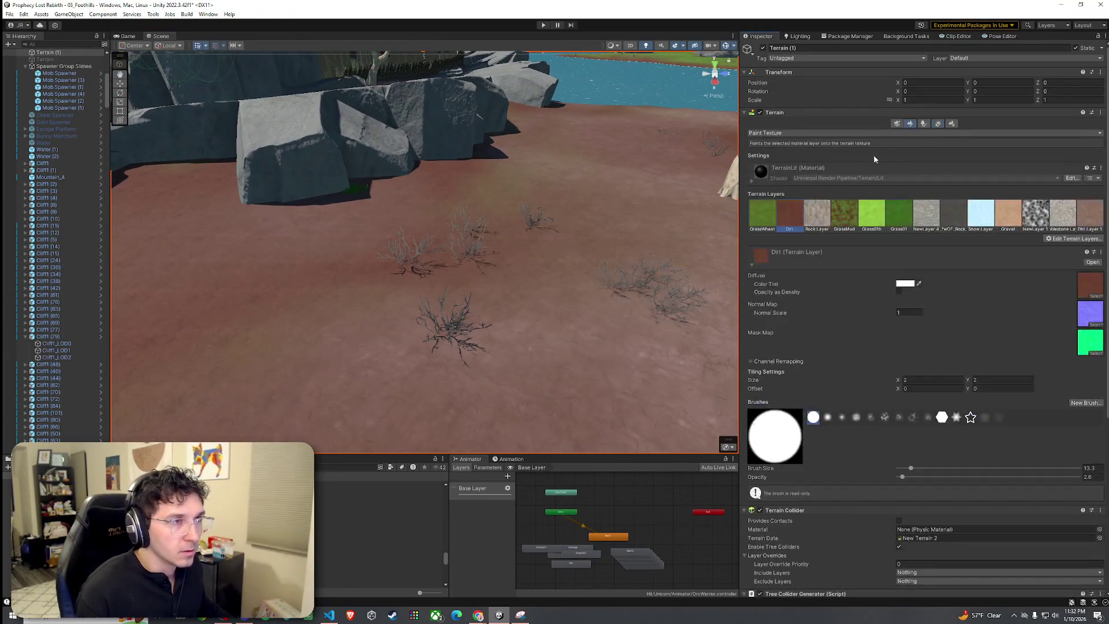
# Brush Deadbush_3 details across the dirt beside the grey rocks near the cliffs.
pyautogui.moveTo(618, 232)
pyautogui.mouseDown()
pyautogui.moveTo(495, 223)
pyautogui.moveTo(562, 206)
pyautogui.moveTo(465, 240)
pyautogui.moveTo(653, 244)
pyautogui.mouseUp()
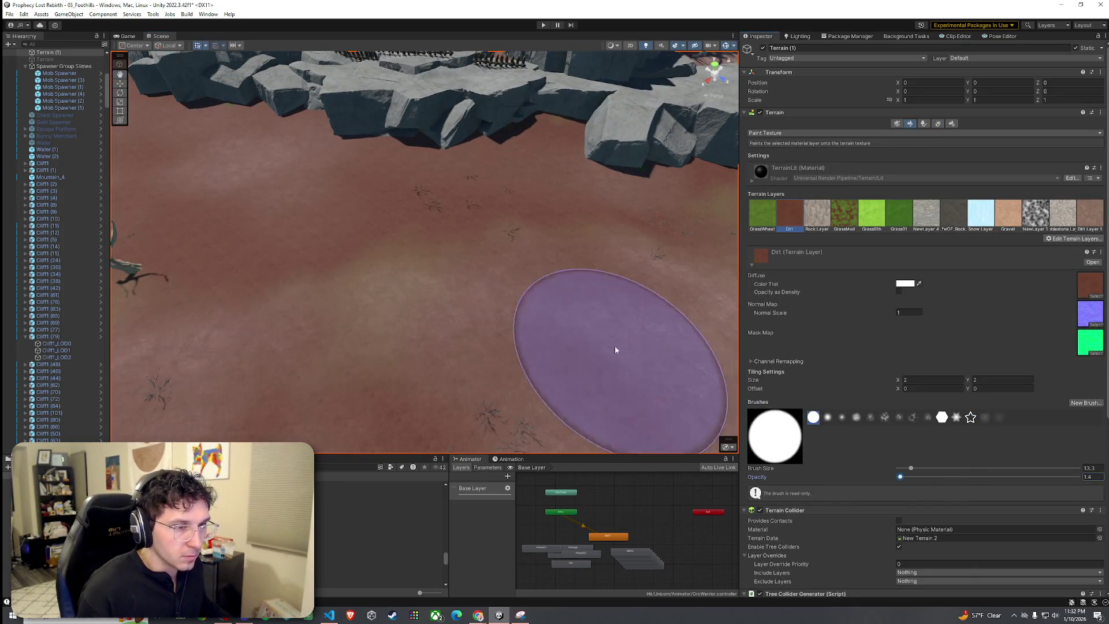
pyautogui.moveTo(615, 350); pyautogui.dragTo(578, 173)
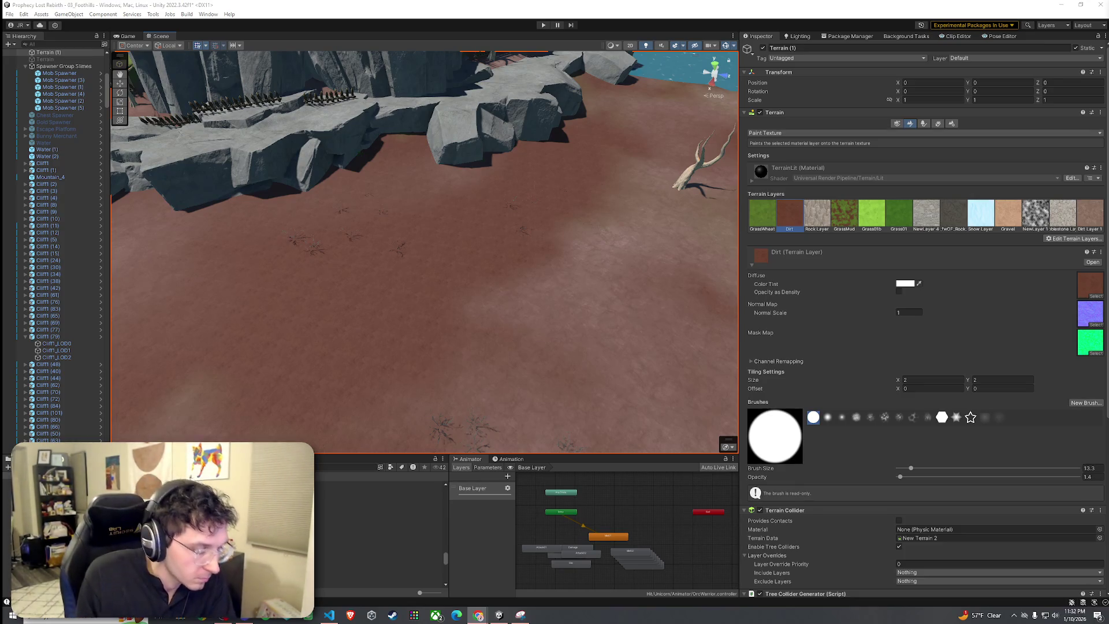
pyautogui.scroll(5, 475, 250)
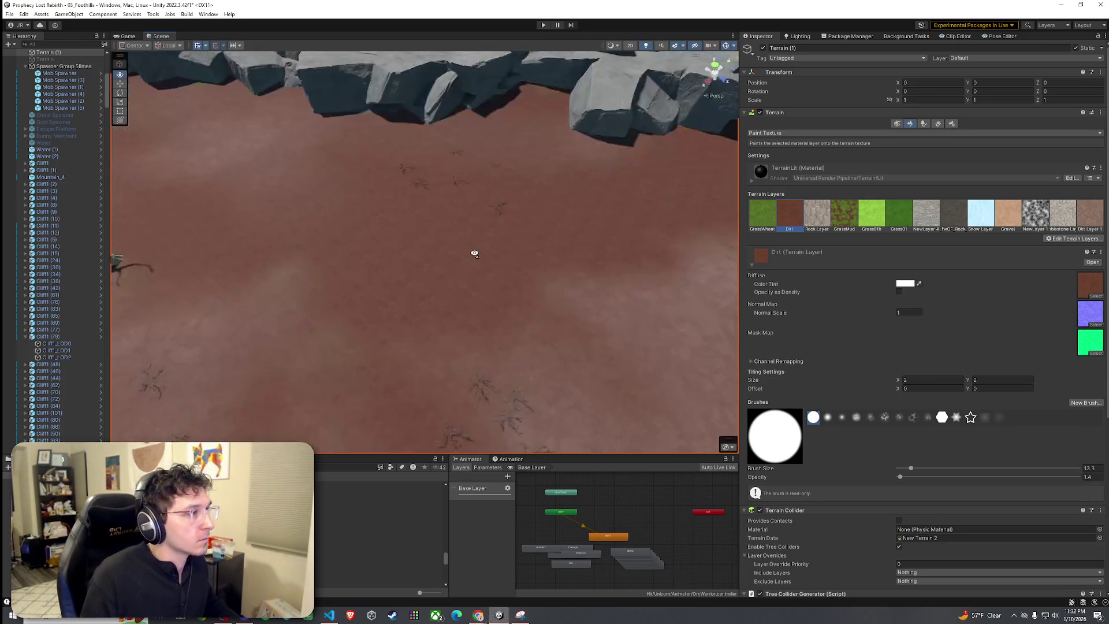
pyautogui.click(937, 123)
pyautogui.moveTo(542, 193)
pyautogui.mouseDown()
pyautogui.moveTo(477, 333)
pyautogui.moveTo(535, 293)
pyautogui.moveTo(404, 391)
pyautogui.moveTo(341, 347)
pyautogui.moveTo(483, 362)
pyautogui.moveTo(574, 312)
pyautogui.moveTo(553, 247)
pyautogui.moveTo(294, 243)
pyautogui.moveTo(453, 218)
pyautogui.mouseUp()
pyautogui.moveTo(417, 287); pyautogui.dragTo(361, 270)
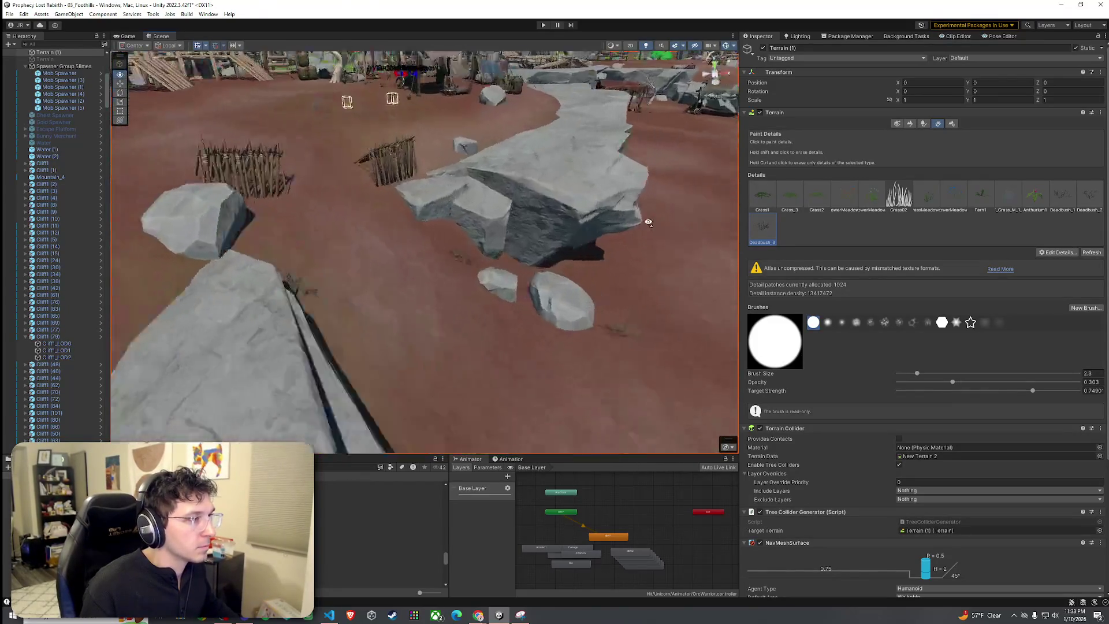
# Box-select both camp tents and their fence pieces from a top-down view.
pyautogui.moveTo(478, 194); pyautogui.dragTo(602, 138)
pyautogui.moveTo(465, 300)
pyautogui.mouseDown()
pyautogui.moveTo(568, 284)
pyautogui.moveTo(549, 307)
pyautogui.moveTo(686, 342)
pyautogui.moveTo(583, 301)
pyautogui.moveTo(292, 319)
pyautogui.moveTo(433, 321)
pyautogui.moveTo(592, 379)
pyautogui.moveTo(602, 313)
pyautogui.mouseUp()
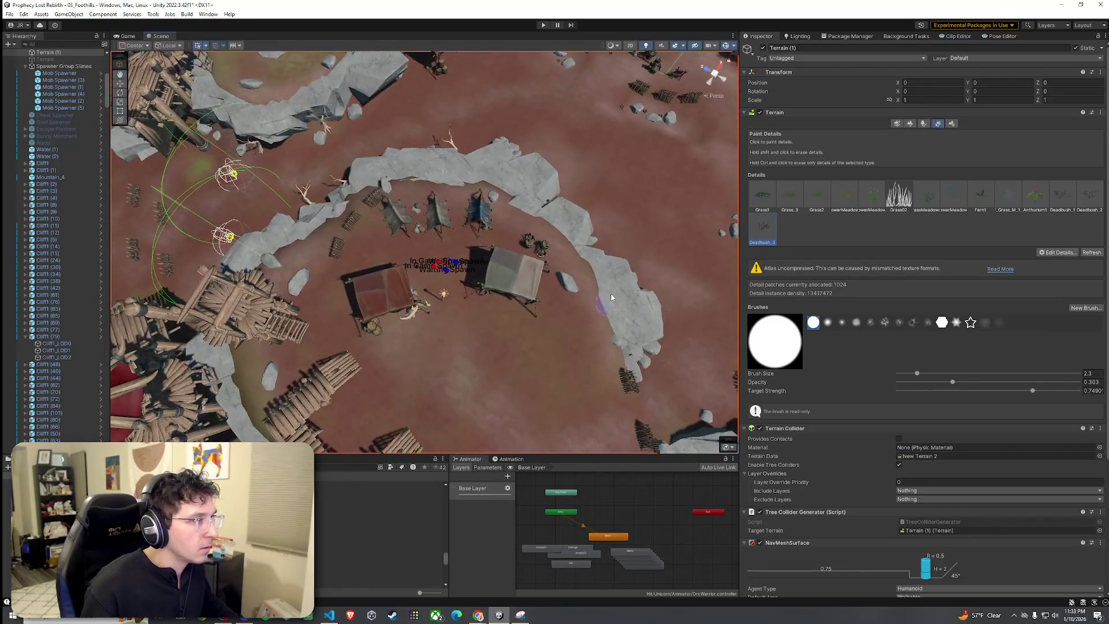
pyautogui.click(416, 530)
pyautogui.moveTo(326, 267)
pyautogui.mouseDown()
pyautogui.moveTo(444, 345)
pyautogui.moveTo(590, 370)
pyautogui.mouseUp()
pyautogui.moveTo(312, 243)
pyautogui.mouseDown()
pyautogui.moveTo(416, 298)
pyautogui.moveTo(548, 337)
pyautogui.mouseUp()
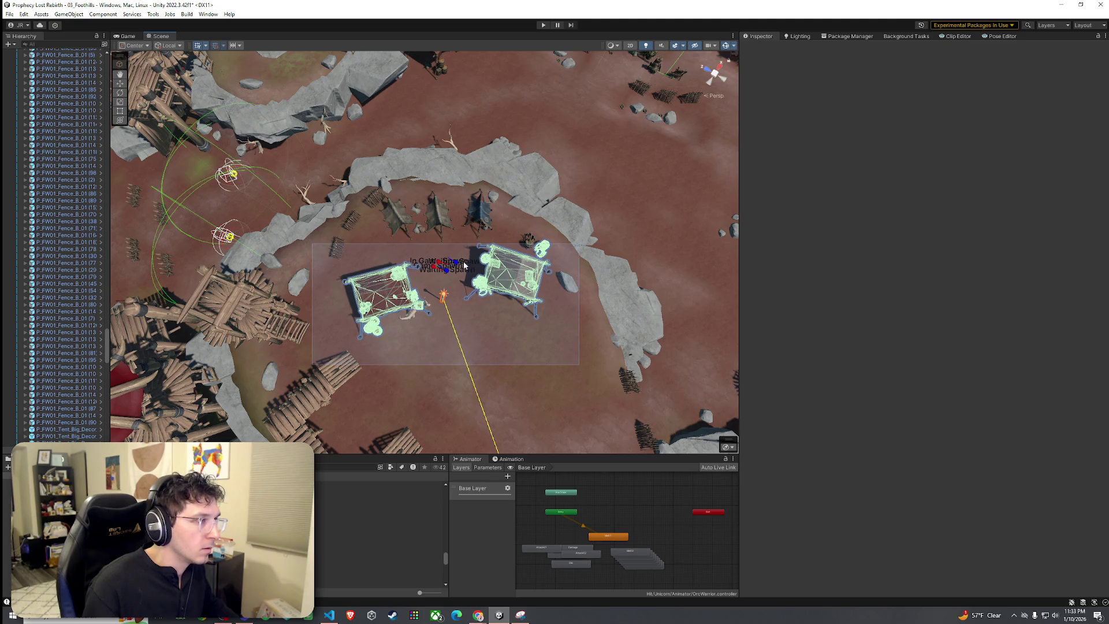
# Reselect both camp tents with a marquee, undoing a stray selection first.
pyautogui.moveTo(464, 266); pyautogui.dragTo(464, 266)
pyautogui.scroll(-3, 404, 190)
pyautogui.hotkey('ctrl', 'z')
pyautogui.moveTo(330, 111); pyautogui.dragTo(606, 190)
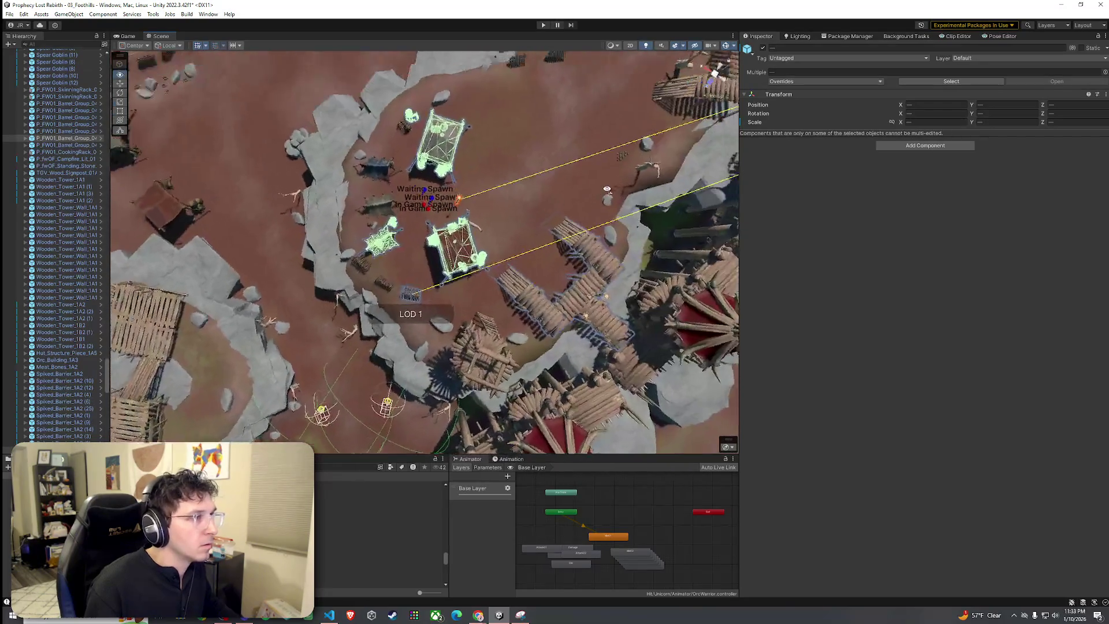
pyautogui.click(541, 188)
pyautogui.scroll(5, 503, 192)
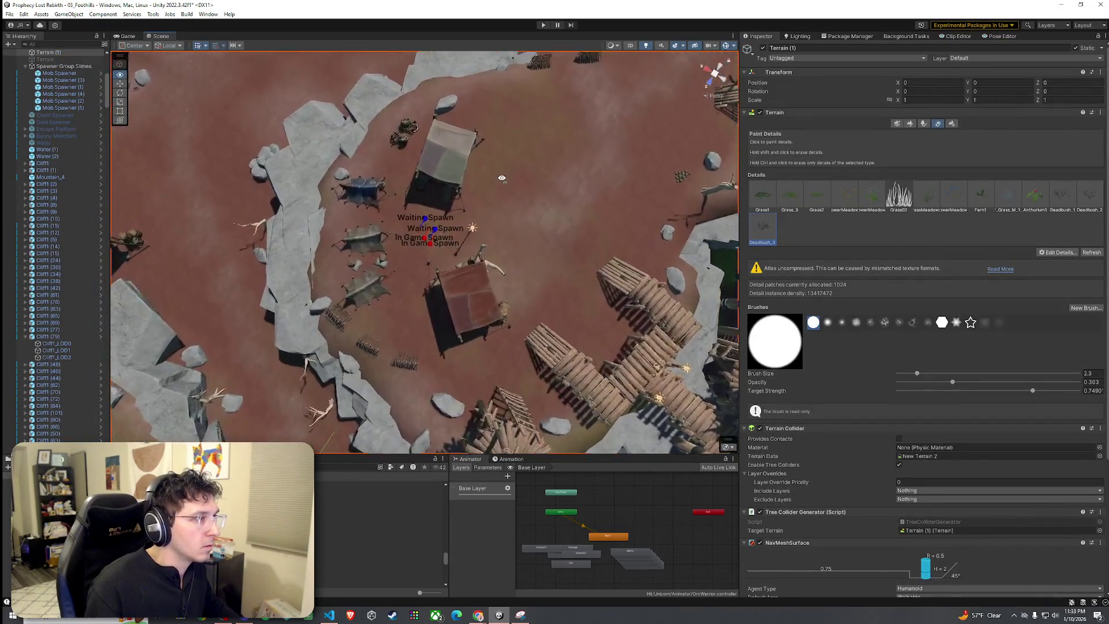
pyautogui.click(401, 380)
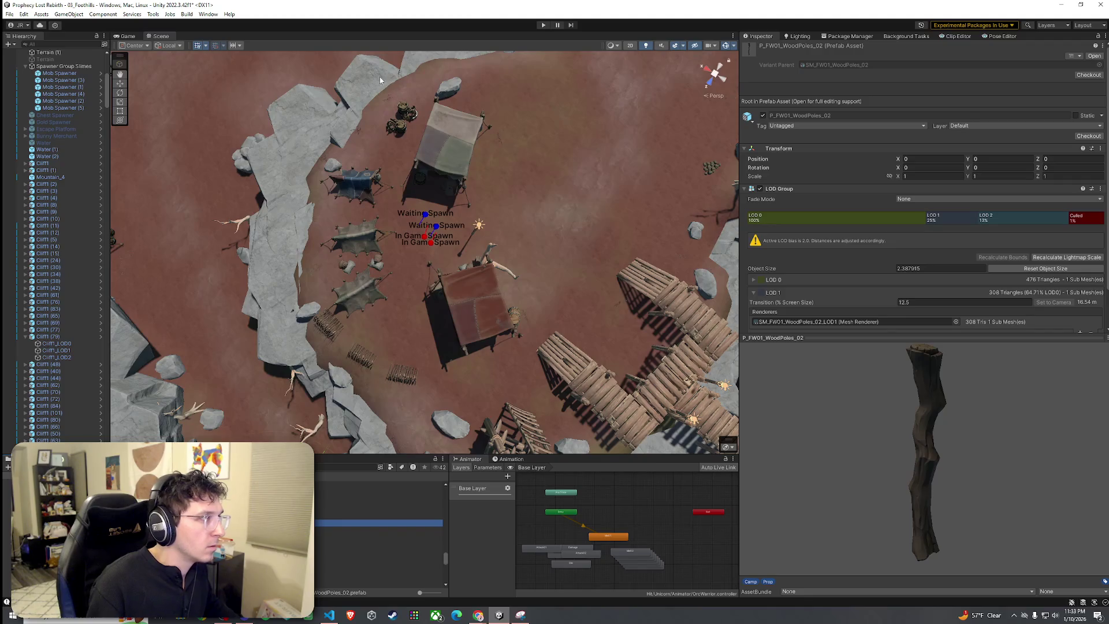
pyautogui.moveTo(379, 77); pyautogui.dragTo(534, 328)
pyautogui.moveTo(553, 371); pyautogui.dragTo(552, 371)
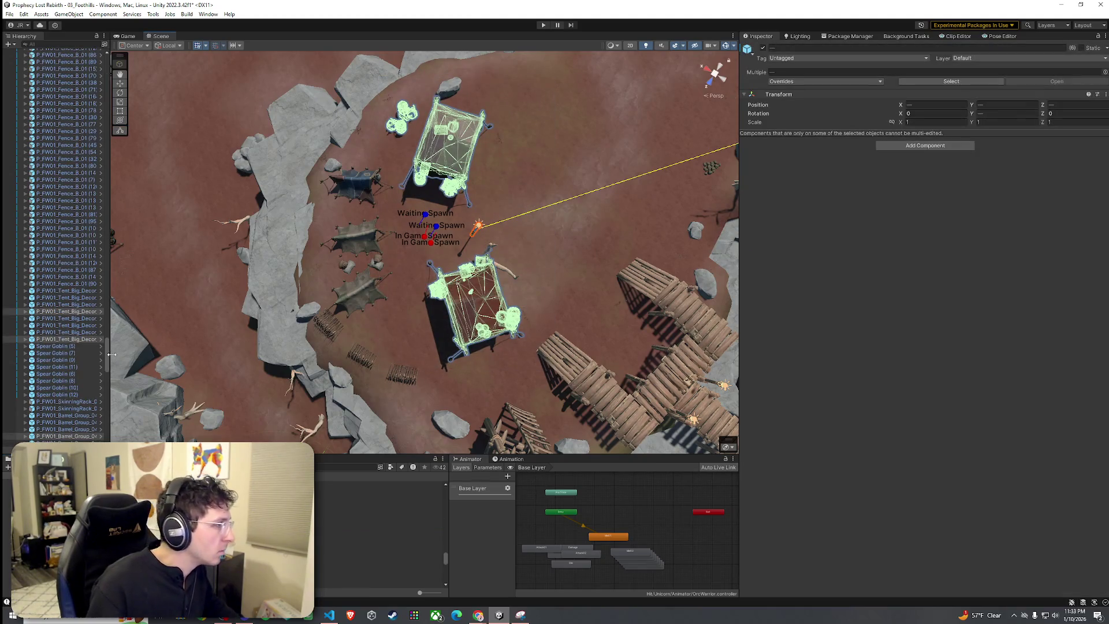
# Frame the two tents and shift them along Y toward the wooden watchtower.
pyautogui.moveTo(106, 358)
pyautogui.mouseDown()
pyautogui.moveTo(120, 440)
pyautogui.moveTo(149, 191)
pyautogui.moveTo(158, 294)
pyautogui.moveTo(147, 440)
pyautogui.moveTo(181, 56)
pyautogui.mouseUp()
pyautogui.moveTo(289, 314); pyautogui.dragTo(87, 96)
pyautogui.moveTo(295, 225); pyautogui.dragTo(534, 296)
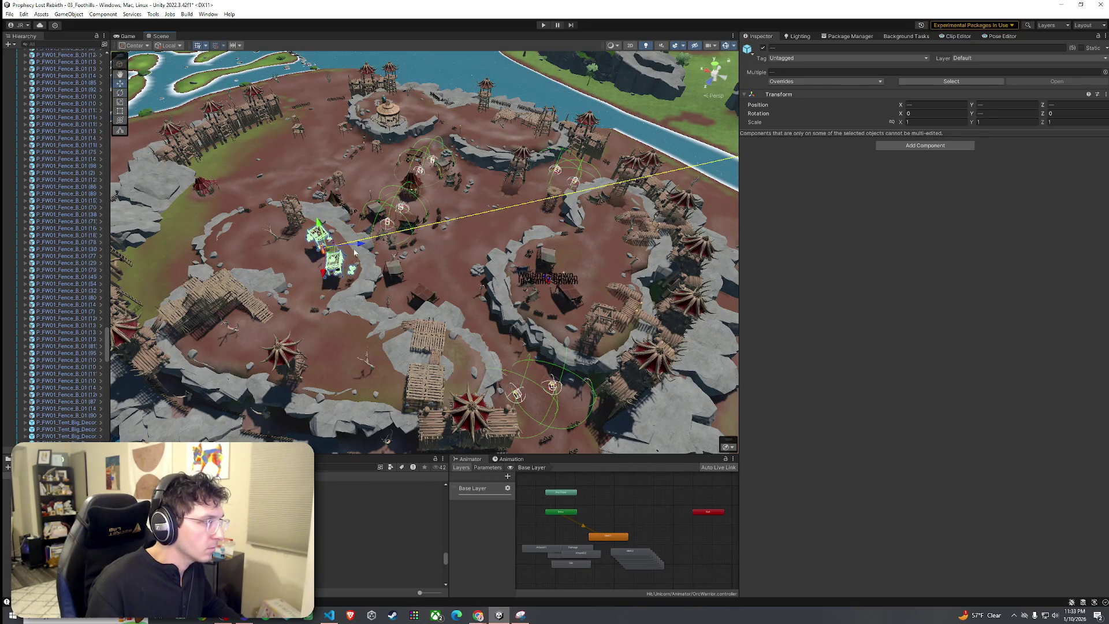
pyautogui.press('f')
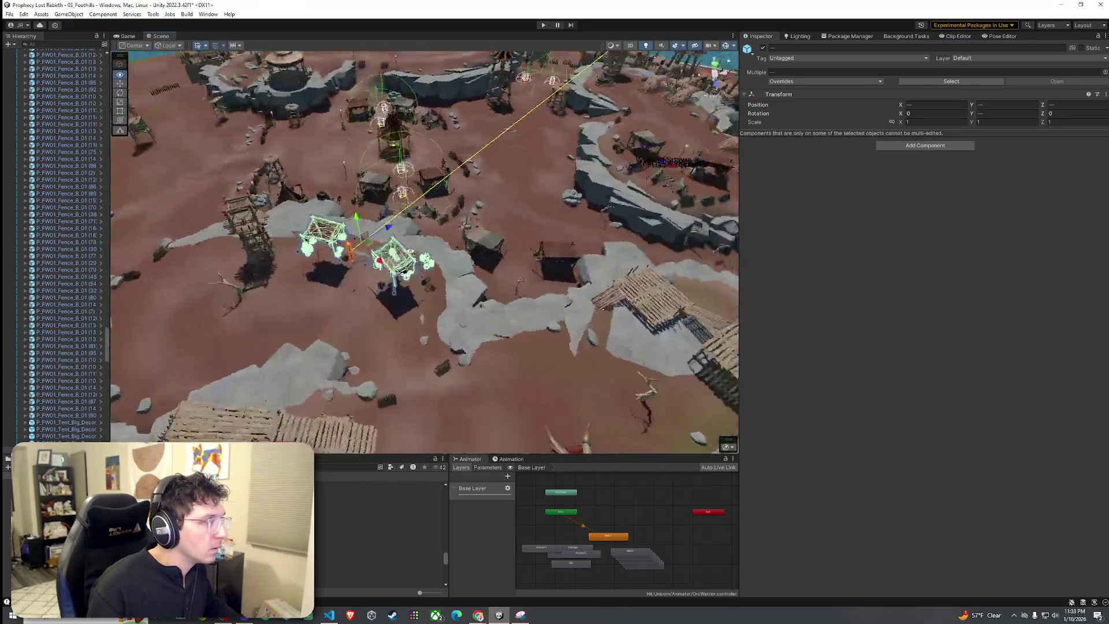
pyautogui.moveTo(421, 243)
pyautogui.mouseDown()
pyautogui.moveTo(422, 267)
pyautogui.moveTo(494, 249)
pyautogui.moveTo(540, 183)
pyautogui.moveTo(421, 253)
pyautogui.mouseUp()
# Select the terrain and choose the Stone1b rock in the tree-painting tool.
pyautogui.click(418, 280)
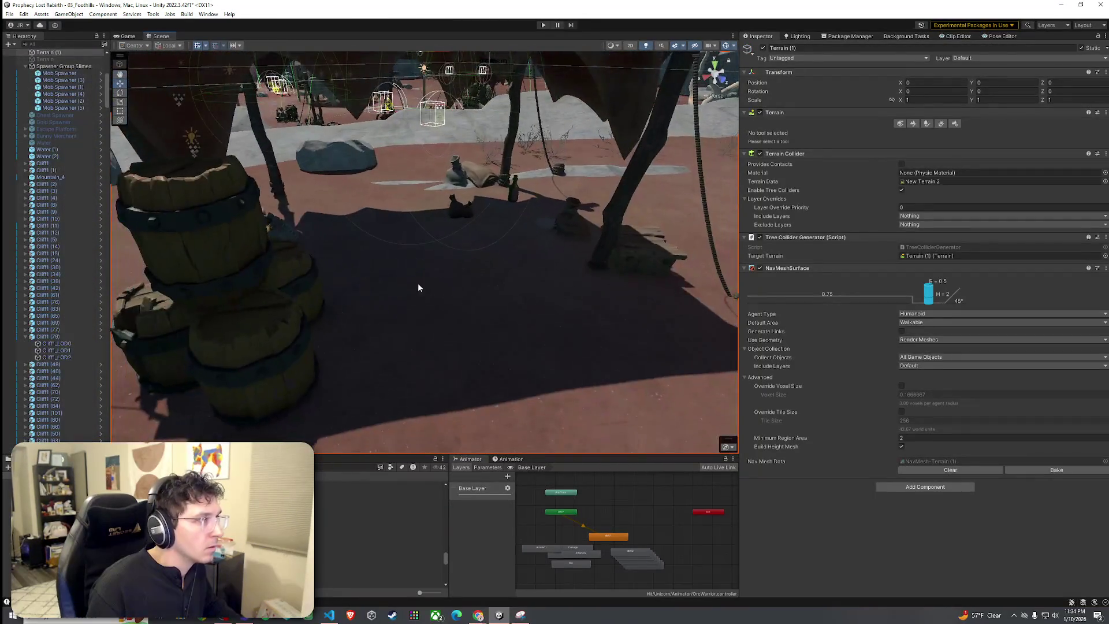
pyautogui.scroll(-3, 480, 263)
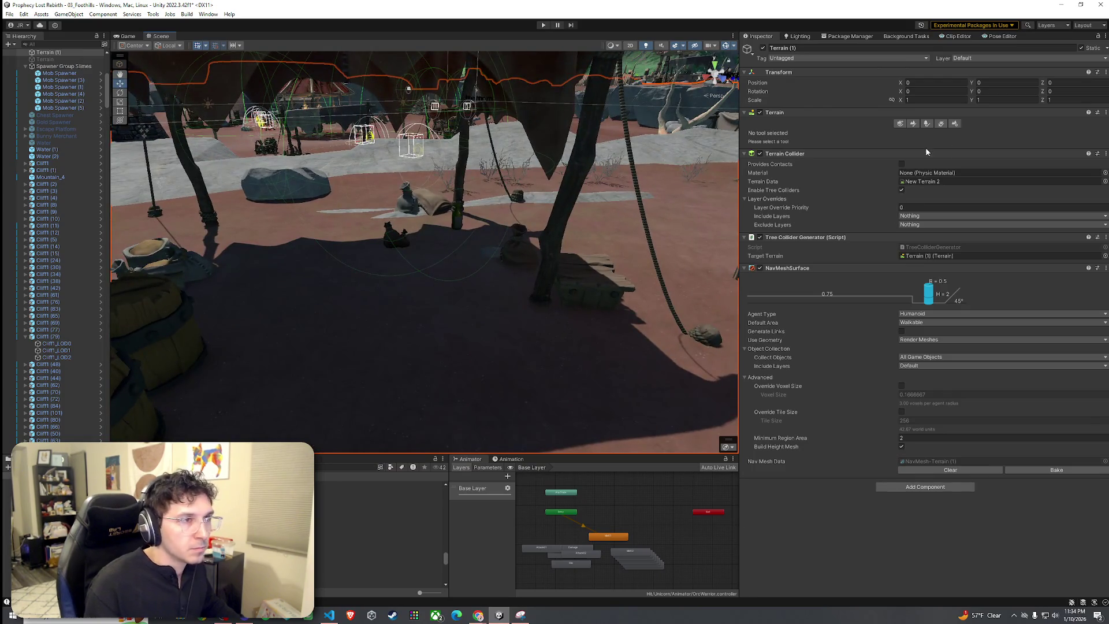
pyautogui.click(912, 123)
pyautogui.click(923, 124)
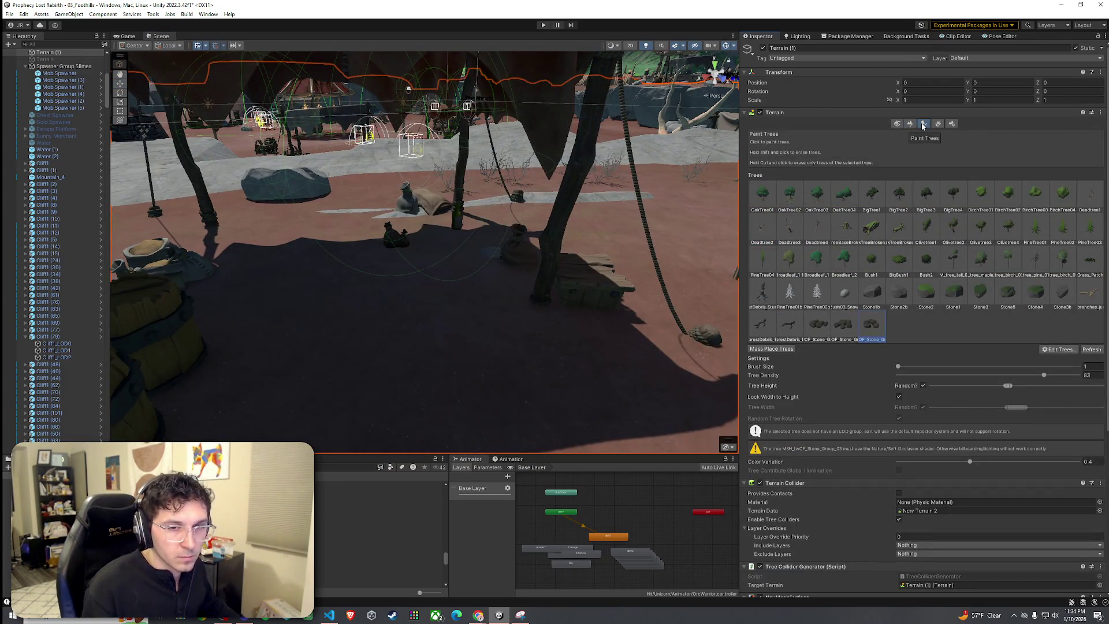
pyautogui.click(866, 297)
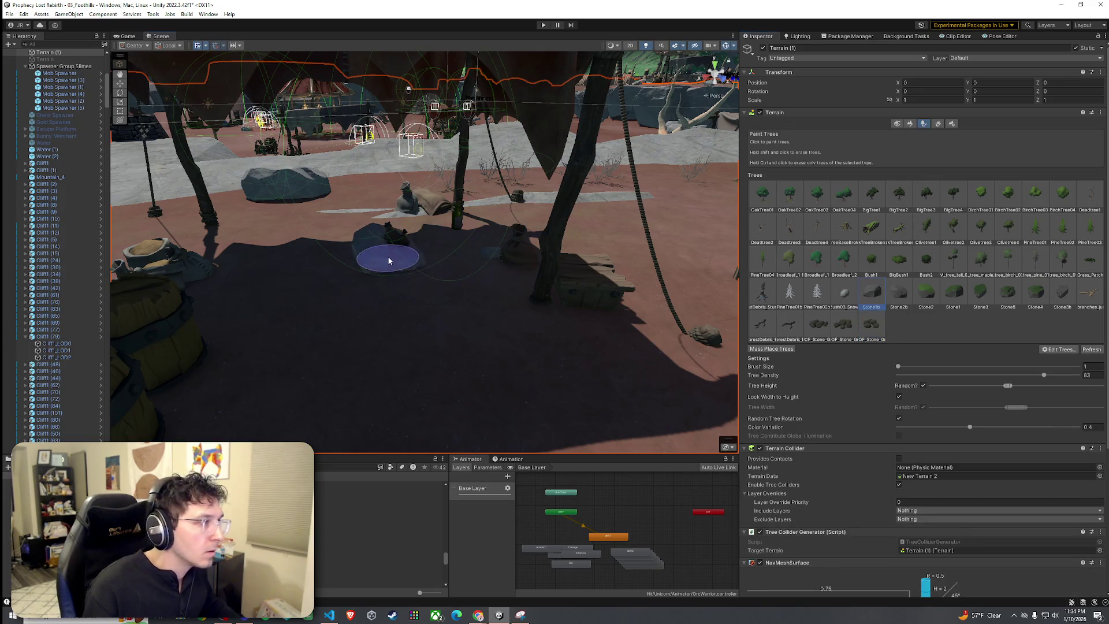
# Fly toward the bottle and rock, then switch the terrain to Paint Details with Deadbush_3.
pyautogui.press('Left')
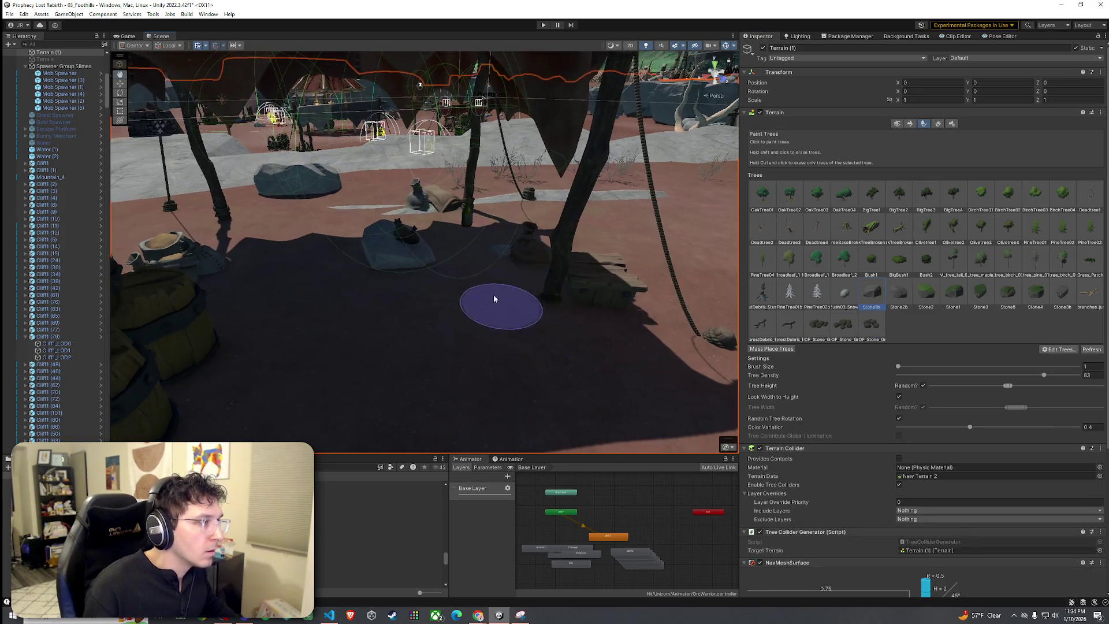
pyautogui.press('Up')
pyautogui.press('Up')
pyautogui.press('Up')
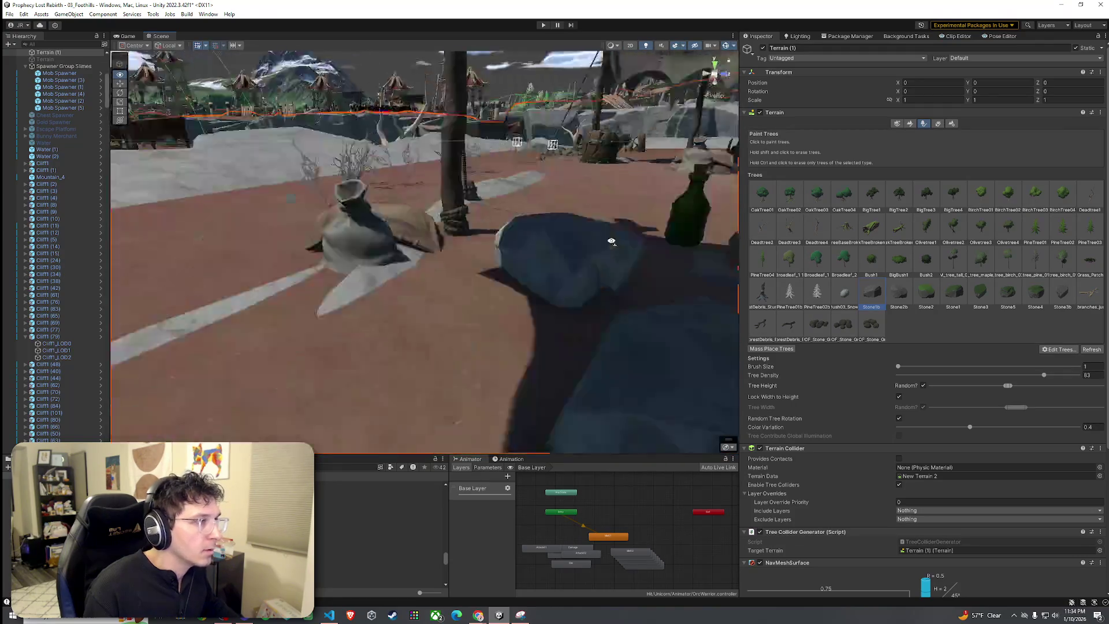
pyautogui.press('Up')
pyautogui.moveTo(459, 297)
pyautogui.mouseDown()
pyautogui.moveTo(509, 297)
pyautogui.moveTo(403, 287)
pyautogui.moveTo(404, 317)
pyautogui.mouseUp()
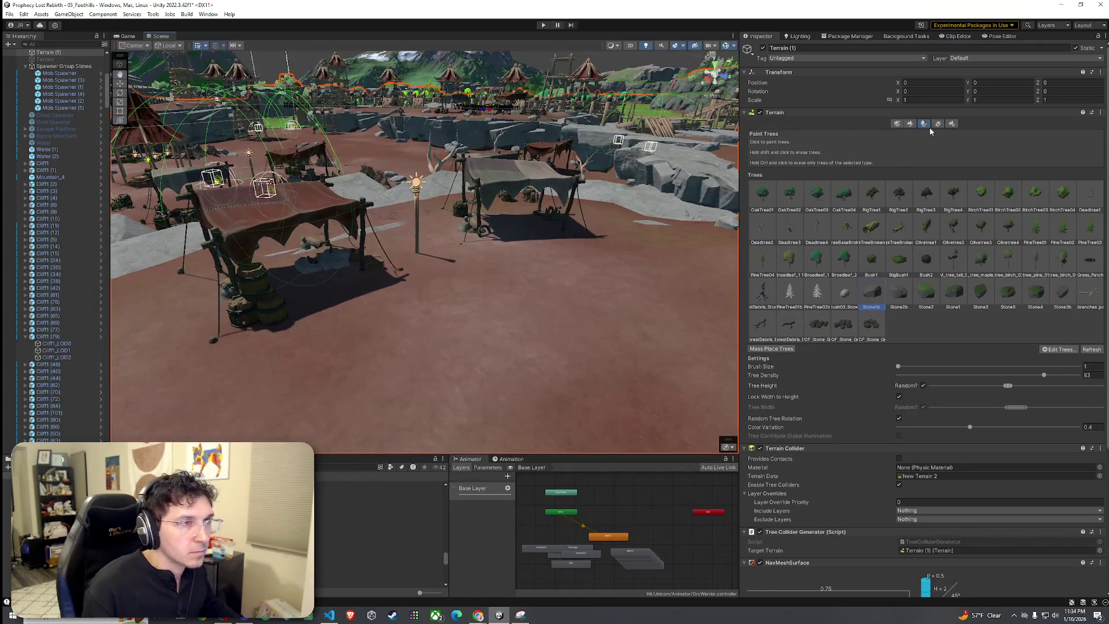
pyautogui.click(937, 124)
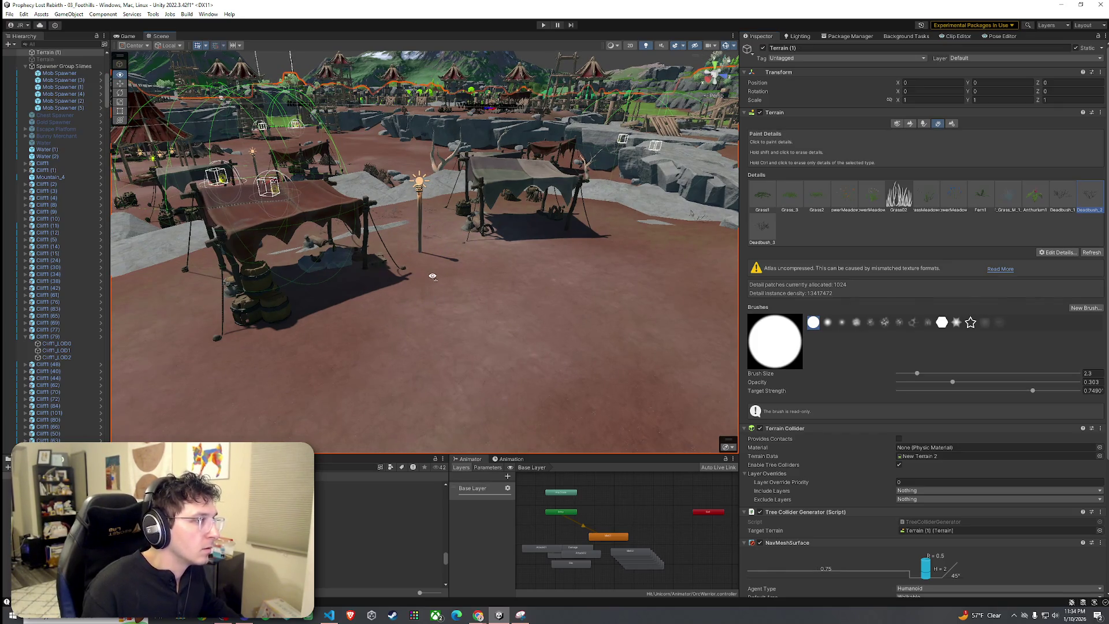
pyautogui.moveTo(443, 279)
pyautogui.mouseDown()
pyautogui.moveTo(359, 297)
pyautogui.moveTo(744, 293)
pyautogui.moveTo(567, 255)
pyautogui.moveTo(600, 266)
pyautogui.moveTo(608, 255)
pyautogui.moveTo(562, 255)
pyautogui.moveTo(612, 282)
pyautogui.mouseUp()
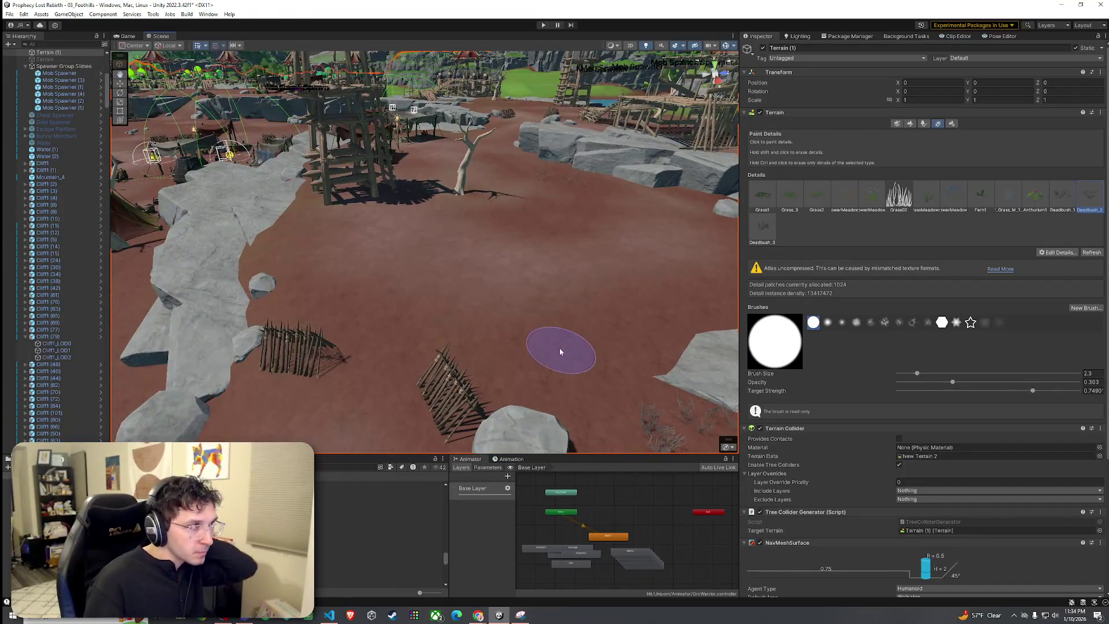
# Place the P_FW_01_Crate_Group_02 prefab on the dirt path near the rocks.
pyautogui.click(379, 523)
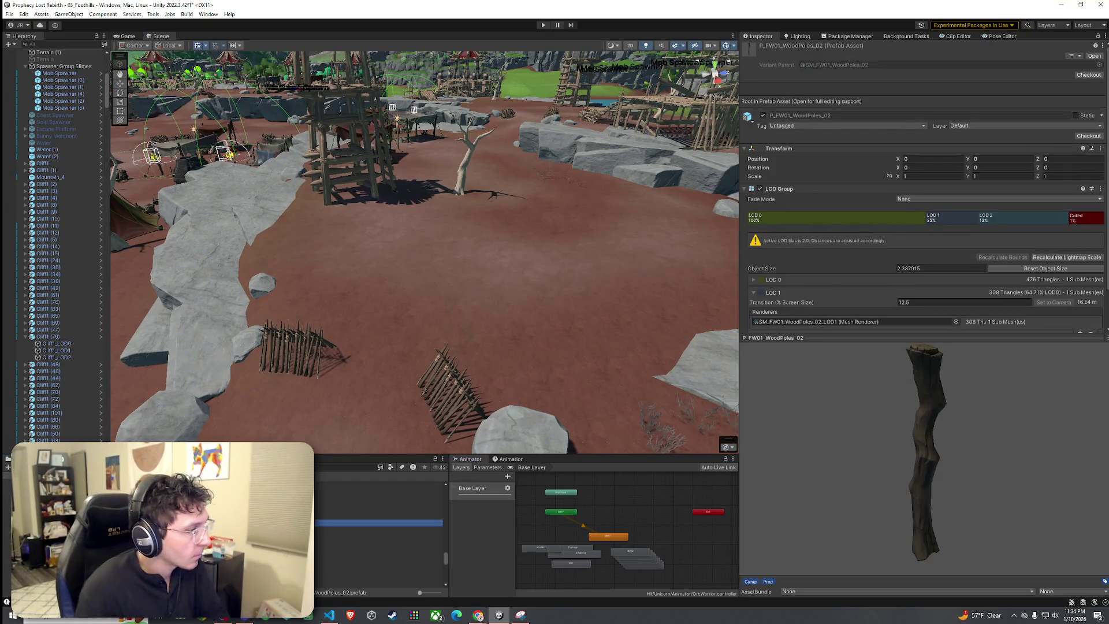
pyautogui.press('Down')
pyautogui.press('Down')
pyautogui.press('Down')
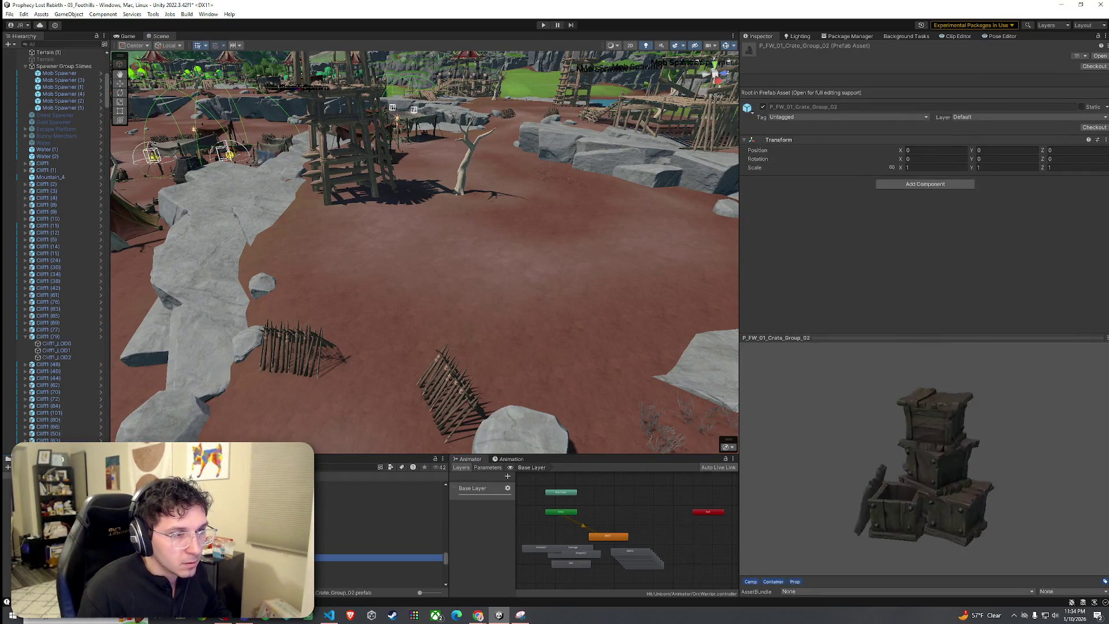
pyautogui.press('Up')
pyautogui.press('Up')
pyautogui.press('Up')
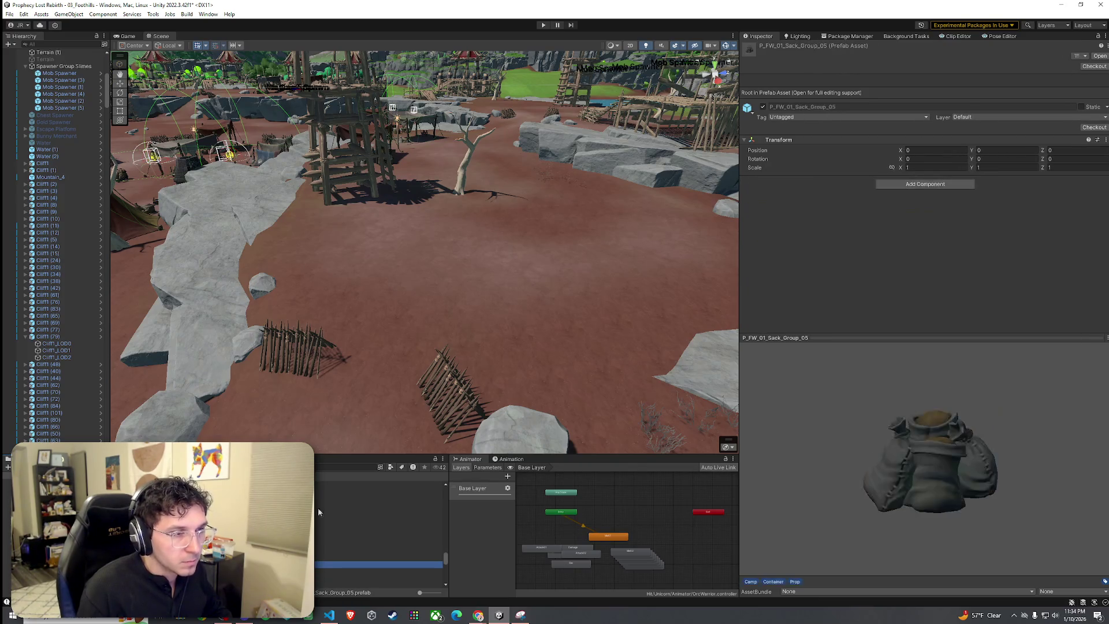
pyautogui.moveTo(322, 432); pyautogui.dragTo(359, 430)
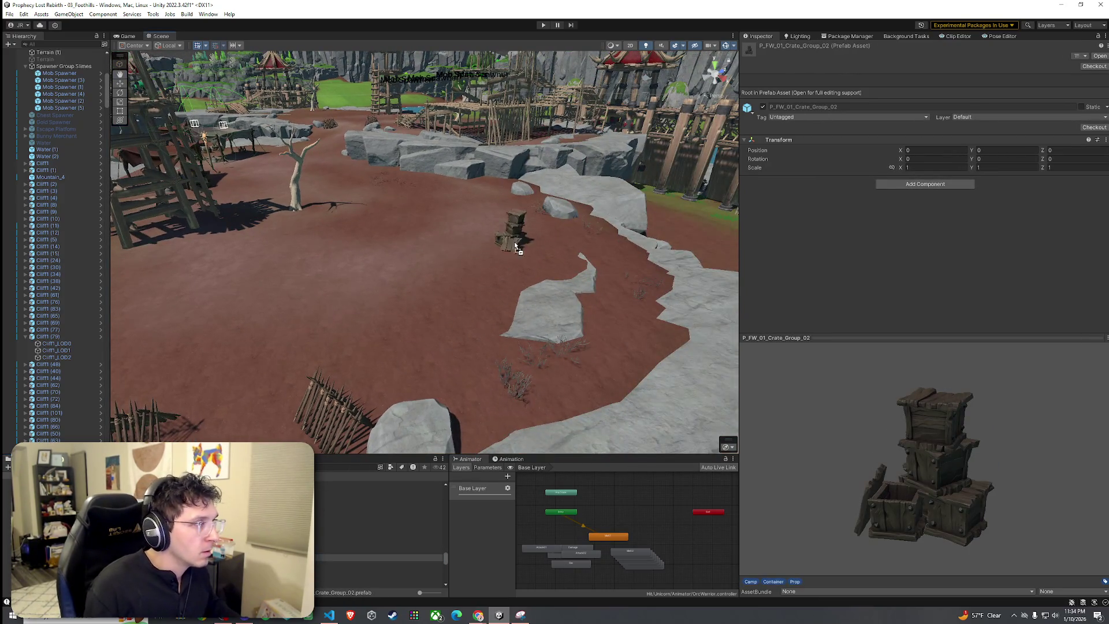
pyautogui.moveTo(537, 241); pyautogui.dragTo(537, 241)
pyautogui.click(379, 557)
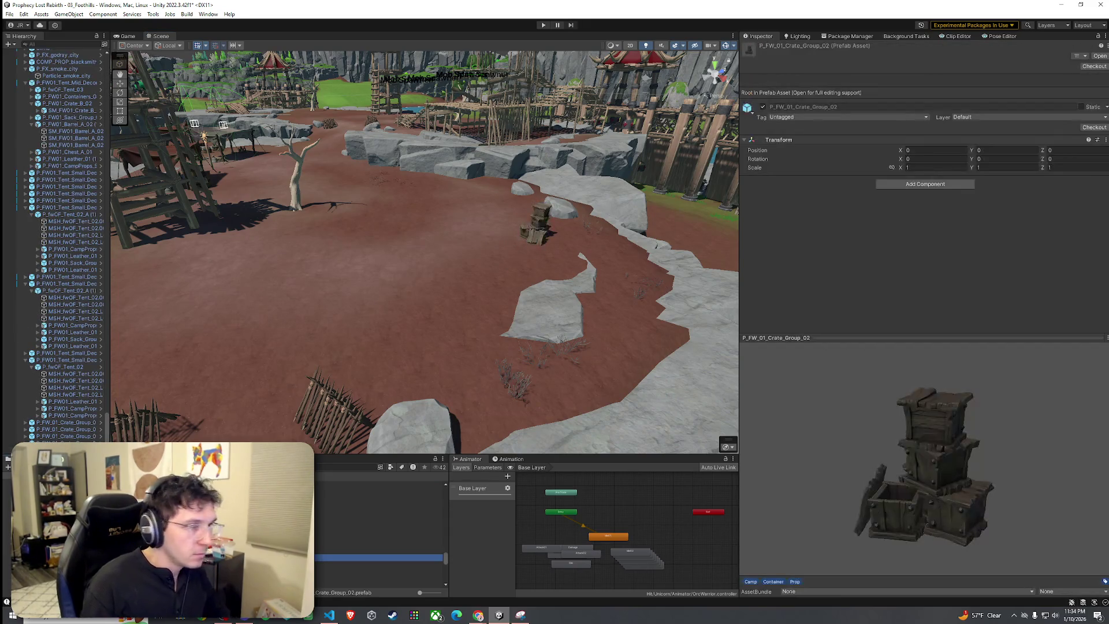
# Place P_FW_01_Sack_Group_05 and nudge it left beside the crates.
pyautogui.press('Down')
pyautogui.press('Down')
pyautogui.press('Down')
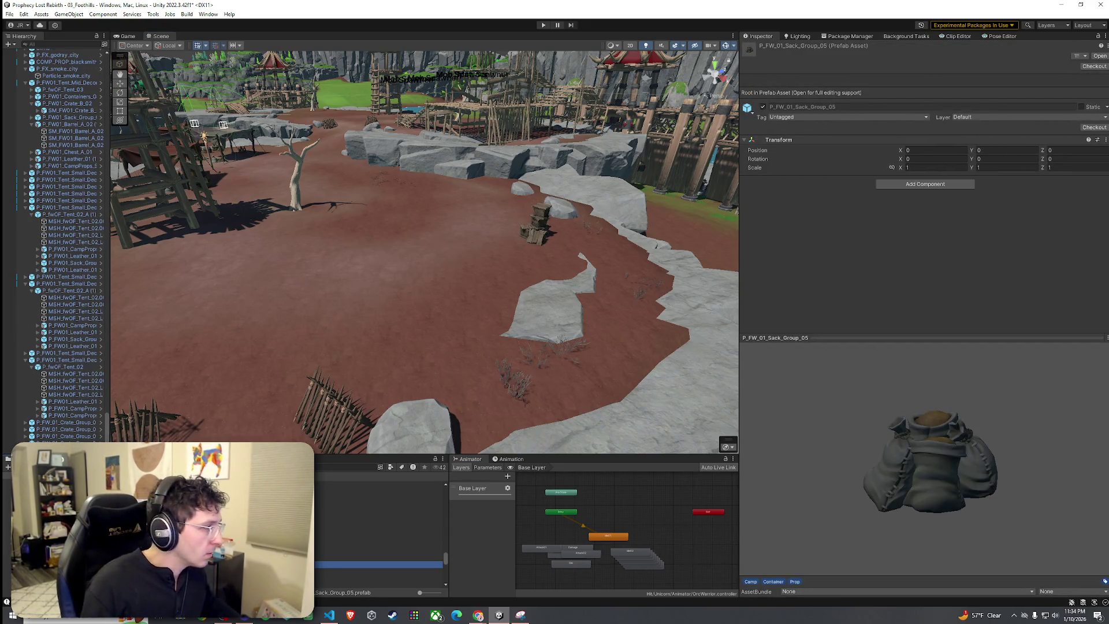
pyautogui.moveTo(536, 264); pyautogui.dragTo(525, 265)
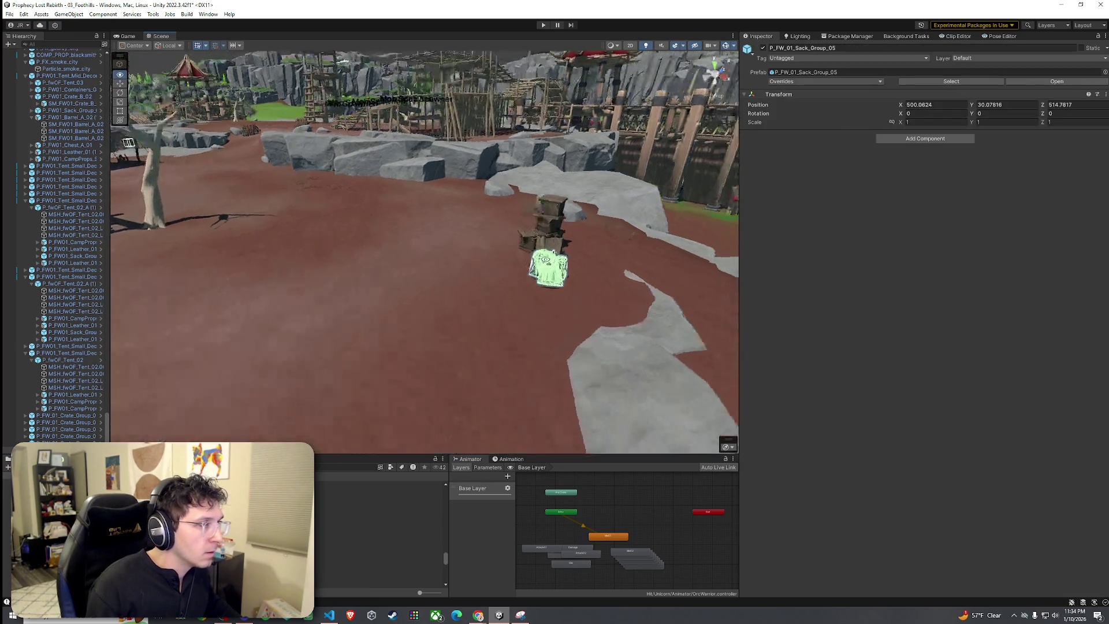
pyautogui.moveTo(682, 275)
pyautogui.mouseDown()
pyautogui.moveTo(750, 250)
pyautogui.moveTo(747, 297)
pyautogui.moveTo(739, 289)
pyautogui.mouseUp()
pyautogui.moveTo(572, 246)
pyautogui.mouseDown()
pyautogui.moveTo(529, 243)
pyautogui.moveTo(494, 199)
pyautogui.moveTo(496, 209)
pyautogui.mouseUp()
pyautogui.scroll(-3, 408, 342)
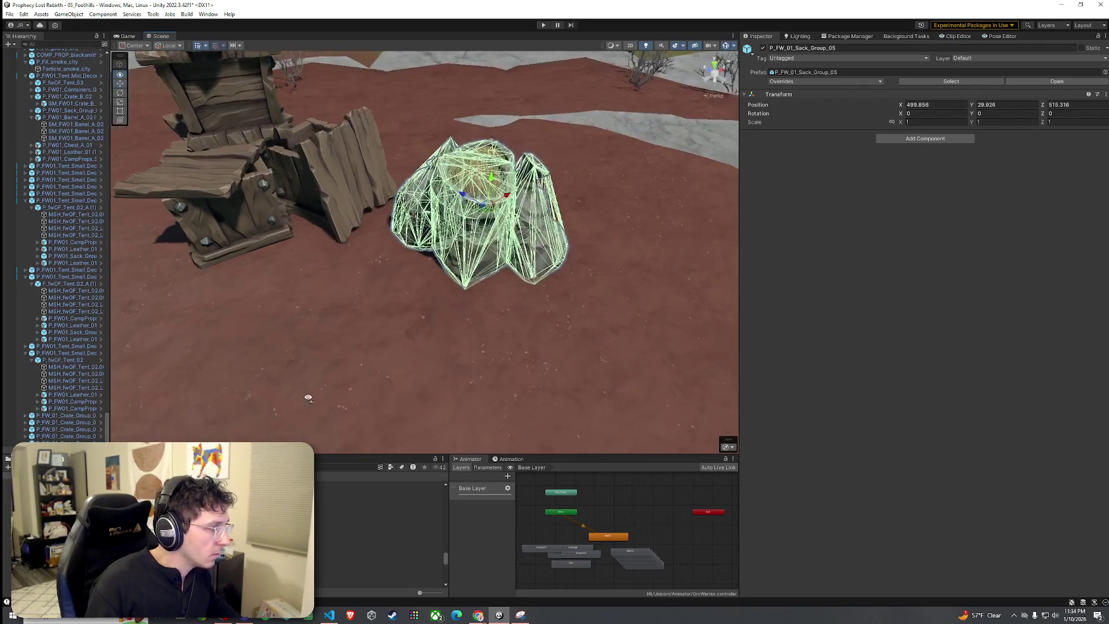
pyautogui.click(378, 578)
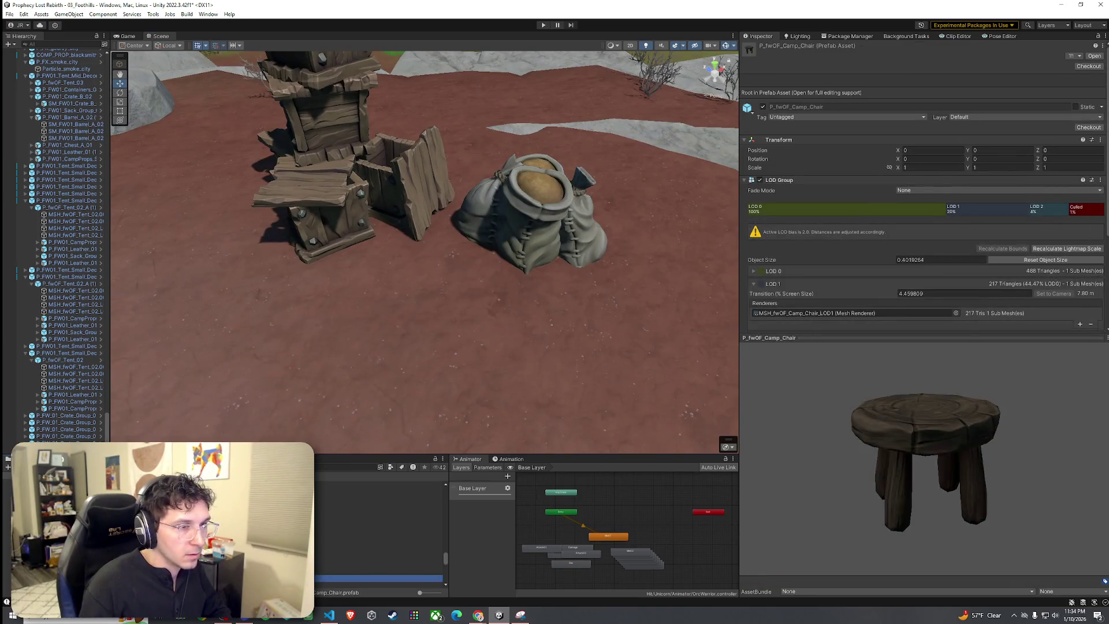
pyautogui.press('Up')
pyautogui.press('Up')
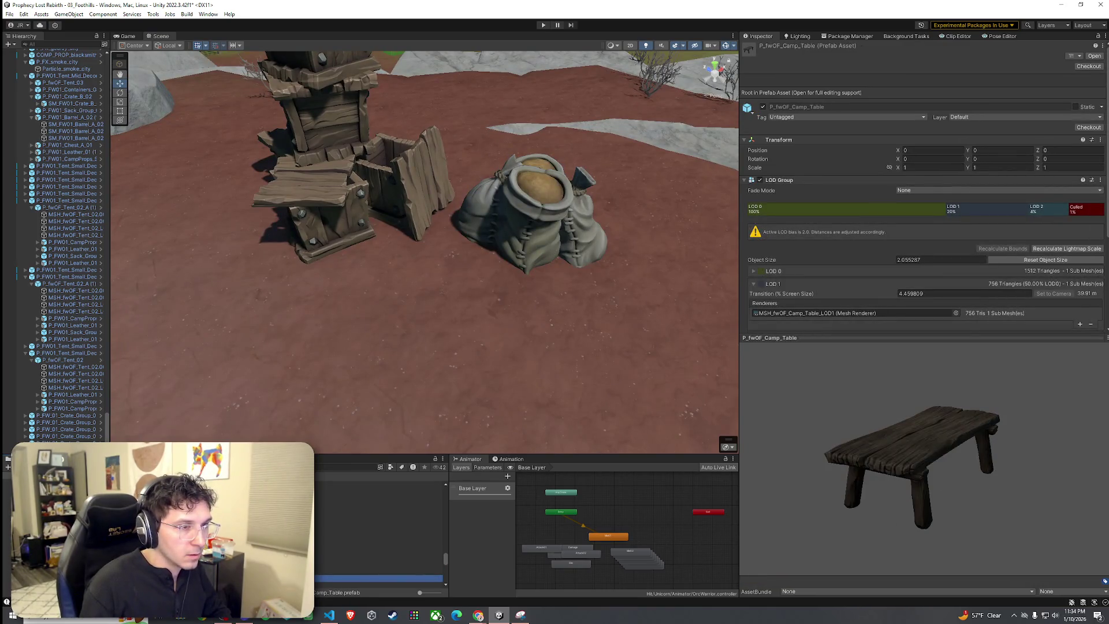
# Drop P_fwOF_Camp_Table into the scene and move it under the tent beside the barrels.
pyautogui.moveTo(389, 409); pyautogui.dragTo(260, 404)
pyautogui.moveTo(376, 565); pyautogui.dragTo(277, 317)
pyautogui.press('f')
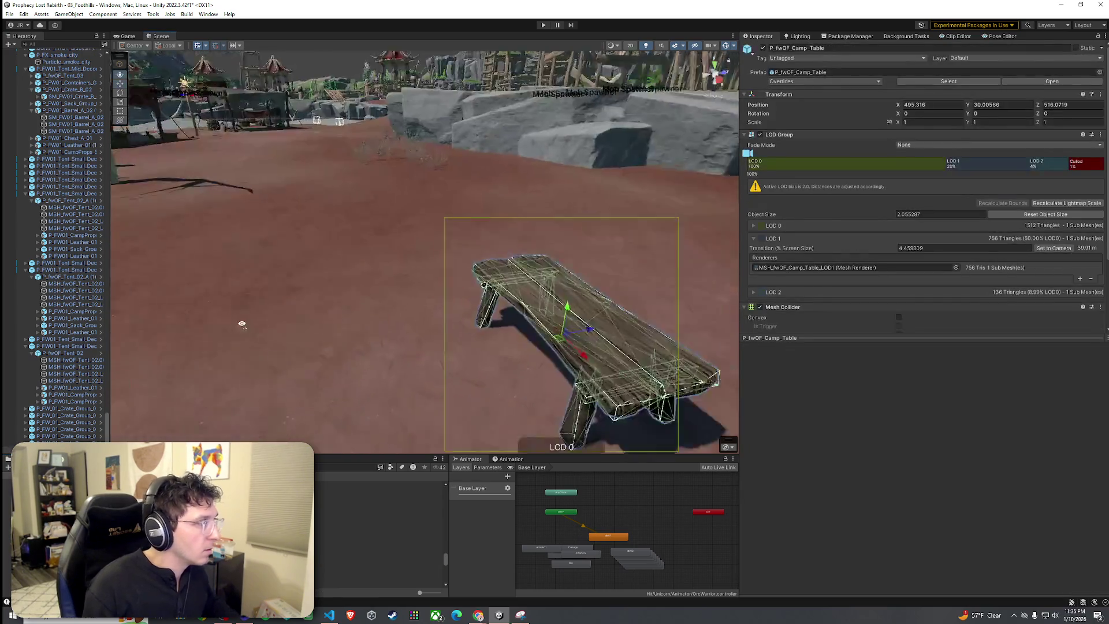
pyautogui.scroll(-5, 386, 339)
pyautogui.scroll(-2, 387, 355)
pyautogui.moveTo(431, 213)
pyautogui.mouseDown()
pyautogui.moveTo(441, 216)
pyautogui.moveTo(248, 194)
pyautogui.mouseUp()
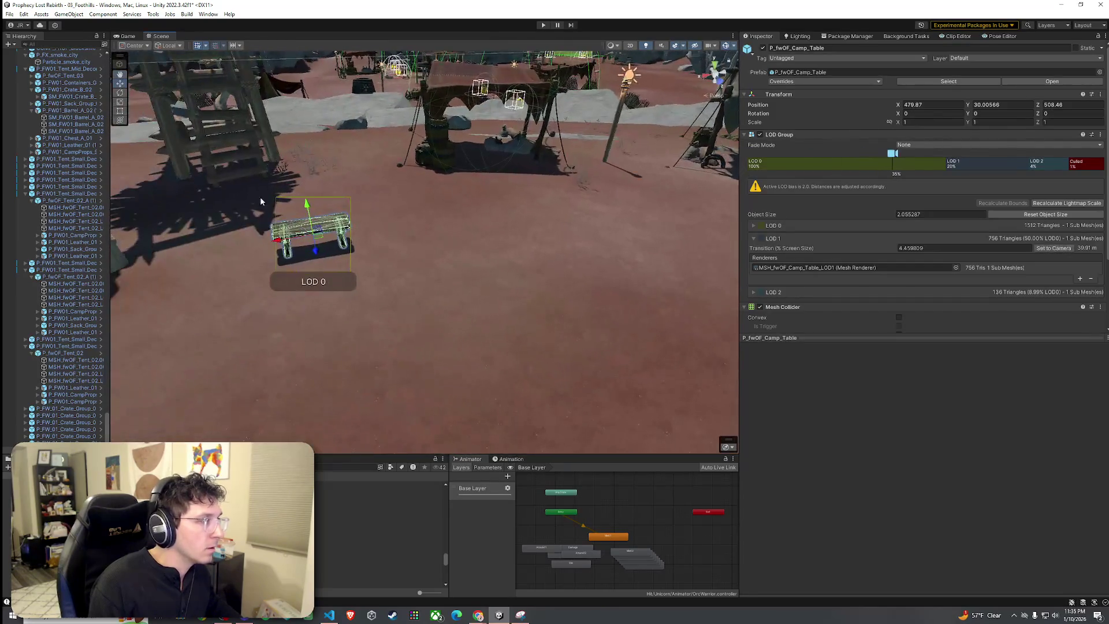
pyautogui.moveTo(319, 240); pyautogui.dragTo(463, 182)
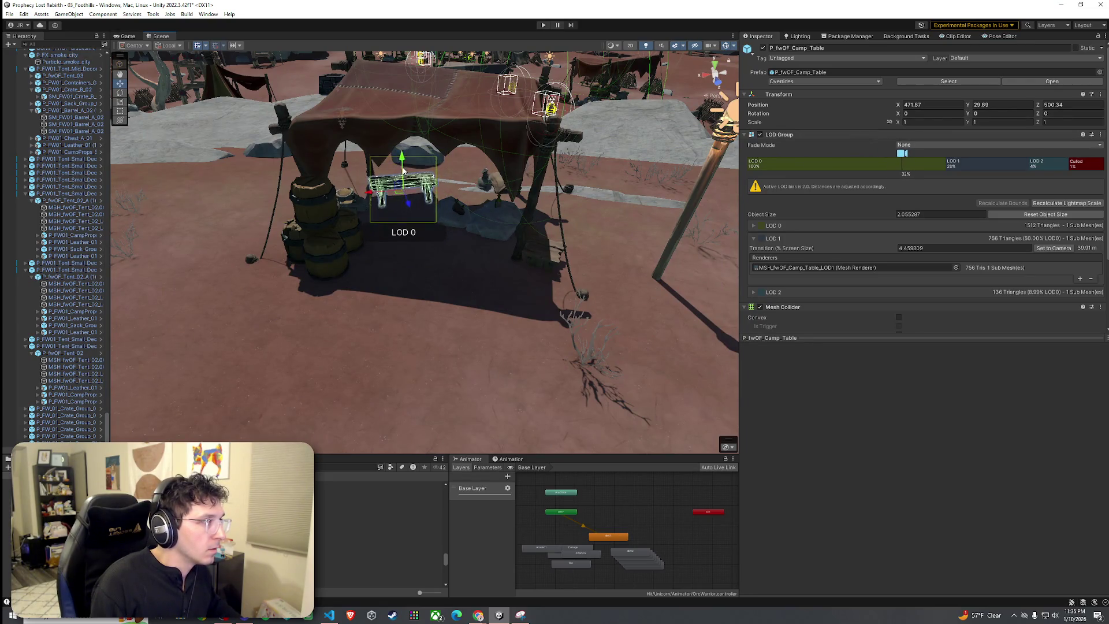
pyautogui.scroll(6, 403, 168)
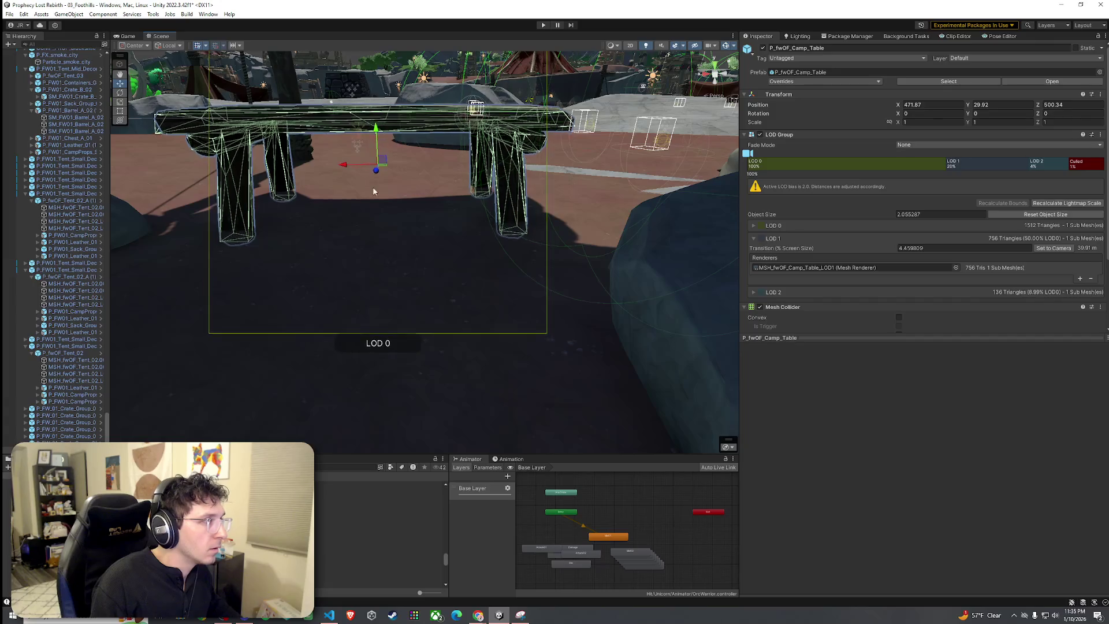
pyautogui.click(373, 186)
pyautogui.moveTo(380, 306)
pyautogui.mouseDown()
pyautogui.moveTo(569, 257)
pyautogui.moveTo(67, 262)
pyautogui.mouseUp()
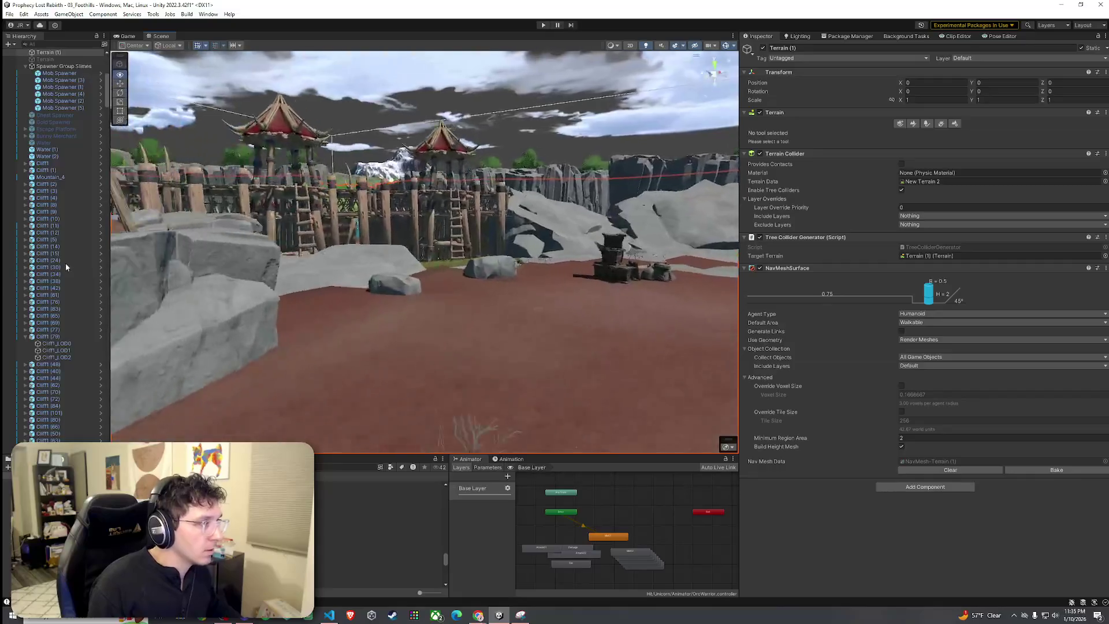
# Place the P_fwOF_Campfire_Lit_01 prefab on the dirt near the rocks.
pyautogui.click(260, 550)
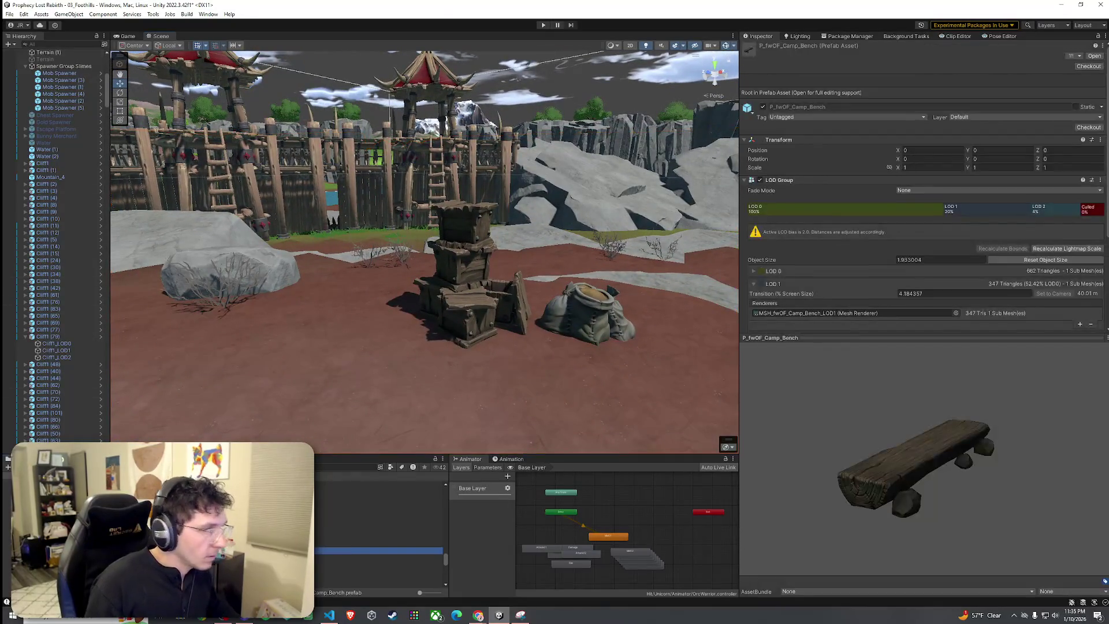
pyautogui.press('Down')
pyautogui.press('Down')
pyautogui.press('Down')
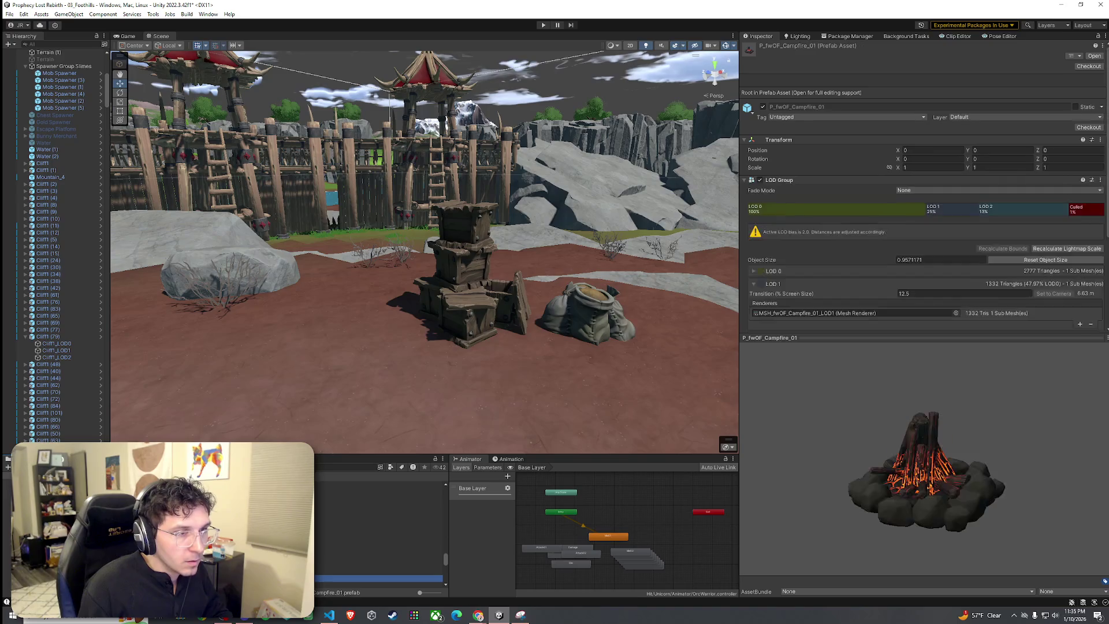
pyautogui.moveTo(841, 513); pyautogui.dragTo(824, 509)
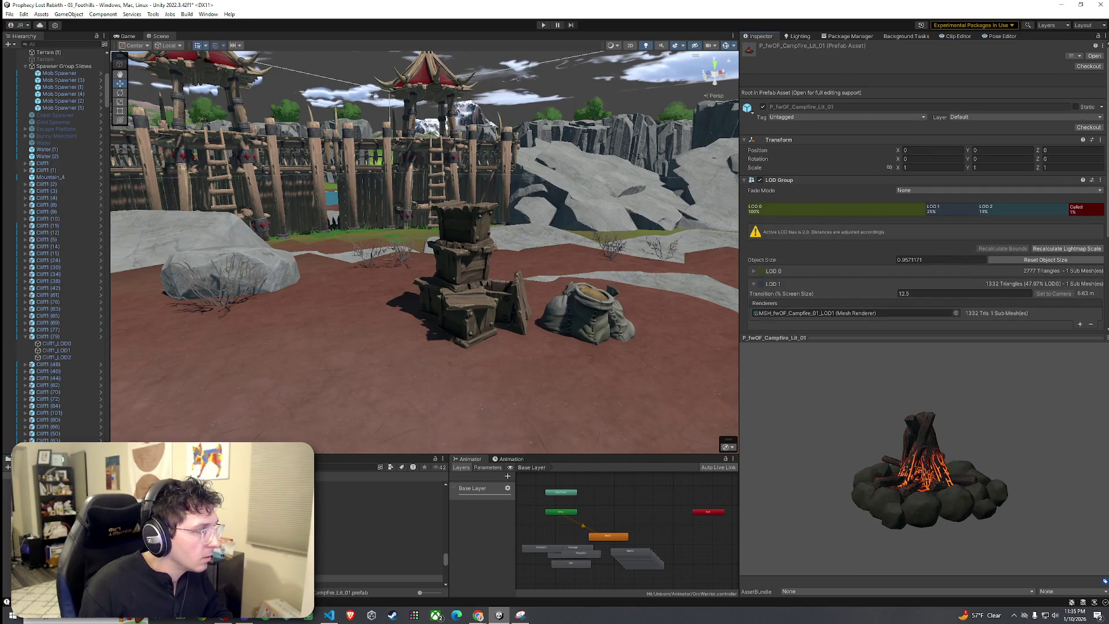
pyautogui.moveTo(324, 523)
pyautogui.mouseDown()
pyautogui.moveTo(310, 358)
pyautogui.moveTo(327, 378)
pyautogui.moveTo(321, 338)
pyautogui.moveTo(281, 330)
pyautogui.mouseUp()
pyautogui.press('f')
pyautogui.moveTo(520, 323)
pyautogui.mouseDown()
pyautogui.moveTo(535, 332)
pyautogui.moveTo(433, 401)
pyautogui.moveTo(409, 349)
pyautogui.mouseUp()
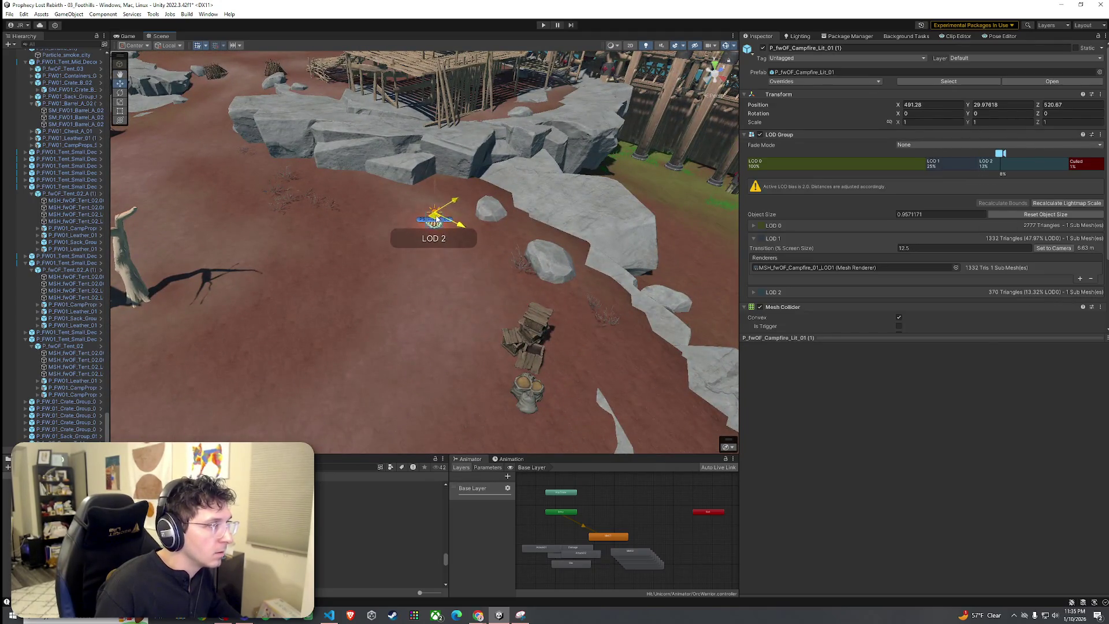
pyautogui.scroll(5, 436, 219)
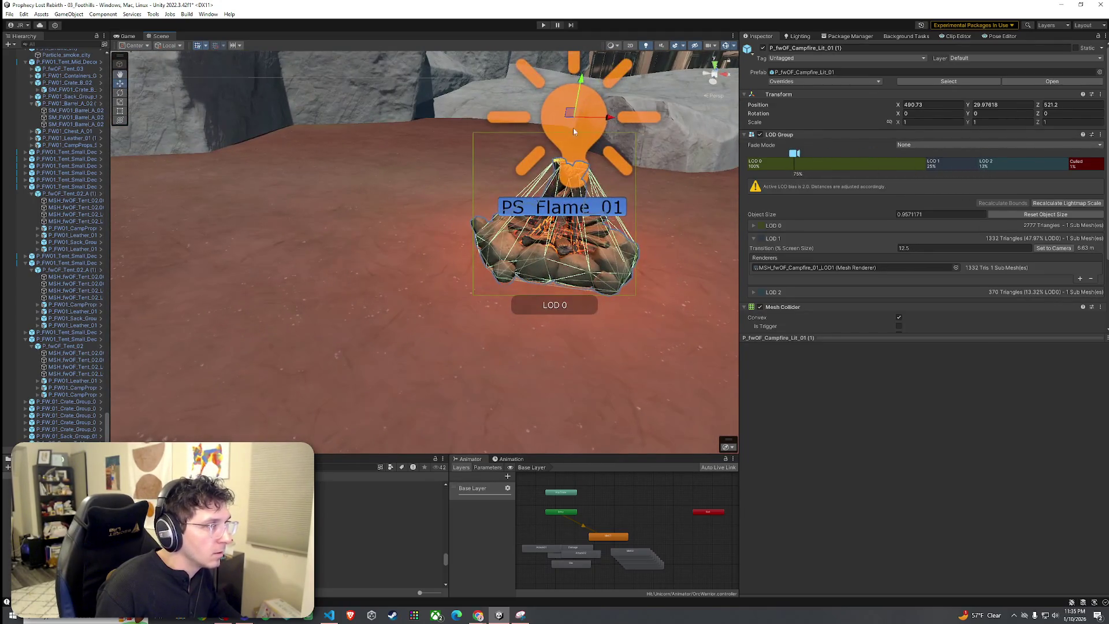
# Add two P_fwOF_Camp_Bench benches around the campfire, turning the second to face it.
pyautogui.click(346, 530)
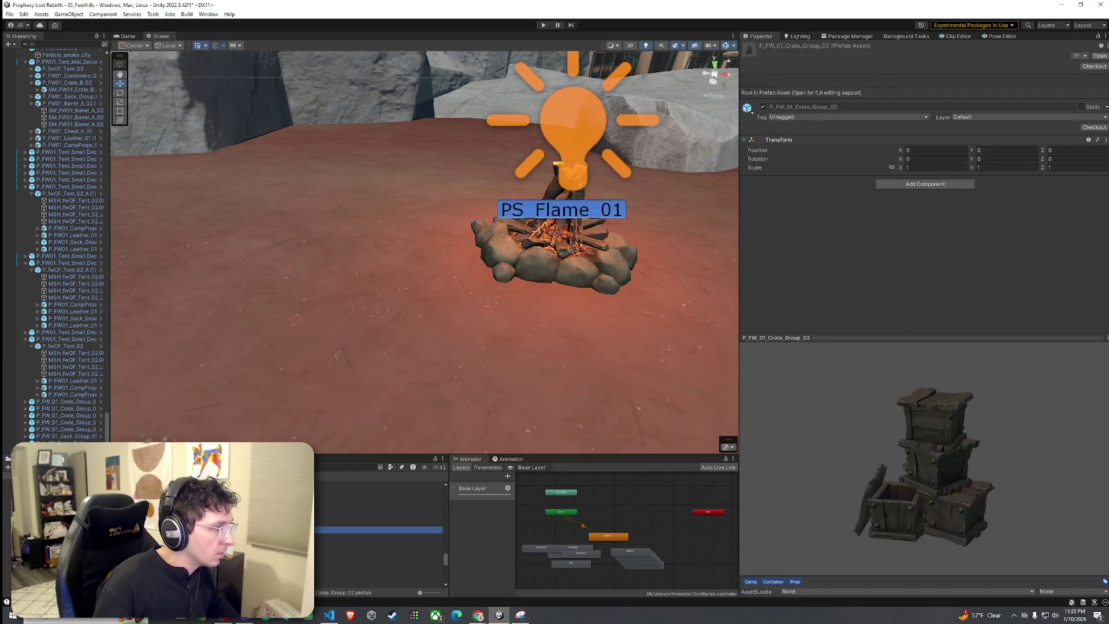
pyautogui.click(378, 544)
pyautogui.moveTo(379, 543)
pyautogui.mouseDown()
pyautogui.moveTo(324, 302)
pyautogui.moveTo(321, 204)
pyautogui.moveTo(434, 199)
pyautogui.moveTo(318, 168)
pyautogui.mouseUp()
pyautogui.press('e')
pyautogui.press('w')
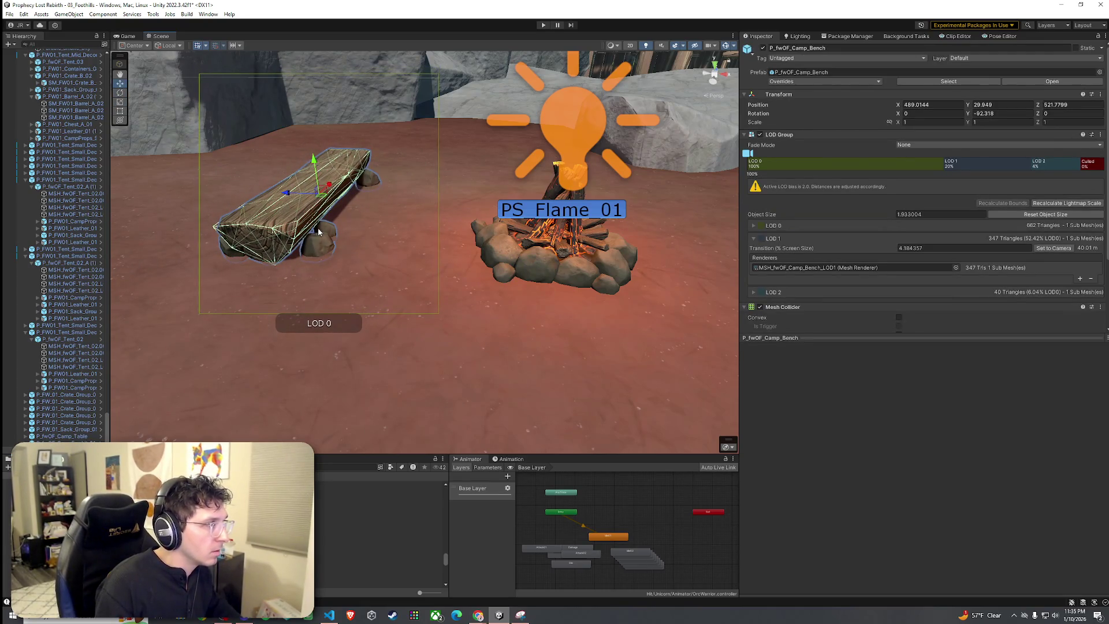
pyautogui.moveTo(333, 216)
pyautogui.mouseDown()
pyautogui.moveTo(439, 232)
pyautogui.moveTo(676, 214)
pyautogui.mouseUp()
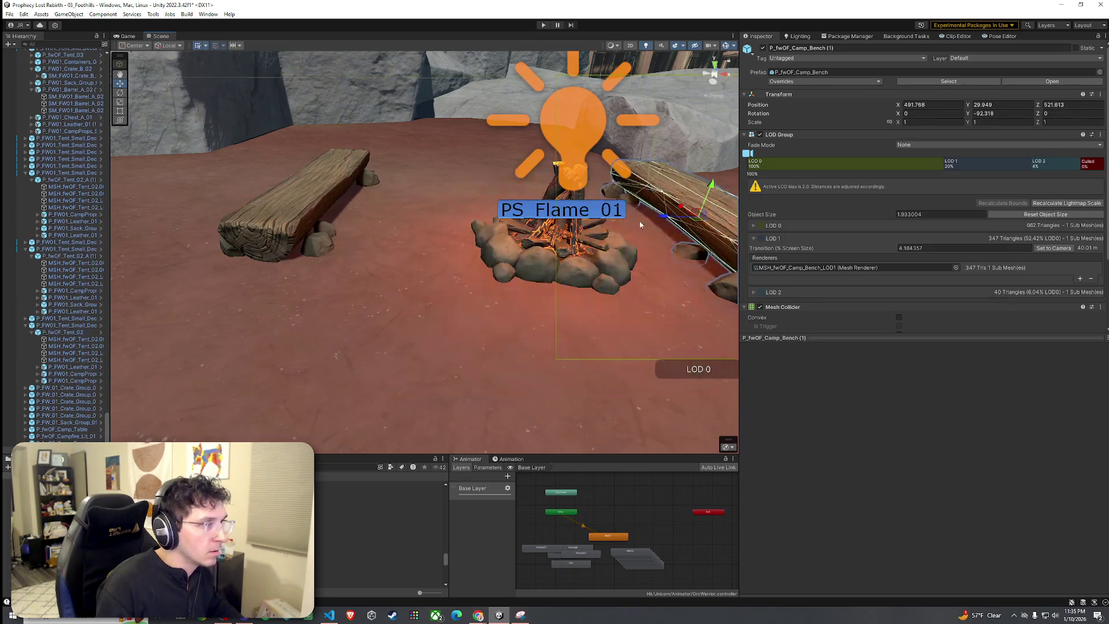
pyautogui.moveTo(511, 246)
pyautogui.mouseDown()
pyautogui.moveTo(462, 220)
pyautogui.moveTo(500, 230)
pyautogui.moveTo(434, 213)
pyautogui.moveTo(501, 232)
pyautogui.mouseUp()
pyautogui.scroll(-5, 434, 213)
pyautogui.click(470, 186)
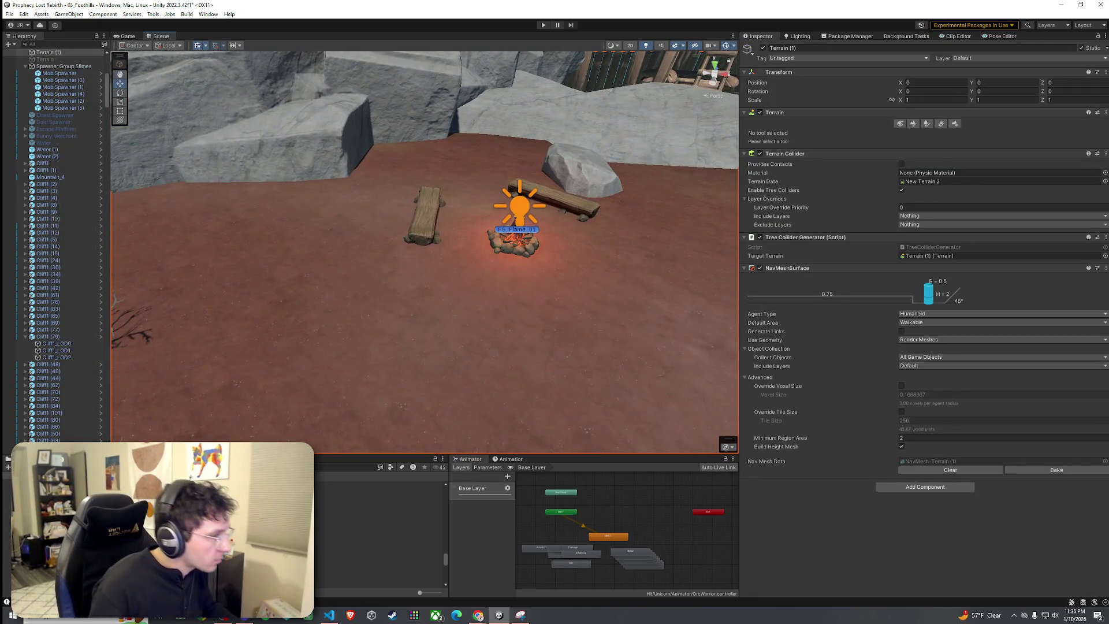
# Try placing P_fwOF_Pedestal_01 beside the campfire, then undo it.
pyautogui.press('Down')
pyautogui.press('Down')
pyautogui.press('Down')
pyautogui.press('Down')
pyautogui.press('Down')
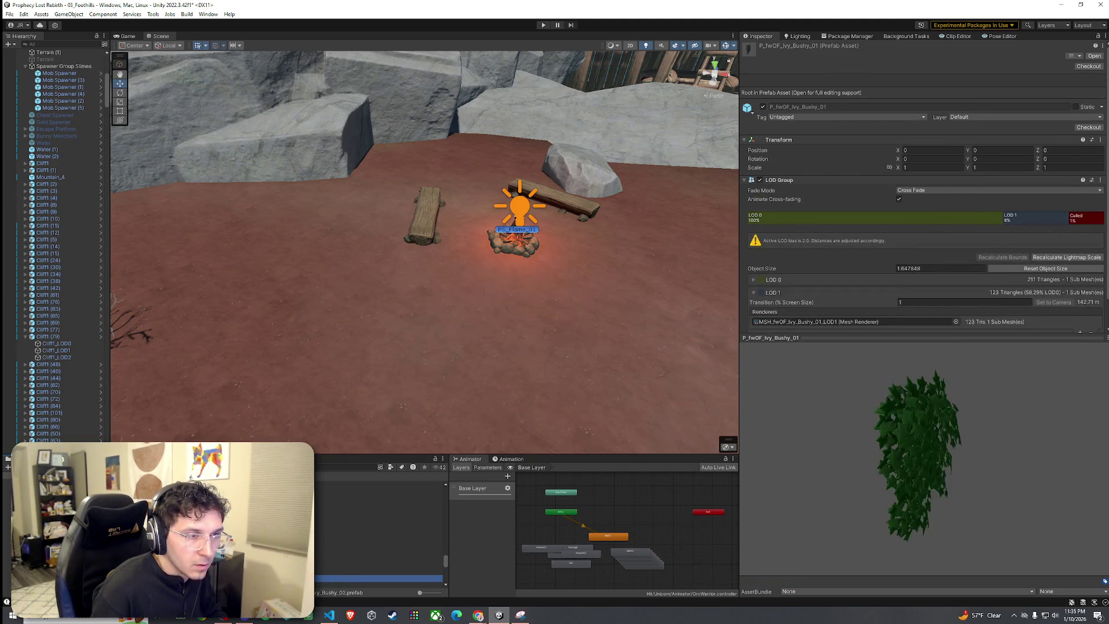
pyautogui.press('Down')
pyautogui.press('Down')
pyautogui.press('Down')
pyautogui.press('Down')
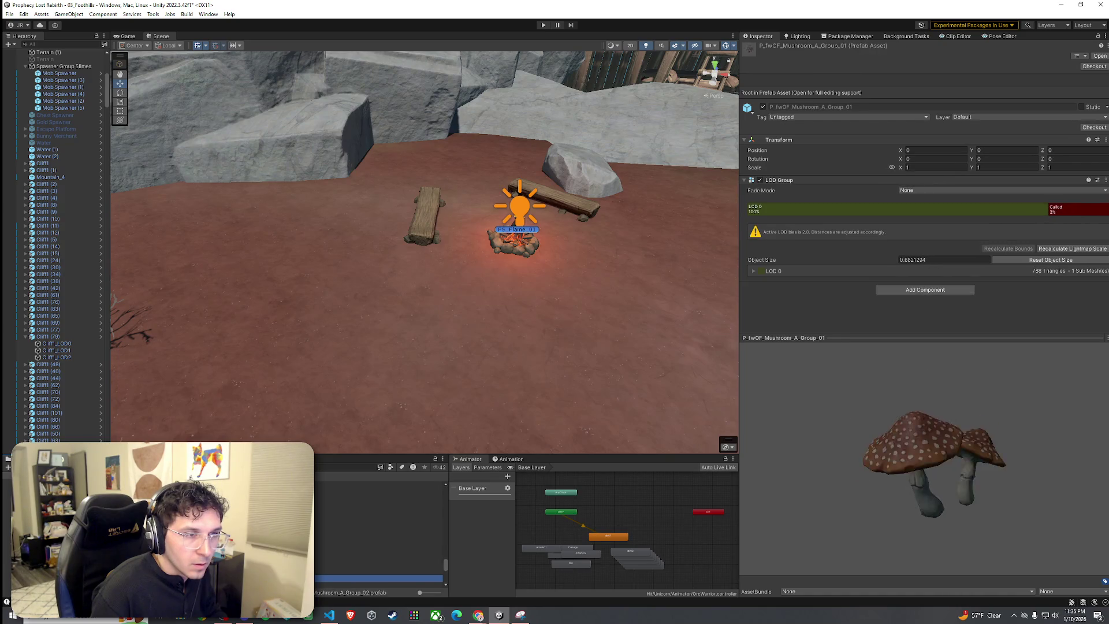
pyautogui.press('Down')
pyautogui.press('Down')
pyautogui.press('Down')
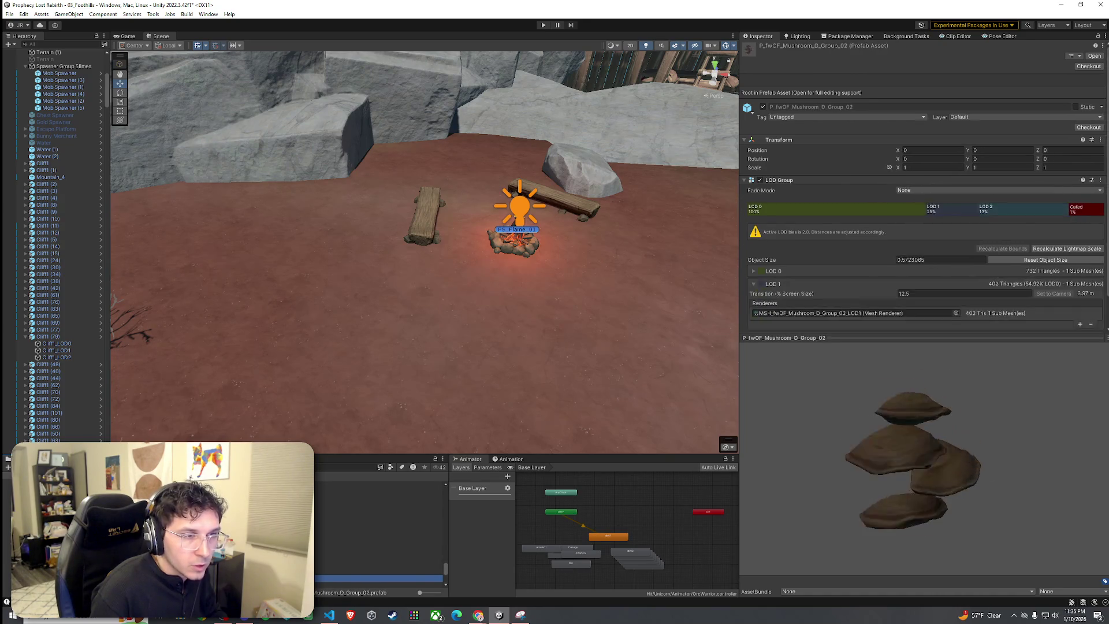
pyautogui.press('Up')
pyautogui.press('Up')
pyautogui.press('Up')
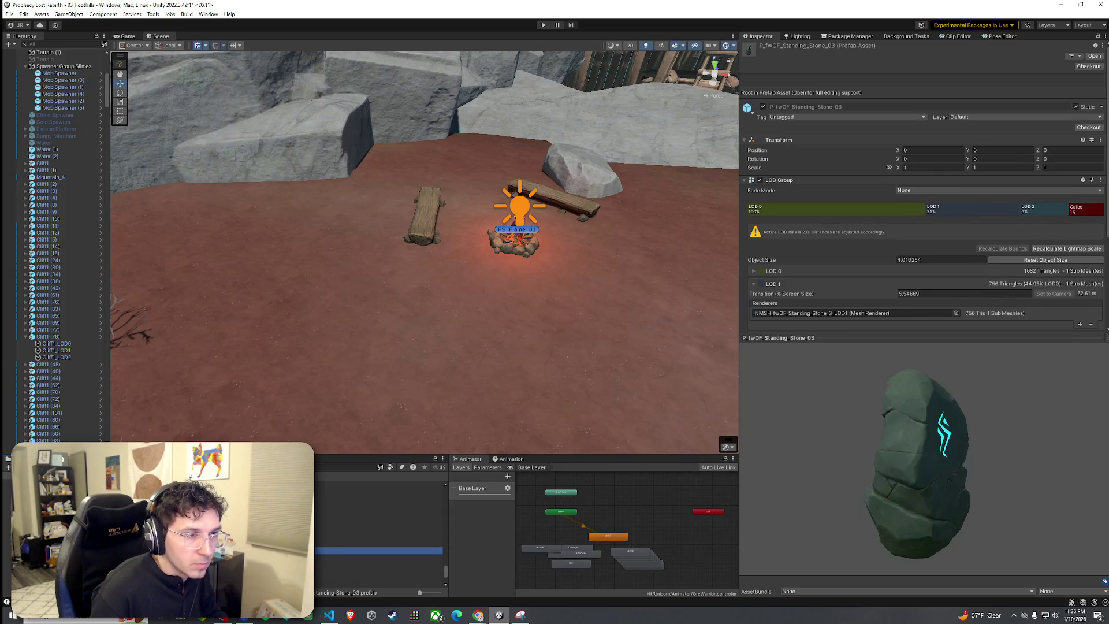
pyautogui.moveTo(376, 529); pyautogui.dragTo(559, 352)
pyautogui.moveTo(440, 349)
pyautogui.mouseDown()
pyautogui.moveTo(596, 322)
pyautogui.moveTo(593, 294)
pyautogui.mouseUp()
pyautogui.press('f')
pyautogui.moveTo(359, 324); pyautogui.dragTo(264, 365)
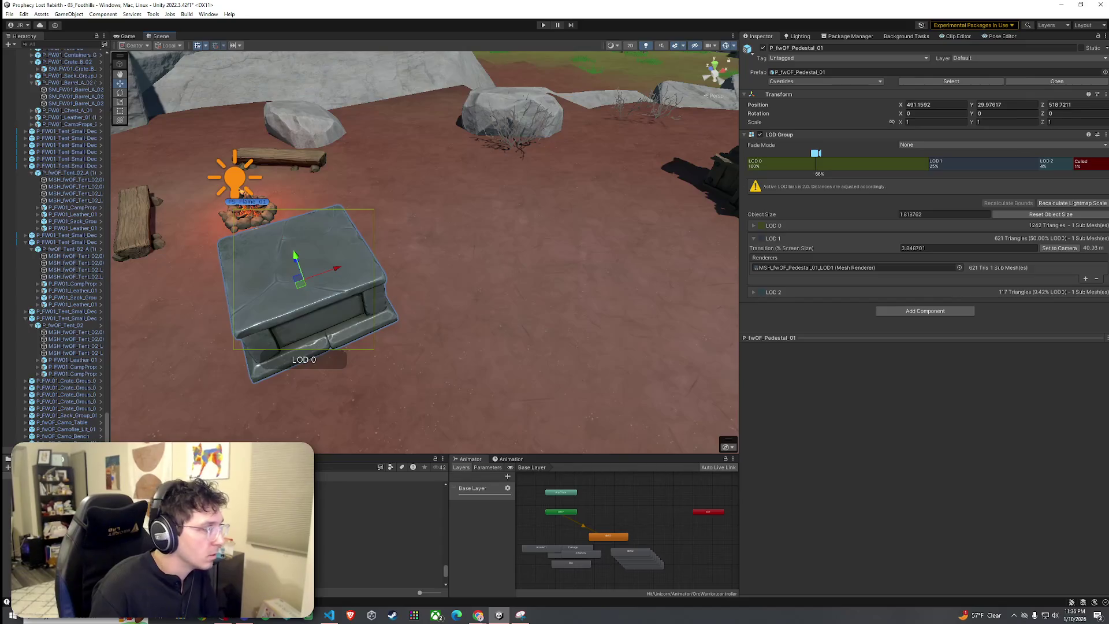
pyautogui.hotkey('ctrl', 'z')
# Browse the mushroom and statue prefabs, then drop a Tent_01 prefab into the camp.
pyautogui.press('Down')
pyautogui.press('Up')
pyautogui.press('Up')
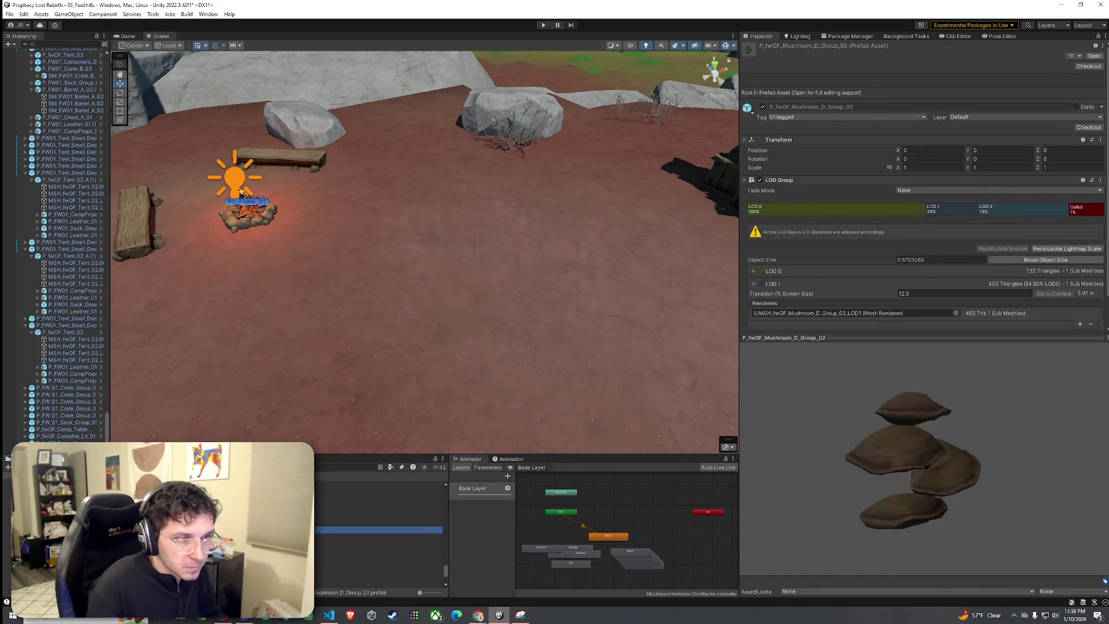
pyautogui.press('Down')
pyautogui.press('Down')
pyautogui.press('Down')
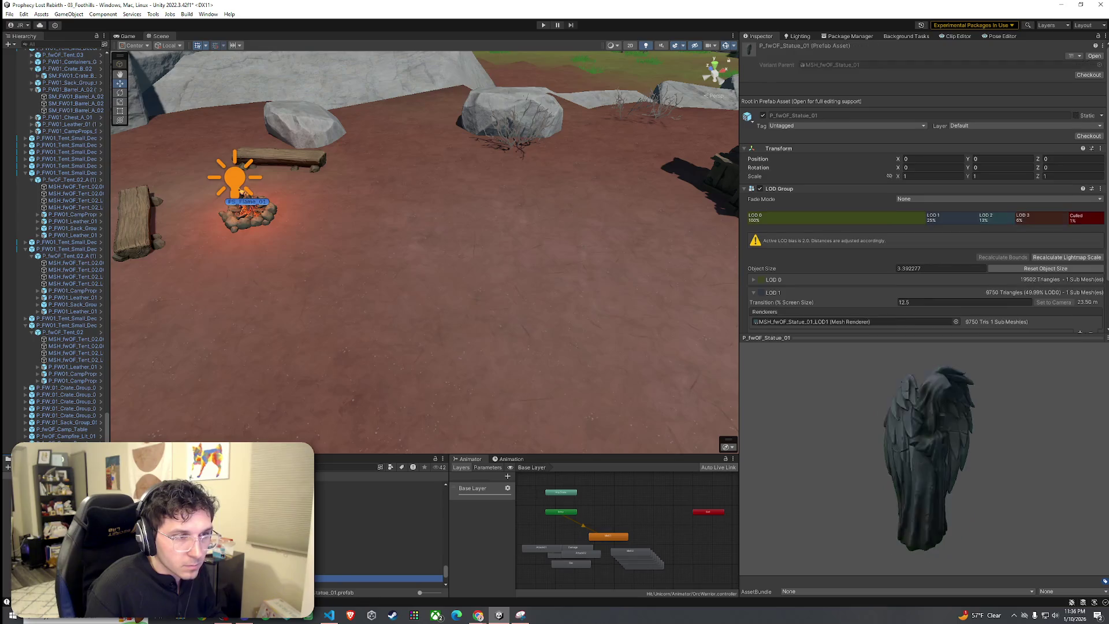
pyautogui.moveTo(959, 445)
pyautogui.mouseDown()
pyautogui.moveTo(917, 445)
pyautogui.moveTo(816, 389)
pyautogui.moveTo(927, 407)
pyautogui.moveTo(926, 418)
pyautogui.moveTo(825, 416)
pyautogui.mouseUp()
pyautogui.press('Down')
pyautogui.press('Up')
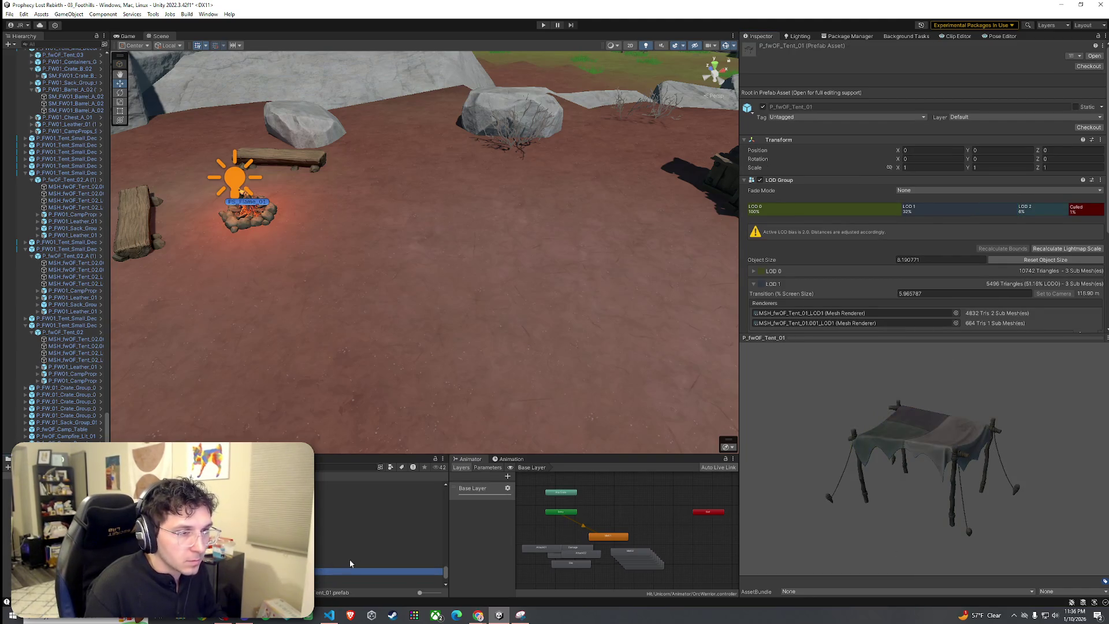
pyautogui.scroll(-5, 559, 413)
pyautogui.moveTo(375, 520)
pyautogui.mouseDown()
pyautogui.moveTo(421, 321)
pyautogui.moveTo(584, 318)
pyautogui.moveTo(585, 298)
pyautogui.moveTo(329, 275)
pyautogui.moveTo(331, 309)
pyautogui.mouseUp()
# Preview the Tent_02 and green P_fwOF_Tent_01_C prefabs.
pyautogui.scroll(-5, 539, 320)
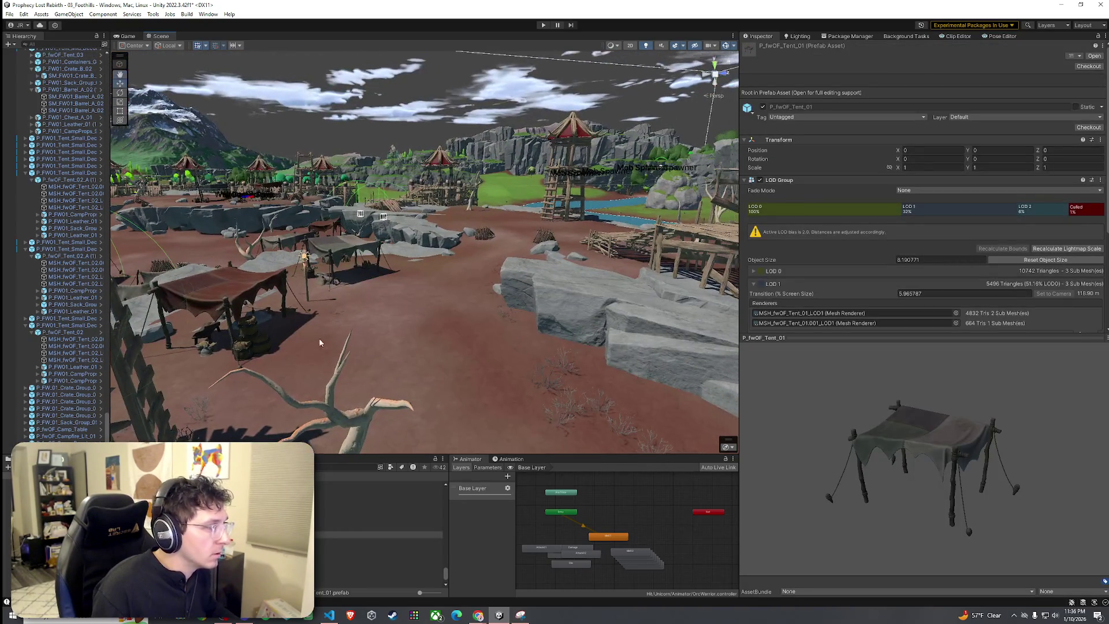
pyautogui.click(378, 534)
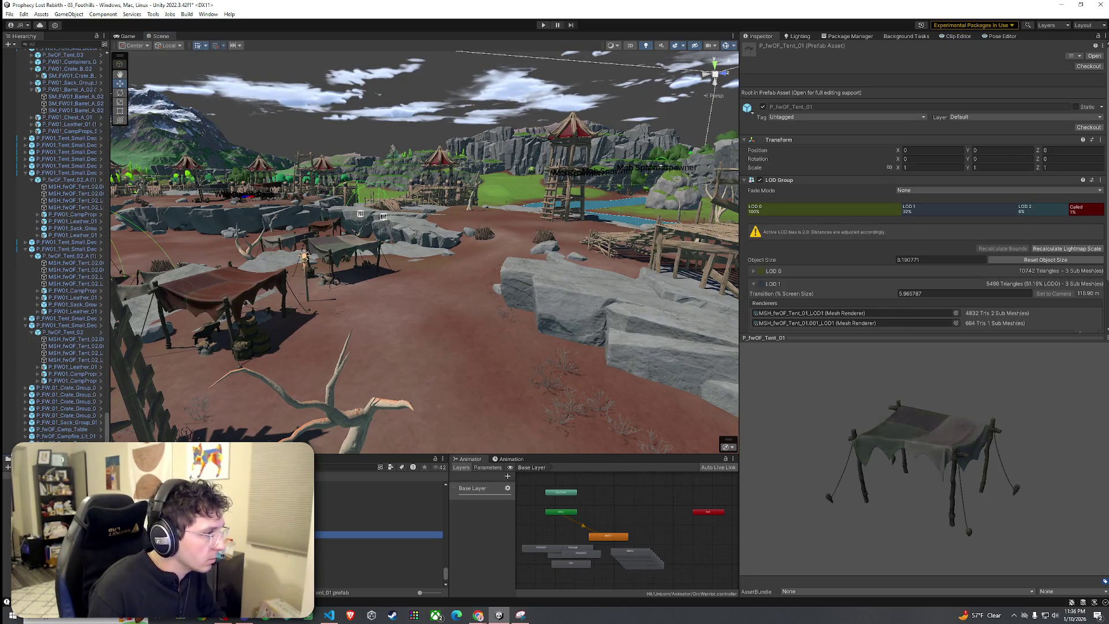
pyautogui.click(379, 562)
pyautogui.click(378, 555)
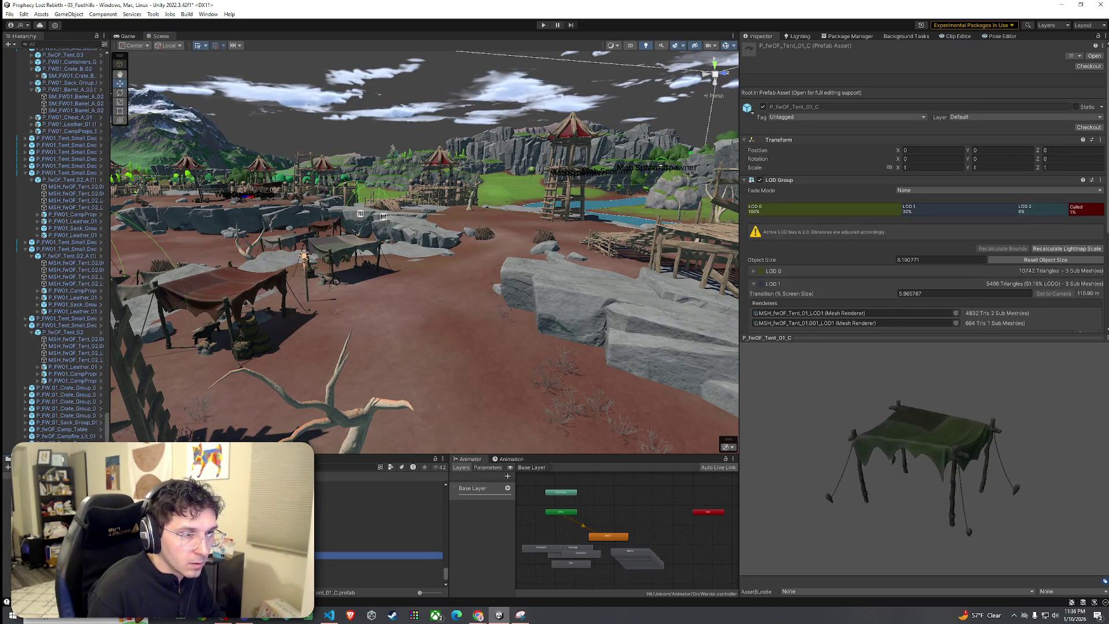
# Place green P_fwOF_Tent_01_C by the river, rotated about 75° and sunk into the ground.
pyautogui.moveTo(335, 392)
pyautogui.mouseDown()
pyautogui.moveTo(561, 393)
pyautogui.moveTo(595, 371)
pyautogui.moveTo(589, 381)
pyautogui.mouseUp()
pyautogui.moveTo(379, 564)
pyautogui.mouseDown()
pyautogui.moveTo(446, 309)
pyautogui.moveTo(479, 281)
pyautogui.mouseUp()
pyautogui.moveTo(500, 207); pyautogui.dragTo(428, 197)
pyautogui.press('w')
pyautogui.moveTo(480, 169); pyautogui.dragTo(487, 253)
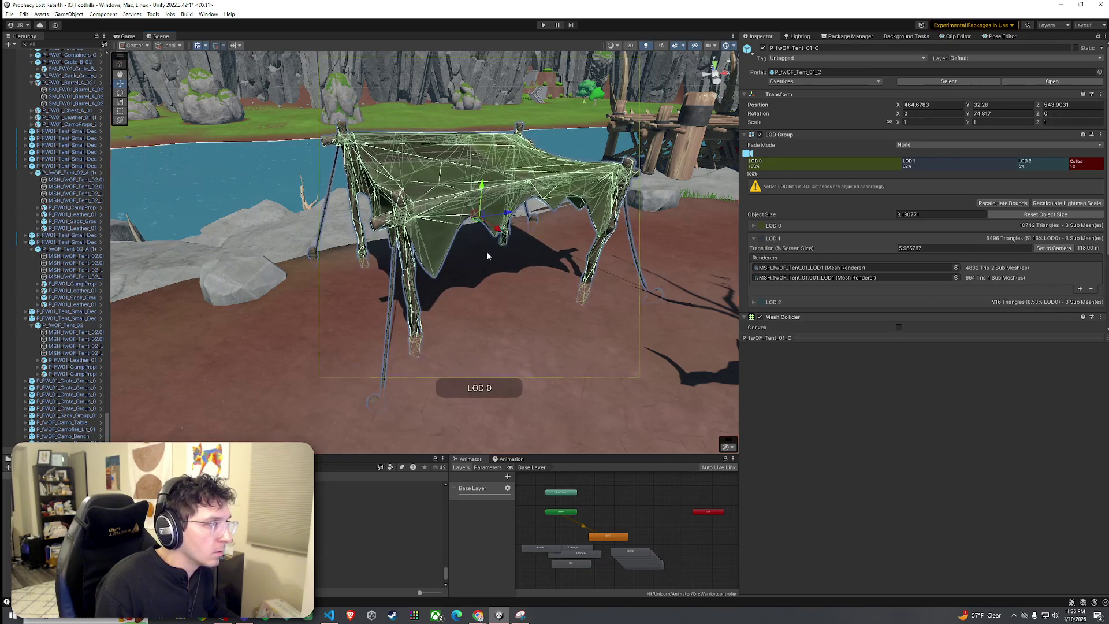
pyautogui.click(486, 253)
pyautogui.scroll(5, 487, 253)
# Add P_fwOF_Tent_02_C beside it, rotated about -78° around Y.
pyautogui.click(375, 527)
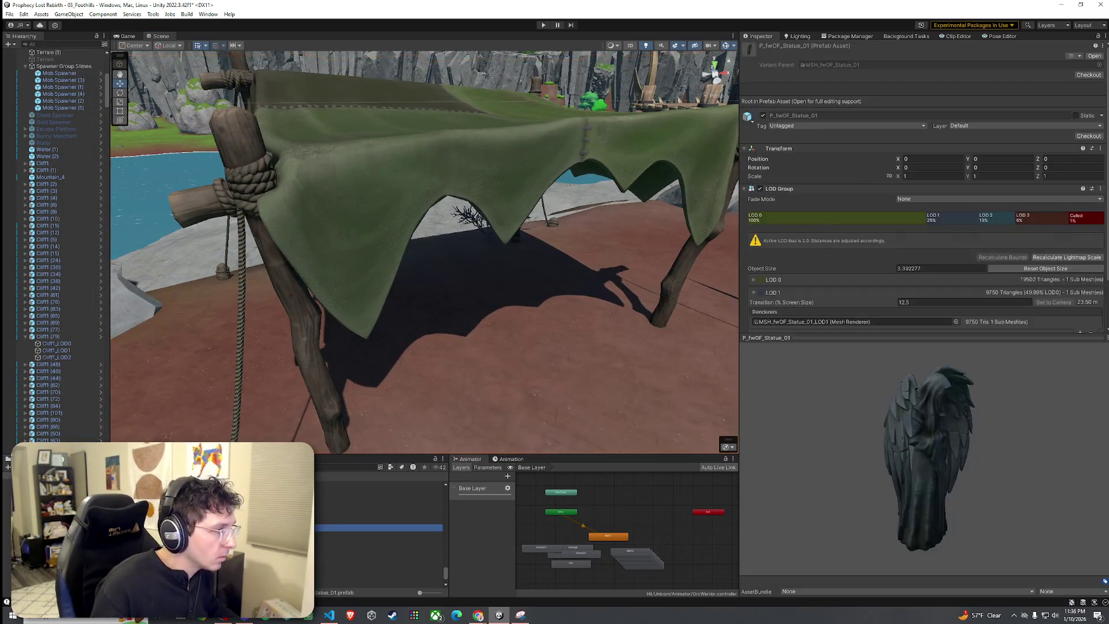
pyautogui.press('Down')
pyautogui.press('Down')
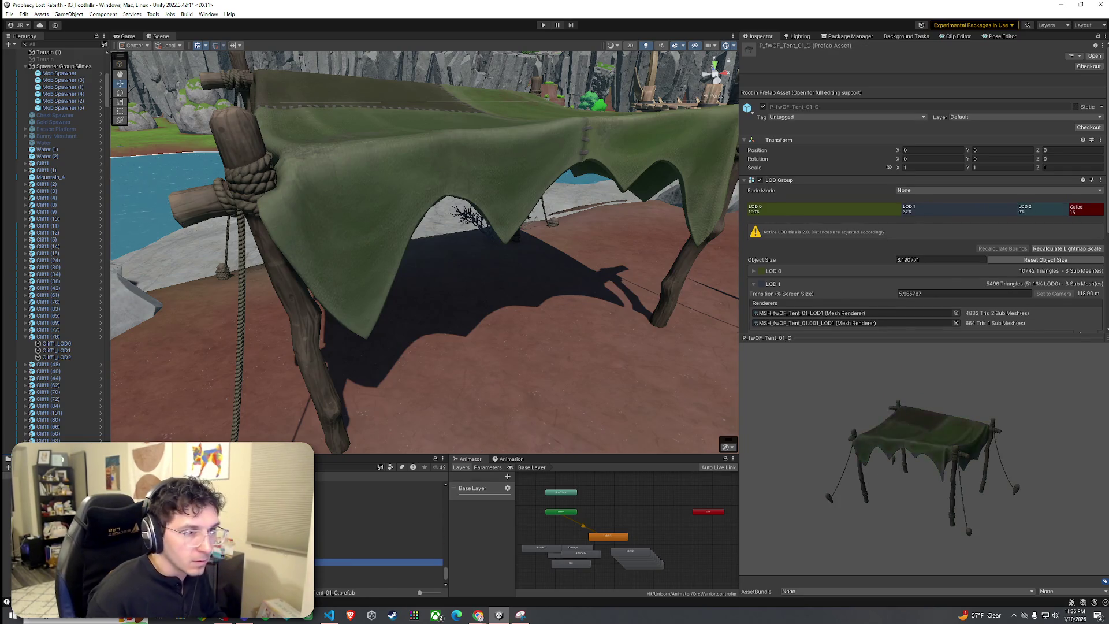
pyautogui.press('Down')
pyautogui.moveTo(326, 396)
pyautogui.mouseDown()
pyautogui.moveTo(362, 307)
pyautogui.moveTo(341, 329)
pyautogui.mouseUp()
pyautogui.moveTo(260, 519)
pyautogui.mouseDown()
pyautogui.moveTo(335, 410)
pyautogui.moveTo(449, 338)
pyautogui.moveTo(500, 337)
pyautogui.mouseUp()
pyautogui.moveTo(517, 282)
pyautogui.mouseDown()
pyautogui.moveTo(585, 302)
pyautogui.moveTo(495, 261)
pyautogui.mouseUp()
pyautogui.press('w')
pyautogui.moveTo(603, 310); pyautogui.dragTo(483, 282)
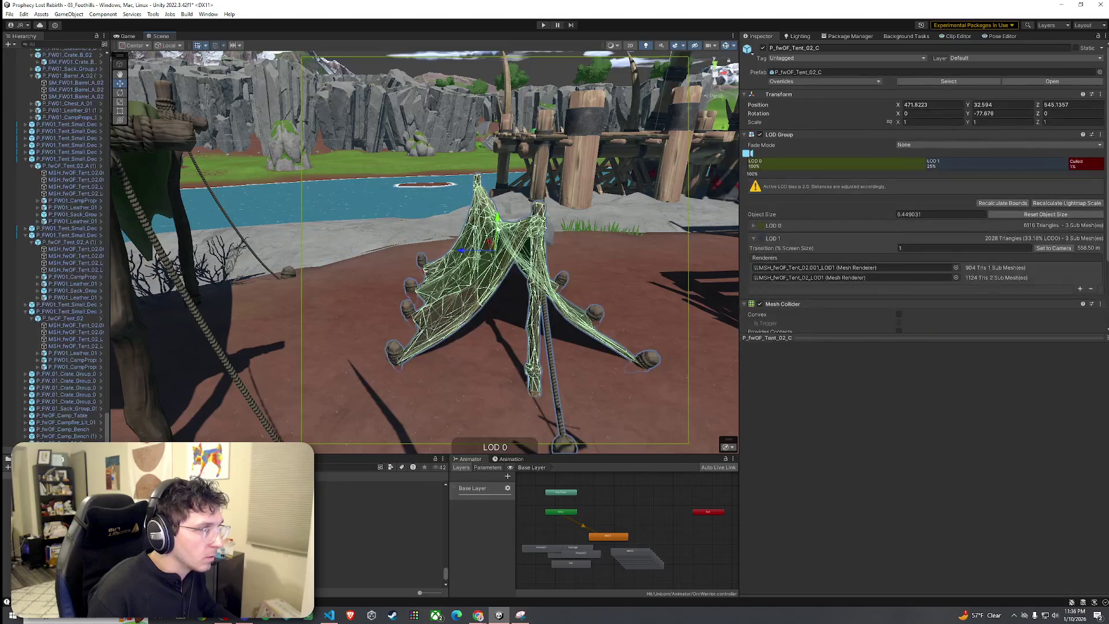
# Inspect both tents up close at eye level, reselecting the large green tent.
pyautogui.click(618, 268)
pyautogui.moveTo(618, 267); pyautogui.dragTo(530, 268)
pyautogui.click(560, 178)
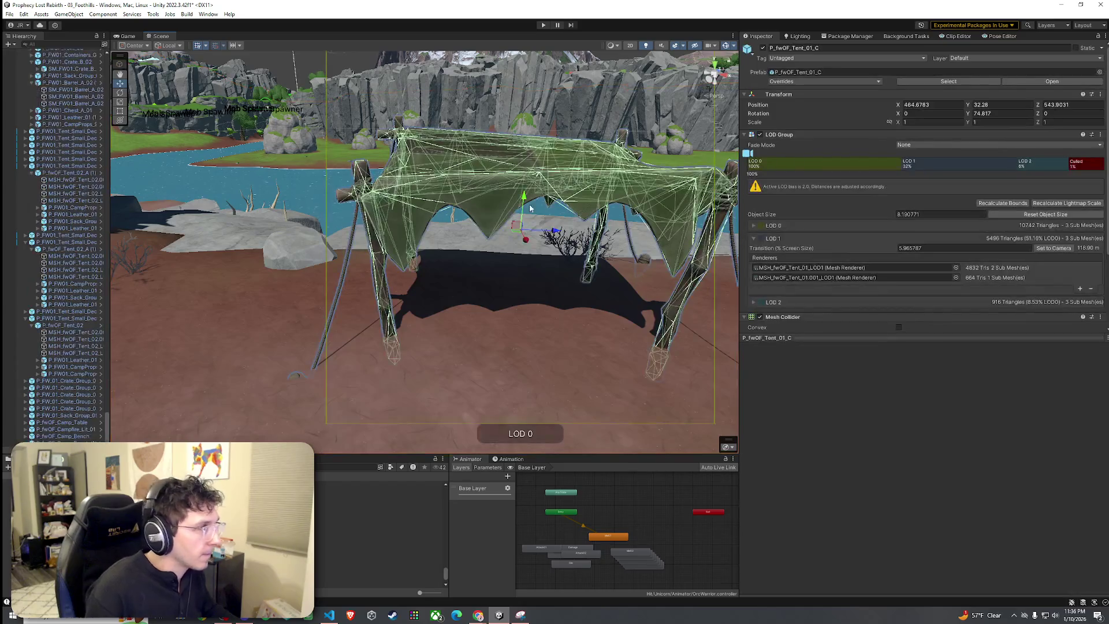
pyautogui.moveTo(525, 197)
pyautogui.mouseDown()
pyautogui.moveTo(501, 286)
pyautogui.moveTo(550, 267)
pyautogui.moveTo(659, 280)
pyautogui.moveTo(578, 291)
pyautogui.mouseUp()
pyautogui.click(502, 286)
pyautogui.click(375, 516)
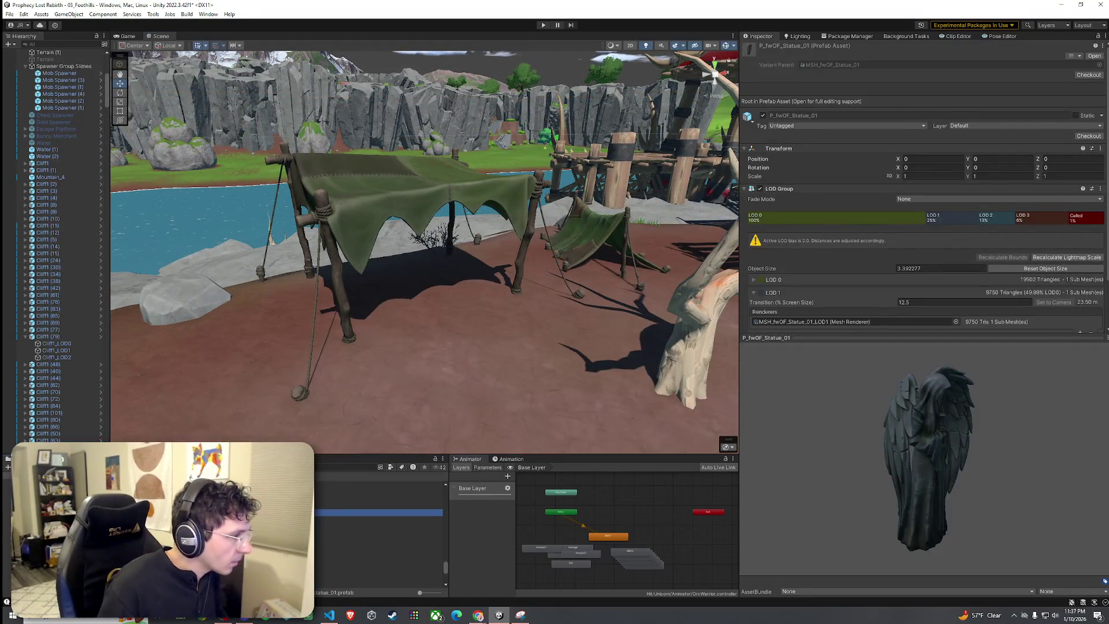
# Place a P_fwOF_Camp_Chair stool in front of the large green tent.
pyautogui.press('Down')
pyautogui.press('Down')
pyautogui.press('Down')
pyautogui.press('Up')
pyautogui.press('Up')
pyautogui.press('Up')
pyautogui.press('Up')
pyautogui.press('Up')
pyautogui.press('Up')
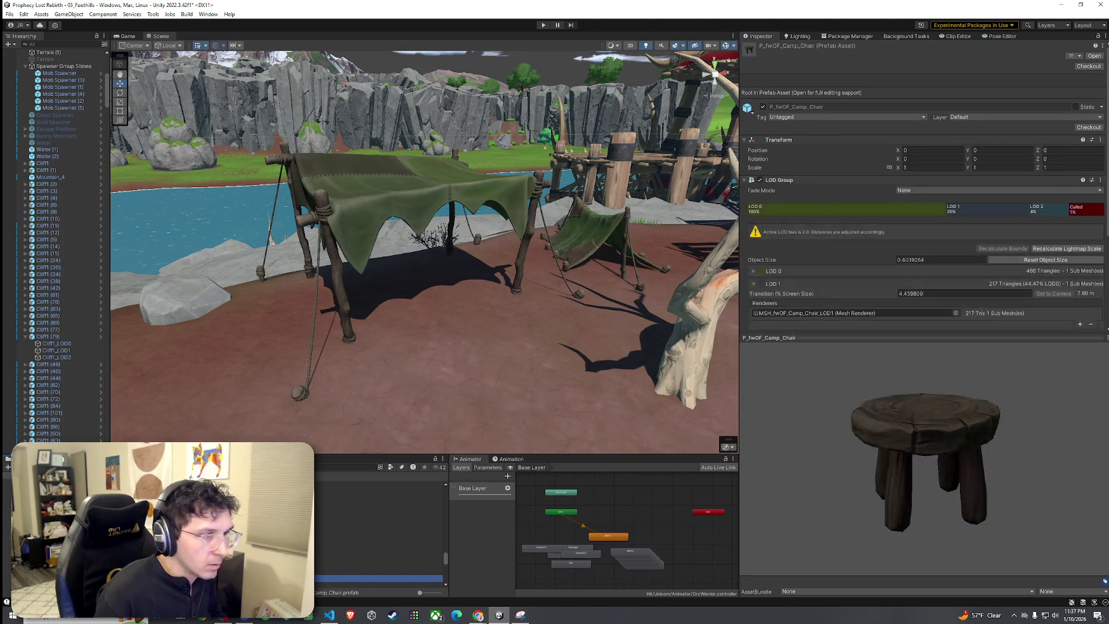
pyautogui.press('Up')
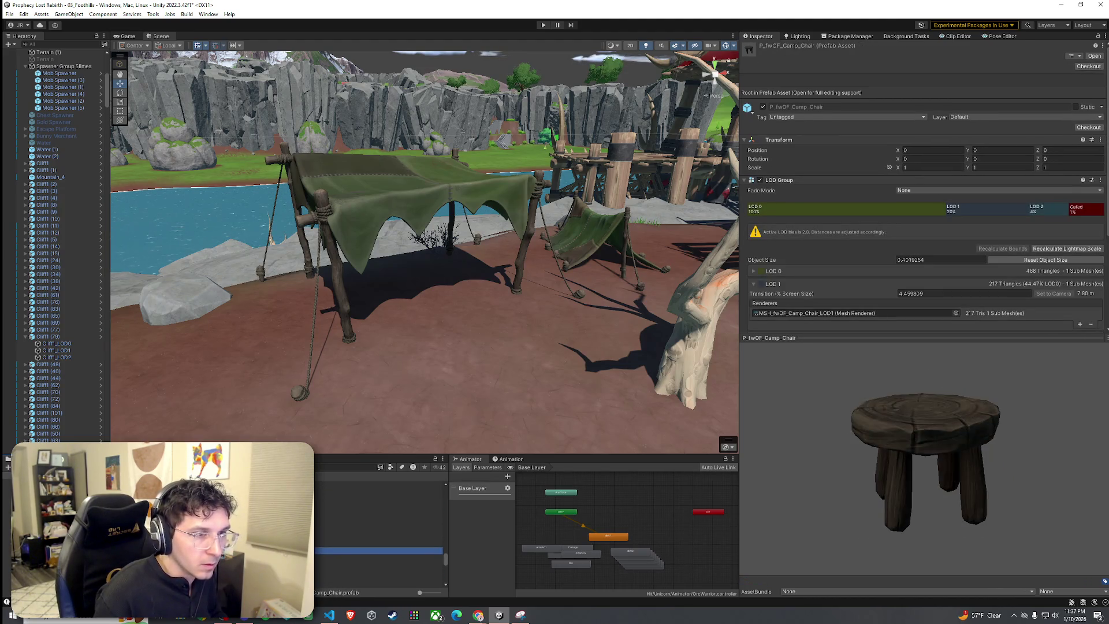
pyautogui.moveTo(477, 290); pyautogui.dragTo(477, 290)
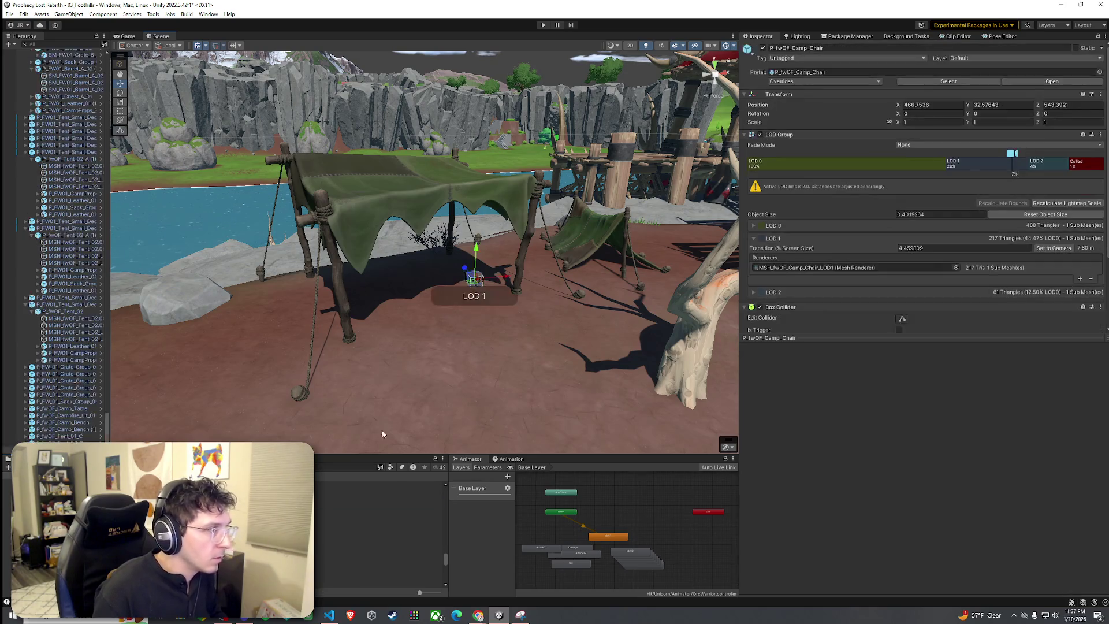
# Add a P_fwOF_Camp_Table under the tent and lower it slightly onto the ground.
pyautogui.press('Up')
pyautogui.press('Up')
pyautogui.press('Up')
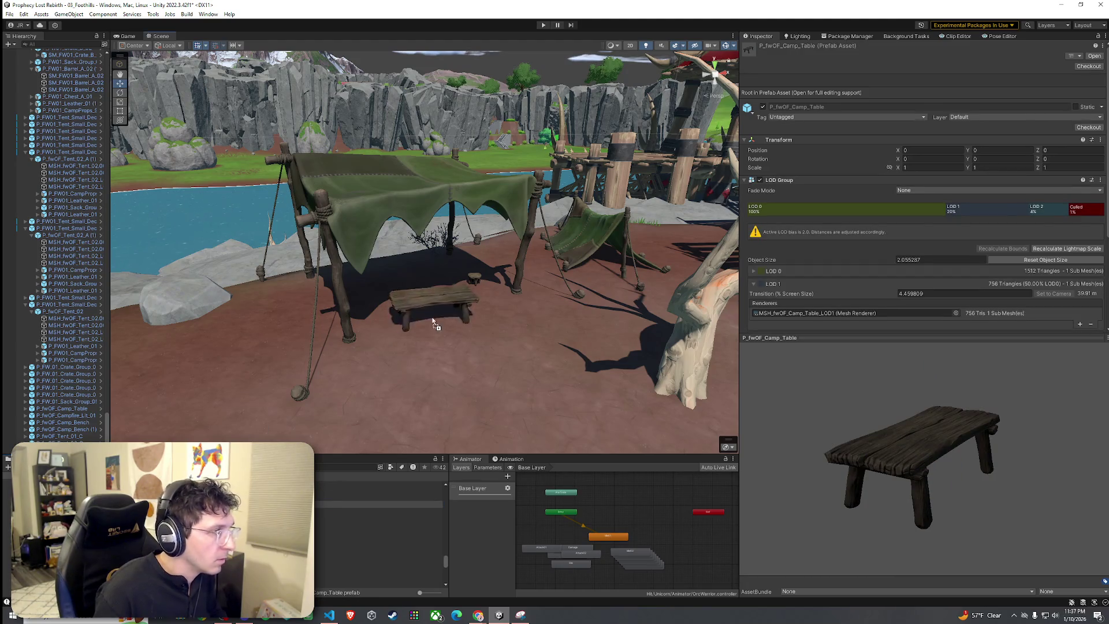
pyautogui.moveTo(384, 298); pyautogui.dragTo(390, 299)
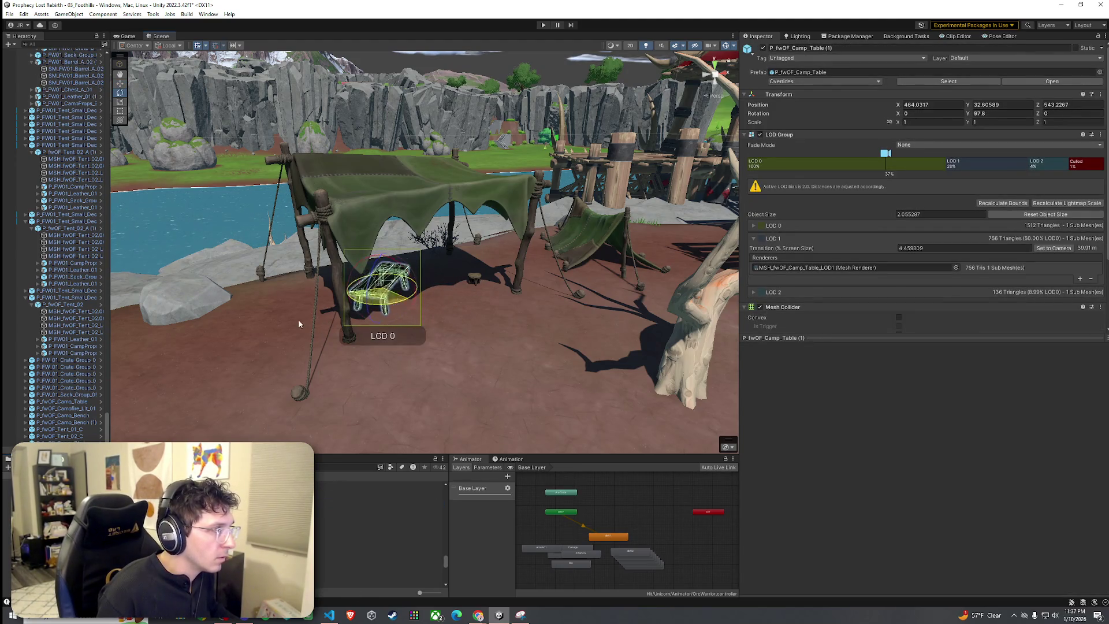
pyautogui.press('f')
pyautogui.click(532, 347)
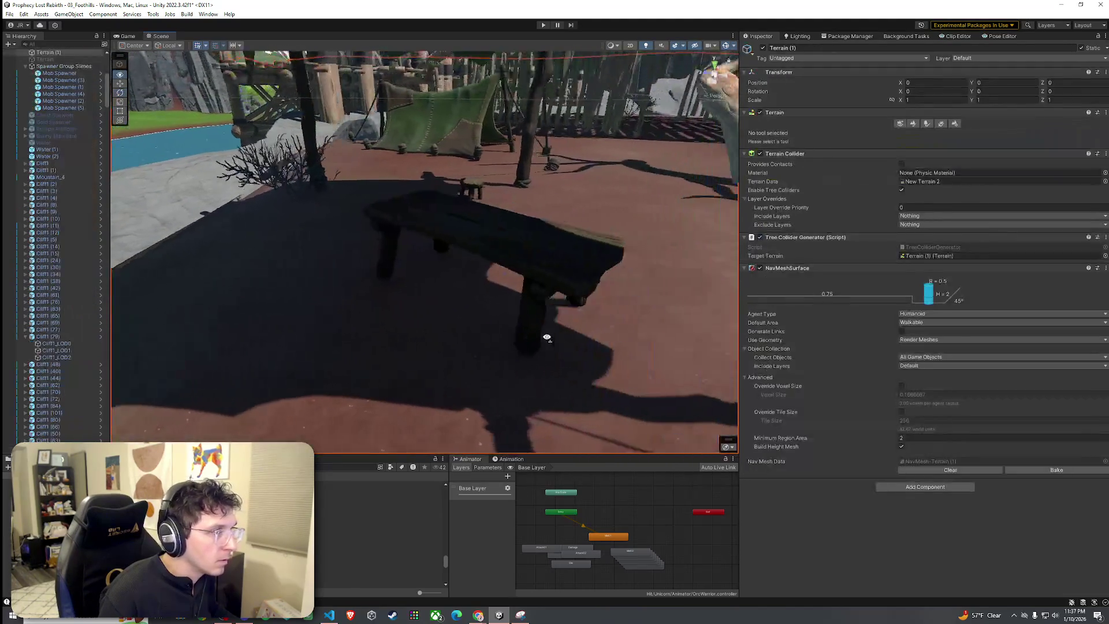
pyautogui.click(460, 230)
pyautogui.moveTo(444, 230); pyautogui.dragTo(441, 238)
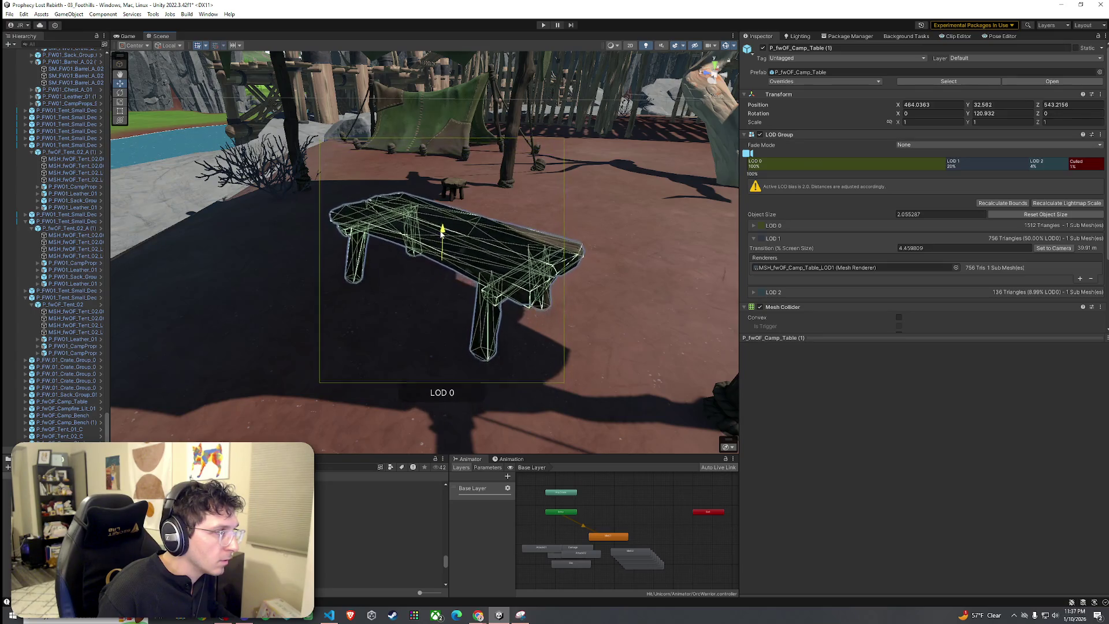
pyautogui.click(407, 311)
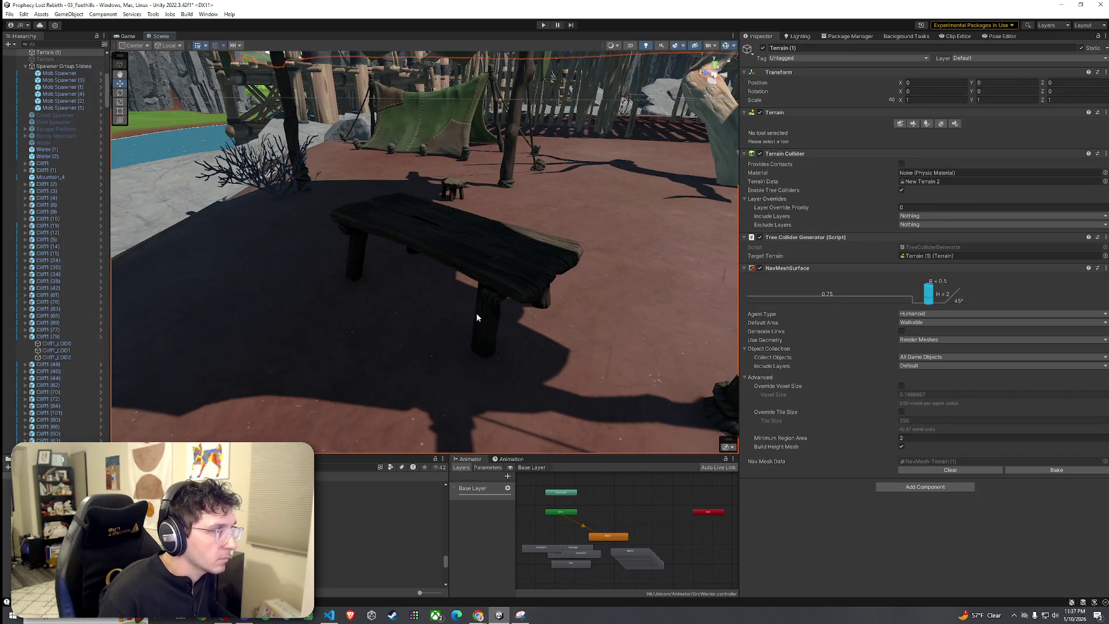
pyautogui.moveTo(474, 314); pyautogui.dragTo(528, 322)
pyautogui.scroll(5, 493, 321)
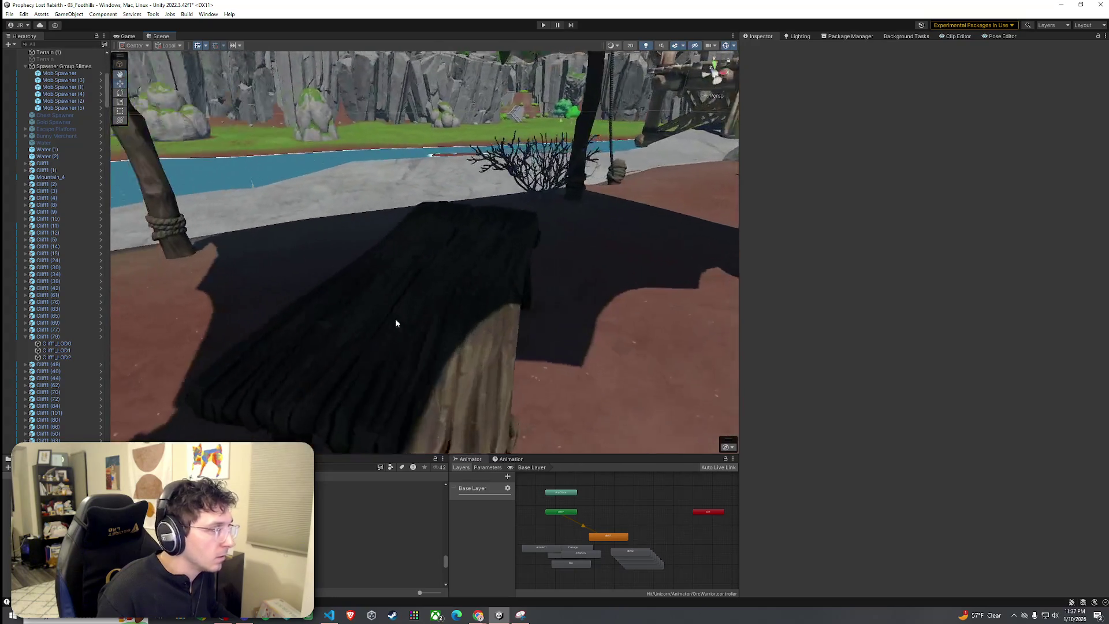
# Preview the Ivy_03, Camp_Chair and tent prefabs (Tent_03, Tent_03_A, Tent_02_C, Tent_01_C).
pyautogui.click(375, 545)
pyautogui.click(378, 525)
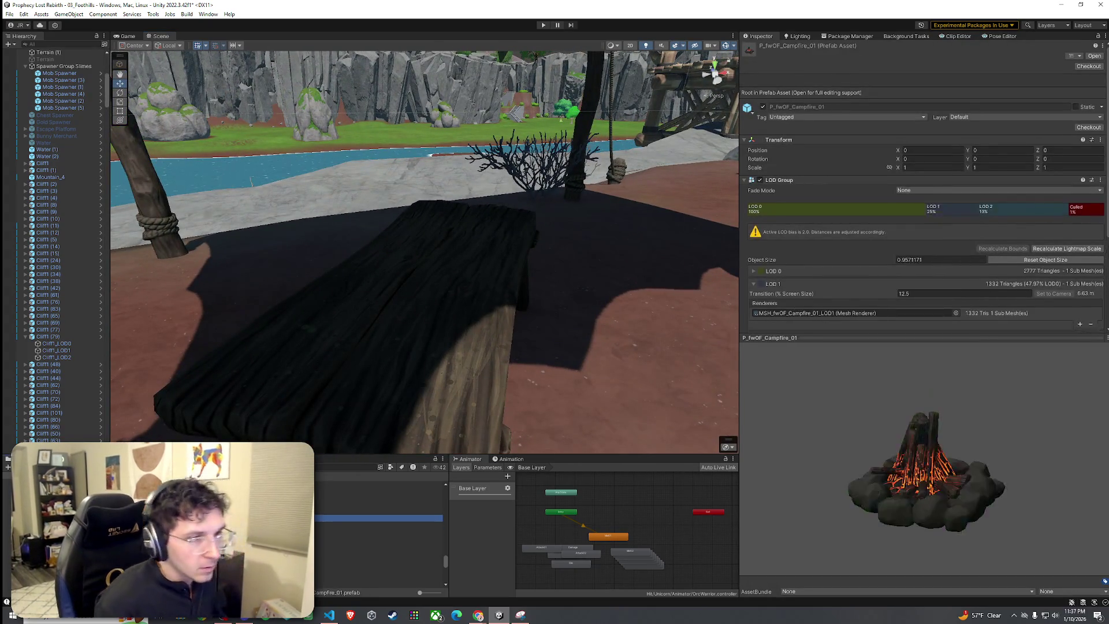
pyautogui.click(378, 498)
pyautogui.click(378, 556)
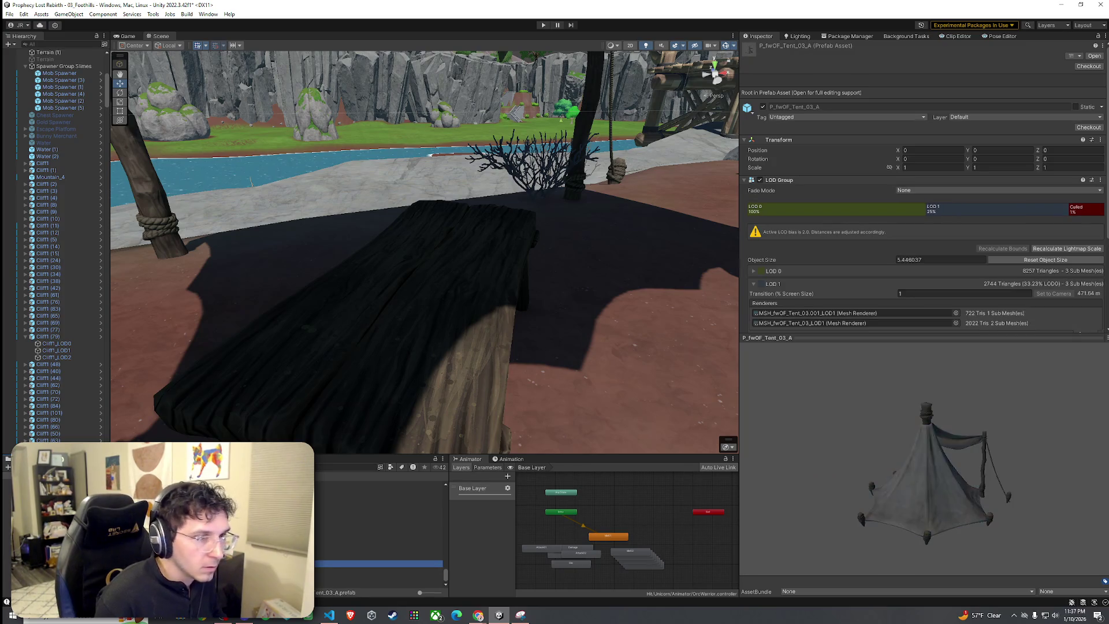
pyautogui.click(378, 571)
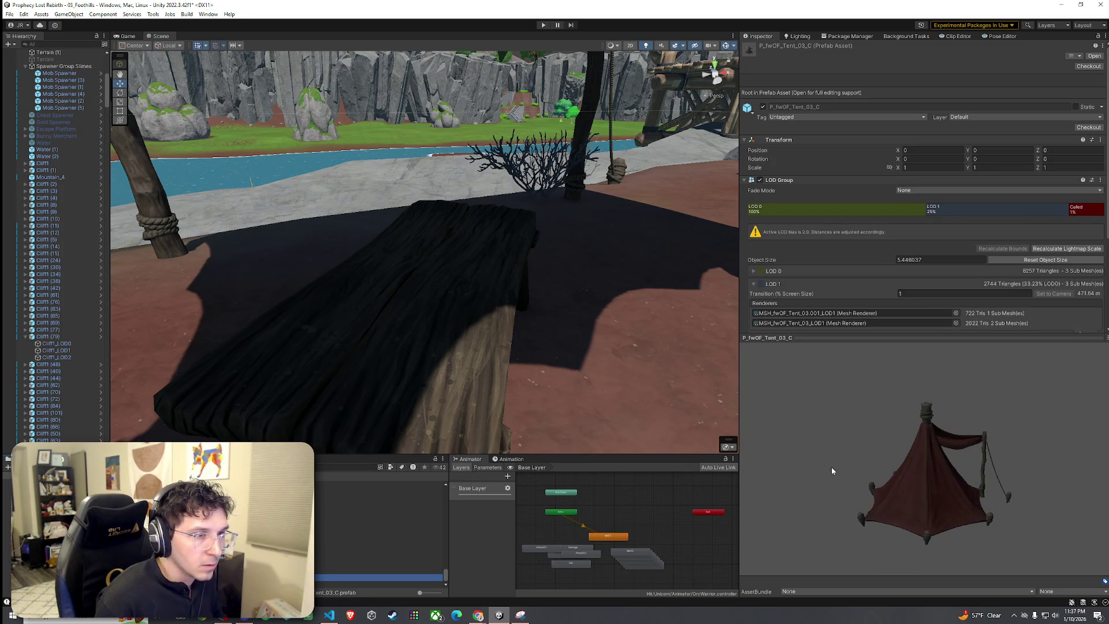
pyautogui.moveTo(833, 475); pyautogui.dragTo(531, 498)
pyautogui.click(326, 548)
pyautogui.press('Up')
pyautogui.press('Up')
pyautogui.click(322, 564)
pyautogui.click(327, 550)
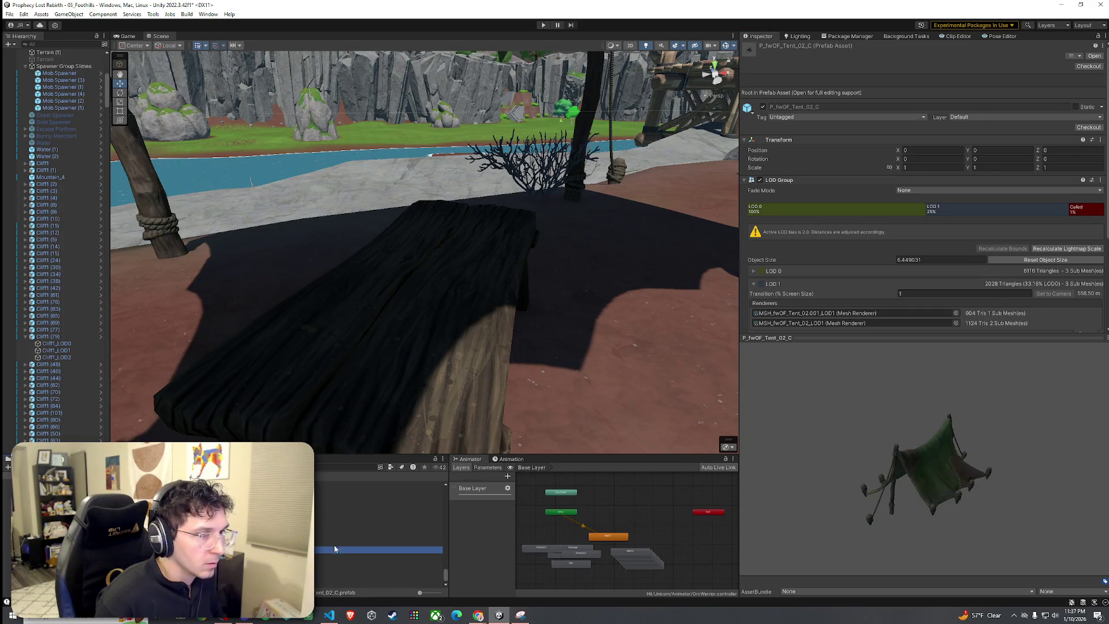
pyautogui.click(346, 521)
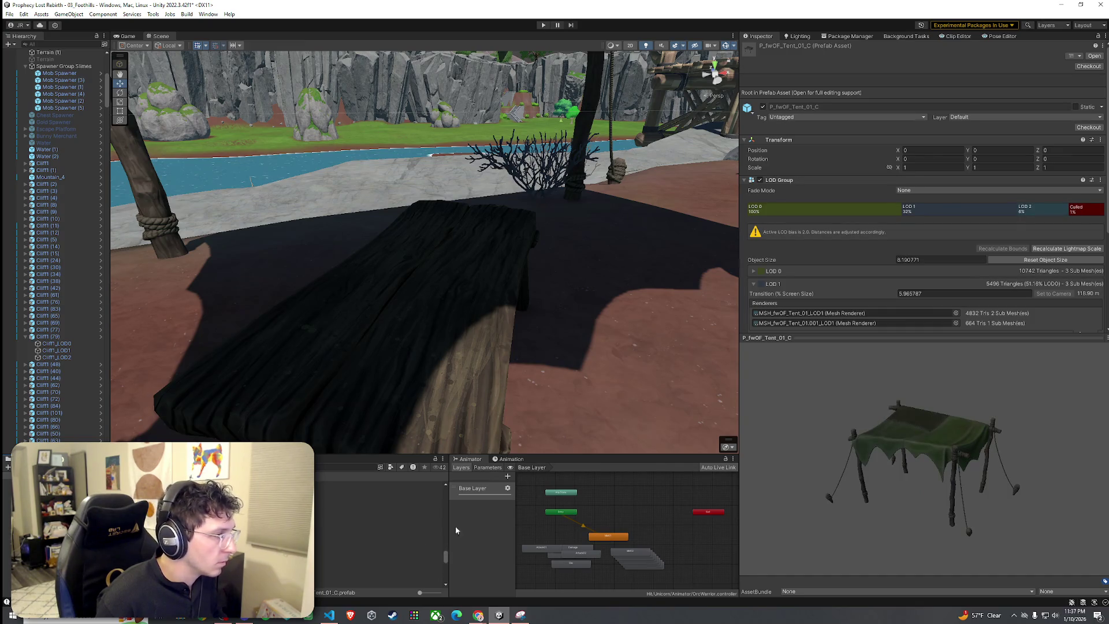
# Place two barrels, including P_FW01_Barrel_C_01, on the ground beside the bench.
pyautogui.click(334, 483)
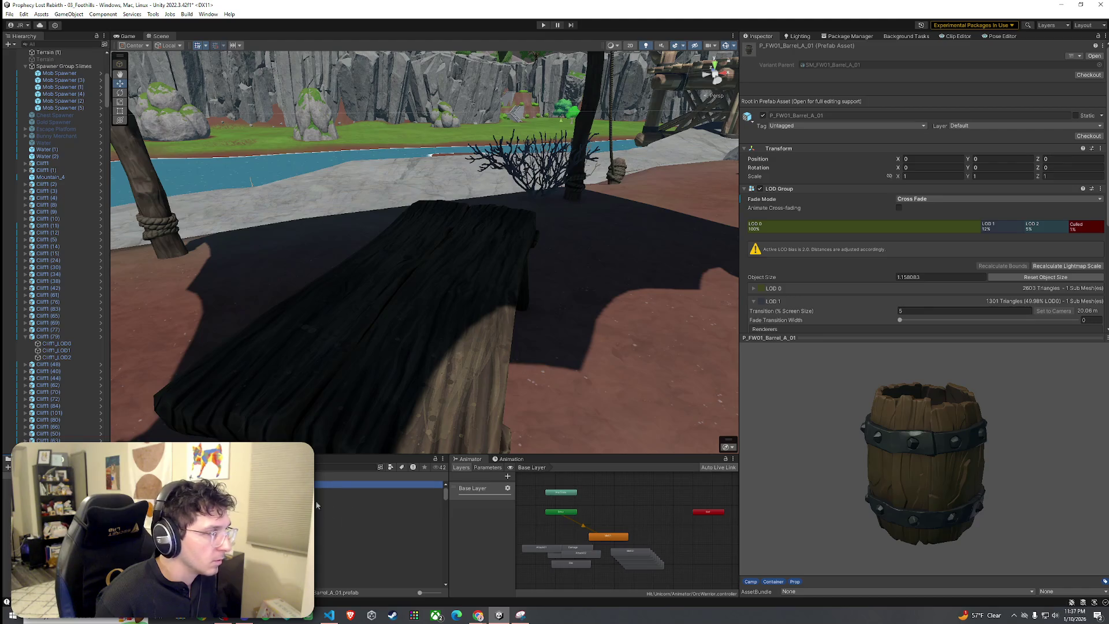
pyautogui.moveTo(334, 484)
pyautogui.mouseDown()
pyautogui.moveTo(208, 329)
pyautogui.moveTo(208, 297)
pyautogui.mouseUp()
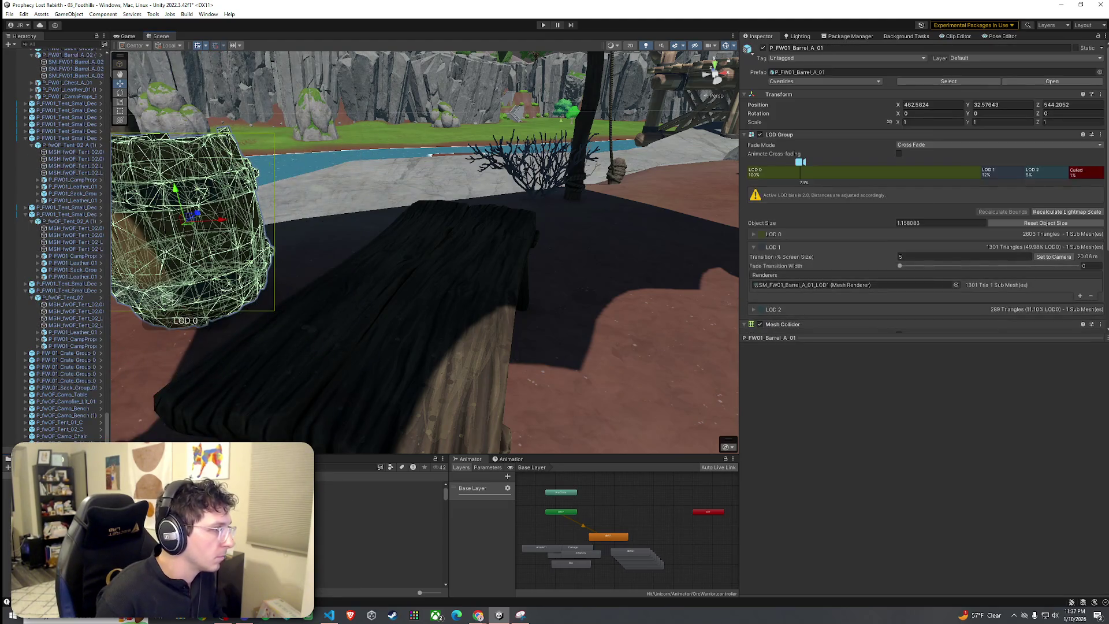
pyautogui.click(353, 498)
pyautogui.click(378, 511)
pyautogui.moveTo(378, 512)
pyautogui.mouseDown()
pyautogui.moveTo(509, 324)
pyautogui.moveTo(607, 206)
pyautogui.moveTo(622, 214)
pyautogui.mouseUp()
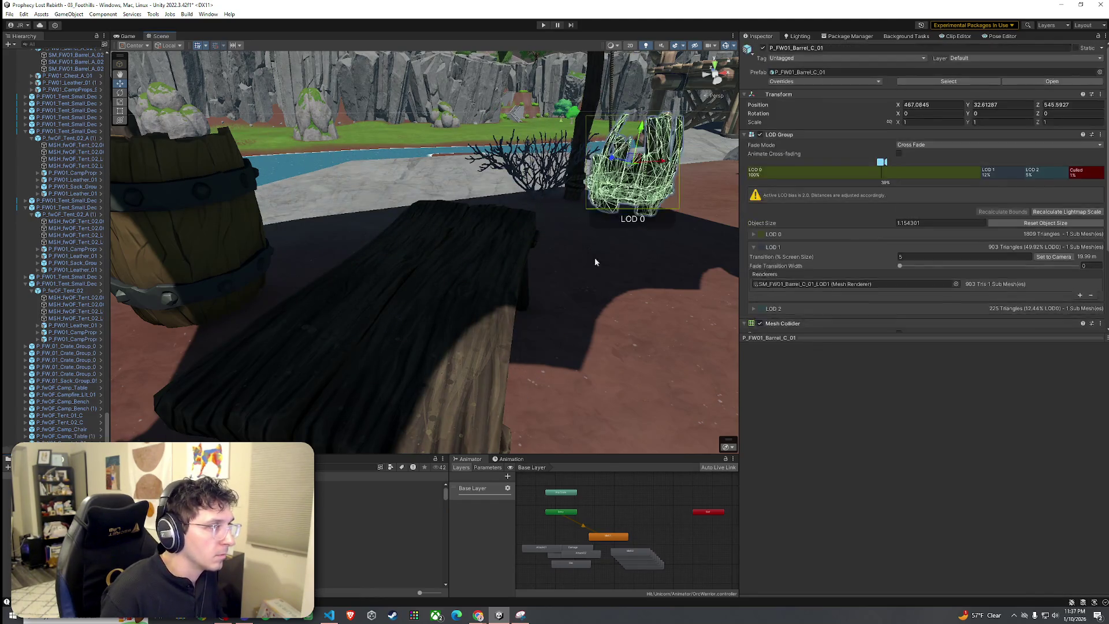
# Step through the barrel debris and bottle prefabs down to P_FW01_Camp_Mid_01.
pyautogui.press('Down')
pyautogui.press('Down')
pyautogui.press('Down')
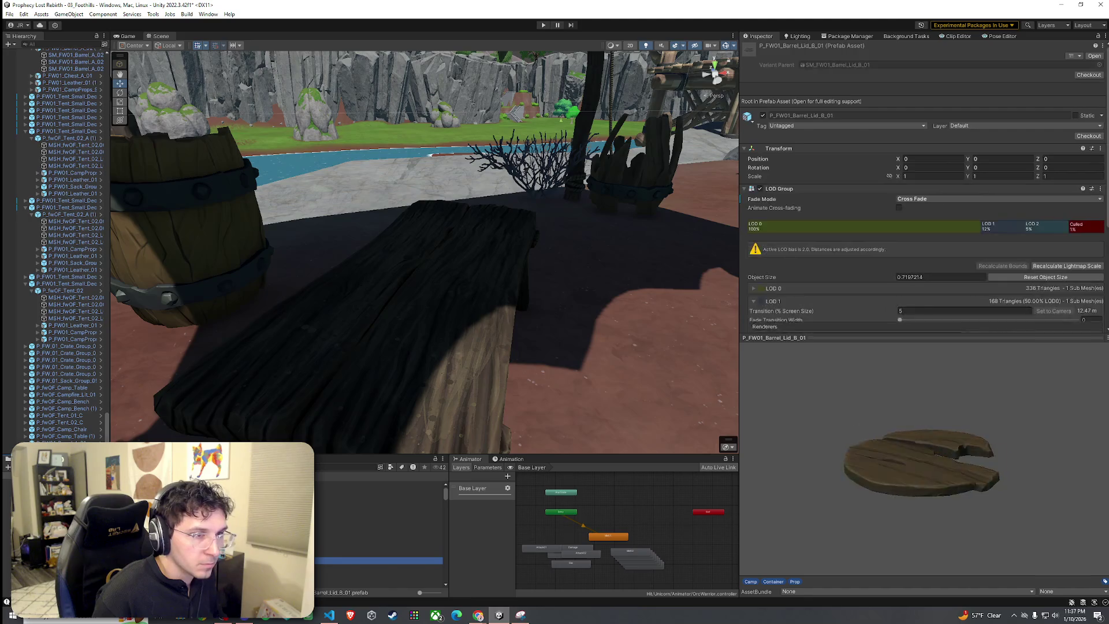
pyautogui.press('Down')
pyautogui.press('Down')
pyautogui.press('Down')
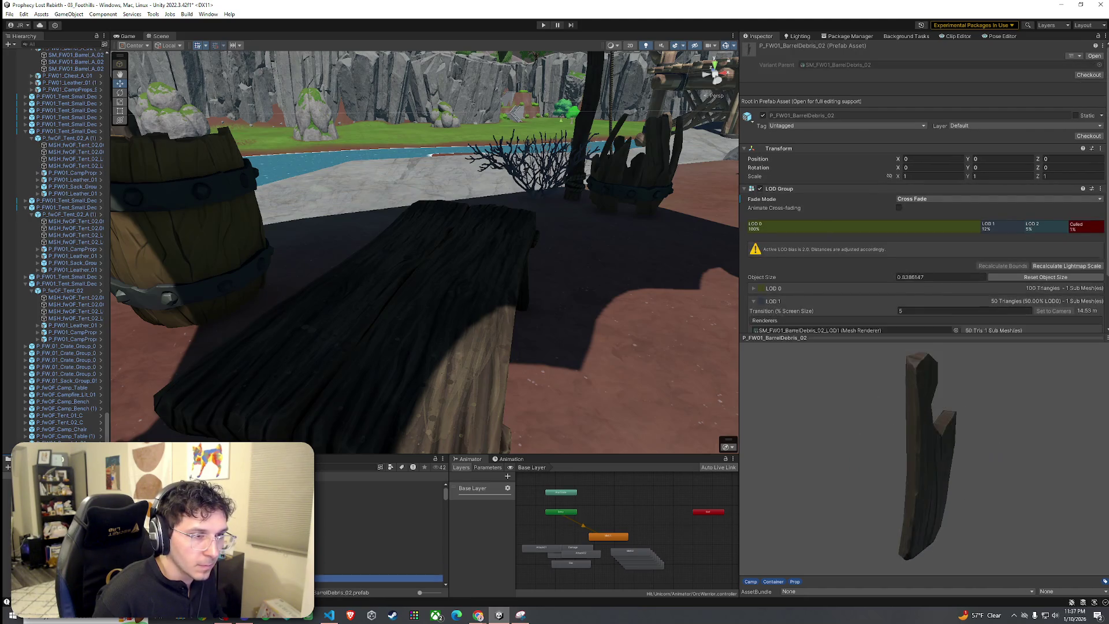
pyautogui.press('Down')
pyautogui.press('Down')
pyautogui.press('Down')
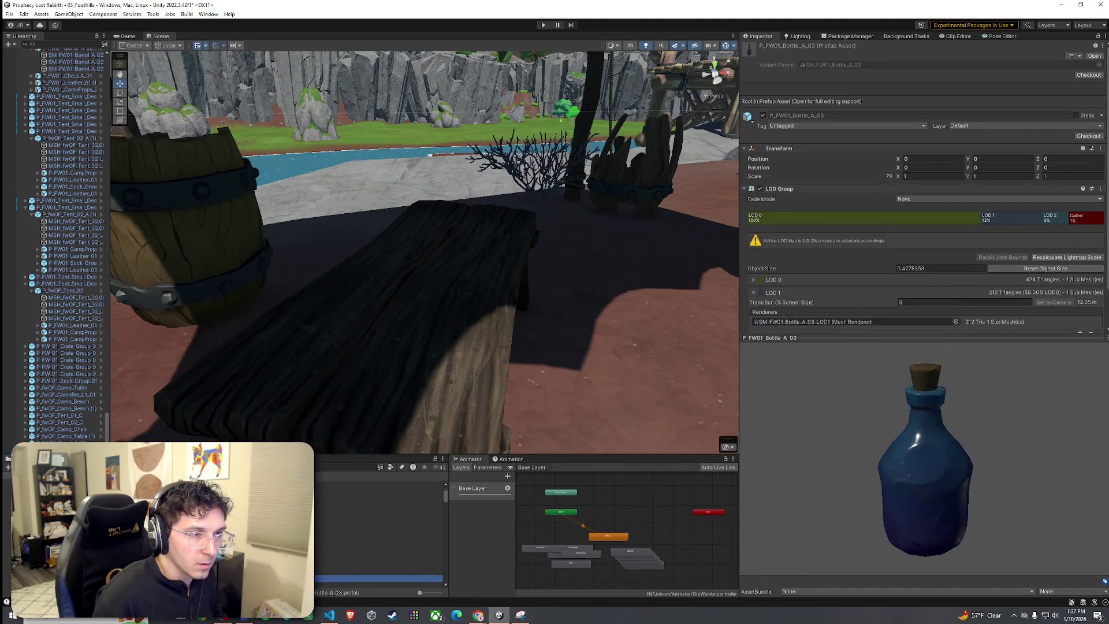
pyautogui.press('Down')
pyautogui.press('Down')
pyautogui.press('Down')
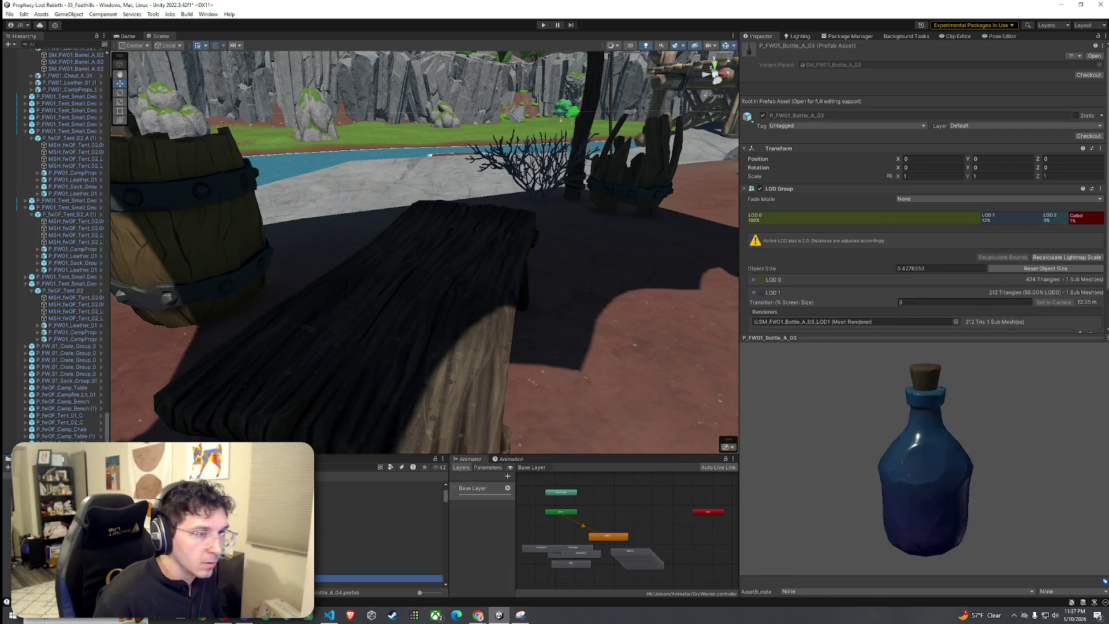
pyautogui.press('Down')
pyautogui.press('Down')
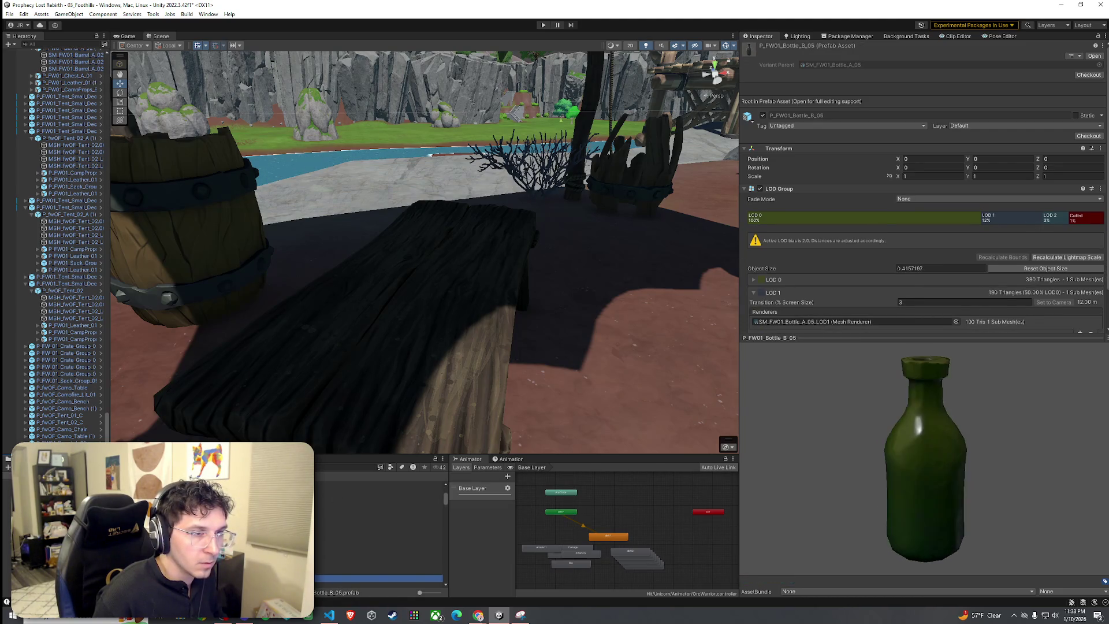
pyautogui.press('Down')
pyautogui.press('Down')
pyautogui.press('Down')
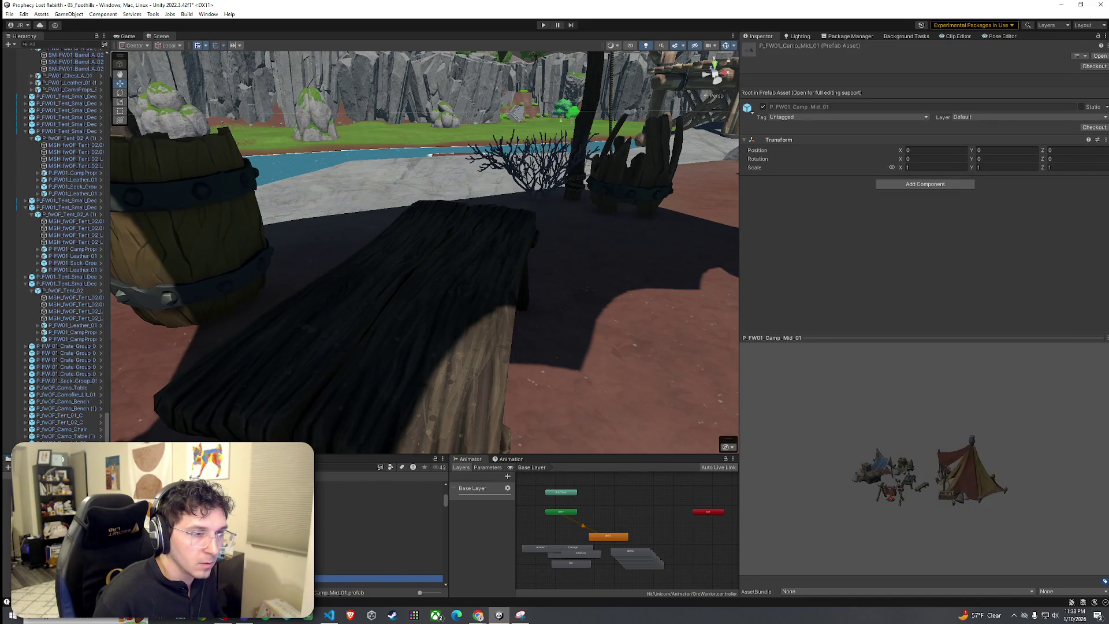
# Turn the Camp_Mid_01 preview, move on to P_FW01_Camp_Small_01, and view the riverbank.
pyautogui.moveTo(944, 543)
pyautogui.mouseDown()
pyautogui.moveTo(952, 538)
pyautogui.moveTo(837, 493)
pyautogui.moveTo(909, 505)
pyautogui.moveTo(927, 484)
pyautogui.mouseUp()
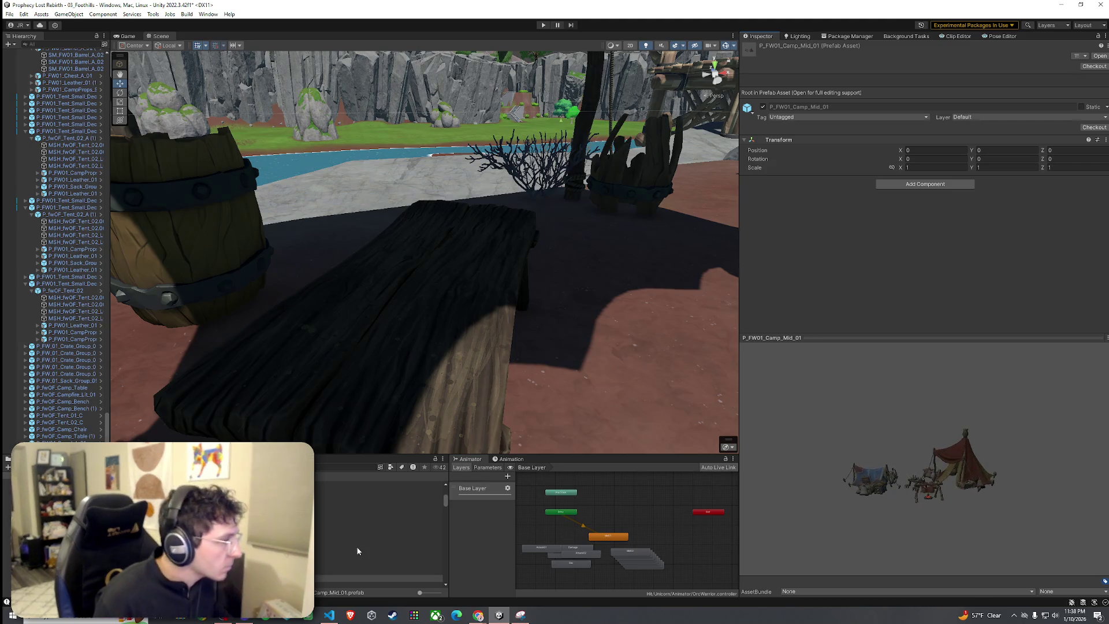
pyautogui.press('Down')
pyautogui.press('Down')
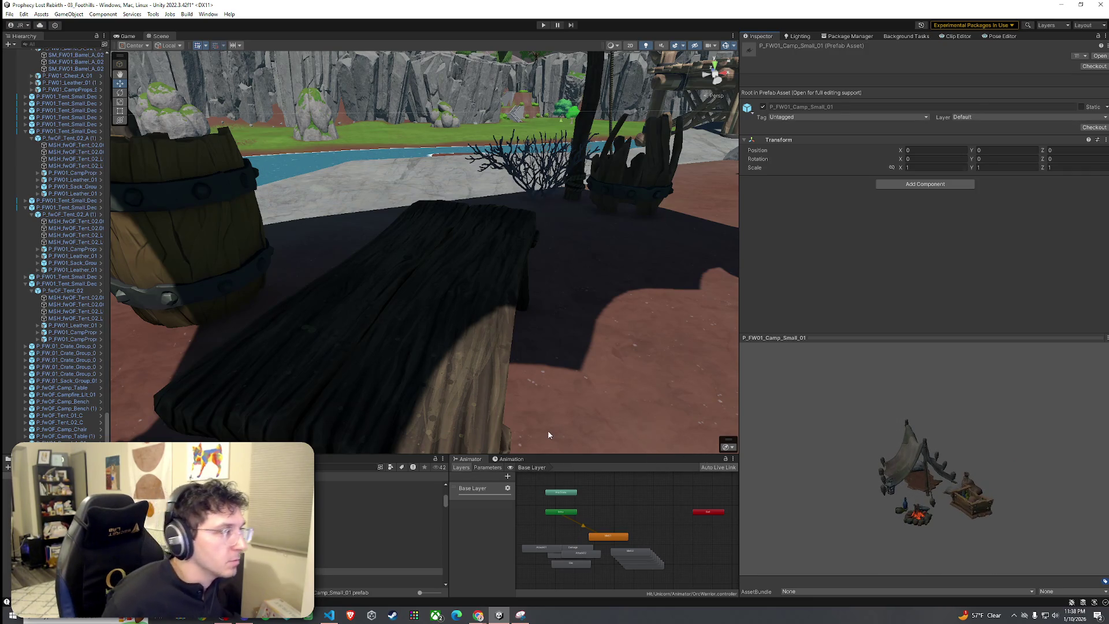
pyautogui.moveTo(533, 376)
pyautogui.mouseDown()
pyautogui.moveTo(397, 384)
pyautogui.moveTo(396, 356)
pyautogui.moveTo(355, 335)
pyautogui.moveTo(383, 352)
pyautogui.moveTo(401, 344)
pyautogui.moveTo(393, 393)
pyautogui.moveTo(453, 404)
pyautogui.mouseUp()
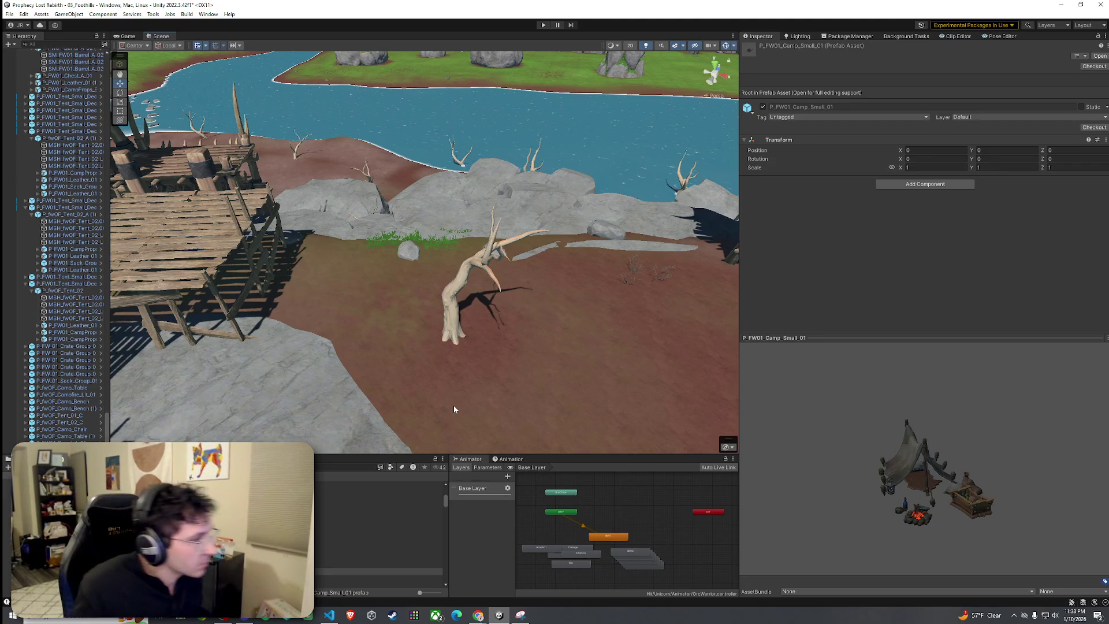
# Place P_FW01_Camp_Small_01 on the ground by the dead tree, rotated about -122°.
pyautogui.moveTo(346, 487)
pyautogui.mouseDown()
pyautogui.moveTo(612, 312)
pyautogui.moveTo(604, 277)
pyautogui.moveTo(607, 291)
pyautogui.mouseUp()
pyautogui.moveTo(542, 269)
pyautogui.mouseDown()
pyautogui.moveTo(616, 280)
pyautogui.moveTo(555, 254)
pyautogui.moveTo(595, 271)
pyautogui.mouseUp()
pyautogui.press('w')
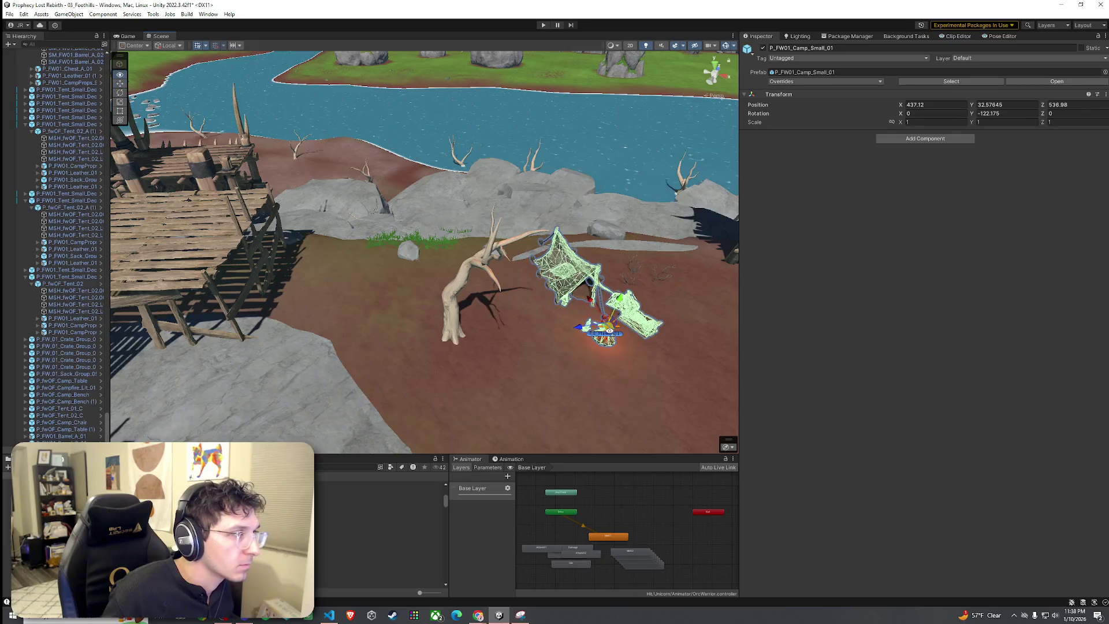
pyautogui.scroll(5, 506, 329)
pyautogui.click(506, 328)
pyautogui.scroll(-5, 506, 328)
pyautogui.moveTo(506, 328)
pyautogui.mouseDown()
pyautogui.moveTo(535, 343)
pyautogui.moveTo(453, 330)
pyautogui.moveTo(520, 317)
pyautogui.moveTo(432, 184)
pyautogui.mouseUp()
pyautogui.scroll(-3, 535, 344)
# Frame the whole small camp and nudge it slightly upward.
pyautogui.click(453, 329)
pyautogui.scroll(2, 441, 327)
pyautogui.scroll(-3, 451, 327)
pyautogui.click(432, 185)
pyautogui.doubleClick(92, 374)
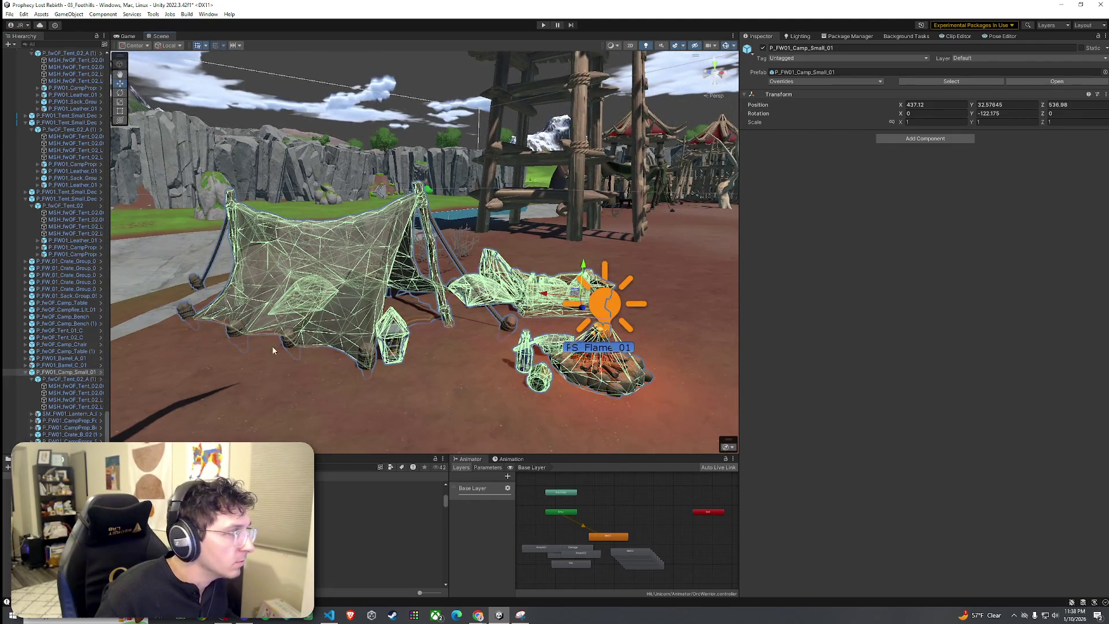
pyautogui.click(476, 342)
pyautogui.click(408, 284)
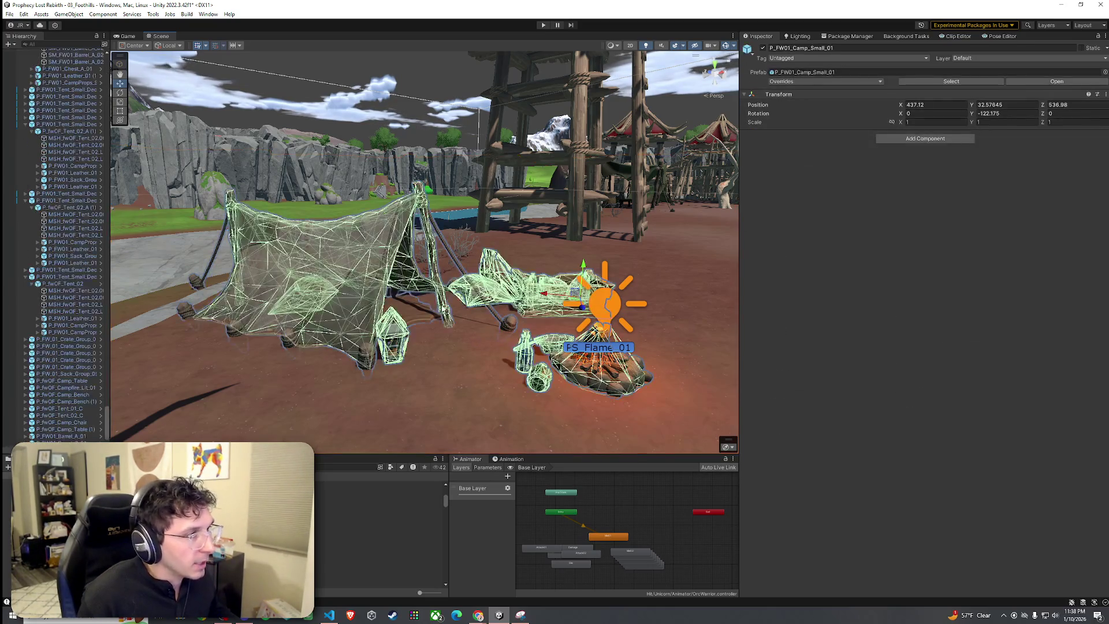
pyautogui.moveTo(572, 266); pyautogui.dragTo(572, 263)
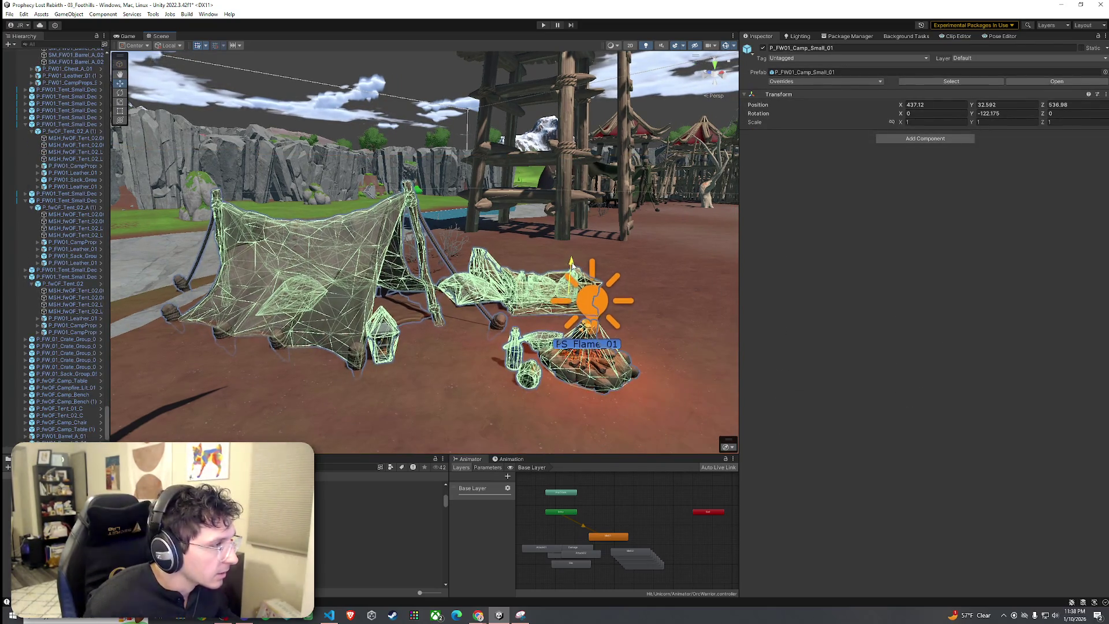
pyautogui.click(604, 298)
pyautogui.scroll(3, 605, 298)
pyautogui.moveTo(605, 297); pyautogui.dragTo(415, 289)
# Save the scene.
pyautogui.click(9, 14)
pyautogui.click(26, 51)
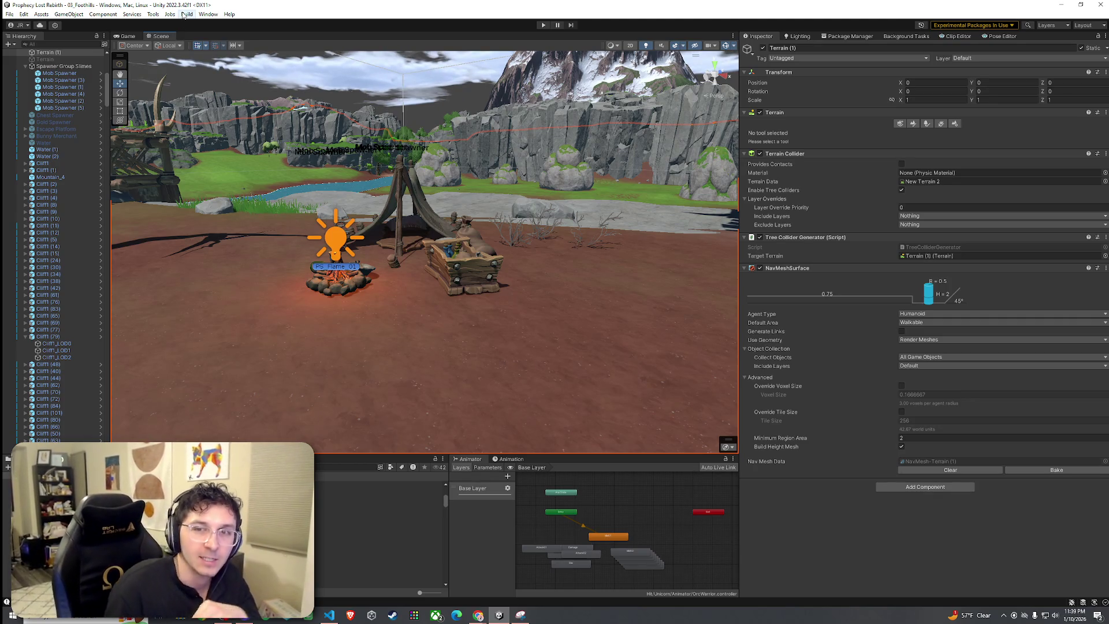
pyautogui.click(41, 14)
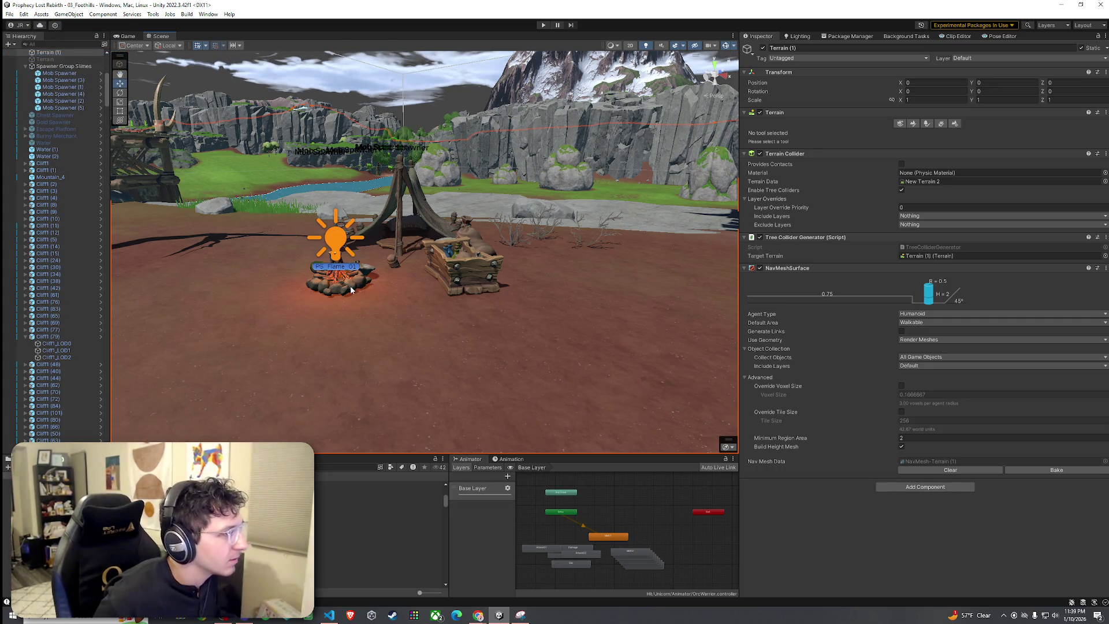
# Frame and select the camp's bottles, including P_FW01_Bottle_B_08.
pyautogui.scroll(10, 351, 290)
pyautogui.moveTo(404, 324)
pyautogui.mouseDown()
pyautogui.moveTo(454, 326)
pyautogui.moveTo(440, 312)
pyautogui.moveTo(466, 288)
pyautogui.mouseUp()
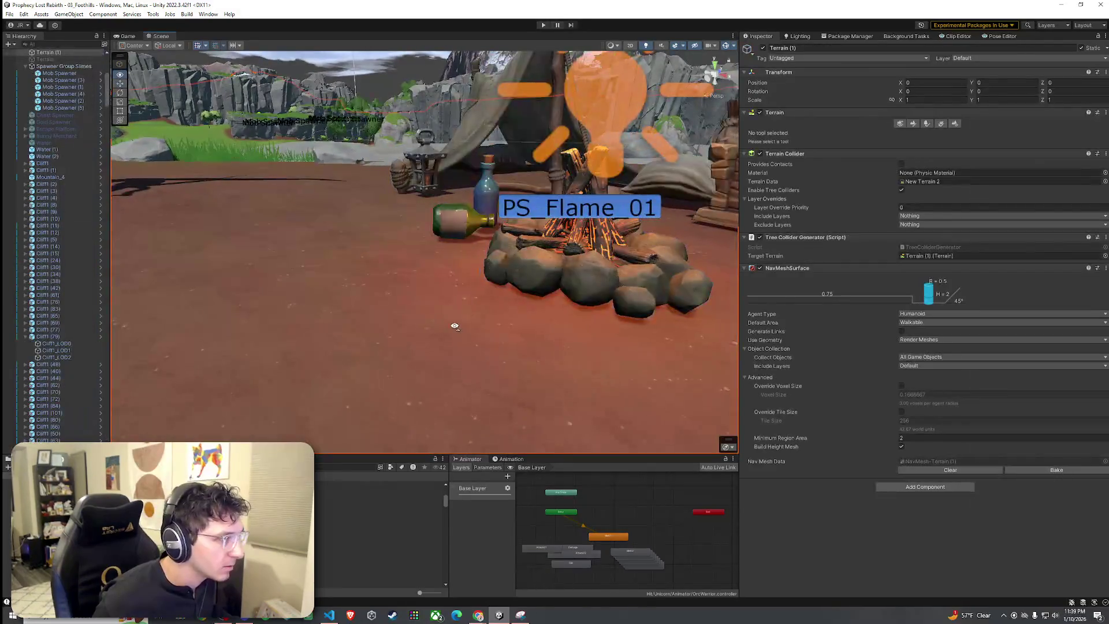
pyautogui.click(466, 289)
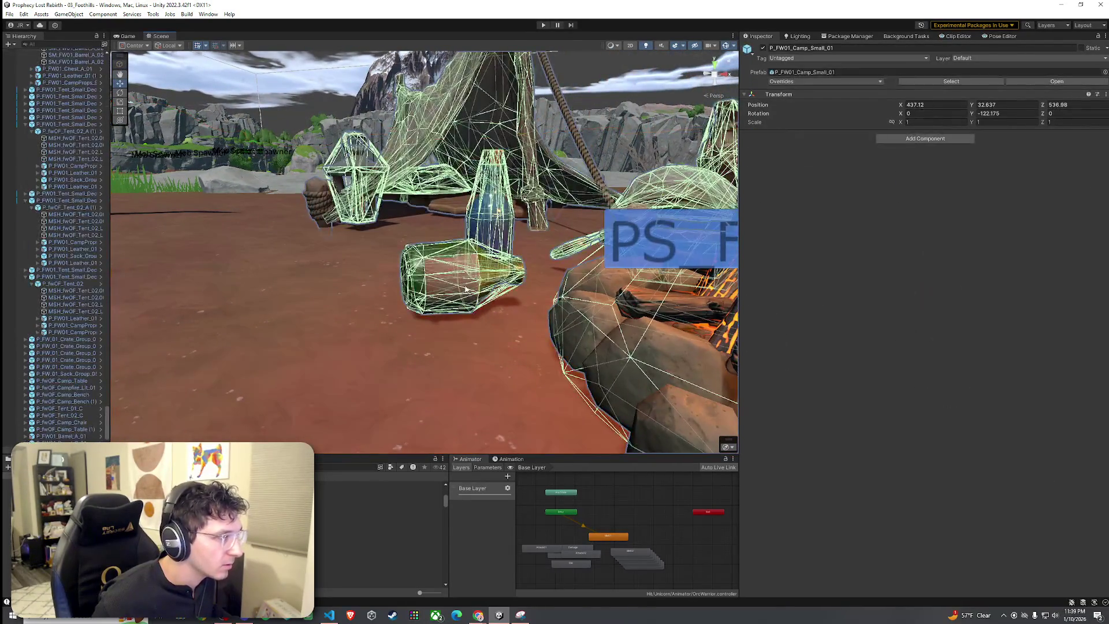
pyautogui.click(466, 289)
pyautogui.press('f')
pyautogui.click(76, 408)
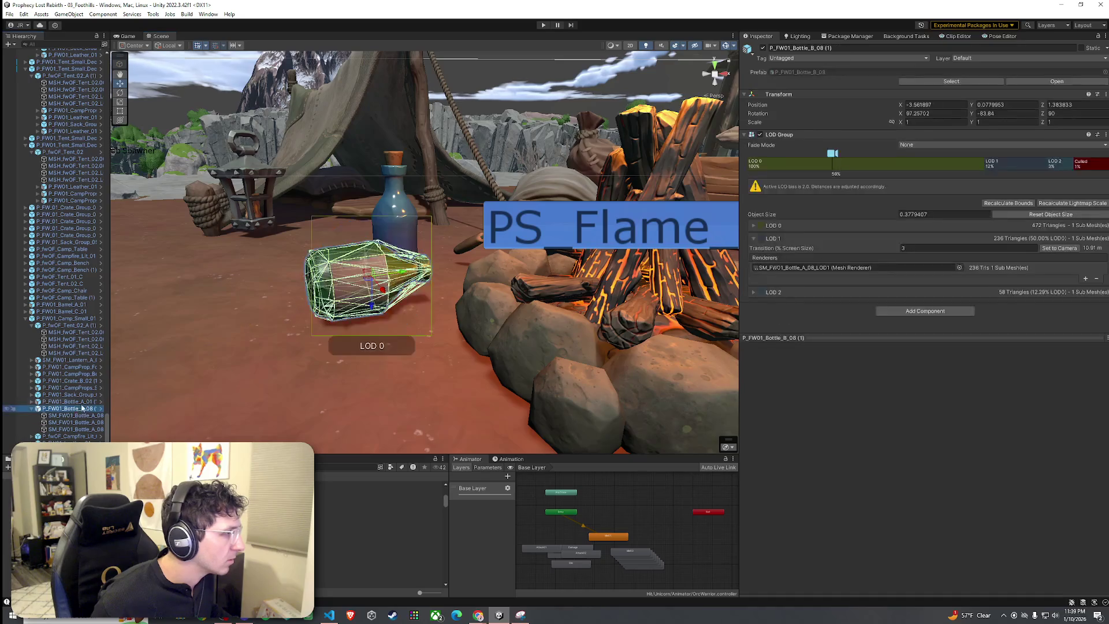
pyautogui.keyDown('ctrl'); pyautogui.click(94, 402); pyautogui.keyUp('ctrl')
pyautogui.click(233, 370)
pyautogui.moveTo(256, 356); pyautogui.dragTo(321, 336)
pyautogui.click(348, 339)
pyautogui.scroll(3, 348, 338)
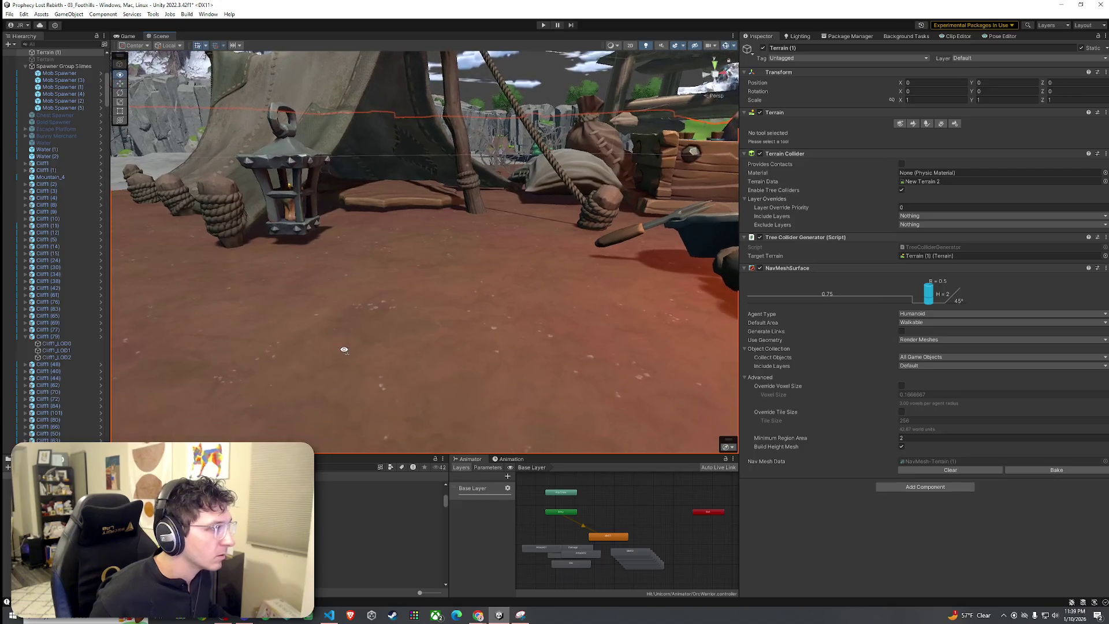
# Inspect the tent cloth, tent prefab, leather mat and the whole small camp group.
pyautogui.click(271, 264)
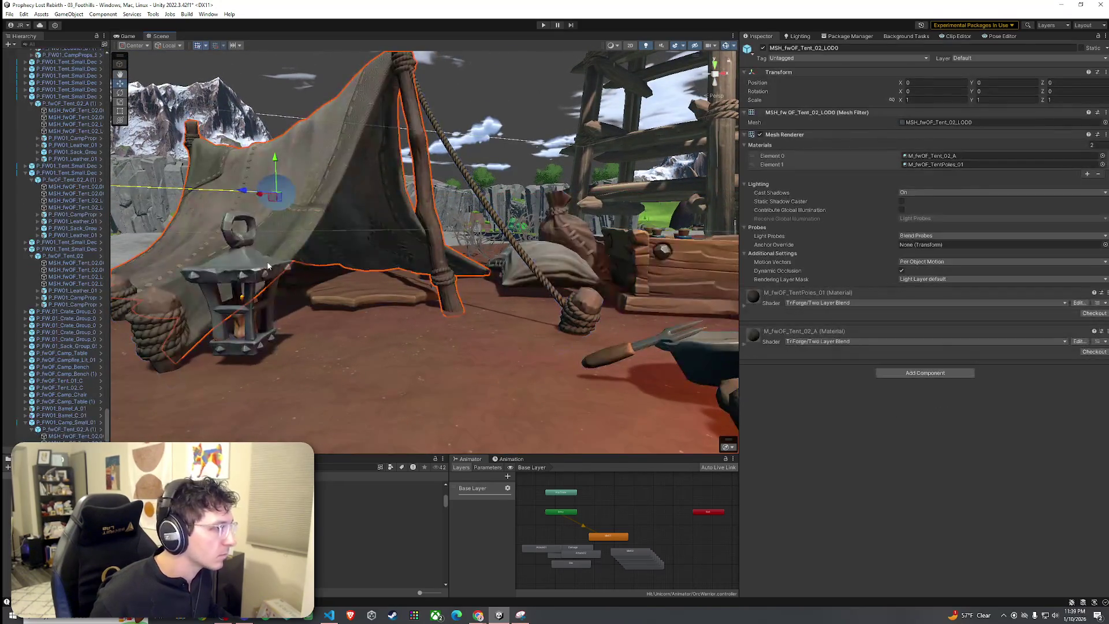
pyautogui.click(259, 188)
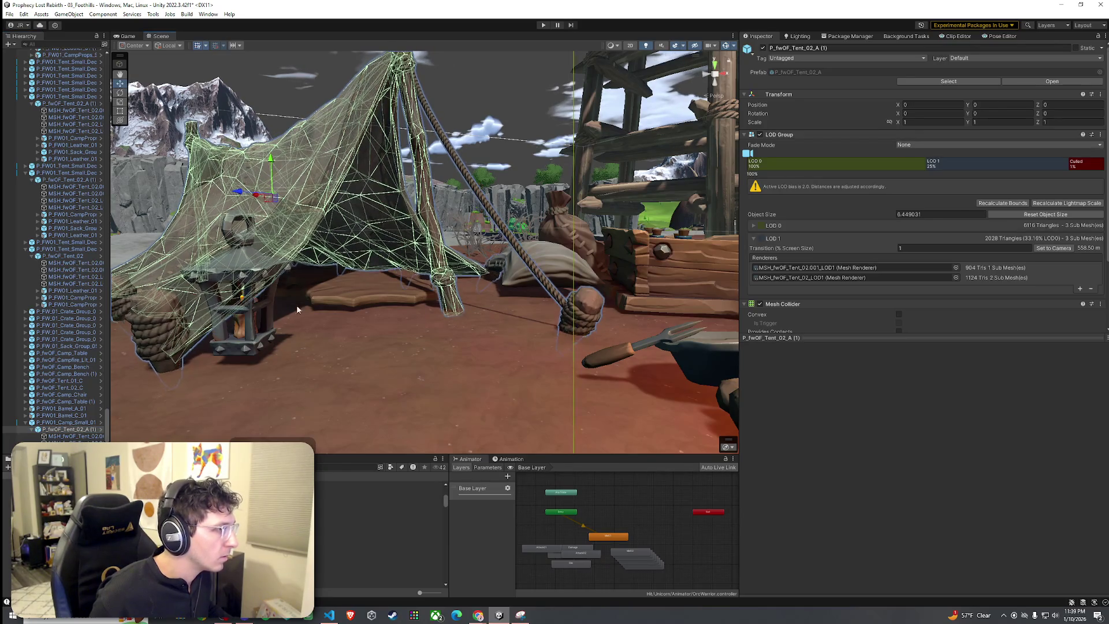
pyautogui.click(325, 311)
pyautogui.click(355, 293)
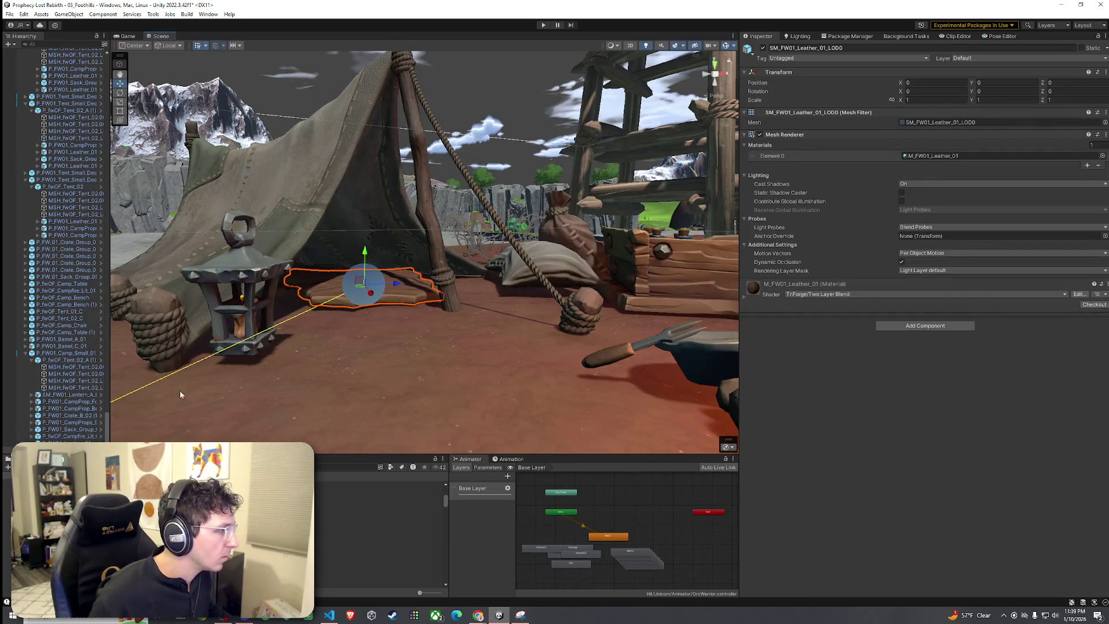
pyautogui.click(363, 271)
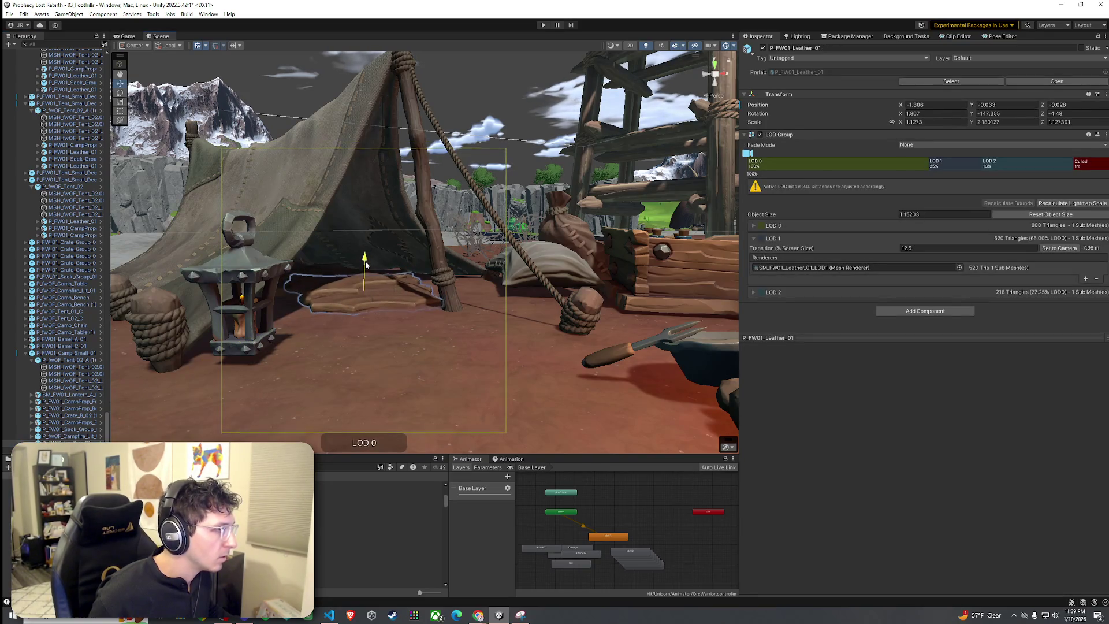
pyautogui.click(364, 263)
pyautogui.scroll(-5, 370, 276)
pyautogui.scroll(-3, 370, 275)
# Select the leather mat, cloth, pillow, sack and leather props inside the tent.
pyautogui.click(327, 312)
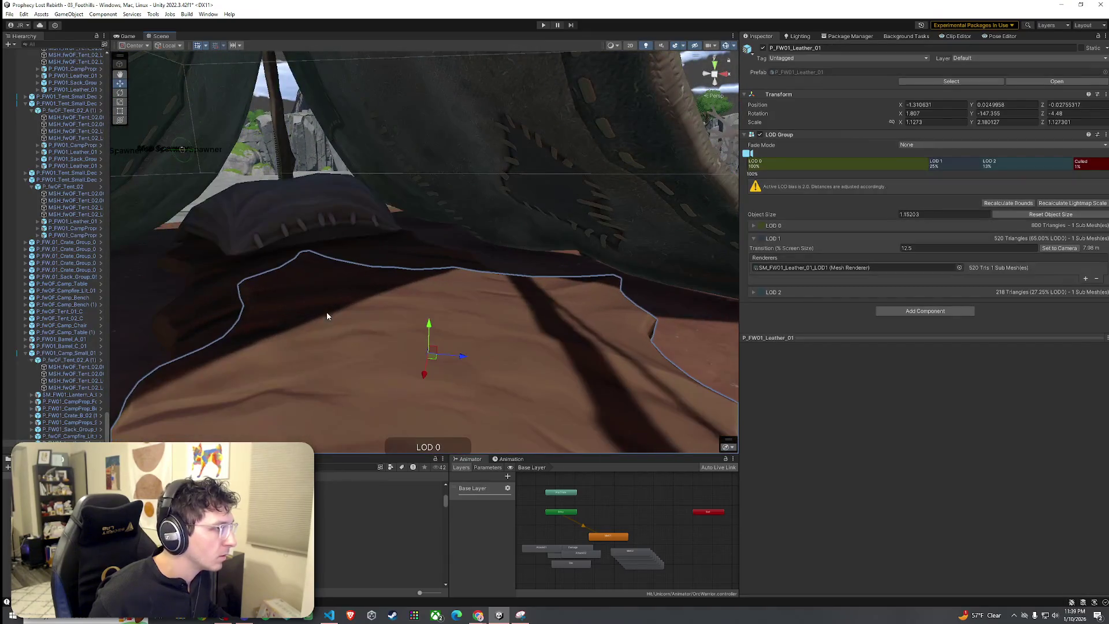
pyautogui.keyDown('ctrl'); pyautogui.click(227, 272); pyautogui.keyUp('ctrl')
pyautogui.keyDown('ctrl'); pyautogui.click(273, 243); pyautogui.keyUp('ctrl')
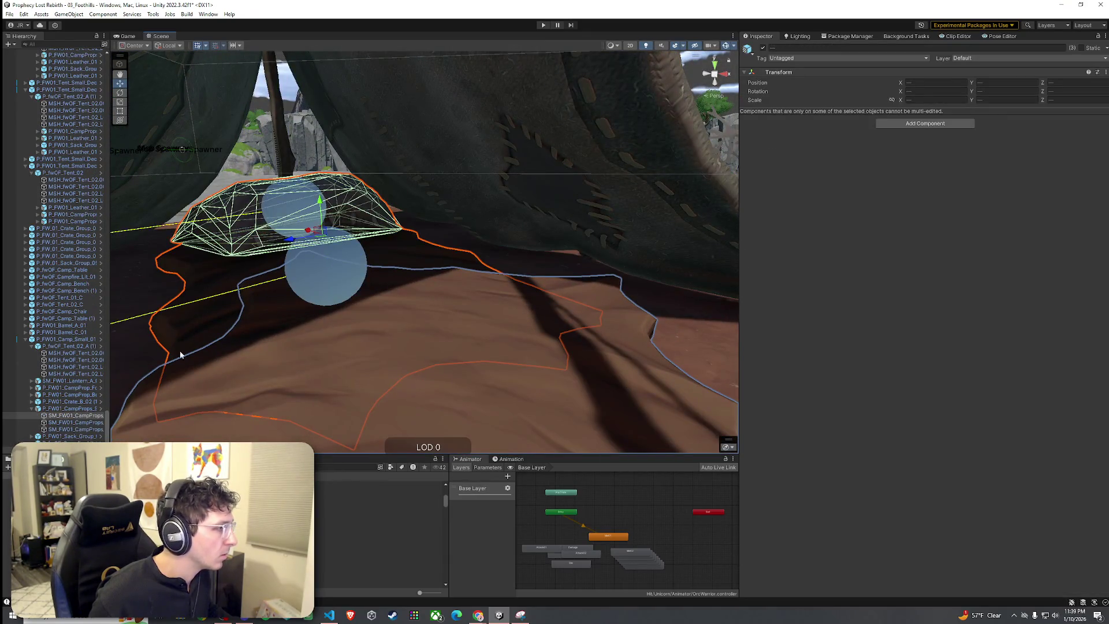
pyautogui.click(86, 360)
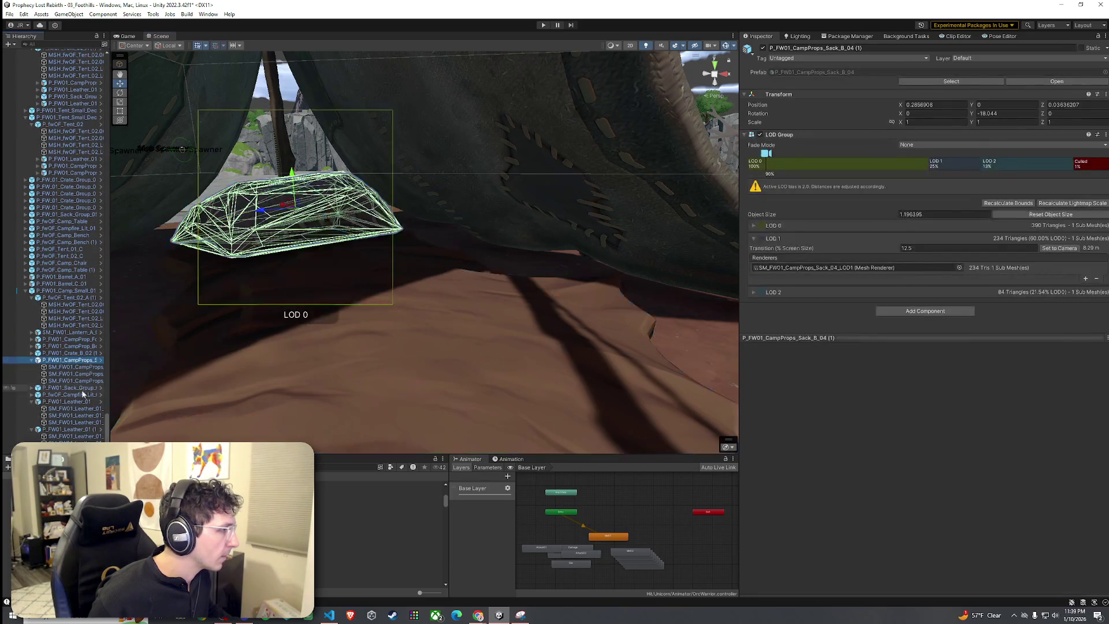
pyautogui.keyDown('ctrl'); pyautogui.click(81, 402); pyautogui.keyUp('ctrl')
pyautogui.keyDown('ctrl'); pyautogui.click(68, 429); pyautogui.keyUp('ctrl')
pyautogui.moveTo(317, 205); pyautogui.dragTo(322, 280)
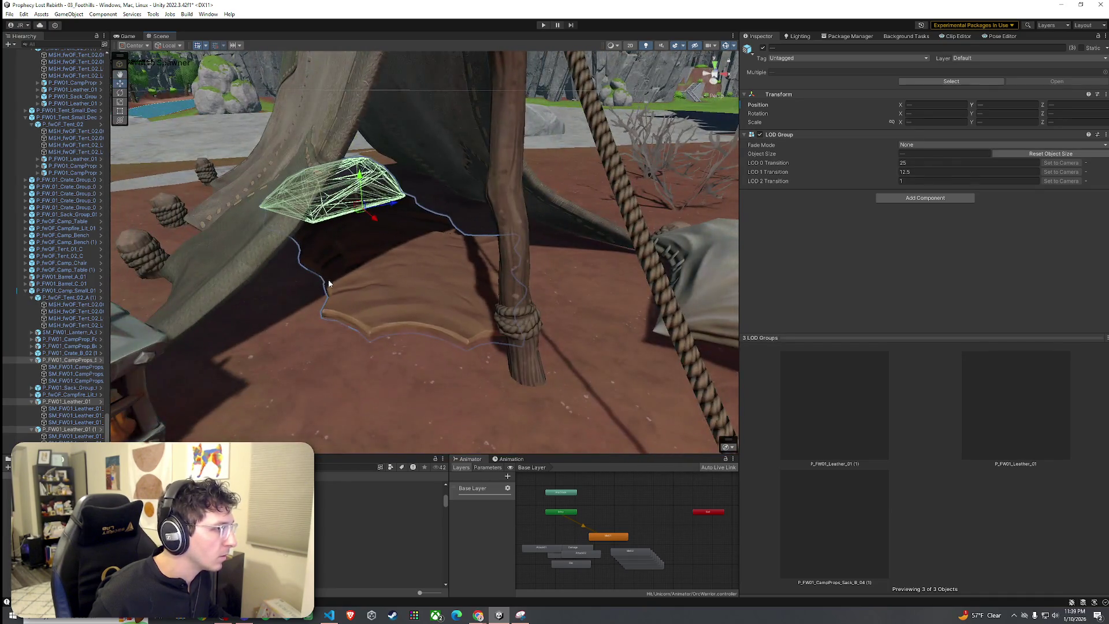
pyautogui.click(308, 357)
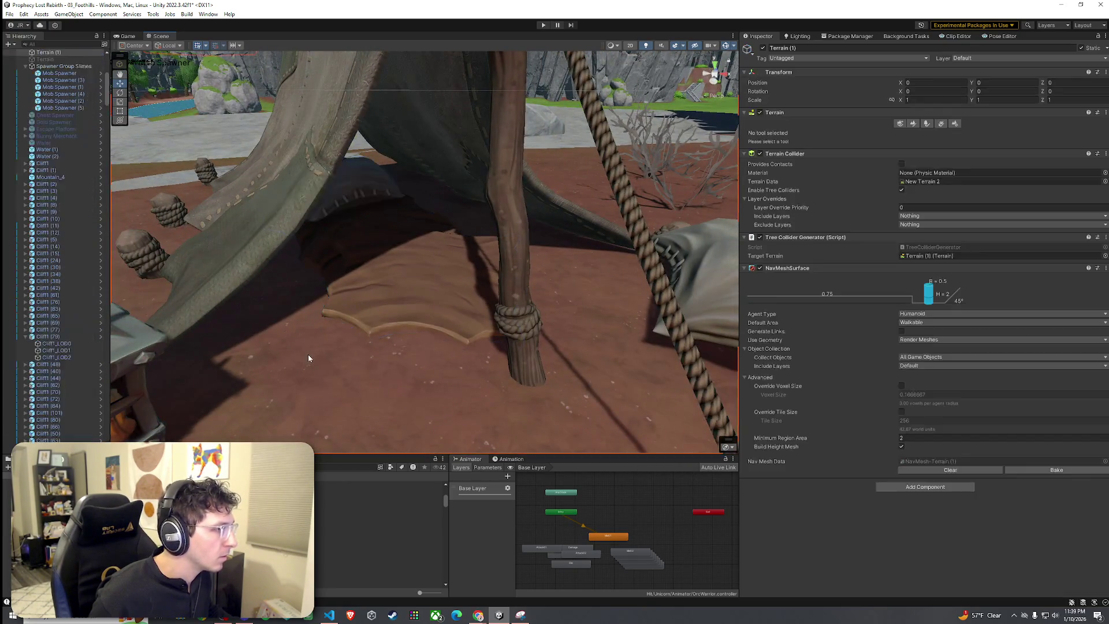
pyautogui.scroll(-5, 312, 355)
# Lower P_FW01_Sack_Group_04 (1) to Y 0.067 and delete the crate SM_FW01_Crate_B_01_LOD0.
pyautogui.click(517, 276)
pyautogui.click(520, 276)
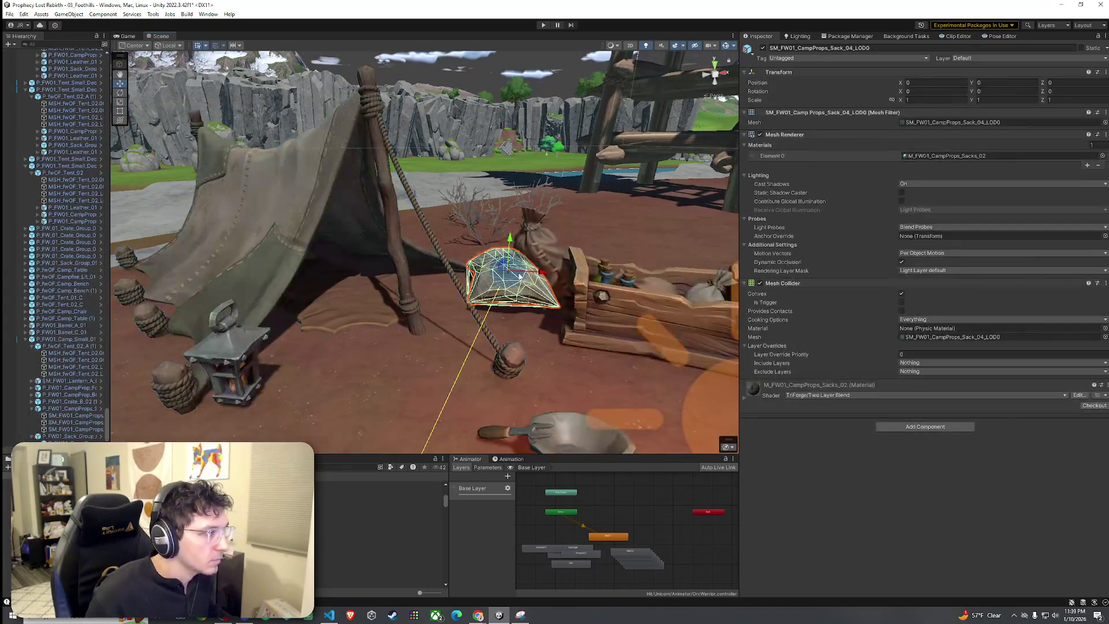
pyautogui.click(84, 437)
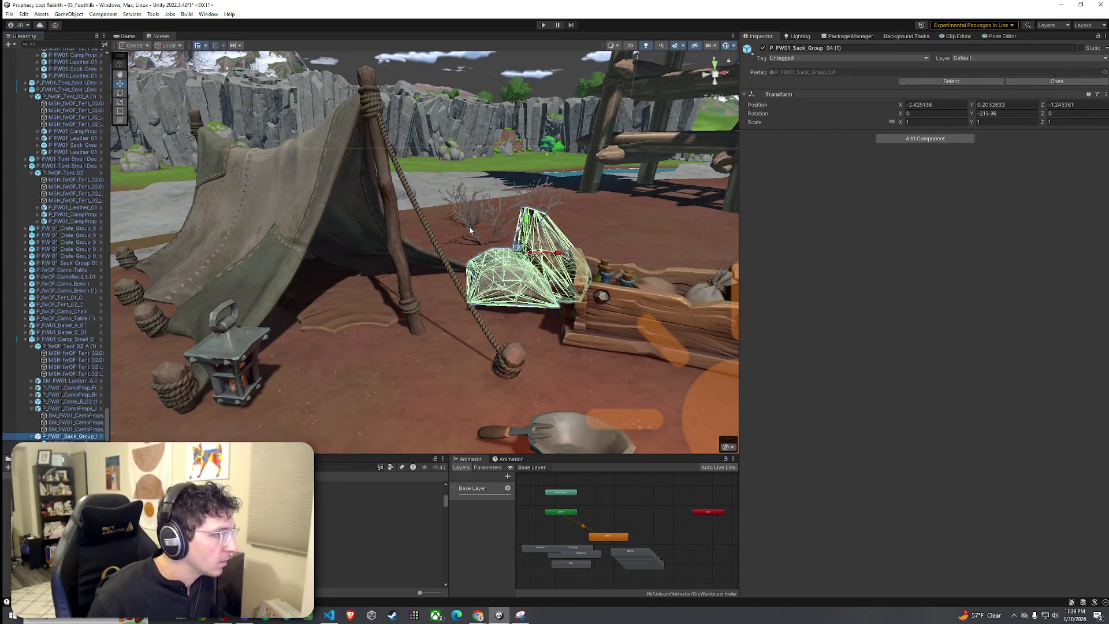
pyautogui.moveTo(526, 229)
pyautogui.mouseDown()
pyautogui.moveTo(529, 243)
pyautogui.moveTo(368, 276)
pyautogui.mouseUp()
pyautogui.press('f')
pyautogui.click(367, 277)
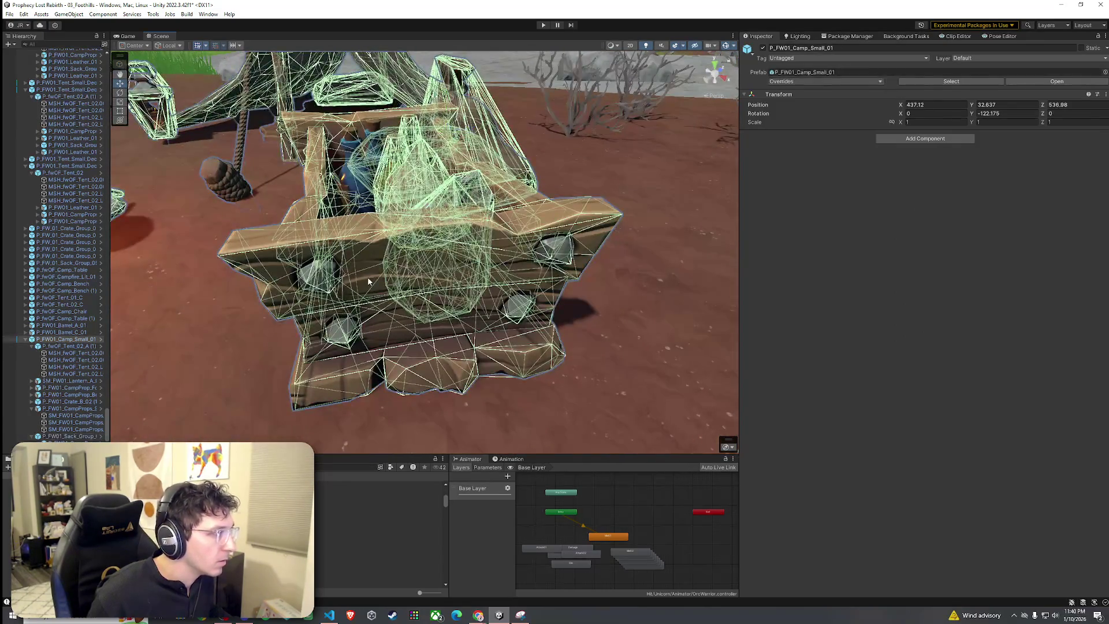
pyautogui.press('Delete')
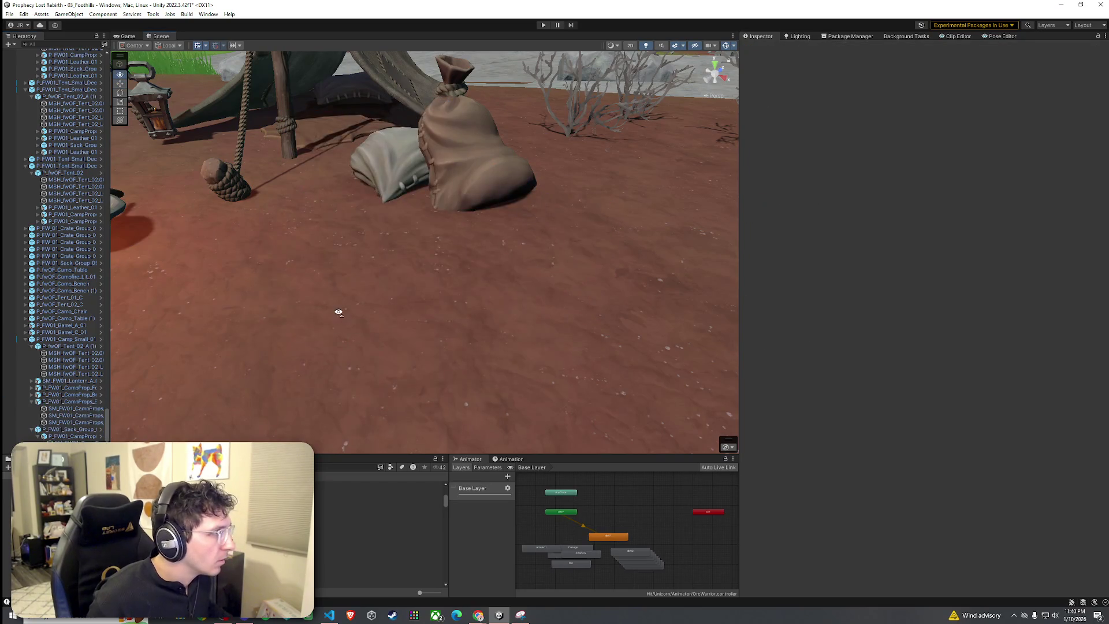
# Show the Game view and activate the Flying Merchant Ship in the Hierarchy.
pyautogui.scroll(-10, 340, 313)
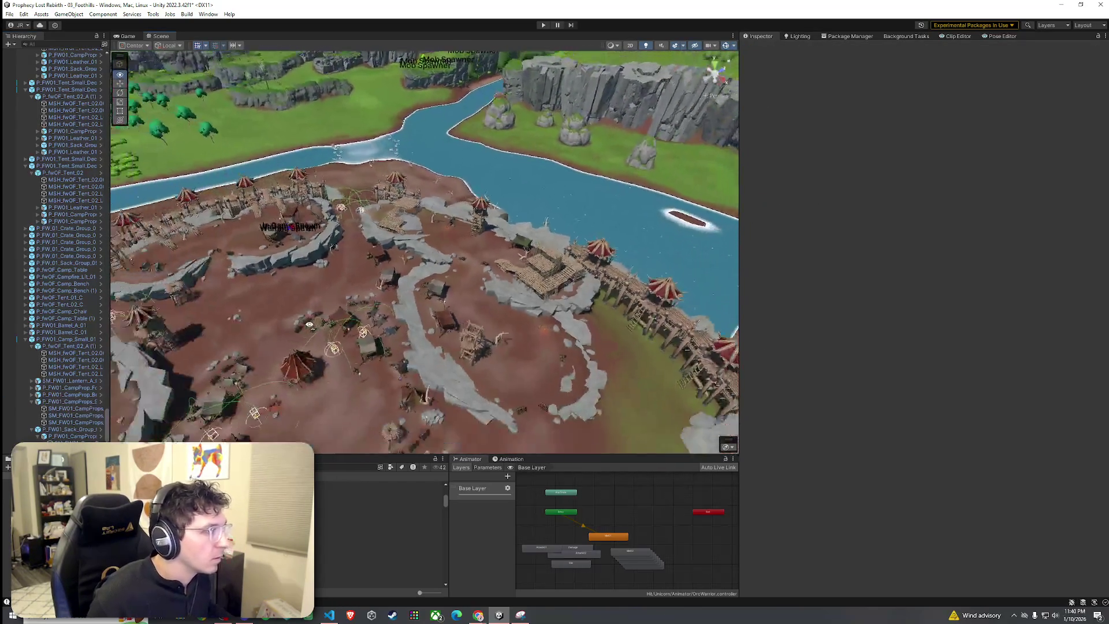
pyautogui.click(20, 15)
pyautogui.click(20, 15)
pyautogui.moveTo(457, 295); pyautogui.dragTo(395, 282)
pyautogui.click(130, 36)
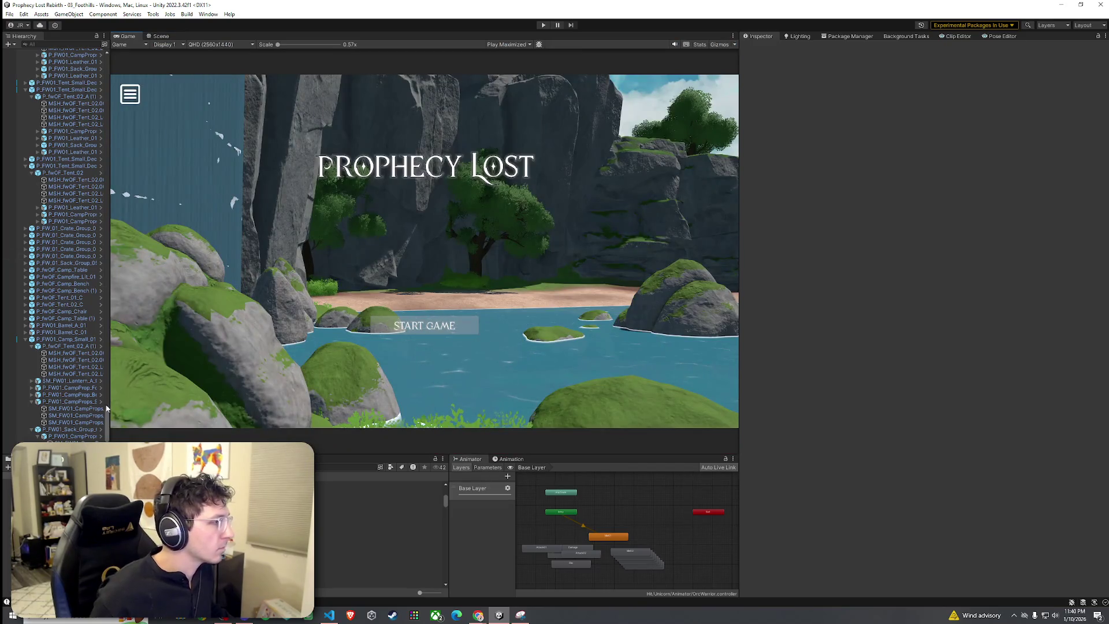
pyautogui.scroll(15, 96, 260)
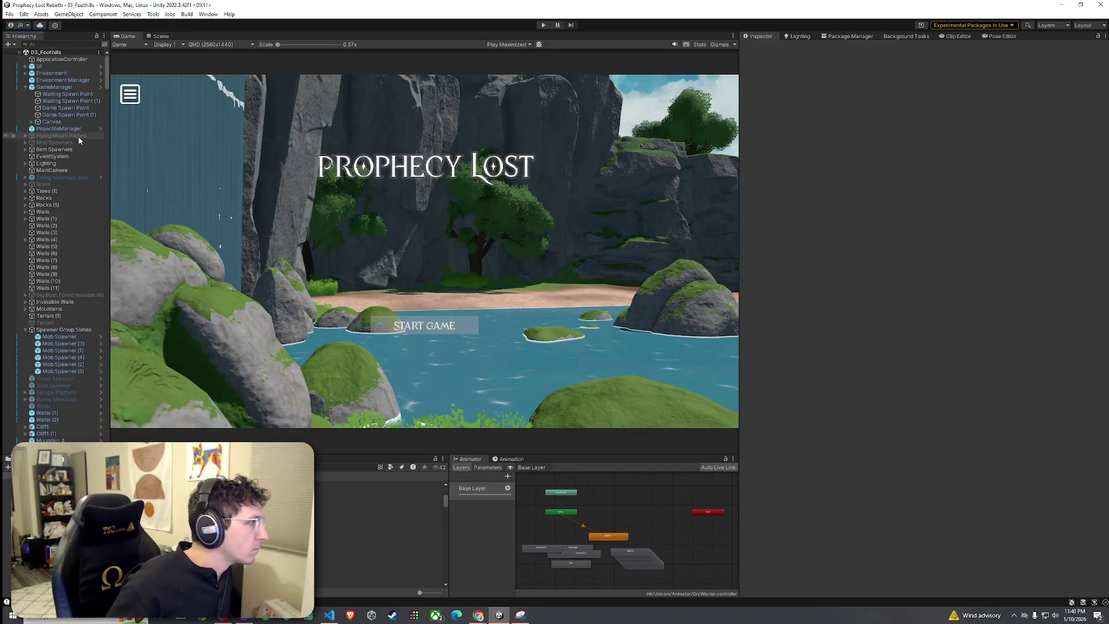
pyautogui.click(79, 136)
pyautogui.click(70, 177)
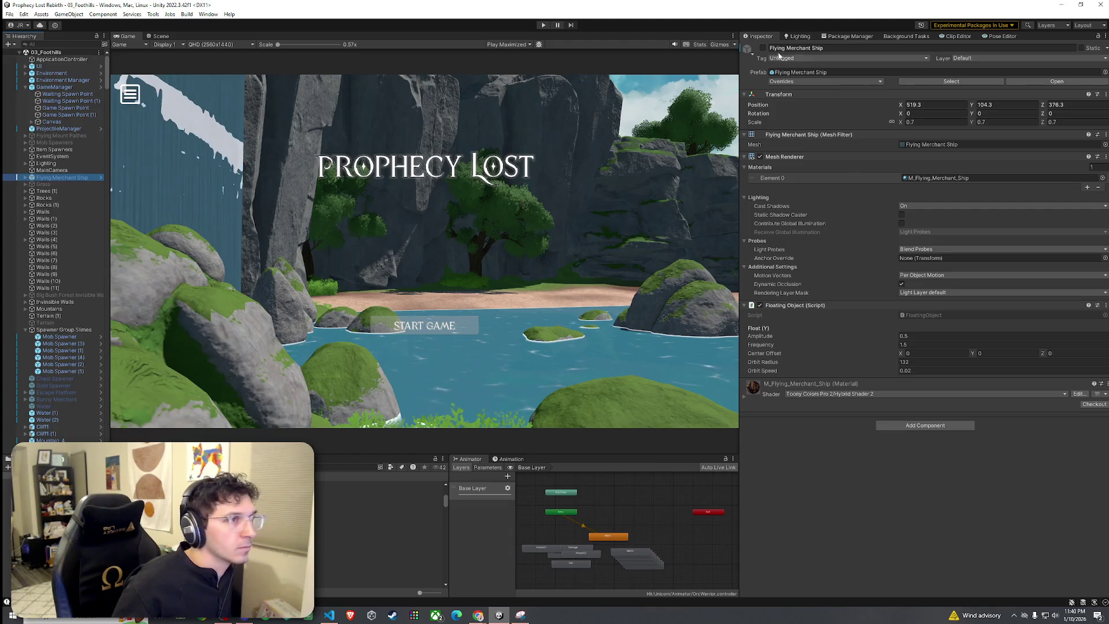
pyautogui.click(763, 48)
# Save the scene and enter Play mode with Ctrl+P.
pyautogui.click(10, 14)
pyautogui.click(70, 54)
pyautogui.hotkey('ctrl', 'p')
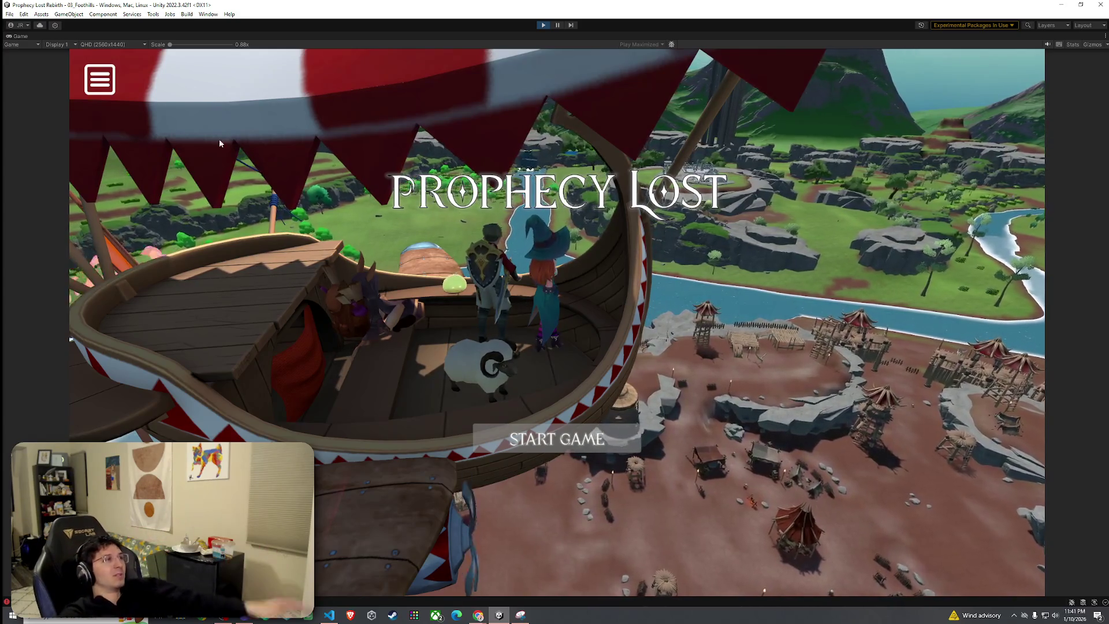
# Watch the title-screen camera over the camp, then restore the full editor layout.
pyautogui.hotkey('shift', 'space')
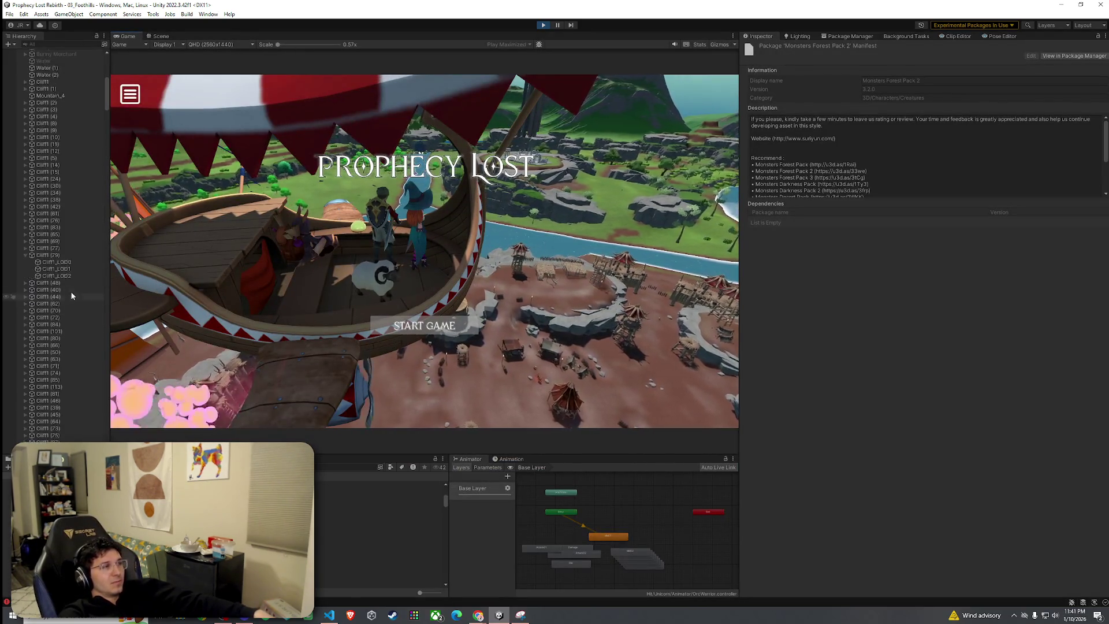
# Select the body mesh under Flying Merchant Ship > WarriorKc02_humanoid.
pyautogui.click(42, 171)
pyautogui.click(25, 170)
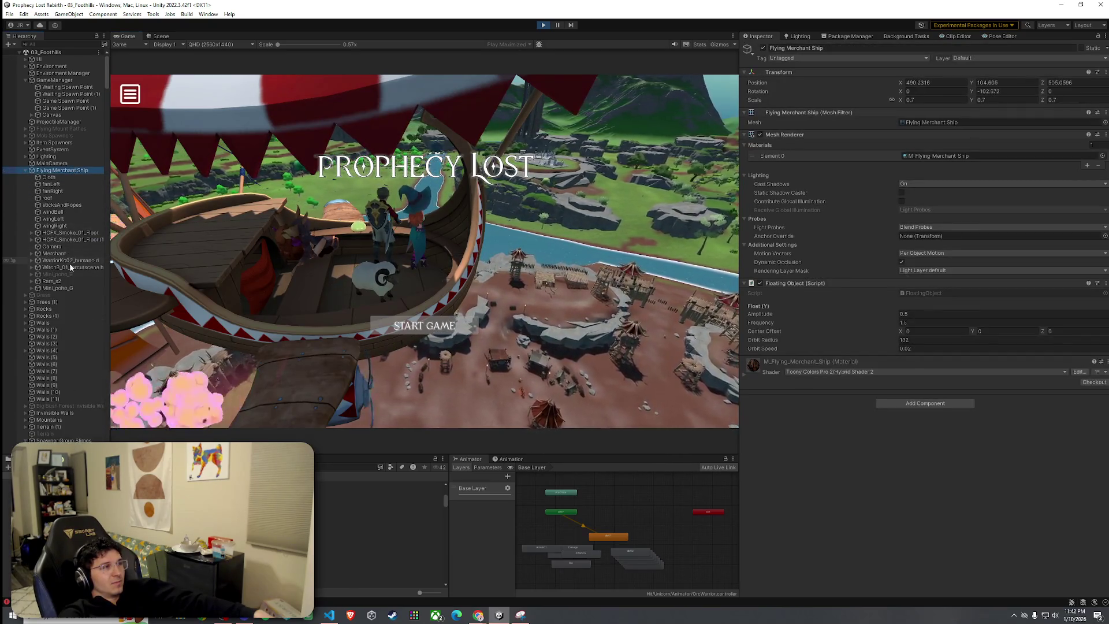
pyautogui.click(72, 261)
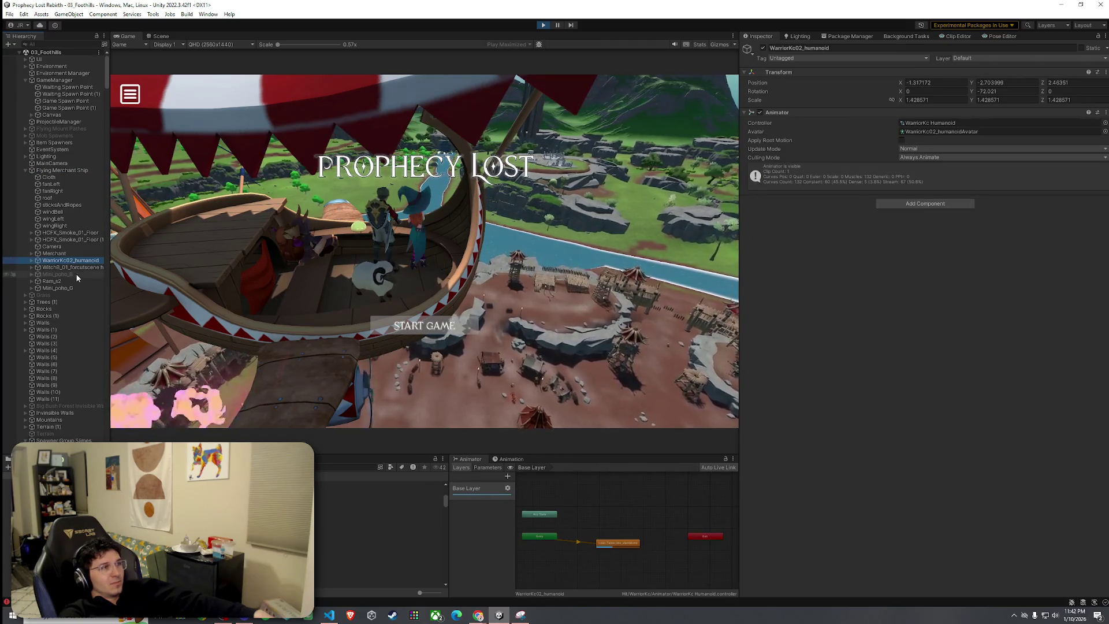
pyautogui.click(31, 260)
pyautogui.click(63, 268)
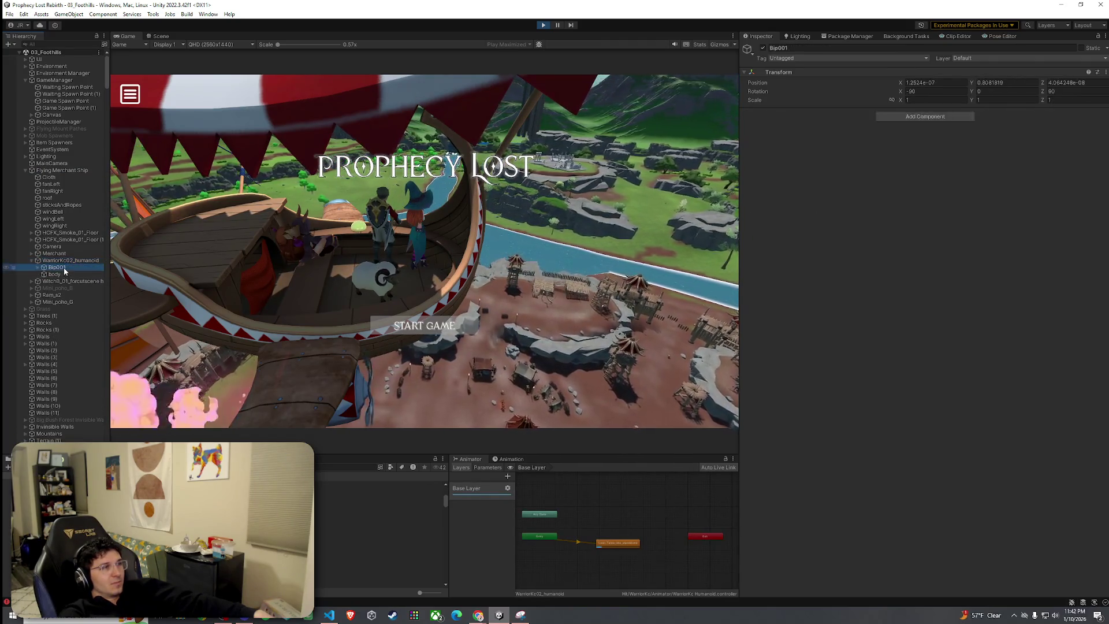
pyautogui.click(58, 274)
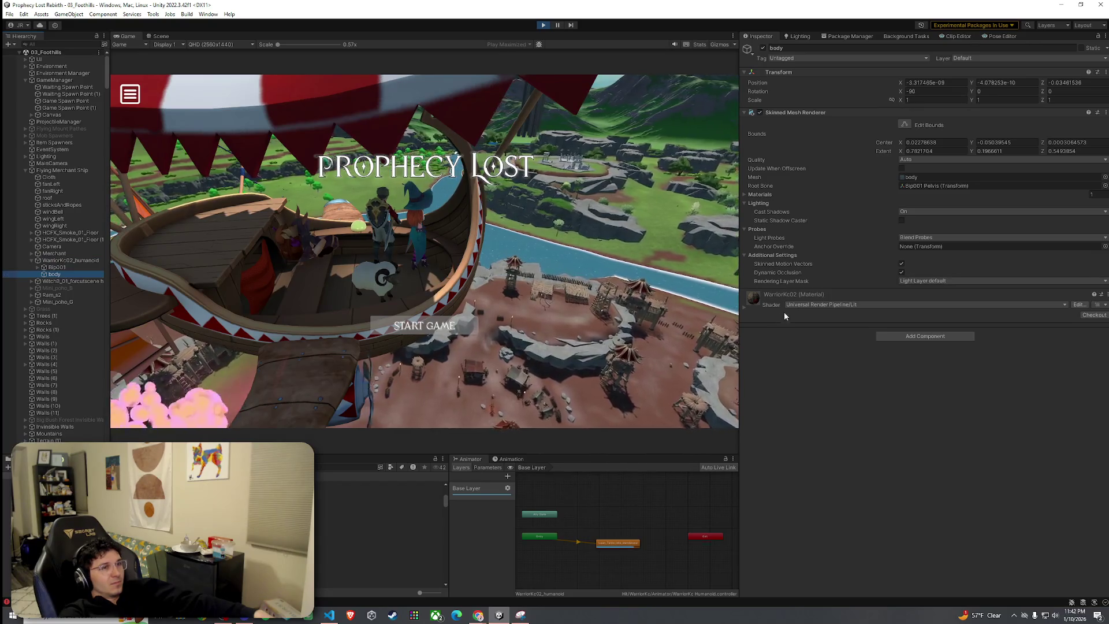
# Switch the body material to Toony Colors Pro 2/Hybrid Shader 2 with Smoothing about 0.868.
pyautogui.click(804, 307)
pyautogui.click(854, 480)
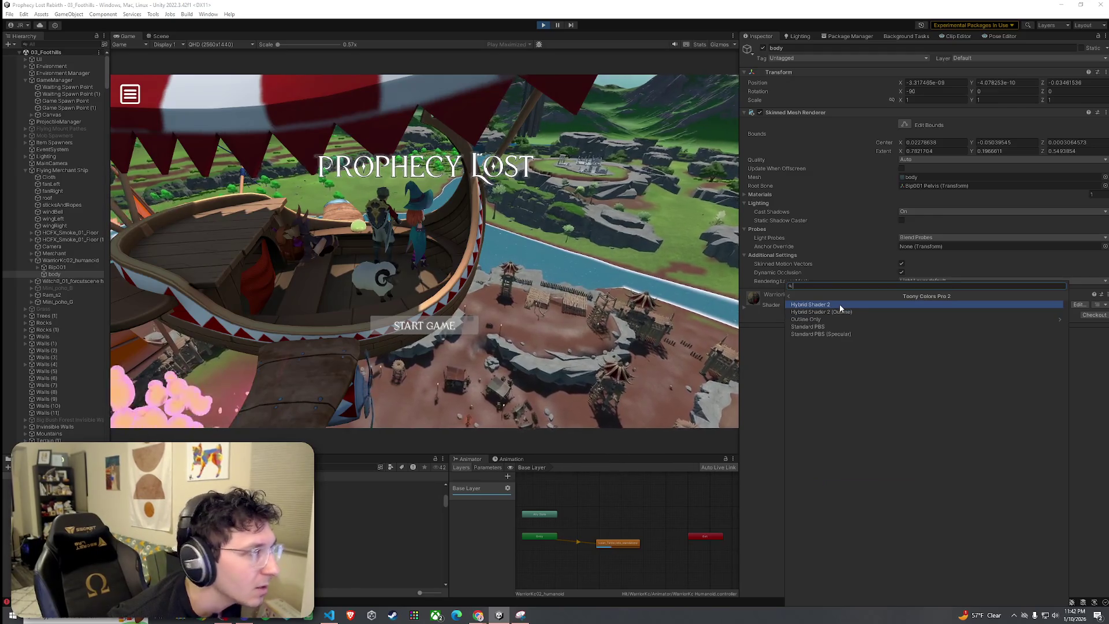
pyautogui.click(840, 304)
pyautogui.click(745, 307)
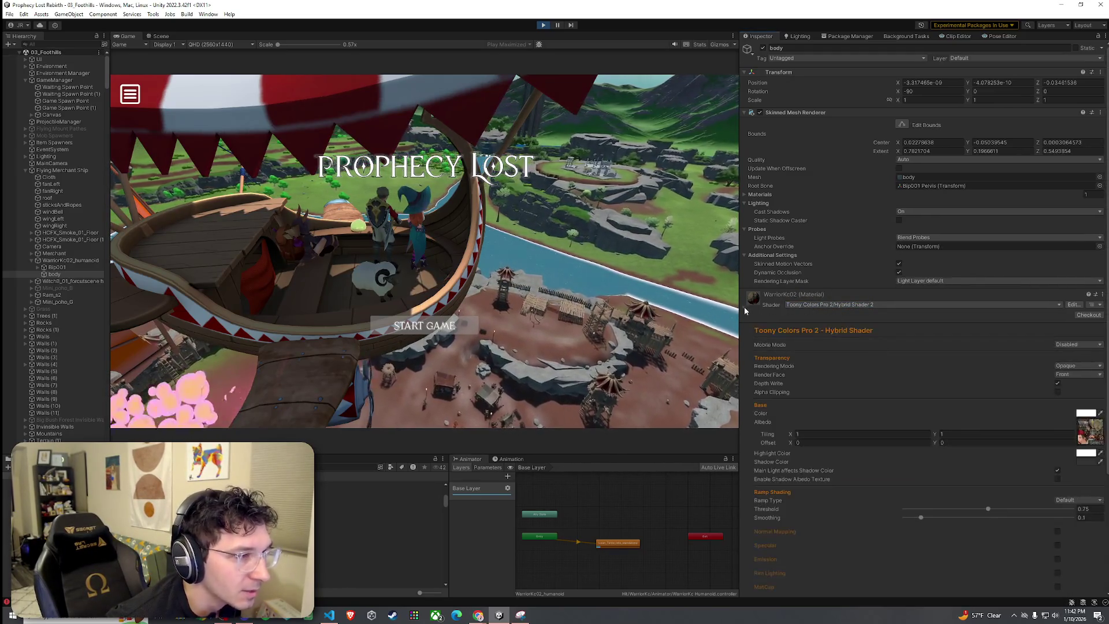
pyautogui.click(1050, 517)
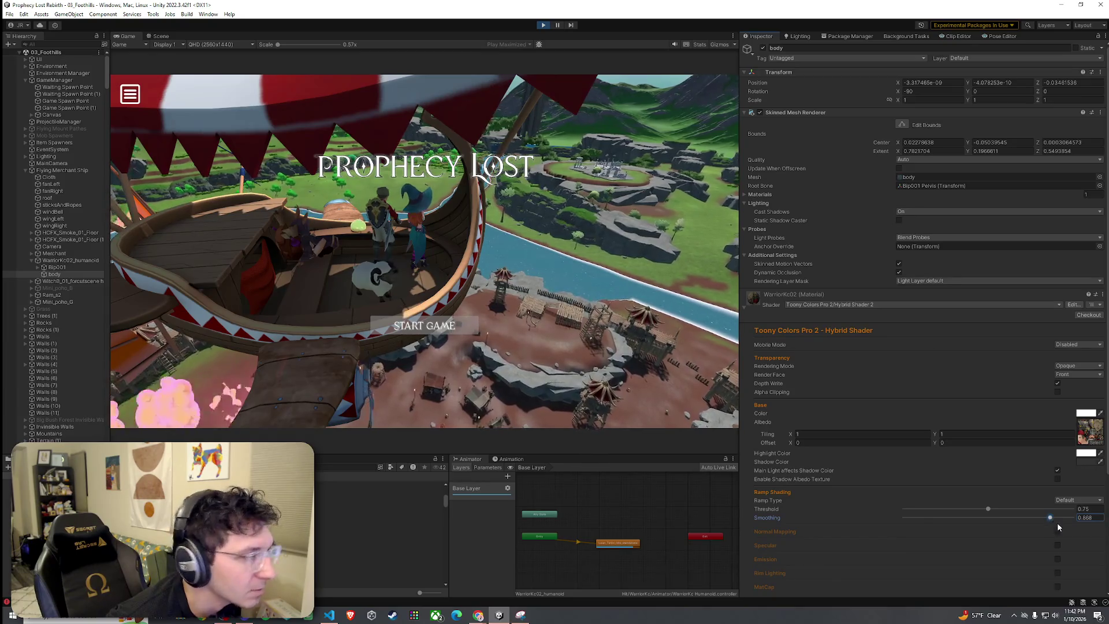
pyautogui.hotkey('shift', 'space')
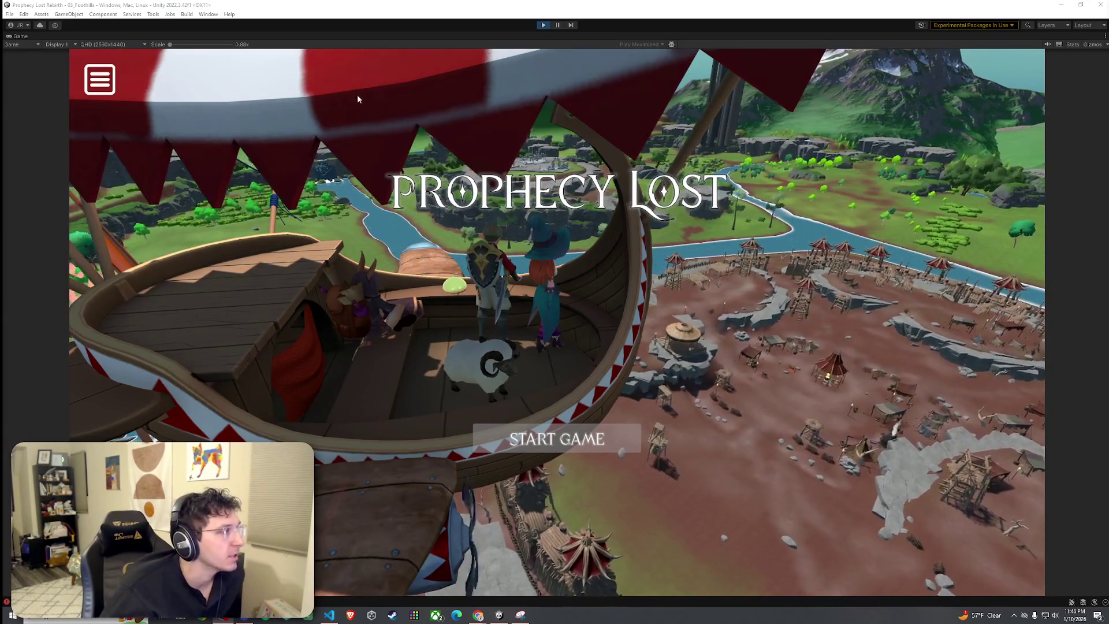
# Preview other Directional Light X rotations, then set Rotation X back to 50.
pyautogui.hotkey('shift', 'space')
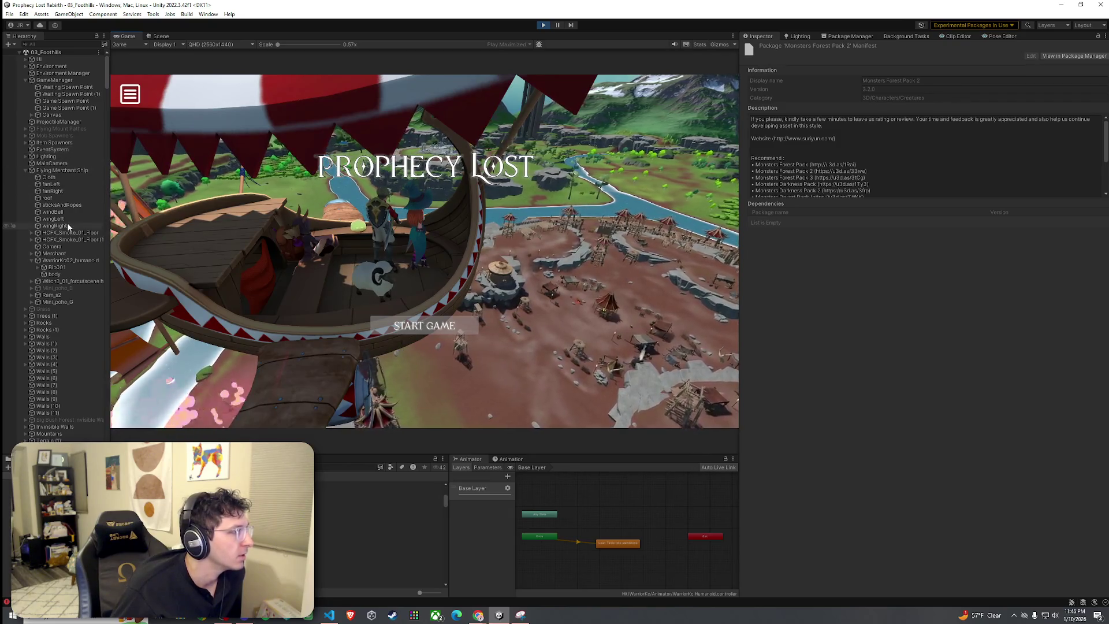
pyautogui.click(31, 170)
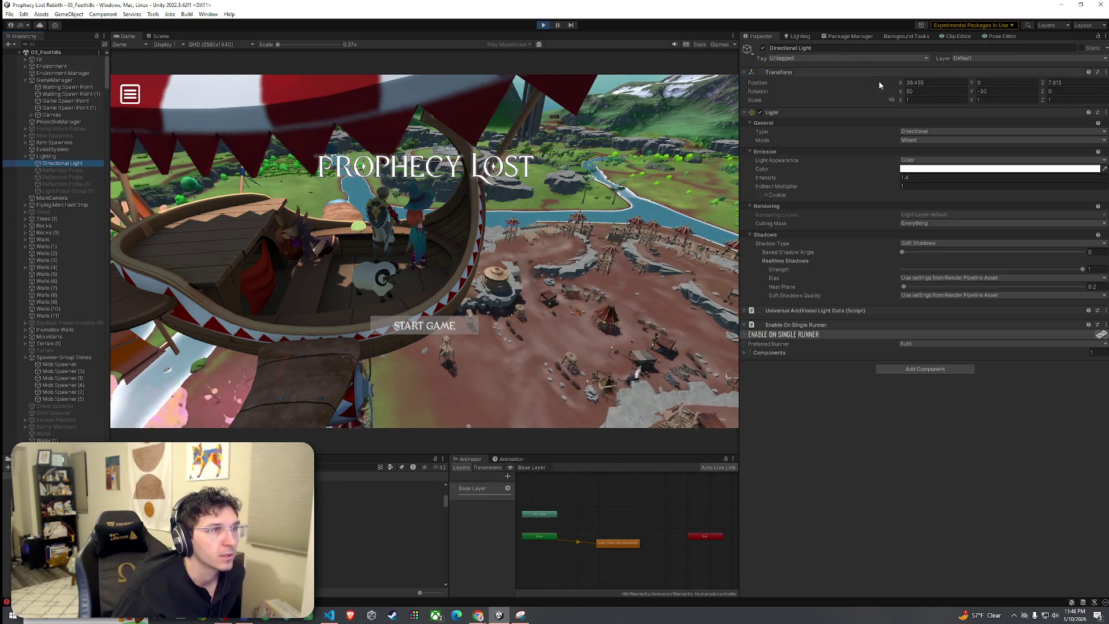
pyautogui.click(901, 92)
pyautogui.moveTo(901, 96)
pyautogui.mouseDown()
pyautogui.moveTo(921, 92)
pyautogui.moveTo(532, 109)
pyautogui.moveTo(964, 128)
pyautogui.moveTo(11, 138)
pyautogui.moveTo(822, 189)
pyautogui.mouseUp()
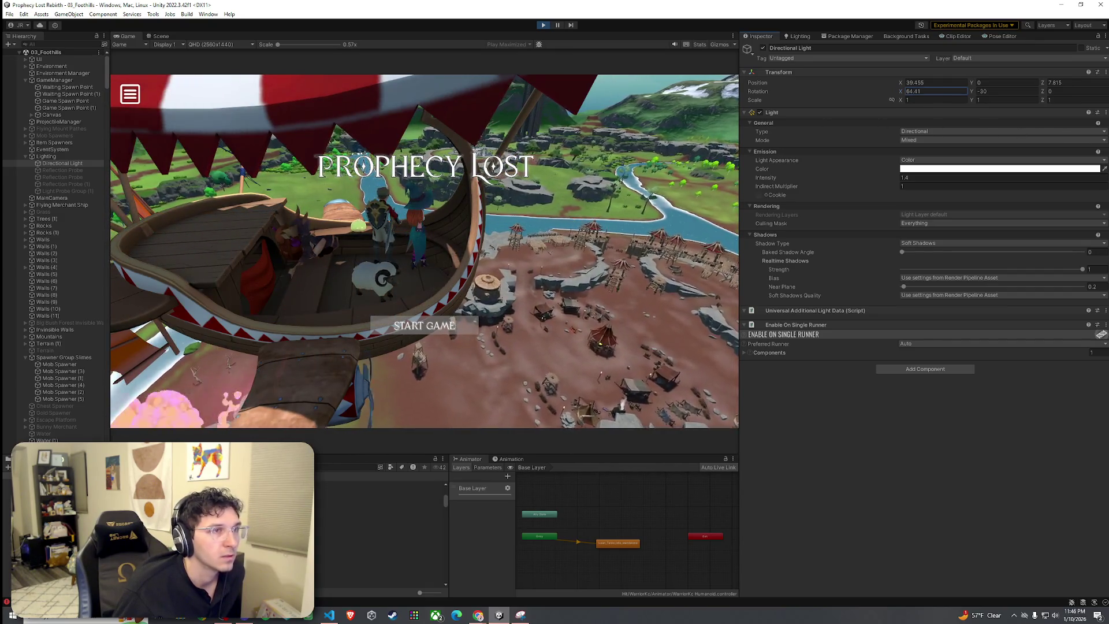
pyautogui.write('50')
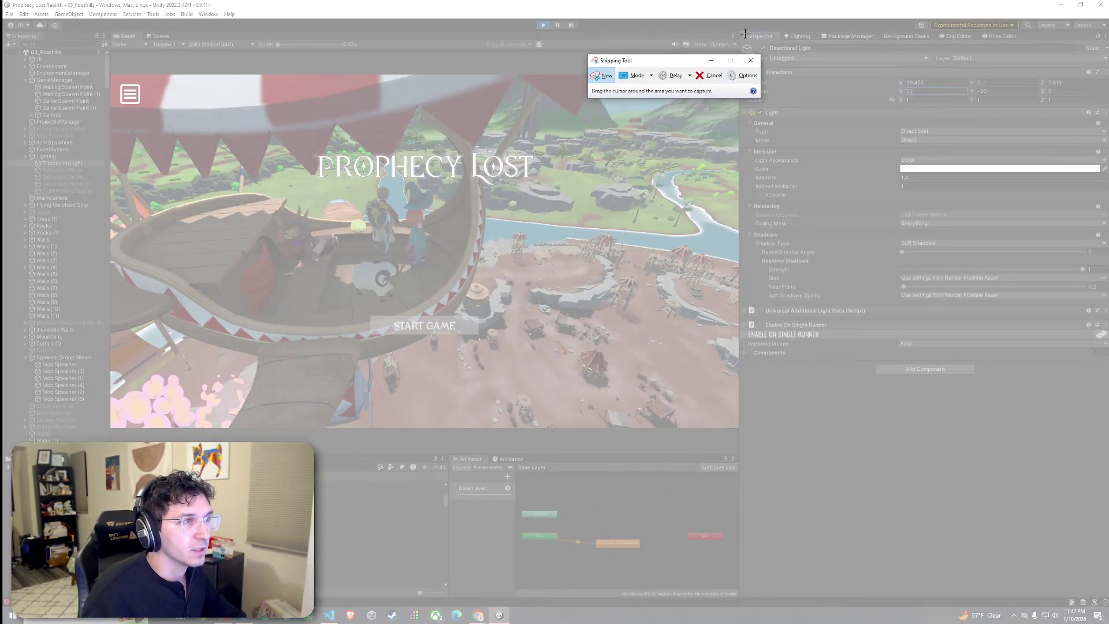
pyautogui.moveTo(740, 31)
pyautogui.mouseDown()
pyautogui.moveTo(983, 219)
pyautogui.moveTo(1100, 264)
pyautogui.moveTo(1106, 379)
pyautogui.mouseUp()
pyautogui.click(1058, 7)
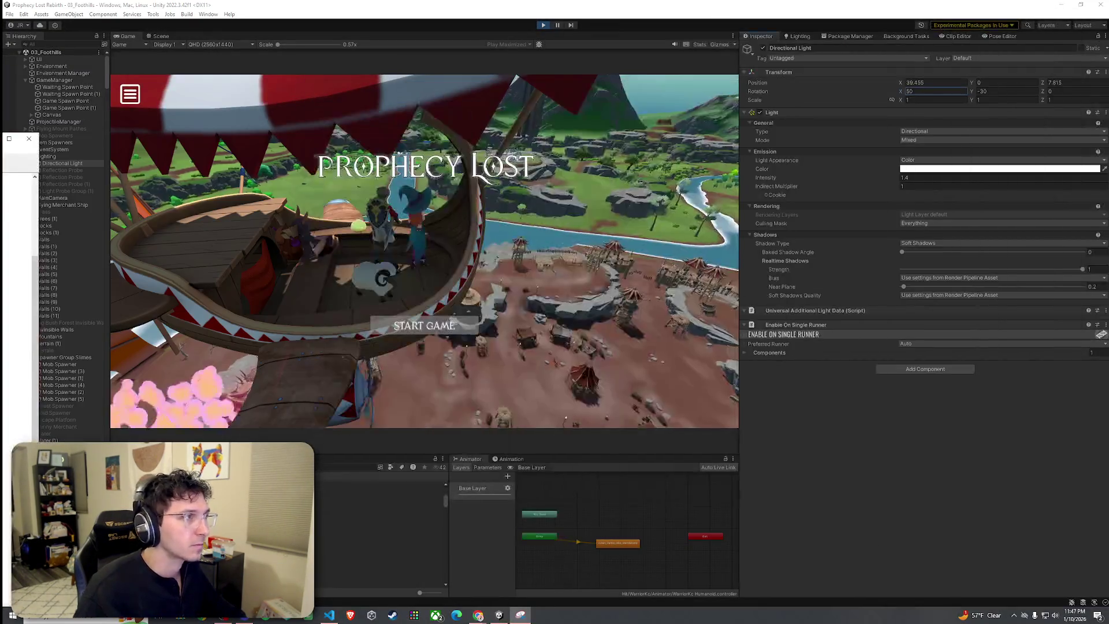